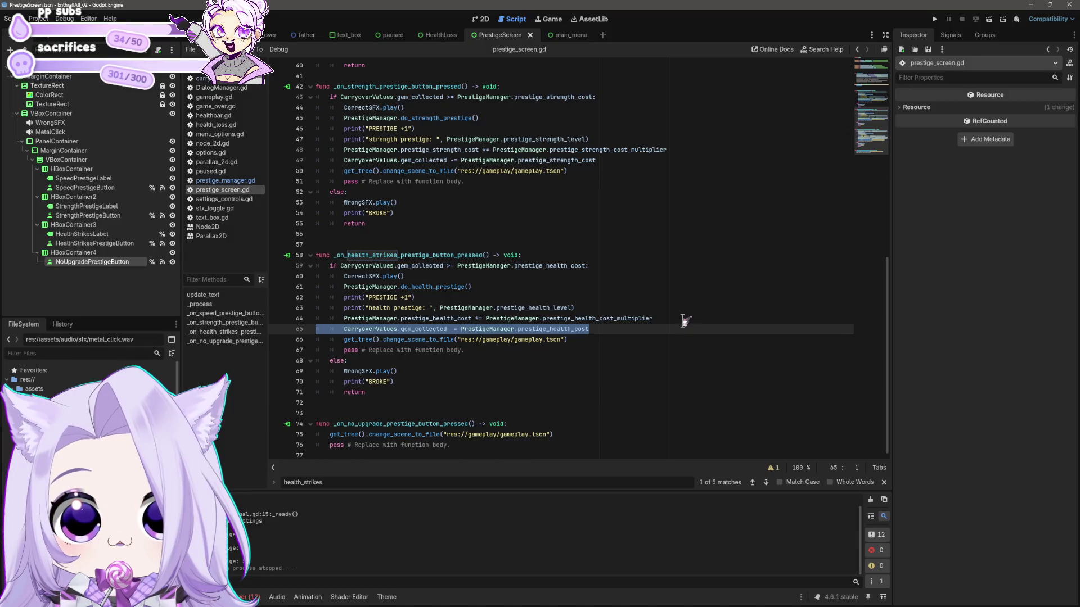
key(BackSpace)
Move the health gem deduction line to just after the health print, before its cost increase
key(Up)
key(Up)
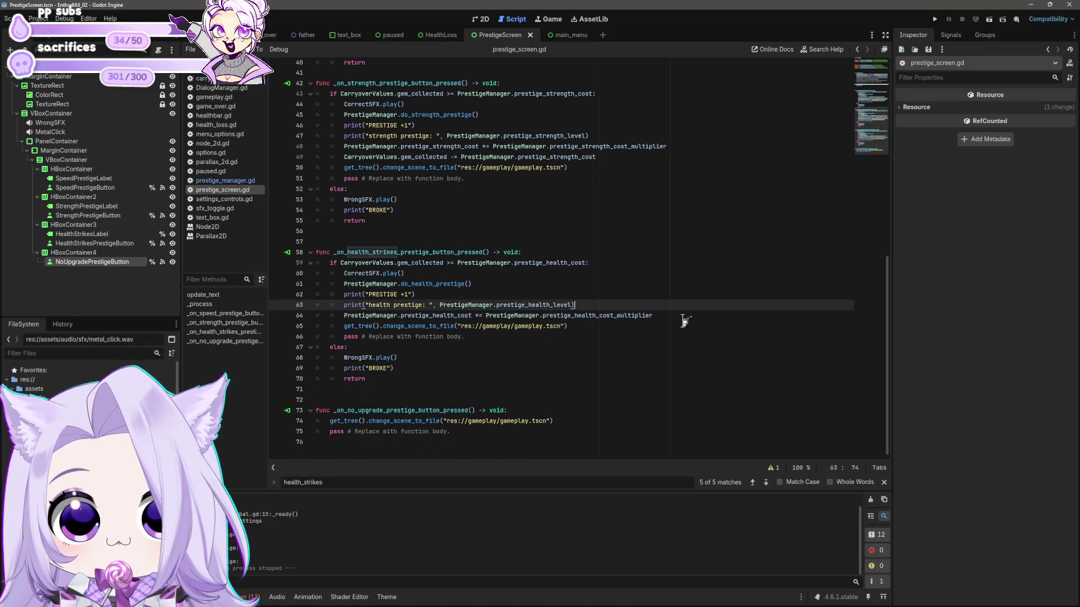
key(Down)
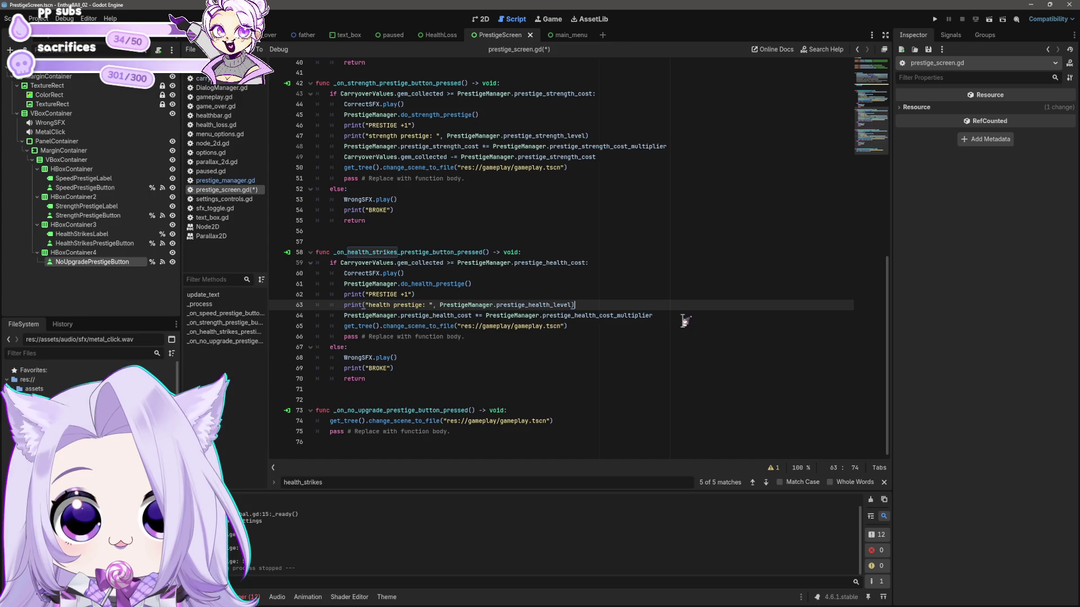
key(Return)
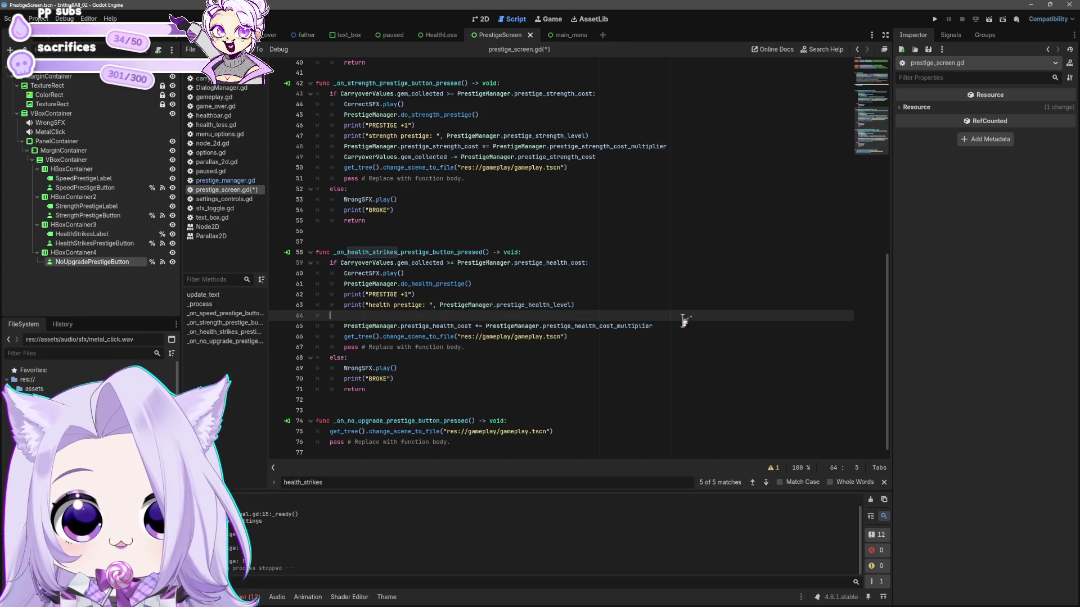
text(CarryoverValues.gem_collected -= PrestigeManager.prestige_health_cost)
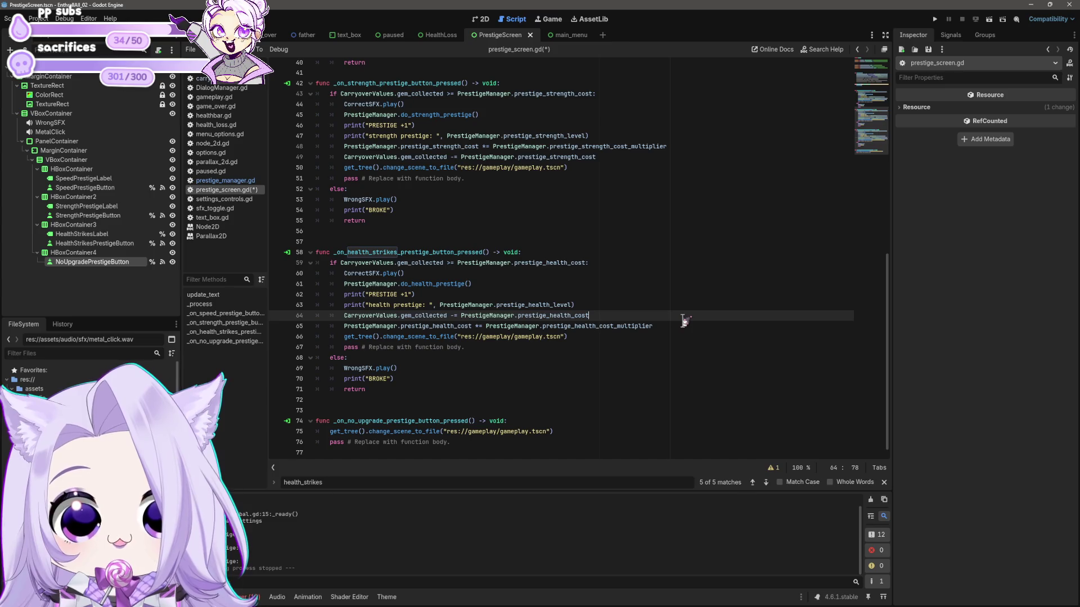
key(shift+Home)
key(shift+Home)
Move the strength gem deduction above the strength cost multiplier line
click(628, 147)
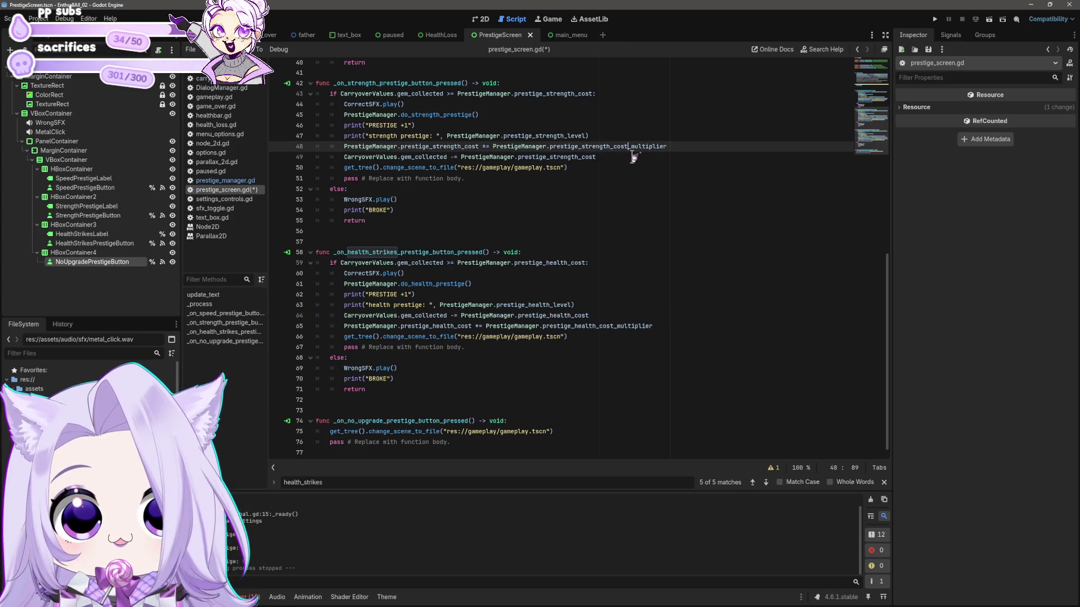
key(Down)
key(shift+Home)
key(shift+Home)
key(alt+Up)
key(alt+Up)
key(alt+Down)
key(End)
Move the speed gem deduction above its cost multiplier and save prestige_screen.gd
scroll(568, 121, up, 4)
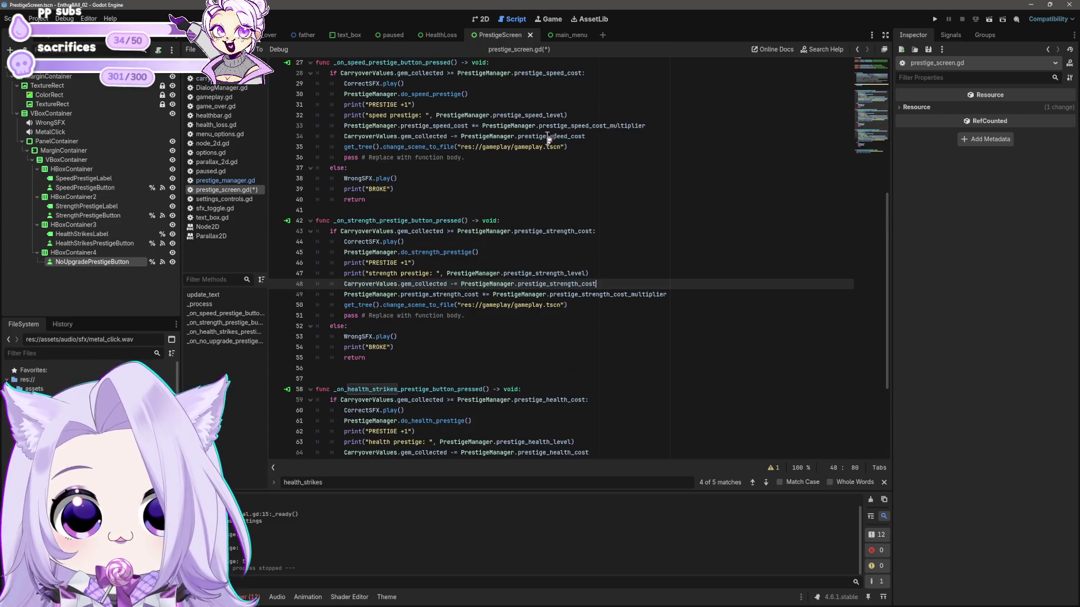
click(613, 132)
key(shift+Home)
key(shift+Home)
key(ctrl+x)
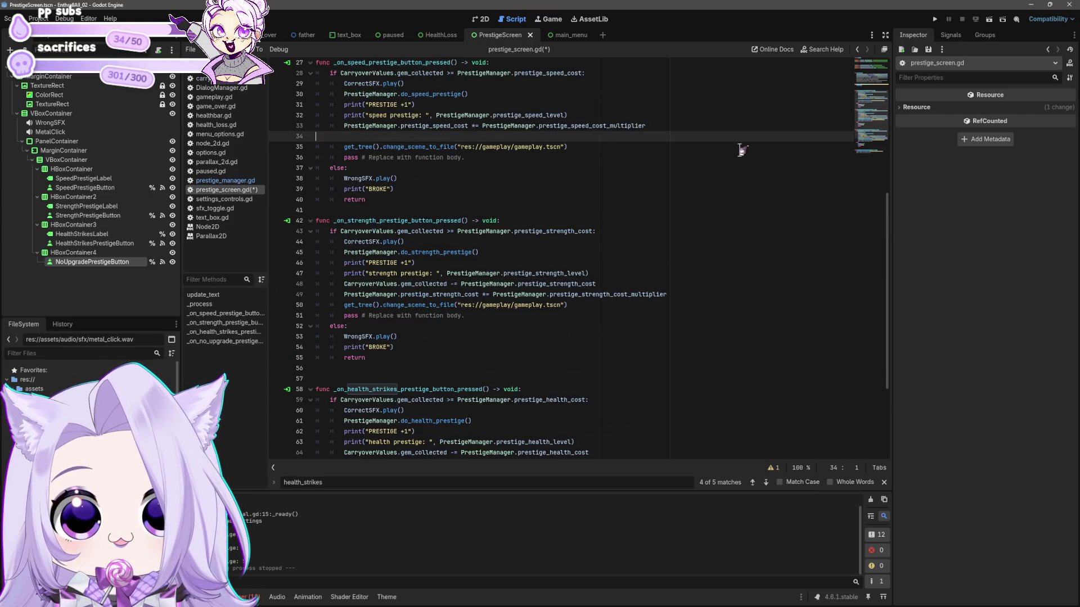
key(alt+Up)
key(ctrl+v)
key(ctrl+s)
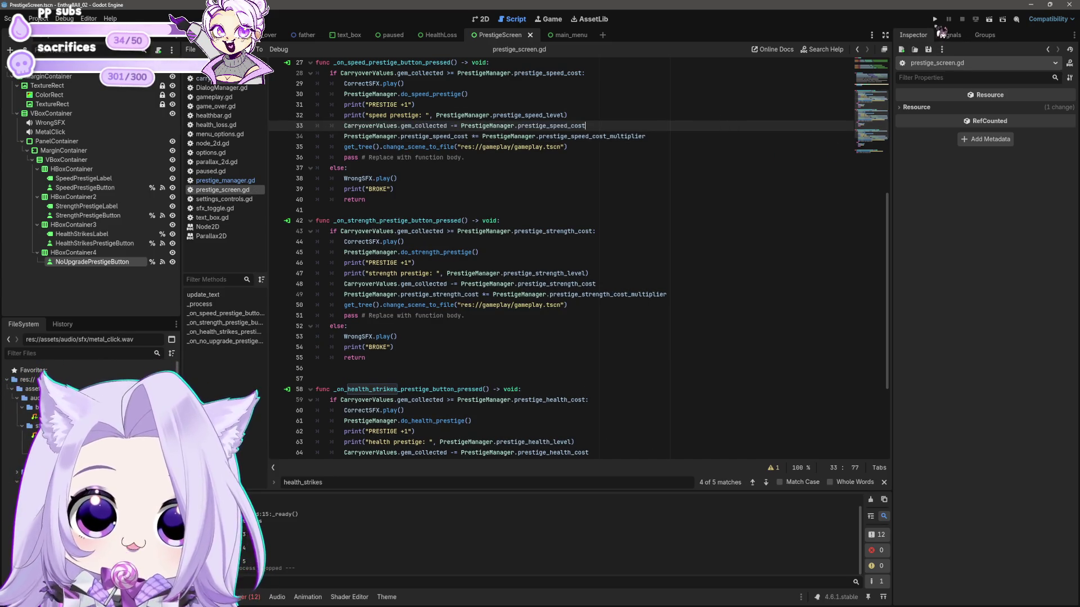
Run the project, start the game, and use CHEAT to grant blood and gems
click(935, 19)
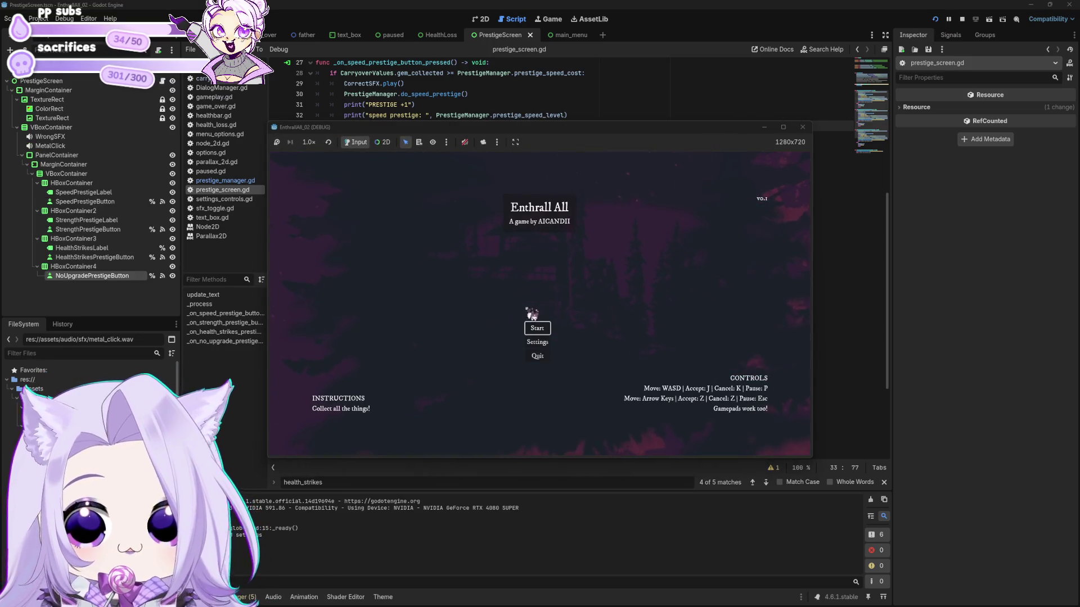
click(535, 327)
click(528, 380)
click(734, 227)
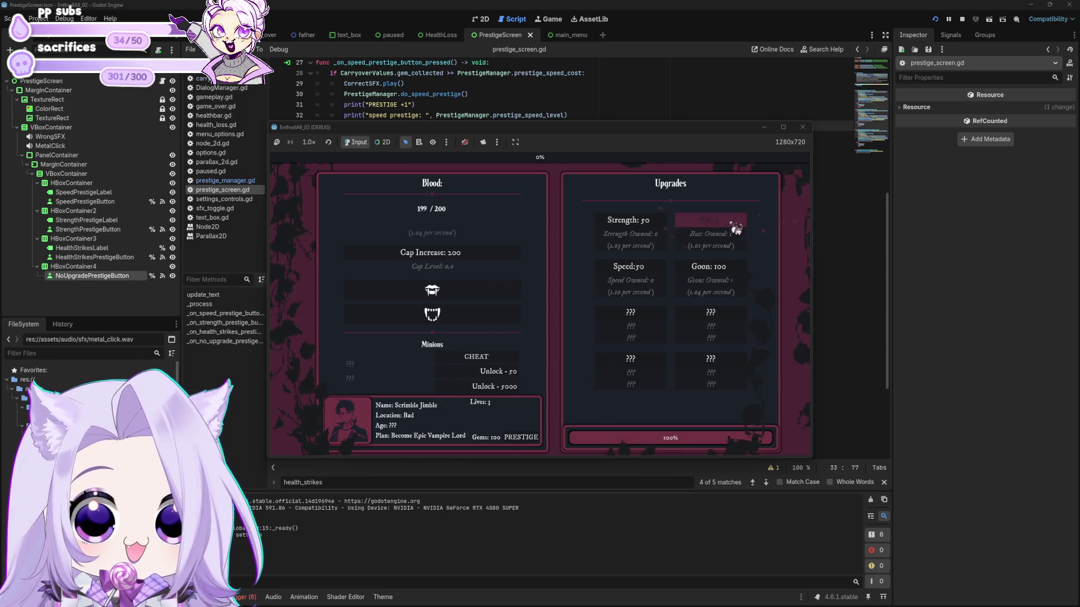
Prestige repeatedly, picking an upgrade each time, and confirm the gem count drops to 67
click(735, 228)
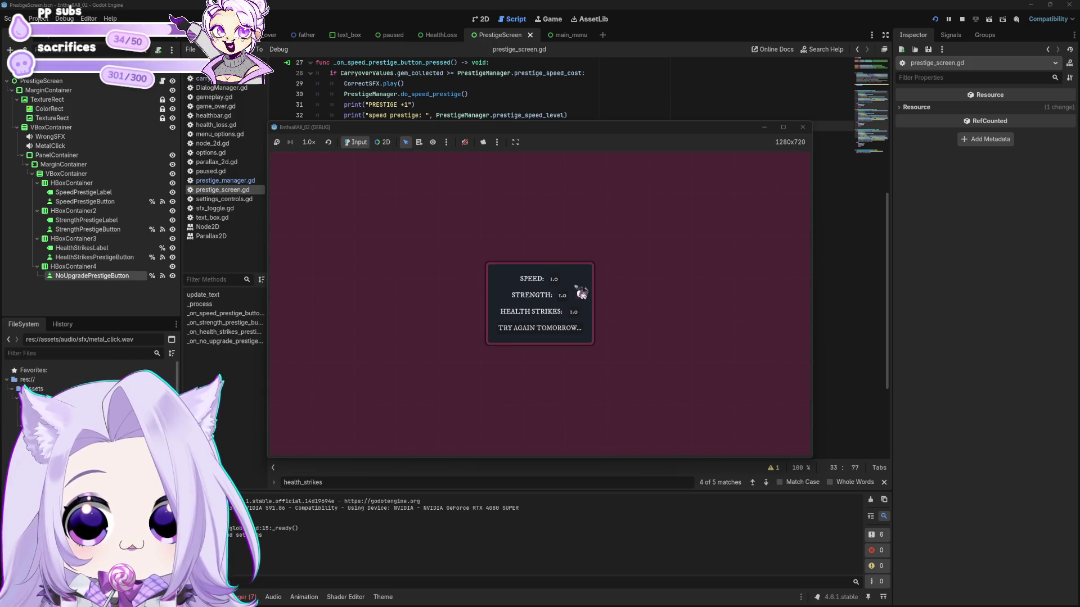
click(578, 326)
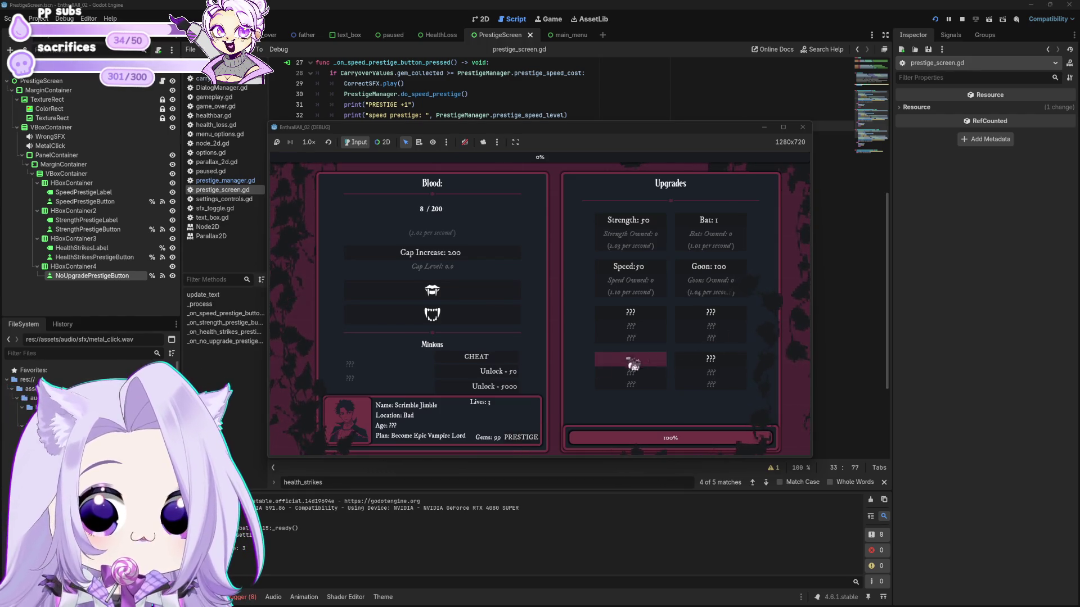
click(518, 384)
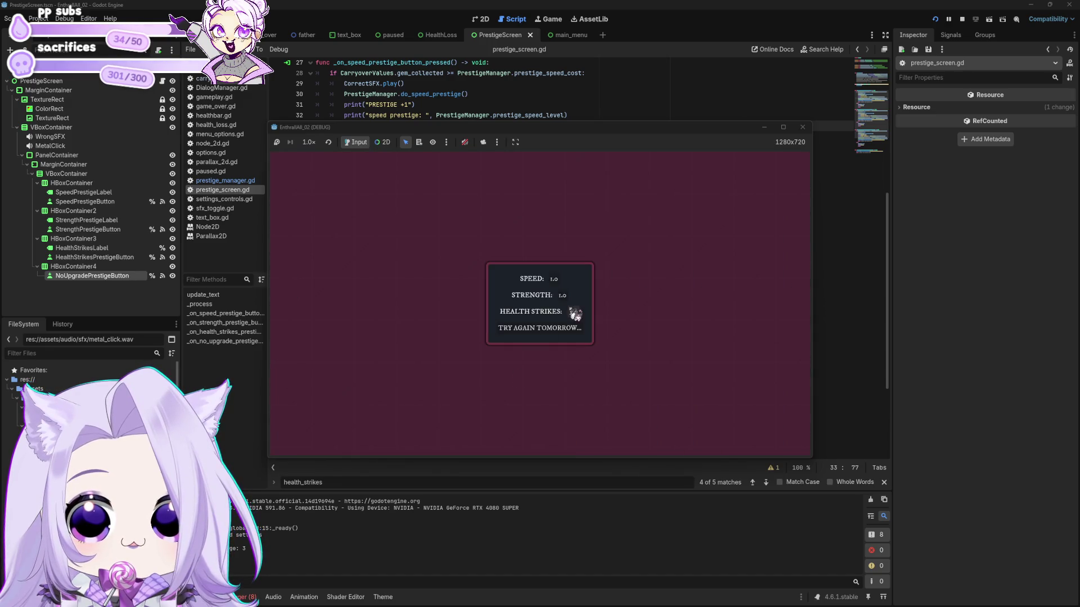
click(579, 326)
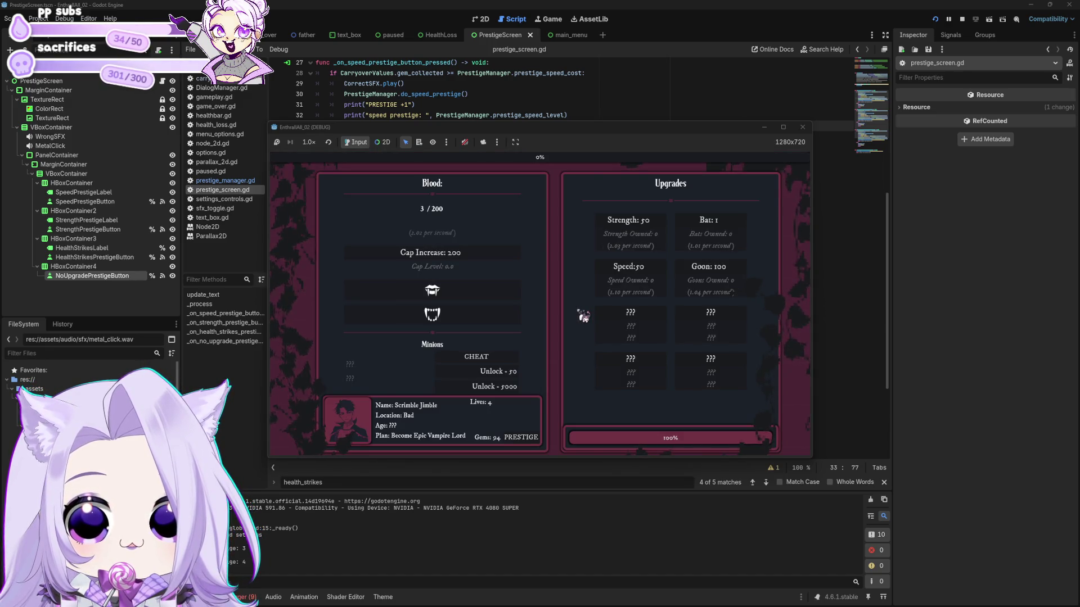
click(512, 301)
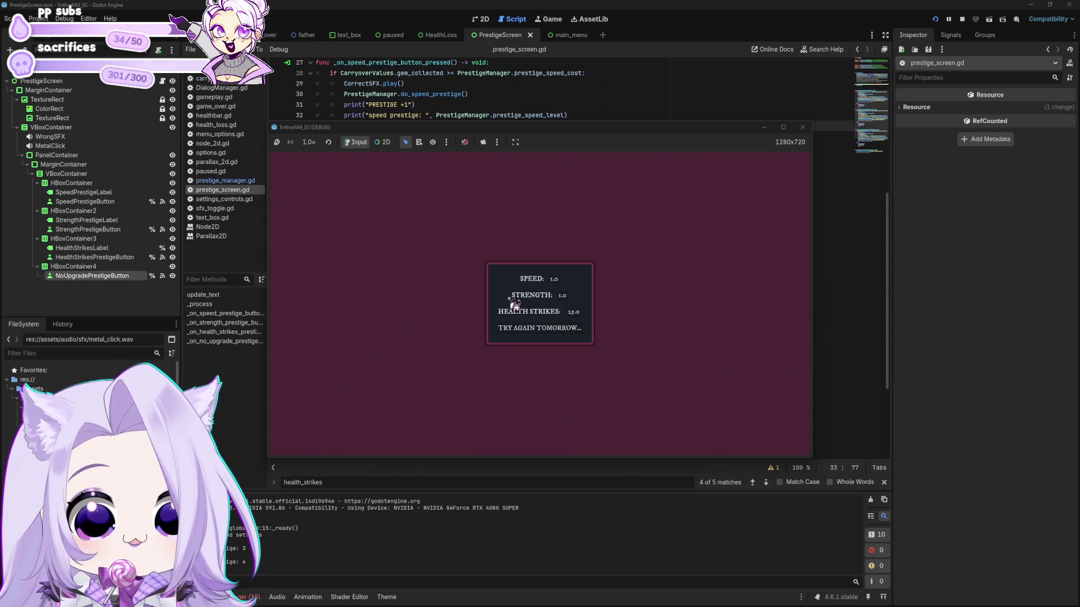
click(570, 316)
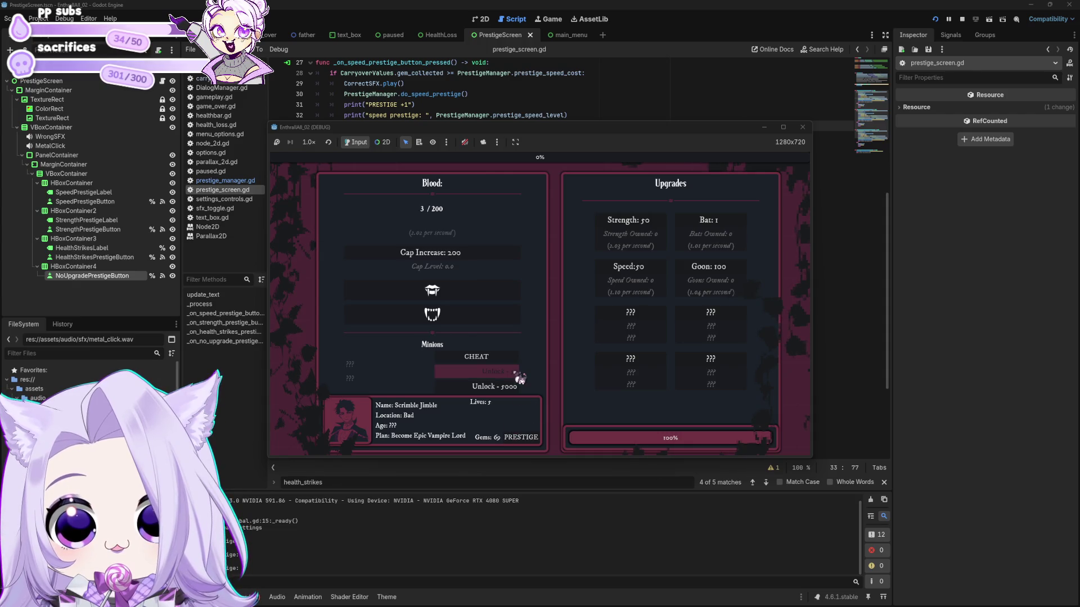
click(508, 300)
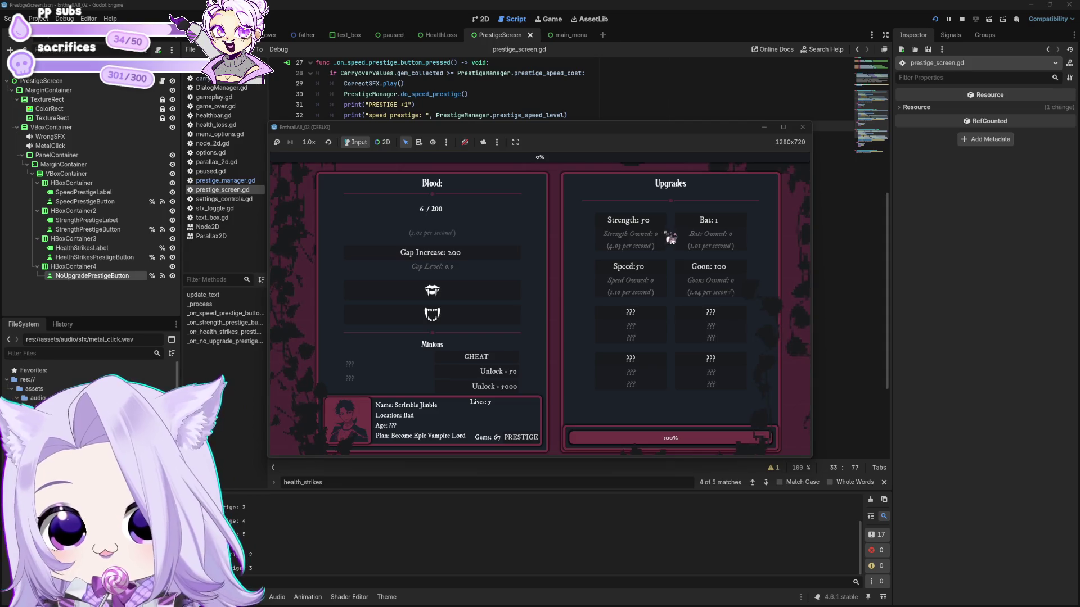
Collect blood and prestige four times choosing Strength, then buy the Strength upgrade
click(482, 297)
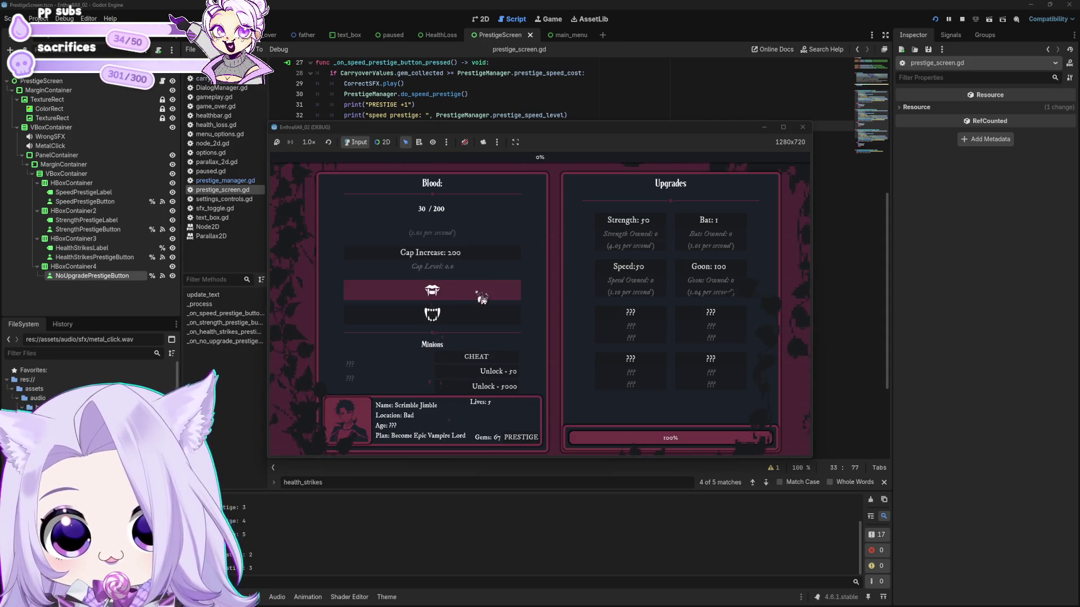
click(482, 297)
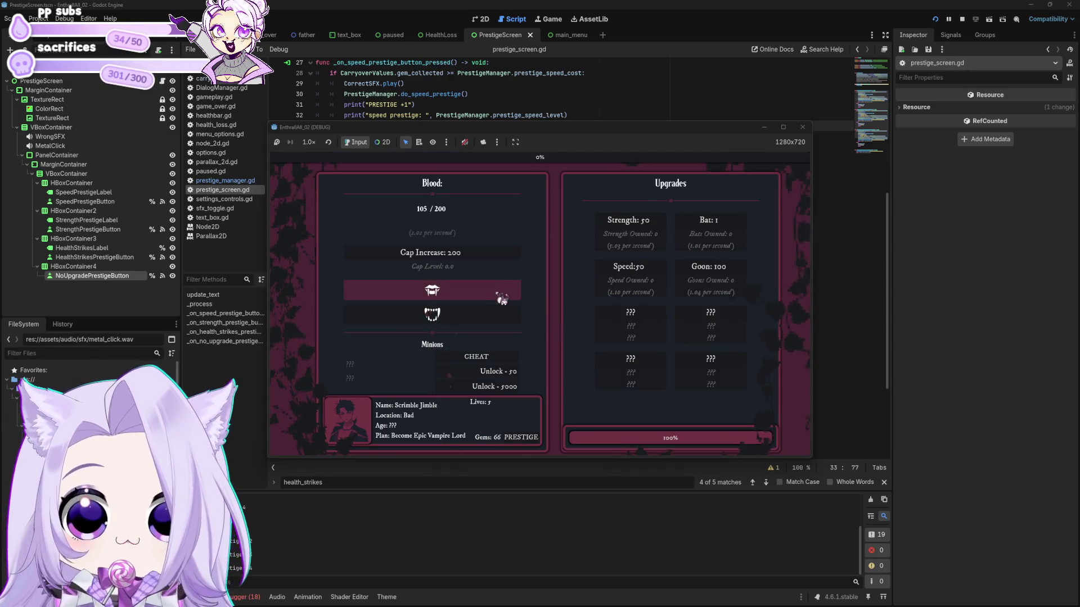
click(501, 298)
click(570, 303)
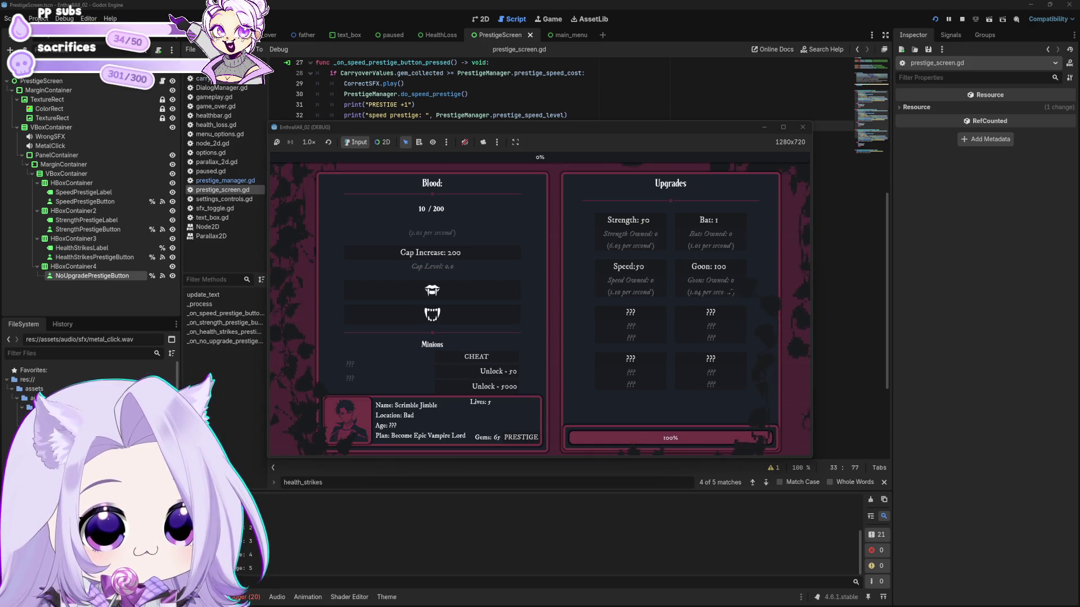
click(520, 284)
click(569, 299)
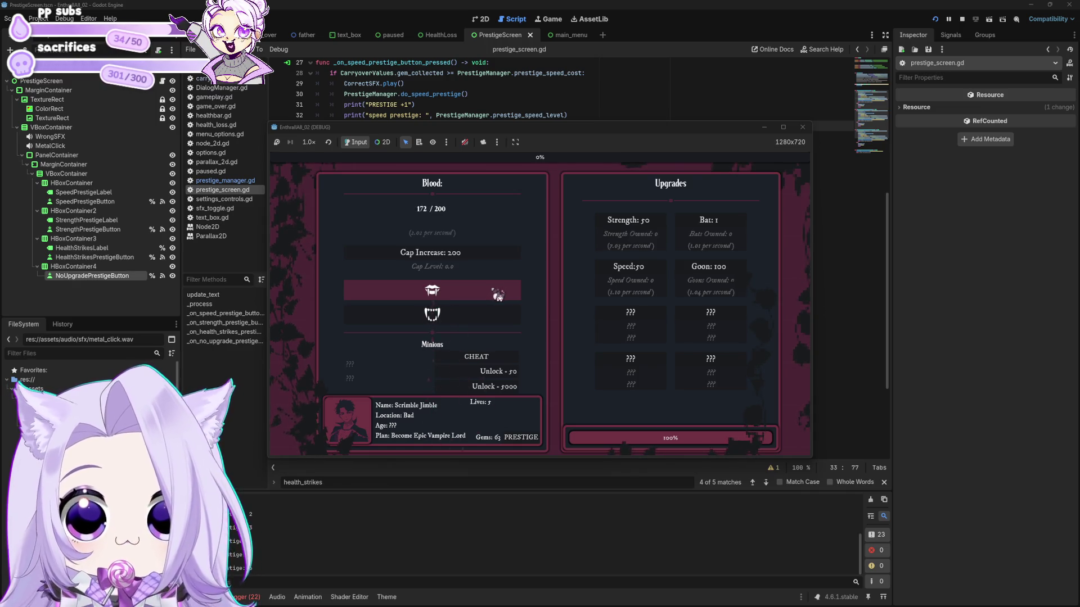
click(497, 295)
click(564, 295)
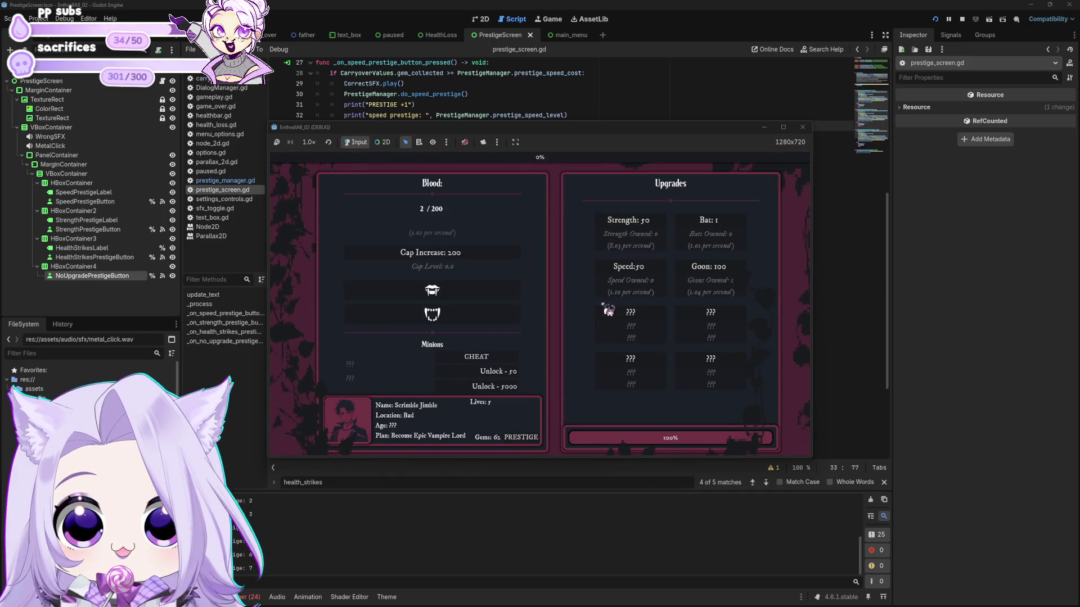
click(487, 293)
click(565, 296)
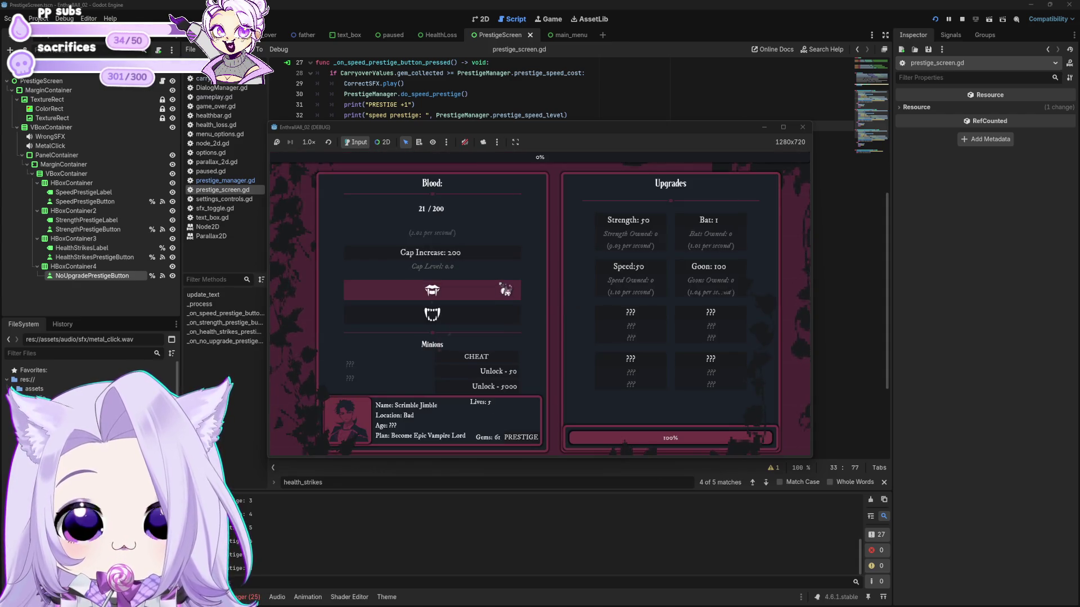
click(652, 236)
click(652, 237)
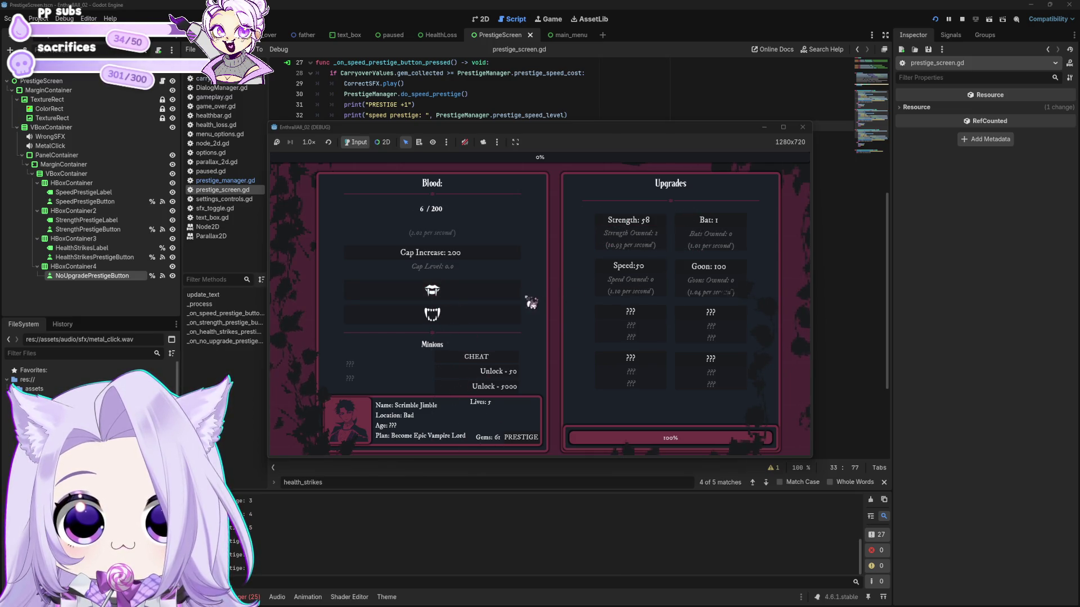
Keep prestiging, picking the Strength prestige upgrade on each summary panel
click(515, 297)
click(572, 306)
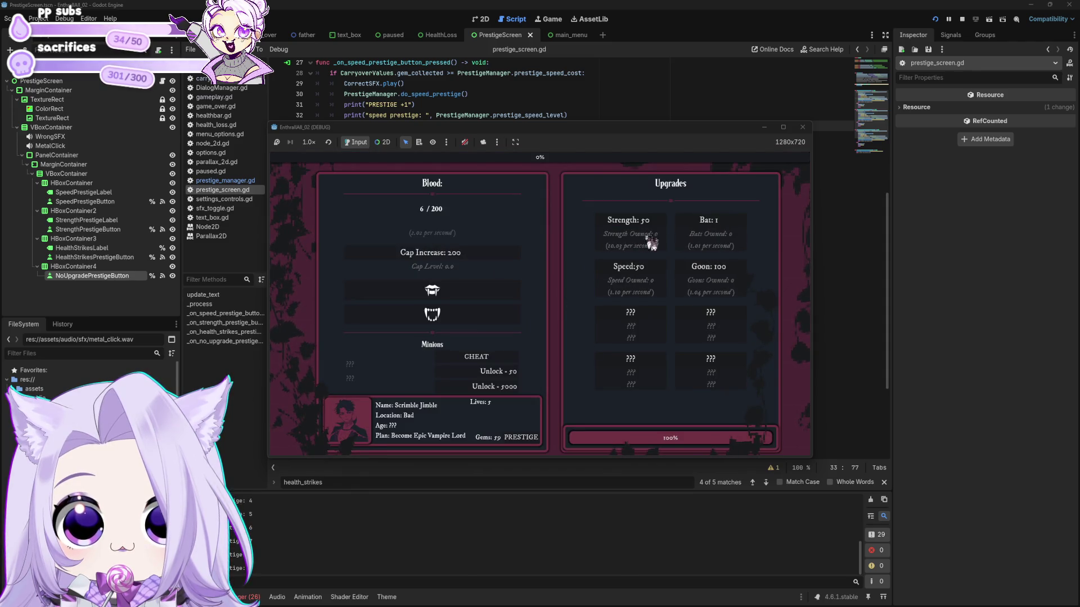
click(510, 296)
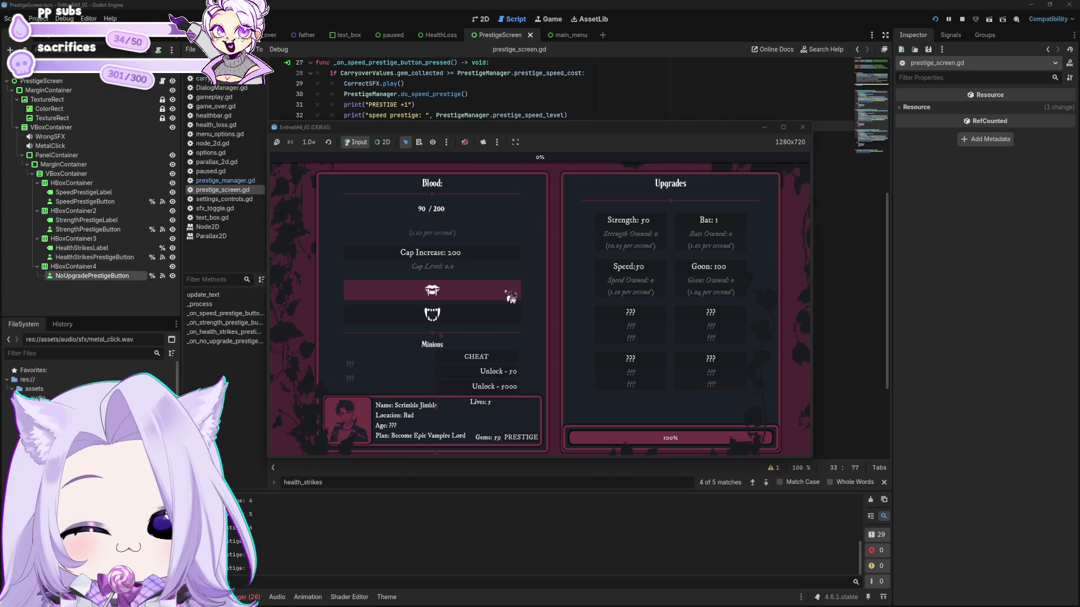
click(510, 297)
click(561, 303)
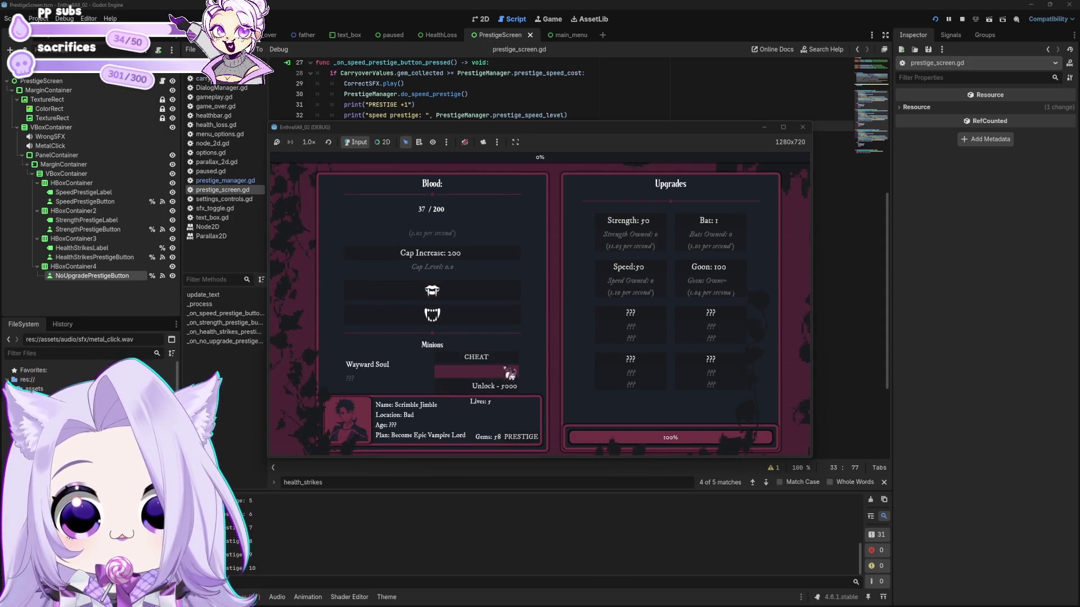
click(509, 376)
click(551, 310)
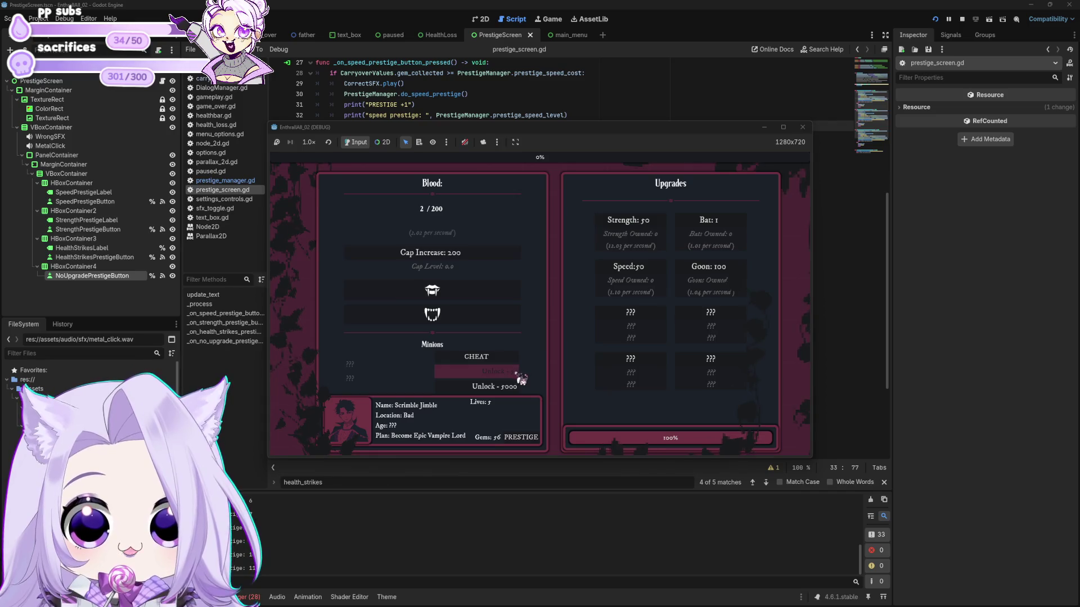
click(495, 290)
click(572, 301)
Bite for more blood, buy further Strength prestiges, then close the game at 51 gems, strength 1.8
click(503, 293)
click(501, 297)
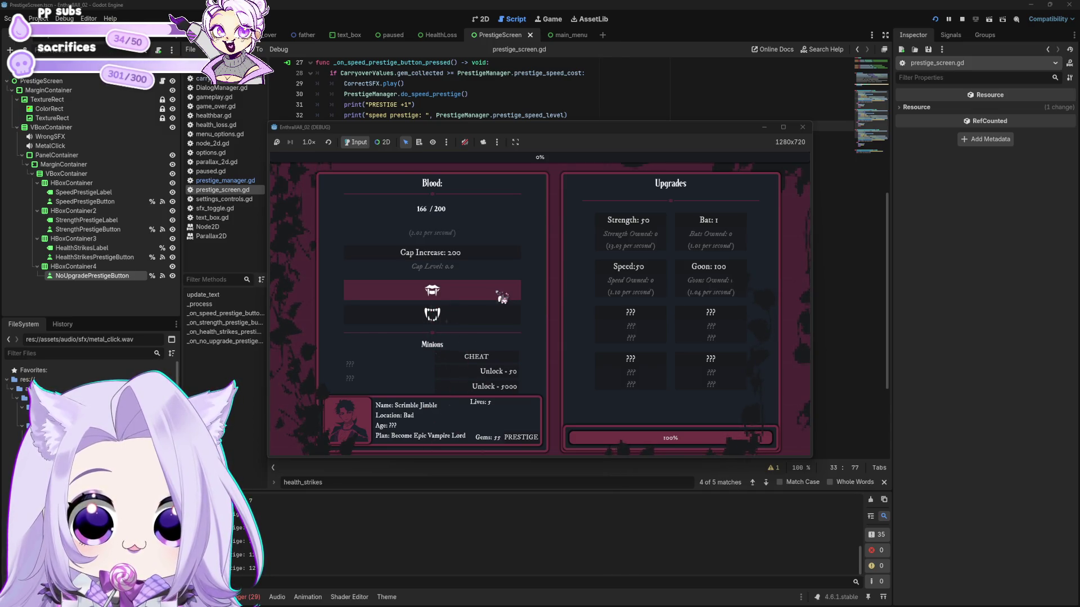
click(502, 298)
click(561, 299)
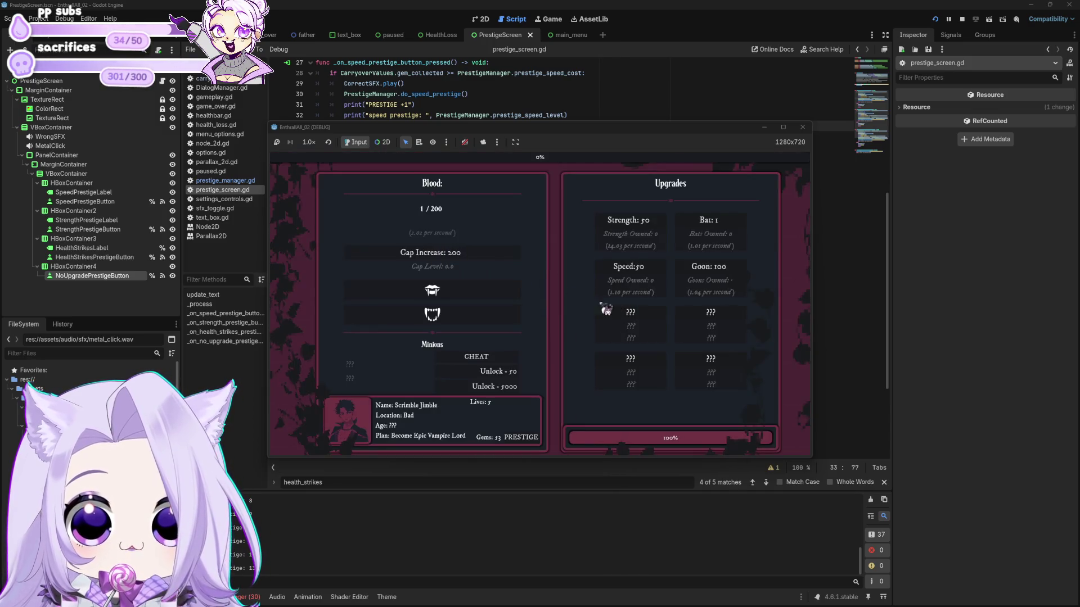
click(498, 299)
click(434, 295)
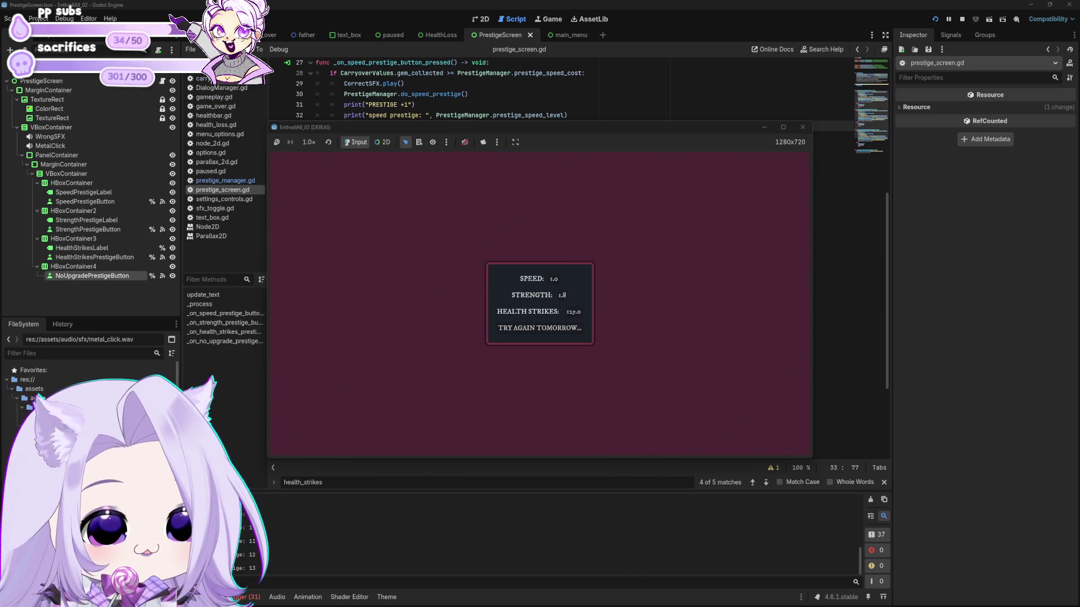
click(559, 295)
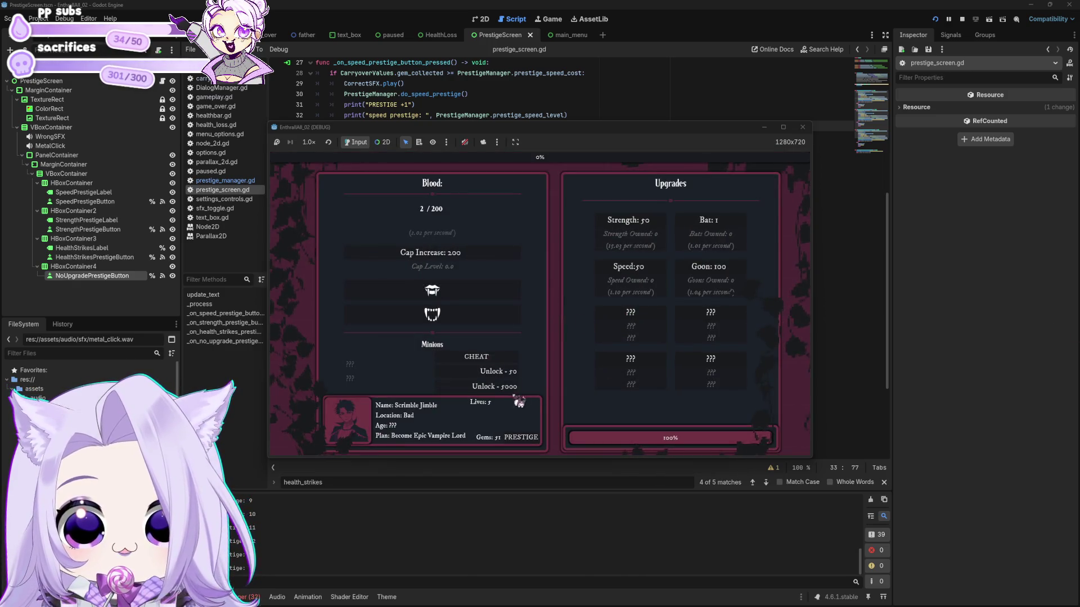
click(803, 127)
click(537, 274)
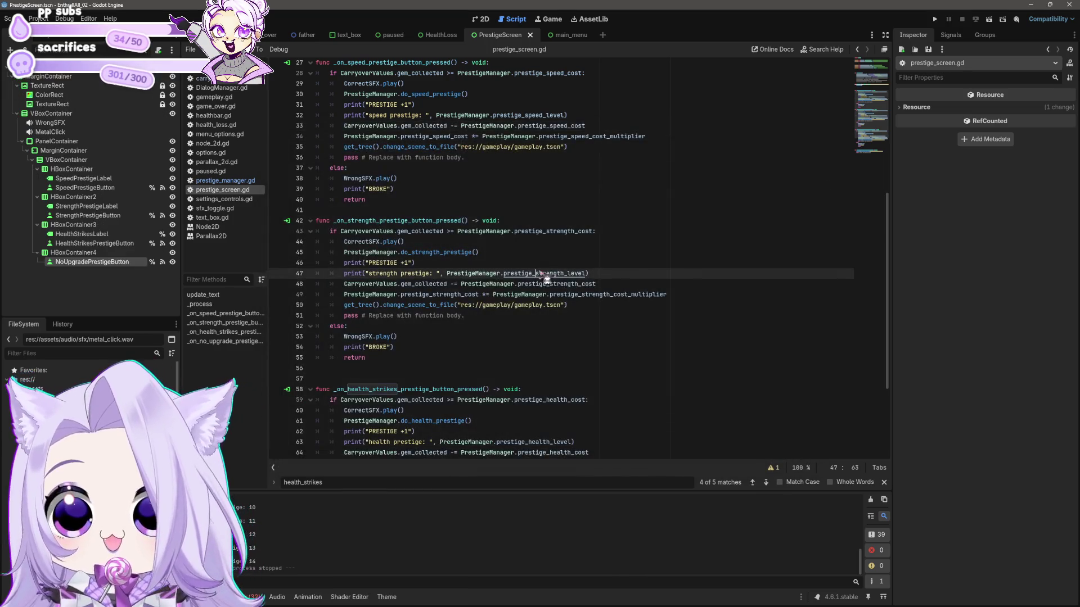
Show PrestigeScreen in the 2D editor and select the SPEED row's button, label and container
click(482, 19)
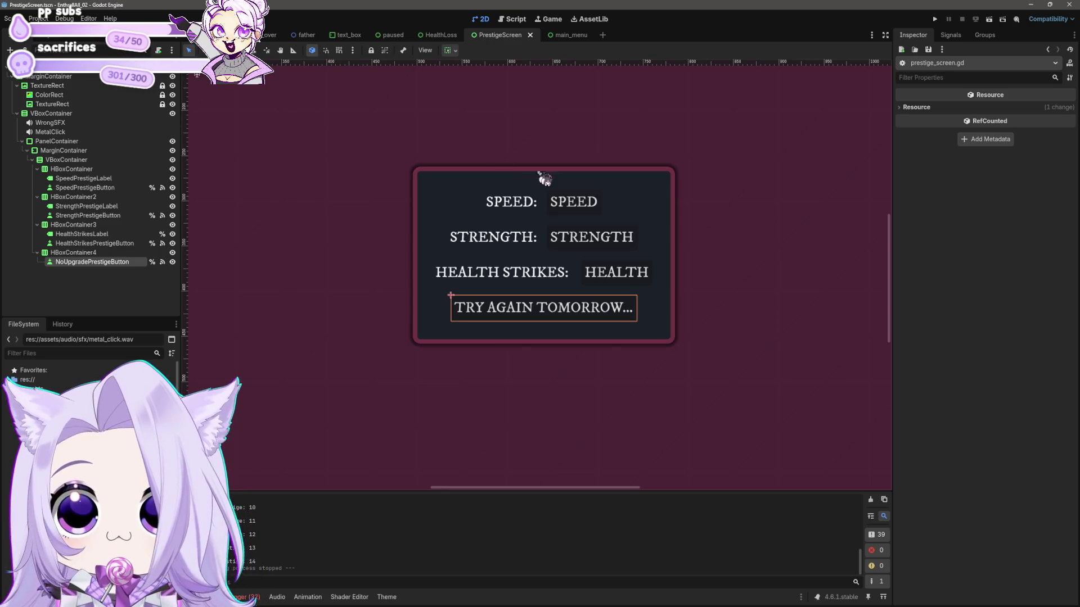
click(574, 204)
click(523, 211)
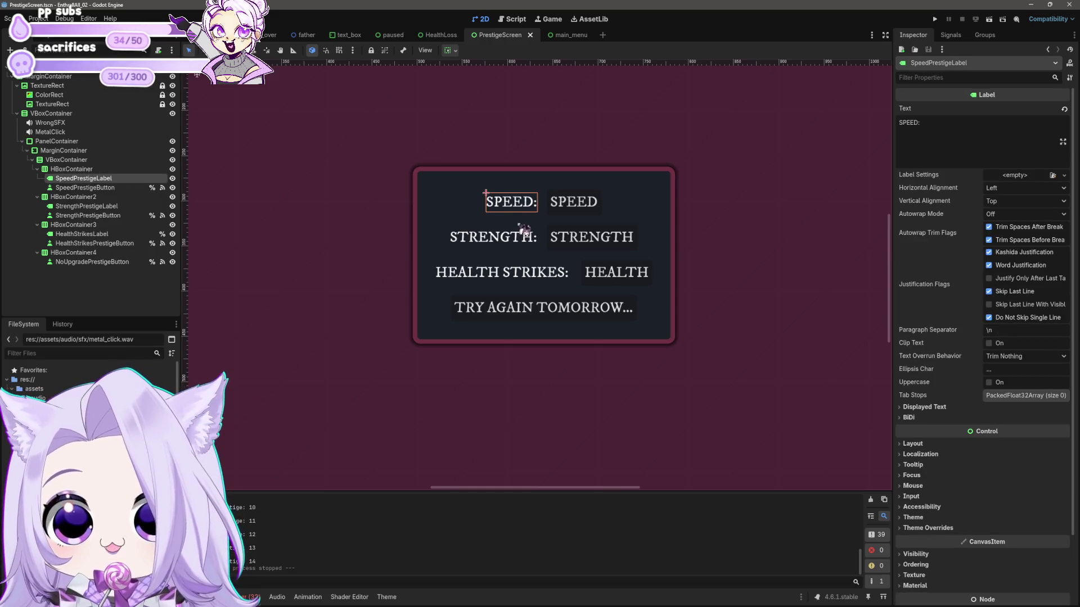
click(78, 171)
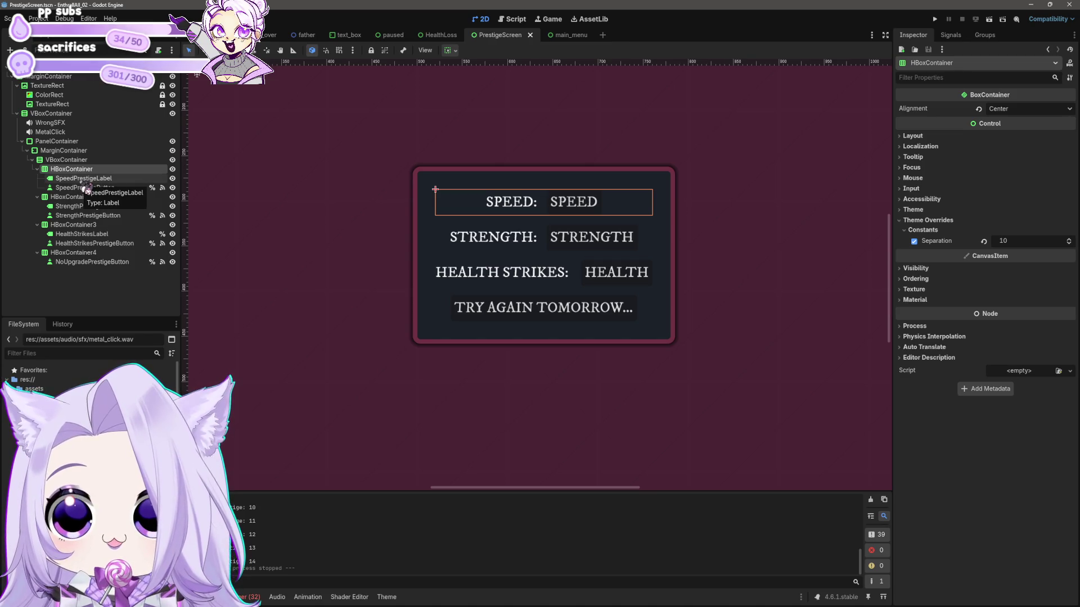
click(84, 178)
Inspect the STRENGTH row container, the row VBoxContainer and the parent MarginContainer
click(84, 197)
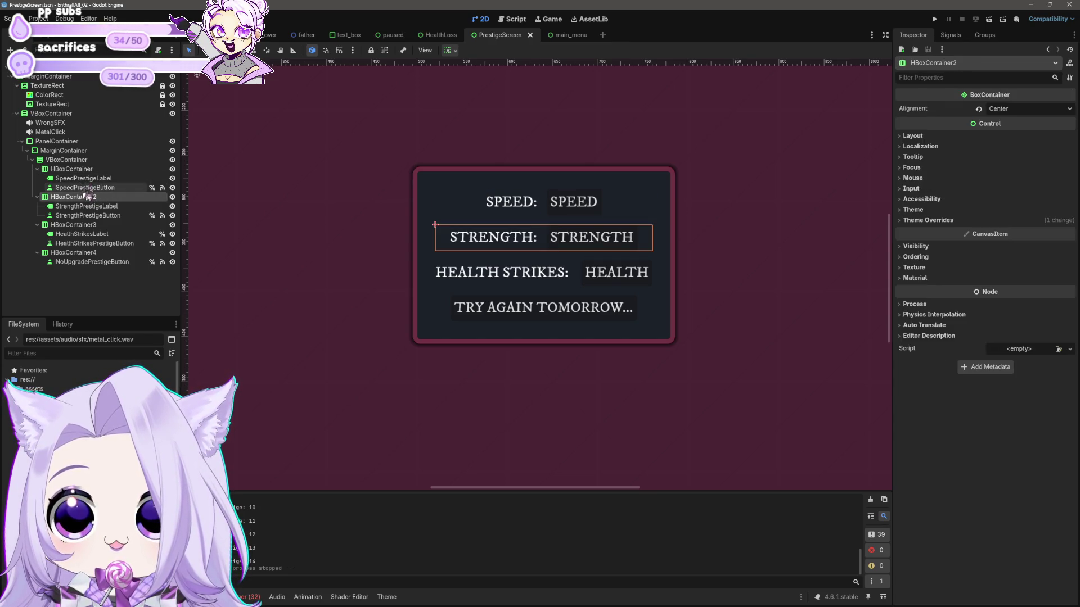
click(84, 179)
click(84, 197)
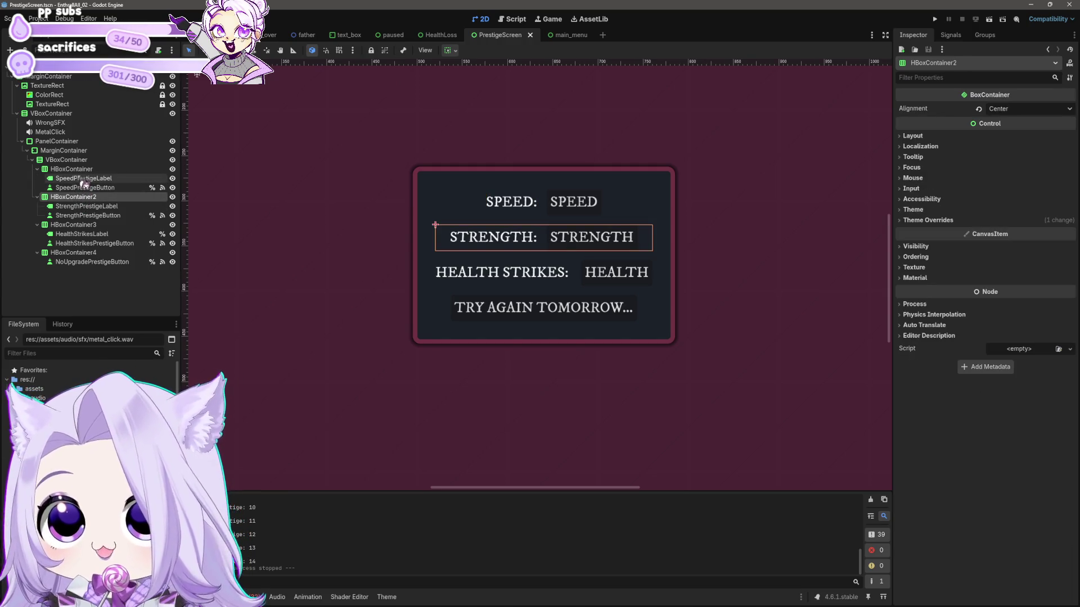
click(79, 170)
click(71, 160)
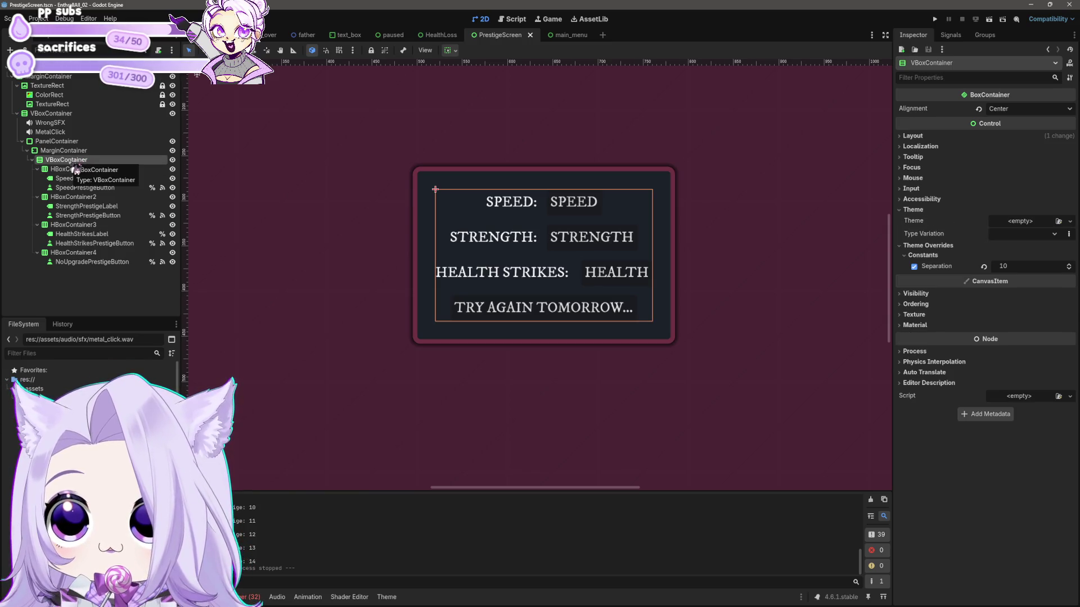
click(65, 150)
right_click(68, 155)
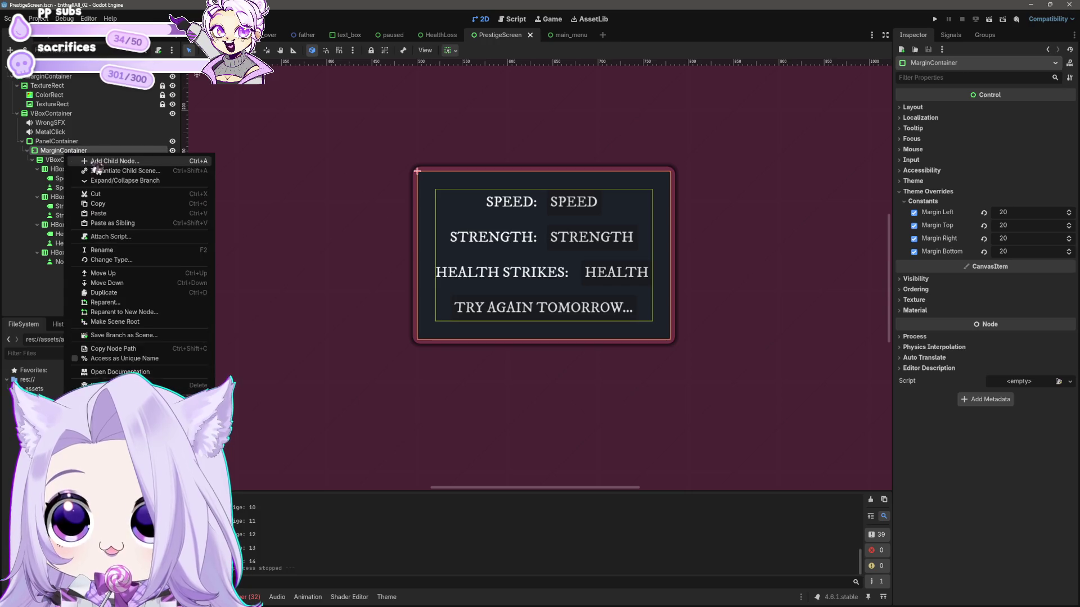
Duplicate VBoxContainer as VBoxContainer2 and delete all of its copied rows
click(107, 162)
key(Escape)
click(104, 161)
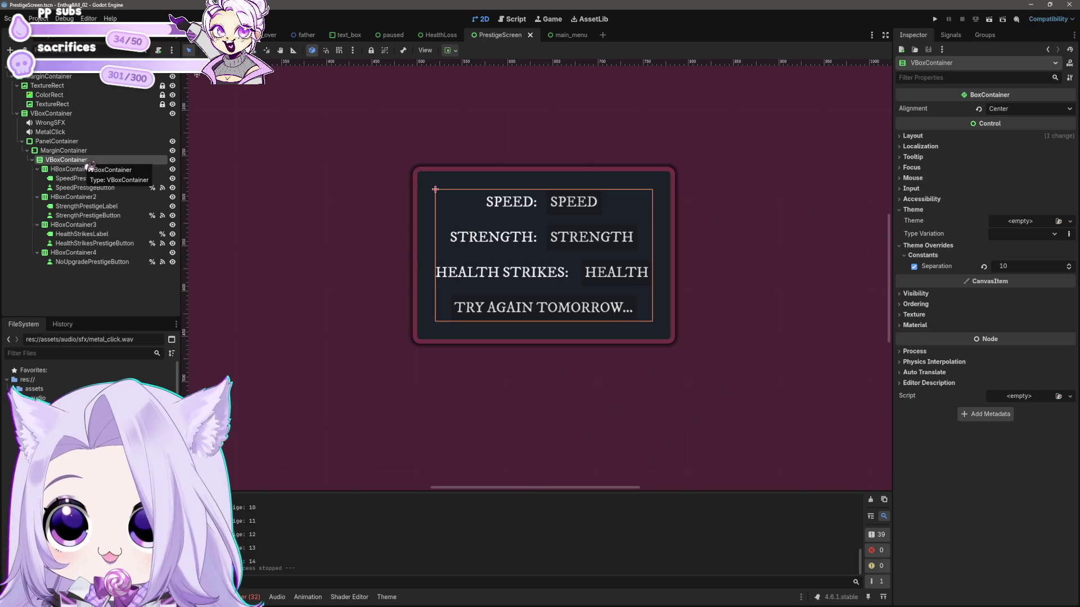
key(ctrl+d)
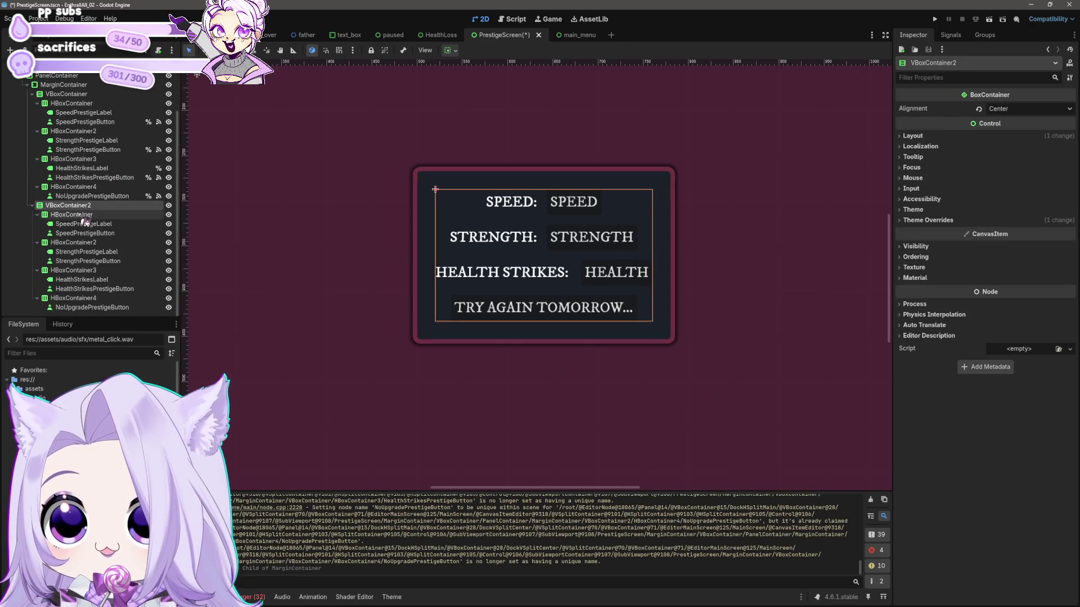
click(83, 220)
shift+click(92, 308)
key(Delete)
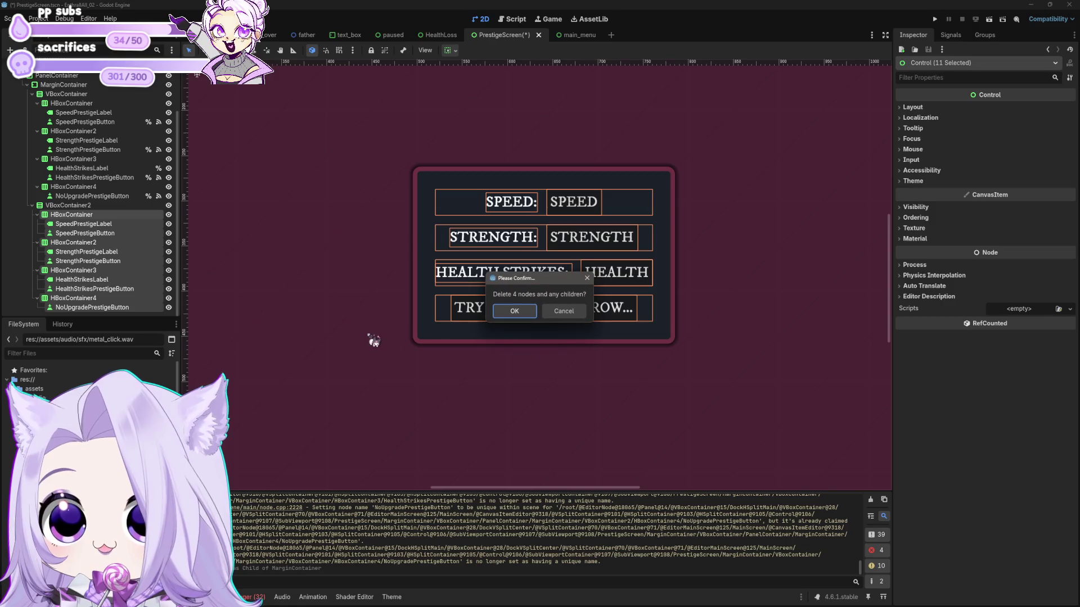
key(Return)
click(78, 271)
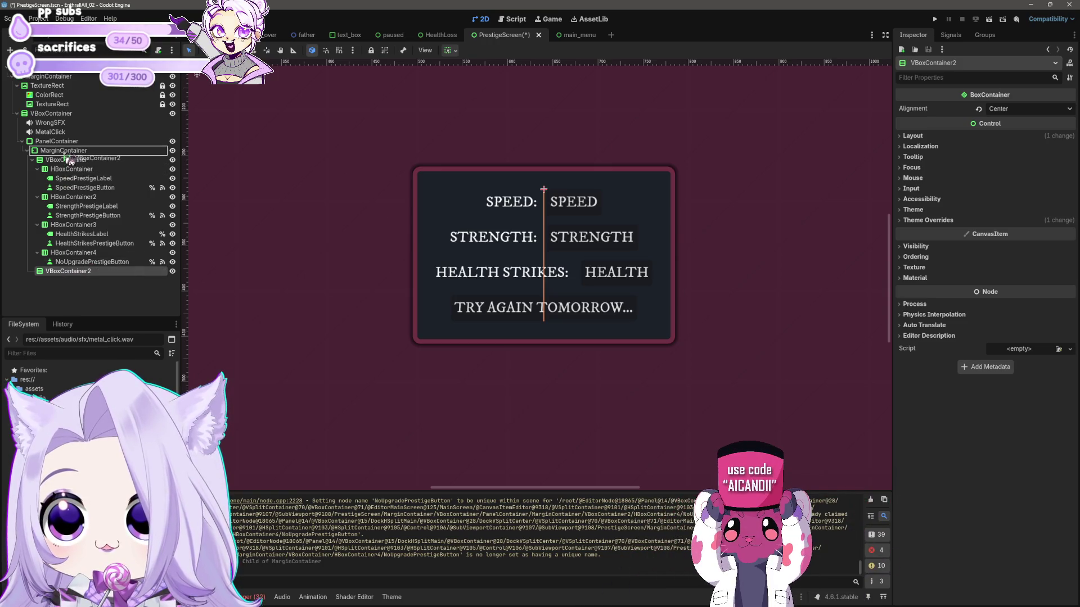
Move the Speed, Strength and HealthStrikes prestige buttons into VBoxContainer2 and size it Shrink End
click(79, 187)
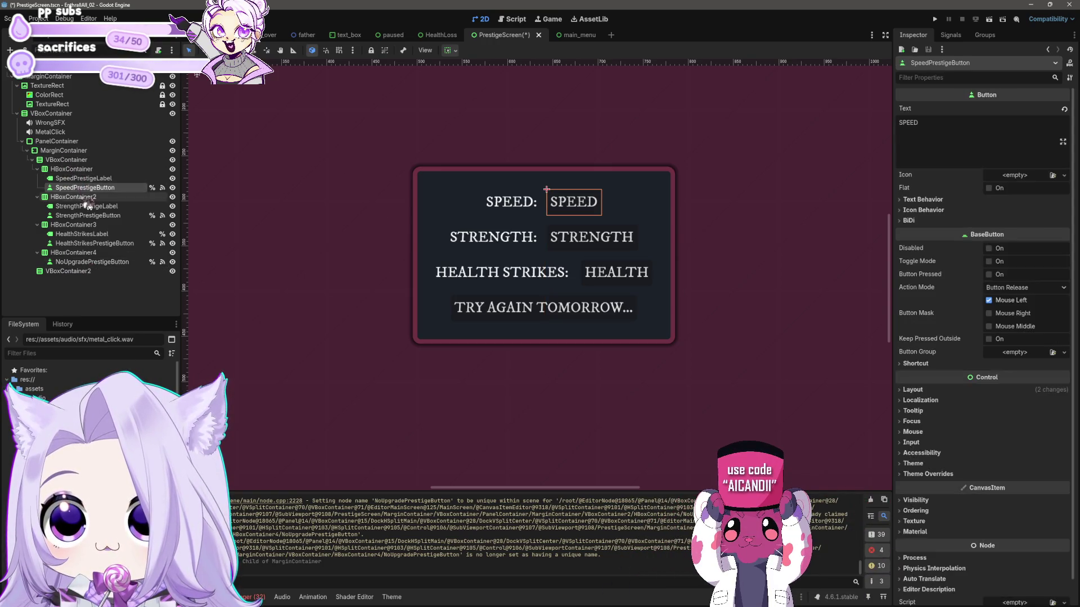
ctrl+click(93, 216)
ctrl+click(92, 243)
drag(93, 243, 89, 279)
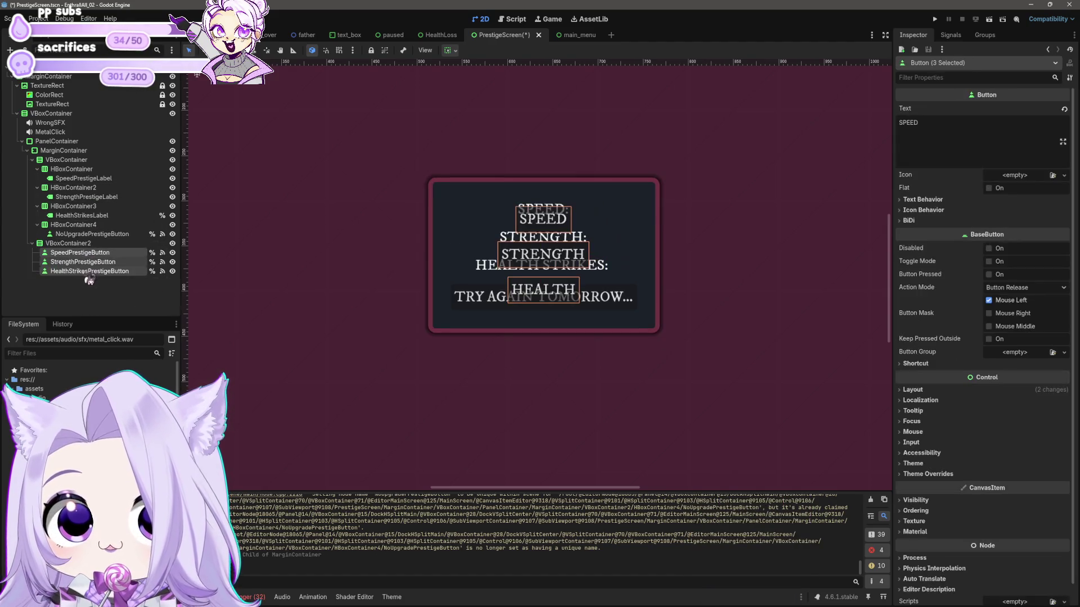
click(82, 245)
click(447, 50)
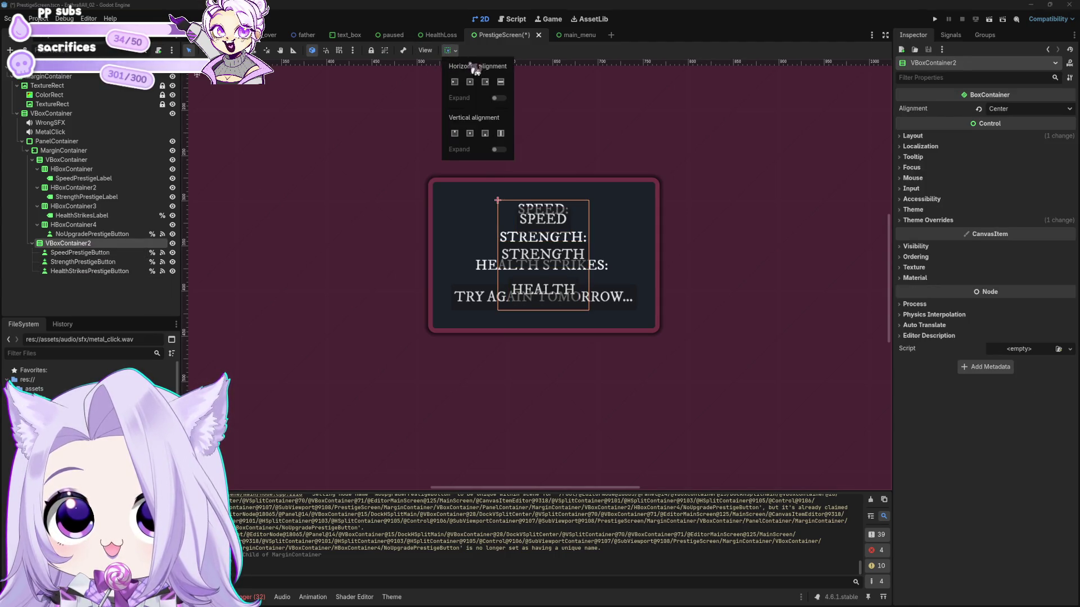
click(485, 82)
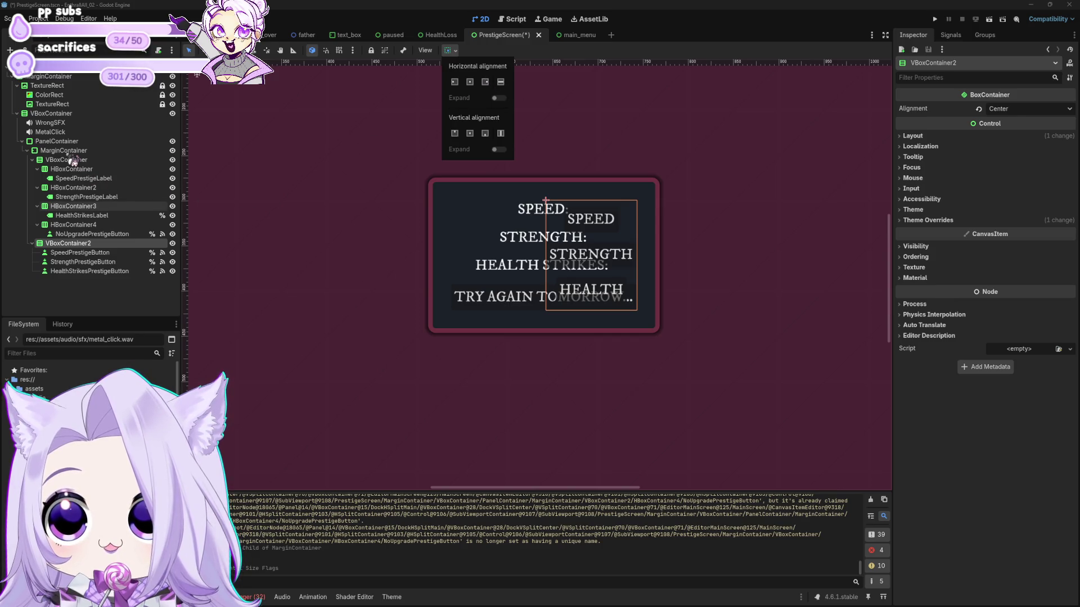
Review VBoxContainer's sizing options and collapse the container nodes in the Scene dock
click(68, 160)
click(448, 50)
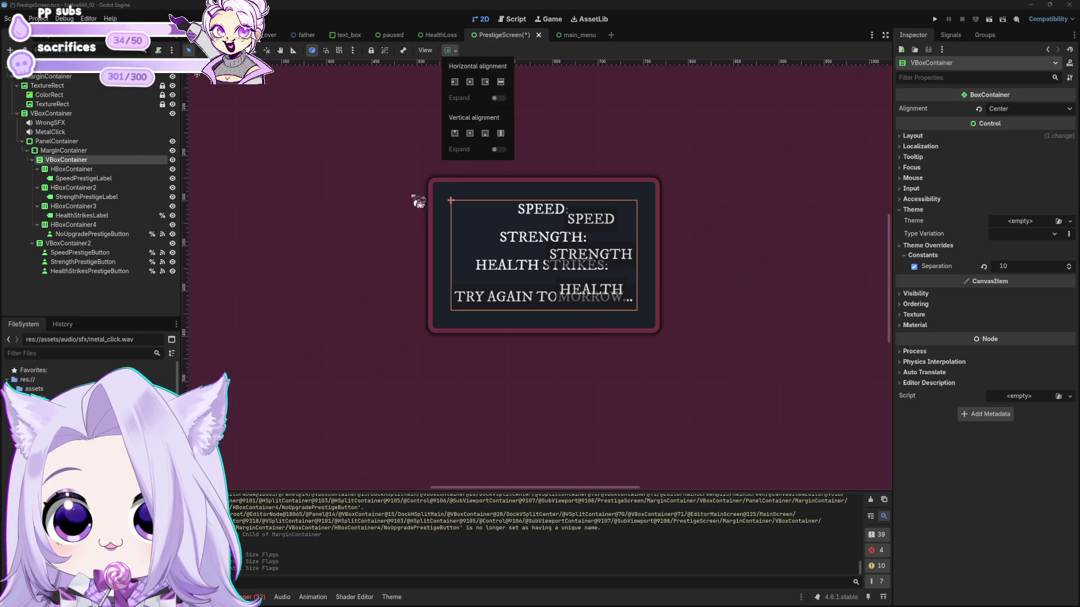
click(79, 178)
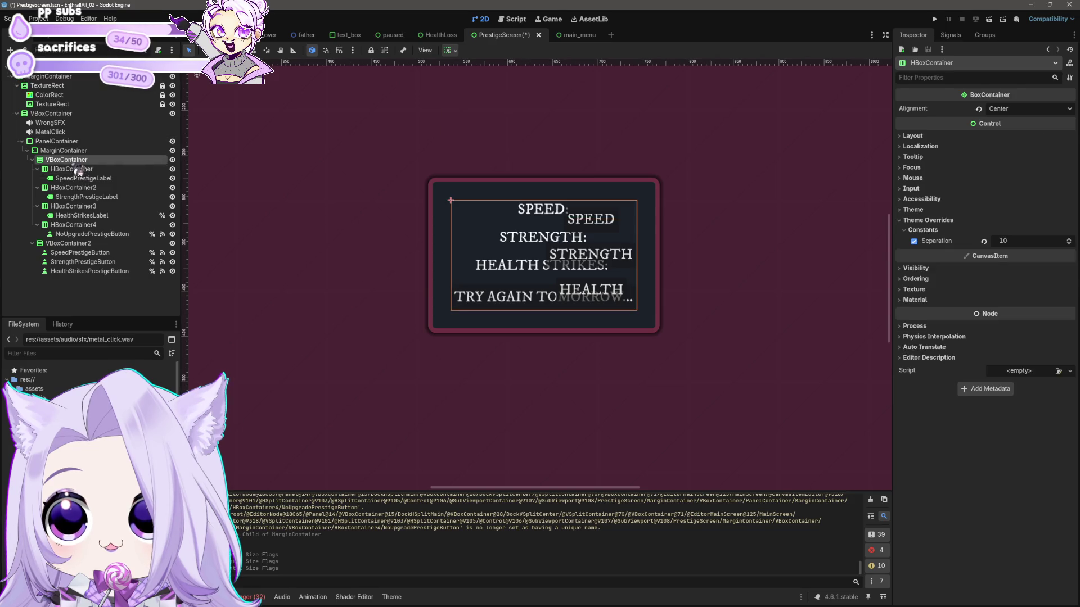
click(32, 160)
click(41, 168)
click(32, 168)
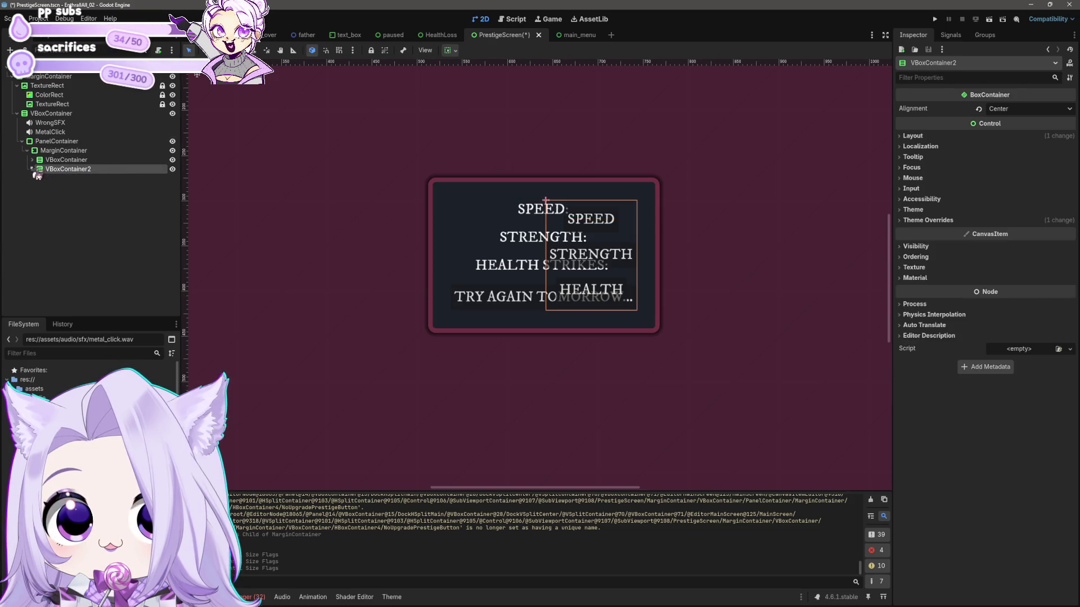
click(63, 159)
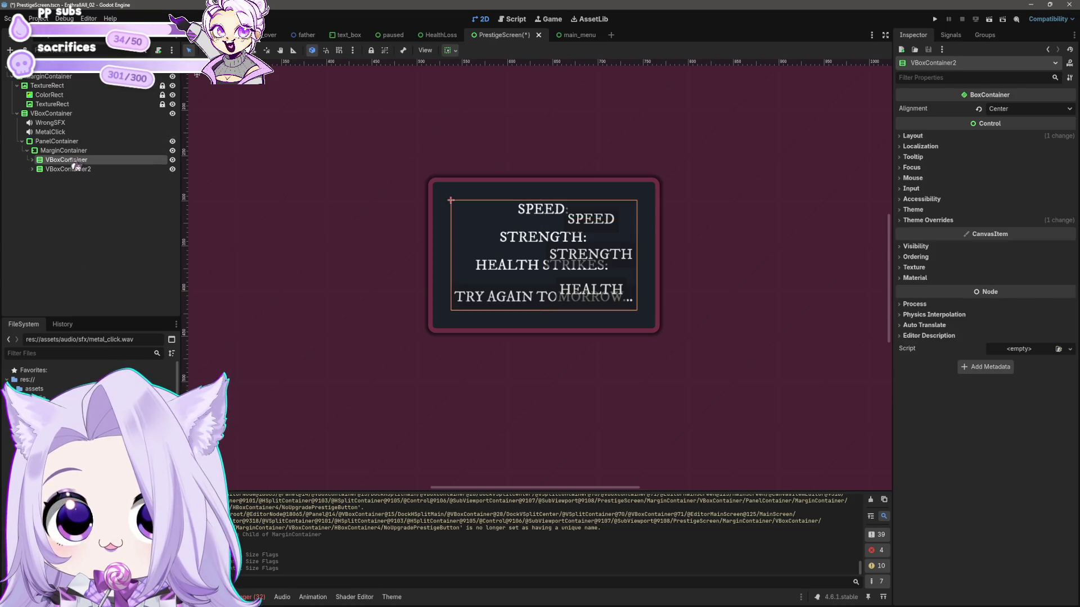
click(32, 160)
Set VBoxContainer's Alignment from Center to Begin and collapse its rows
click(1040, 109)
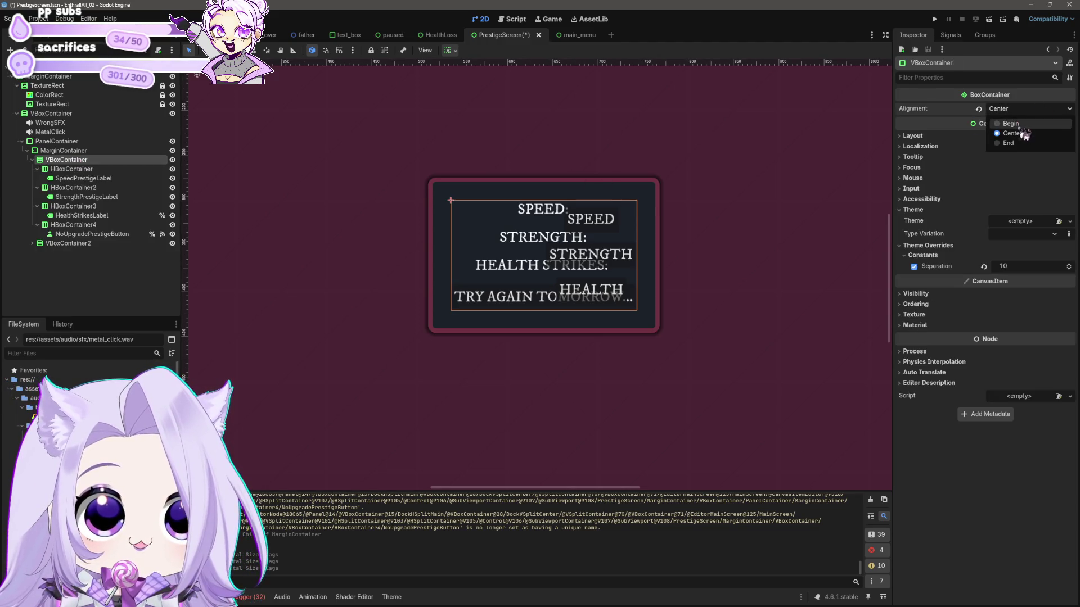
click(1023, 124)
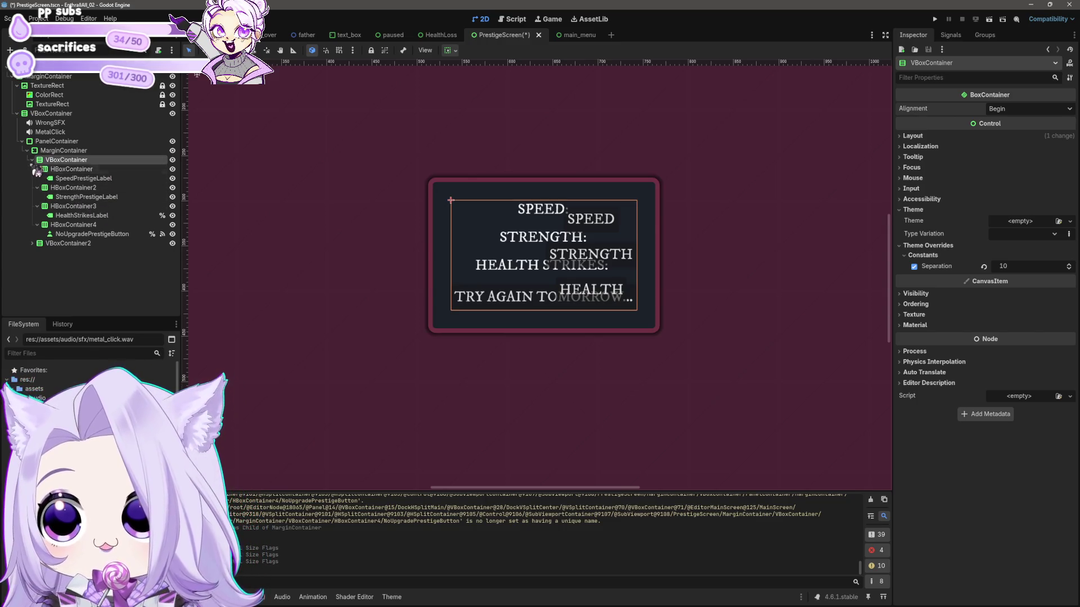
click(32, 160)
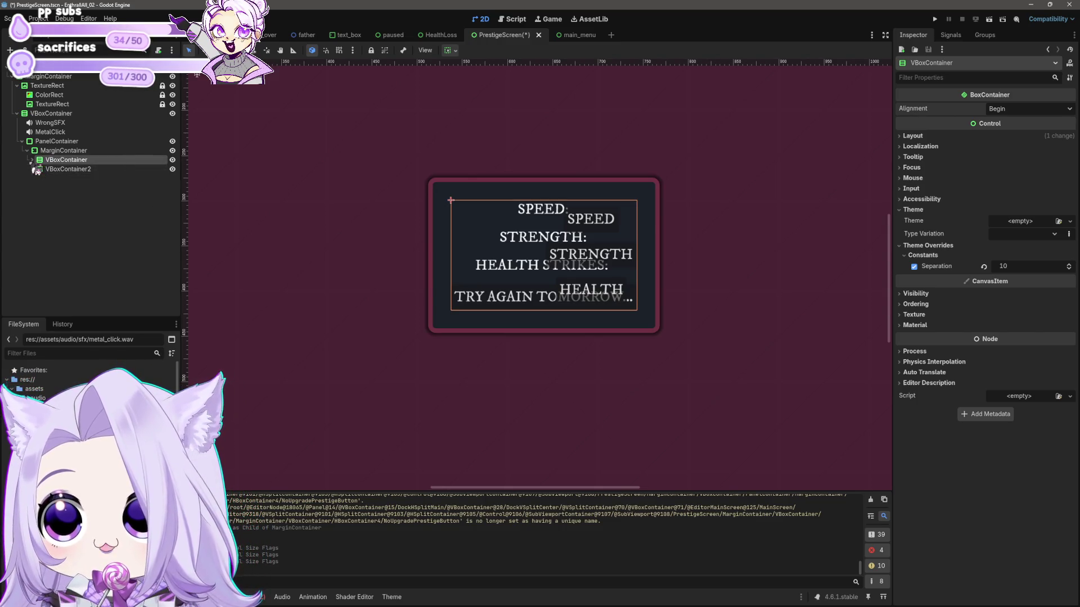
click(64, 150)
right_click(79, 152)
click(101, 164)
text(hbox)
click(469, 478)
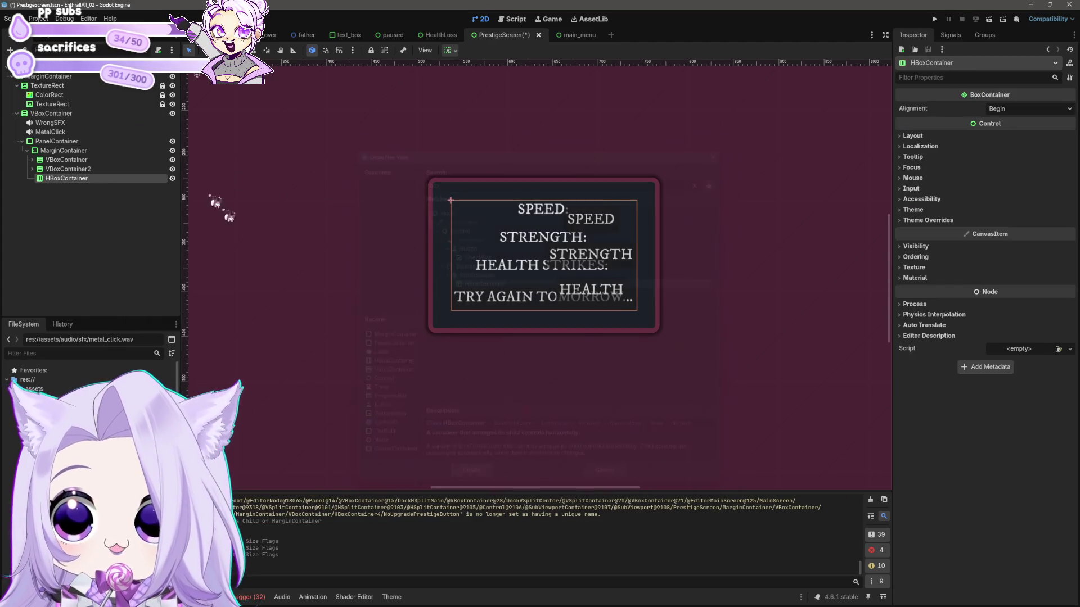
click(66, 160)
shift+click(90, 169)
drag(92, 172, 76, 179)
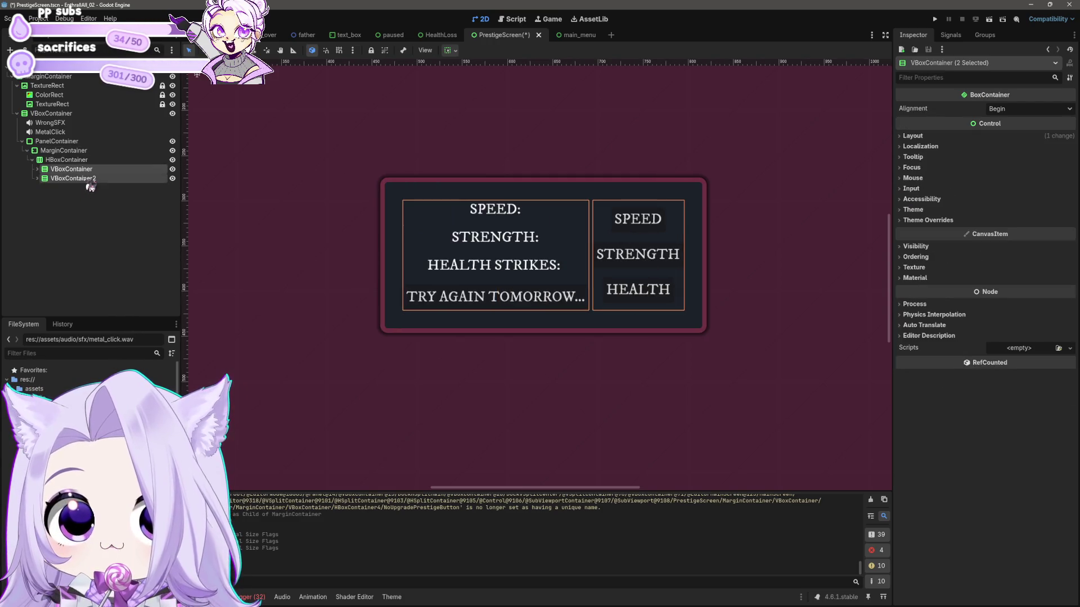
scroll(700, 353, down, 2)
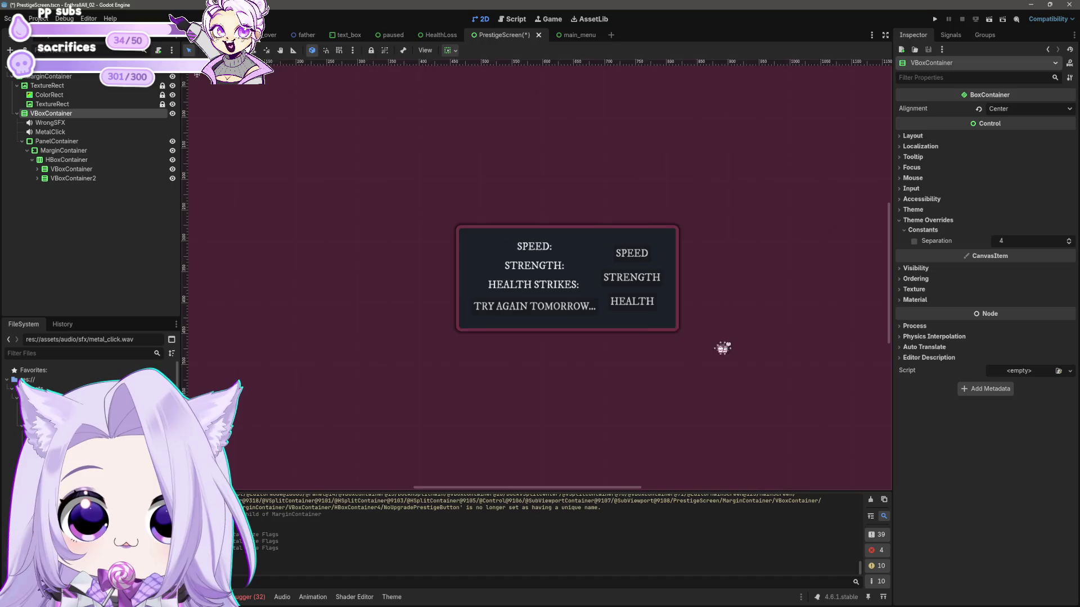
drag(734, 349, 675, 347)
click(506, 311)
mouse_move(98, 244)
mouse_down()
mouse_move(68, 260)
mouse_move(65, 162)
mouse_up()
drag(79, 252, 70, 159)
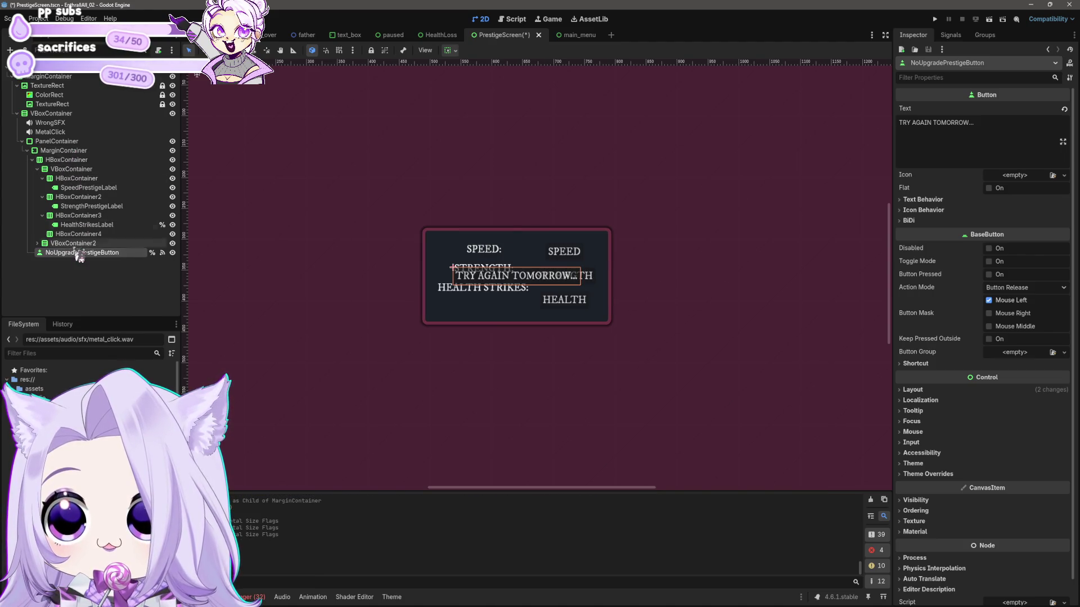
drag(73, 254, 66, 155)
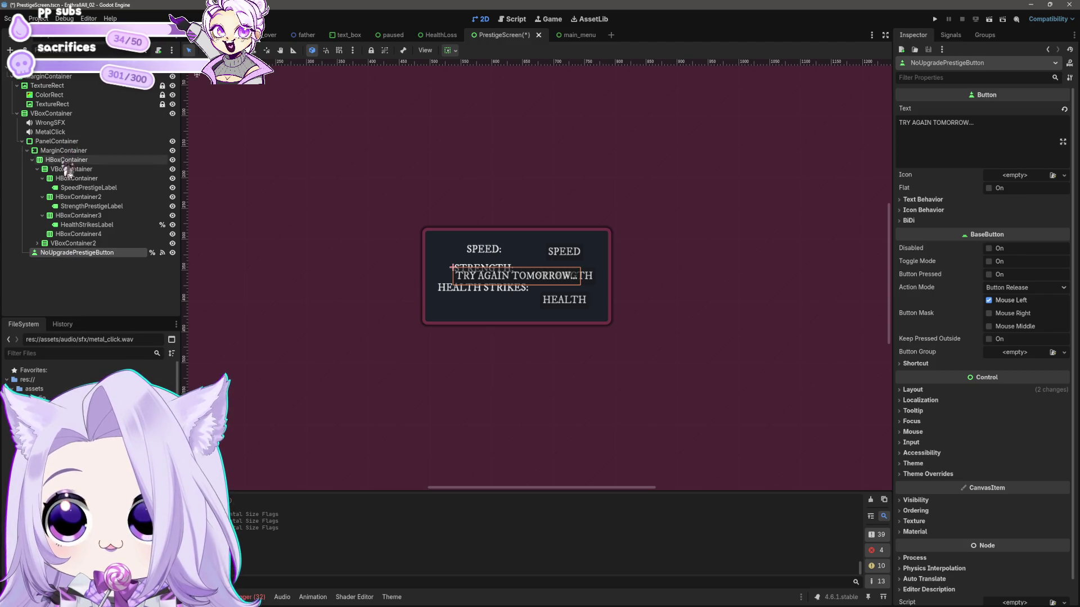
click(448, 50)
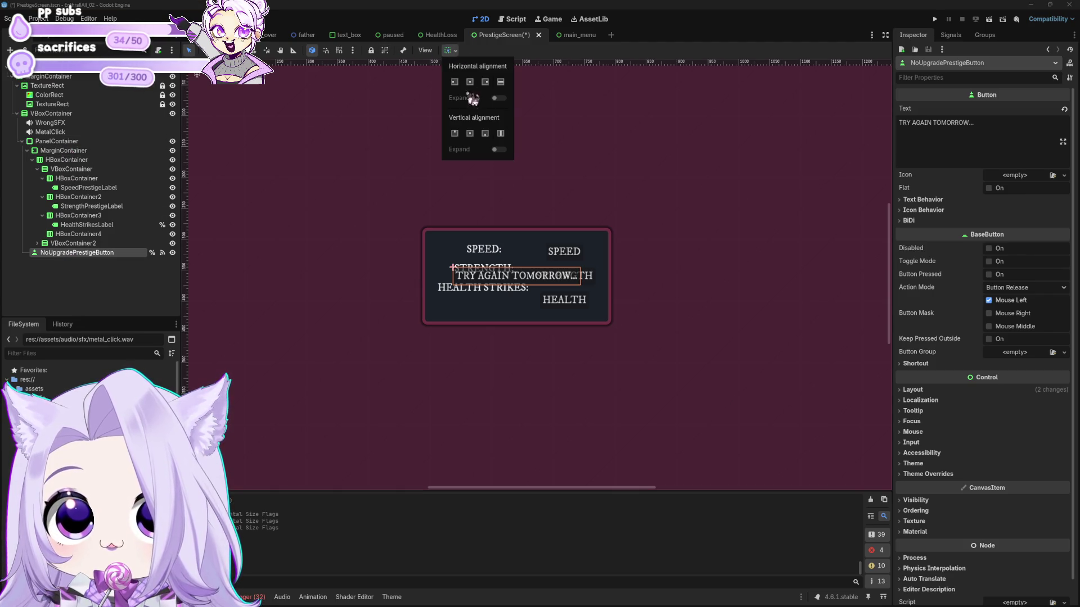
click(485, 134)
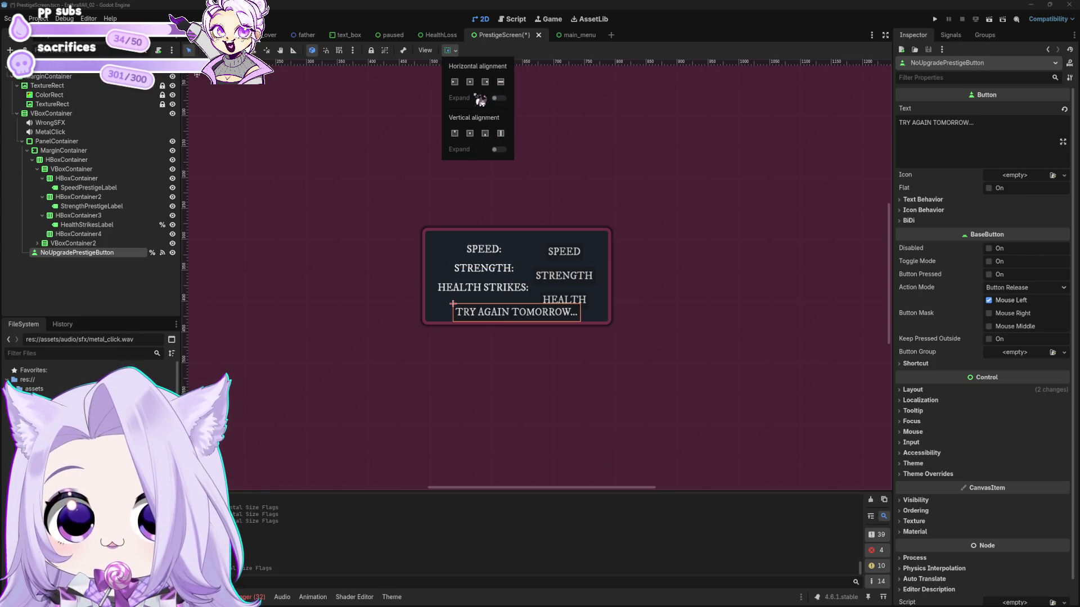
click(71, 298)
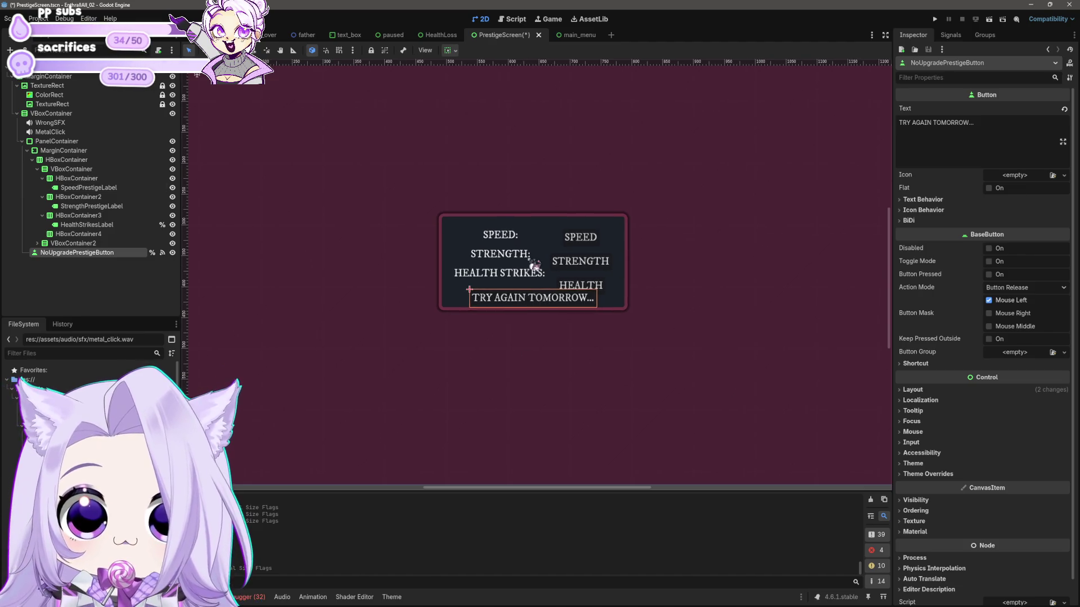
drag(75, 256, 55, 151)
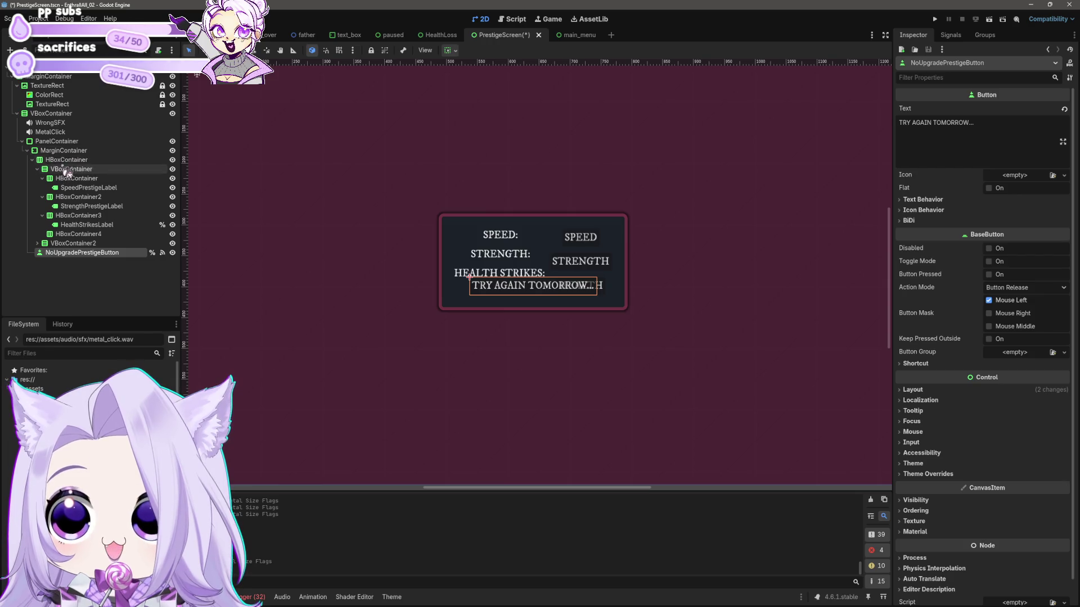
click(61, 151)
right_click(63, 151)
Add an HBoxContainer child, HBoxContainer2, under MarginContainer
click(100, 158)
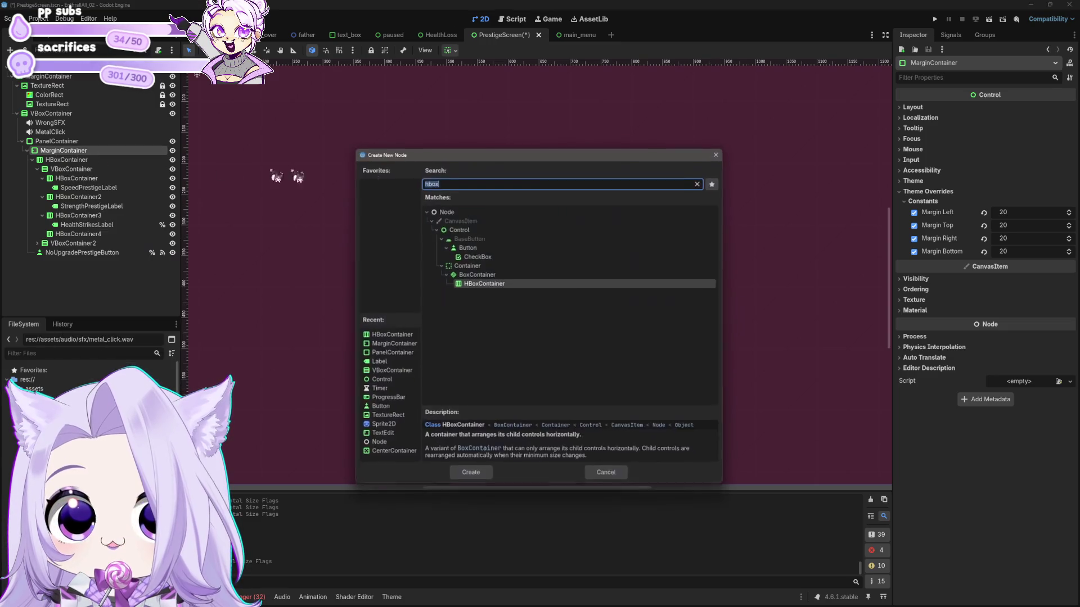
text(hbox)
click(469, 479)
drag(69, 262, 66, 160)
click(67, 160)
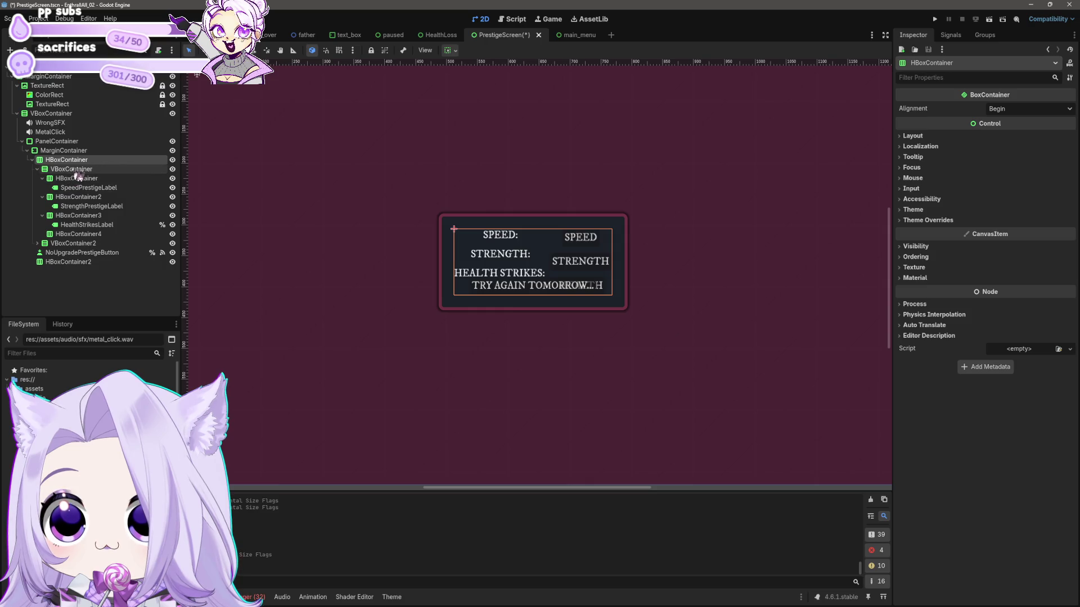
Try moving the stat rows into HBoxContainer2, undo it, and delete the empty HBoxContainer4
shift+click(76, 243)
drag(76, 244, 72, 264)
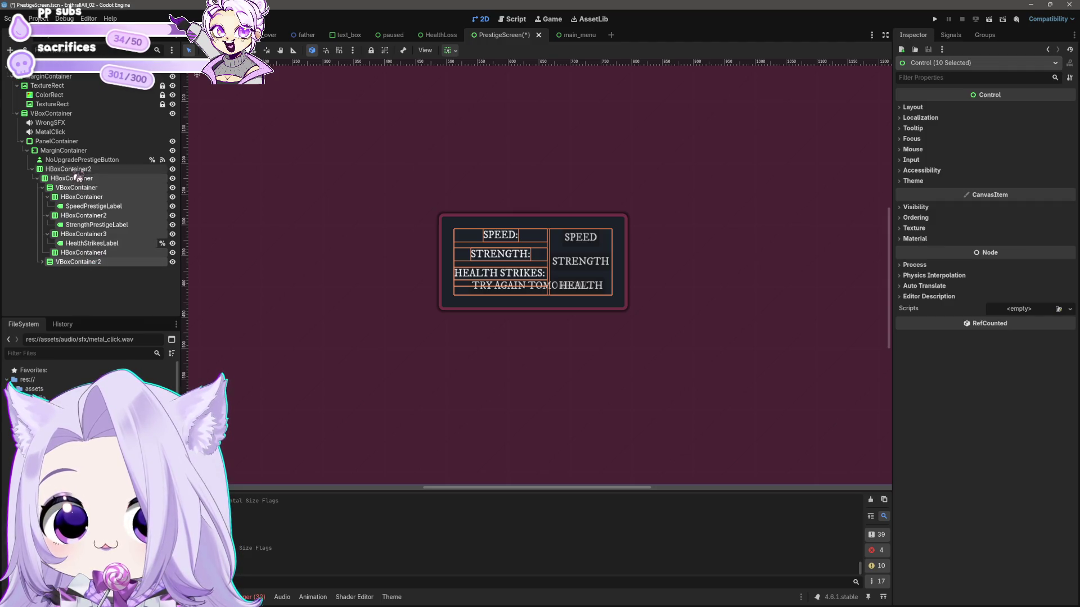
key(ctrl+z)
click(83, 243)
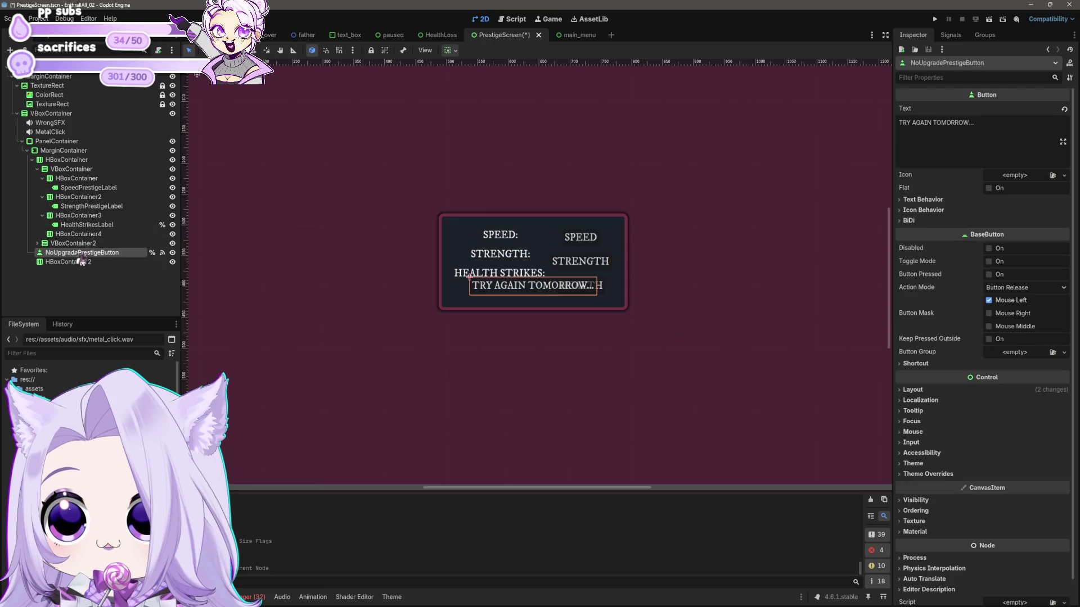
click(38, 243)
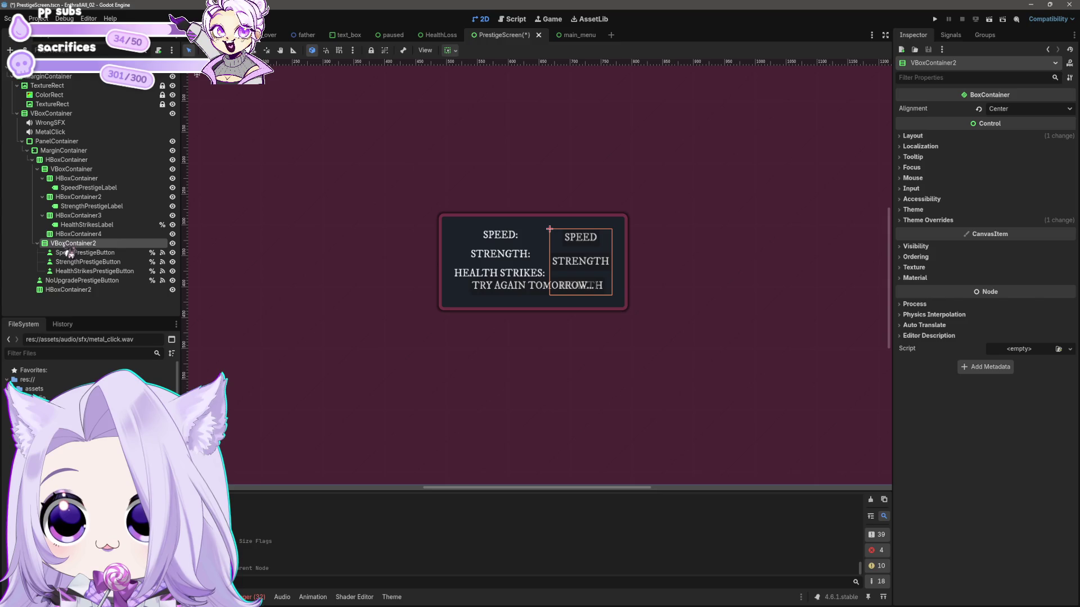
drag(57, 255, 79, 243)
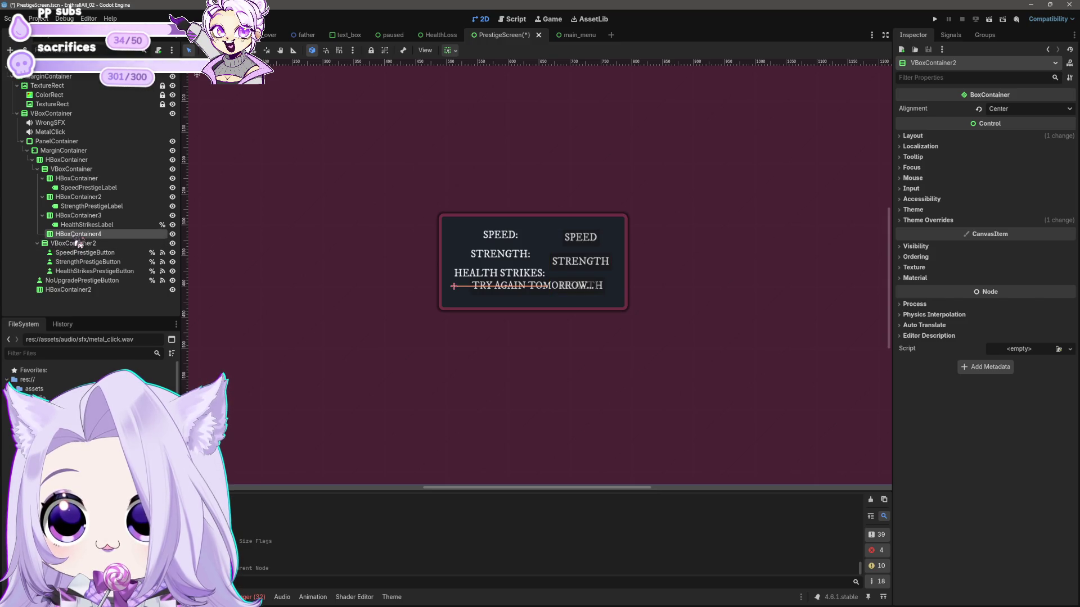
key(Delete)
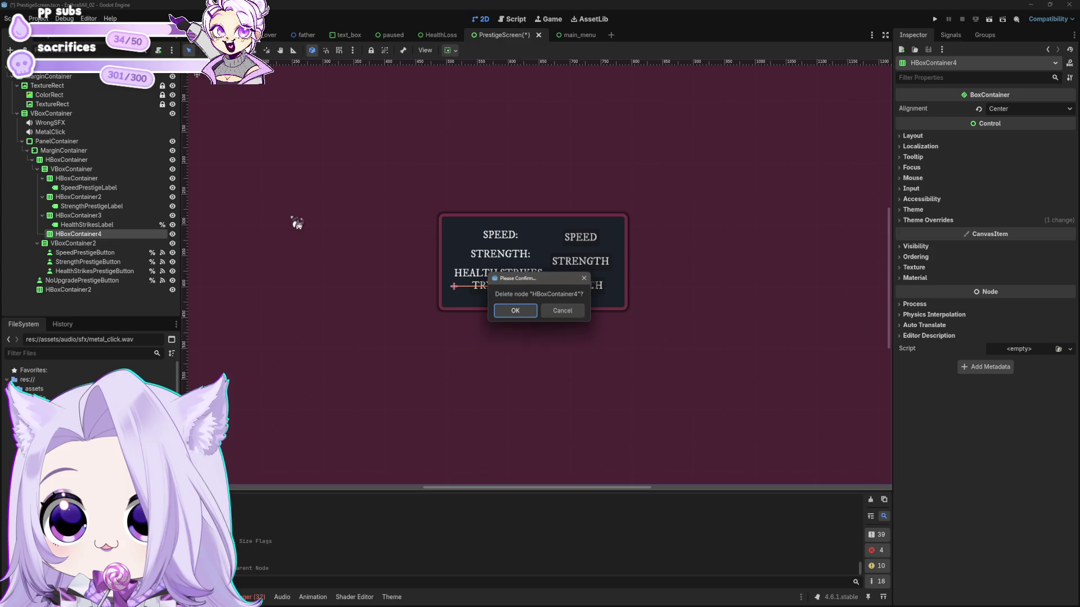
key(Return)
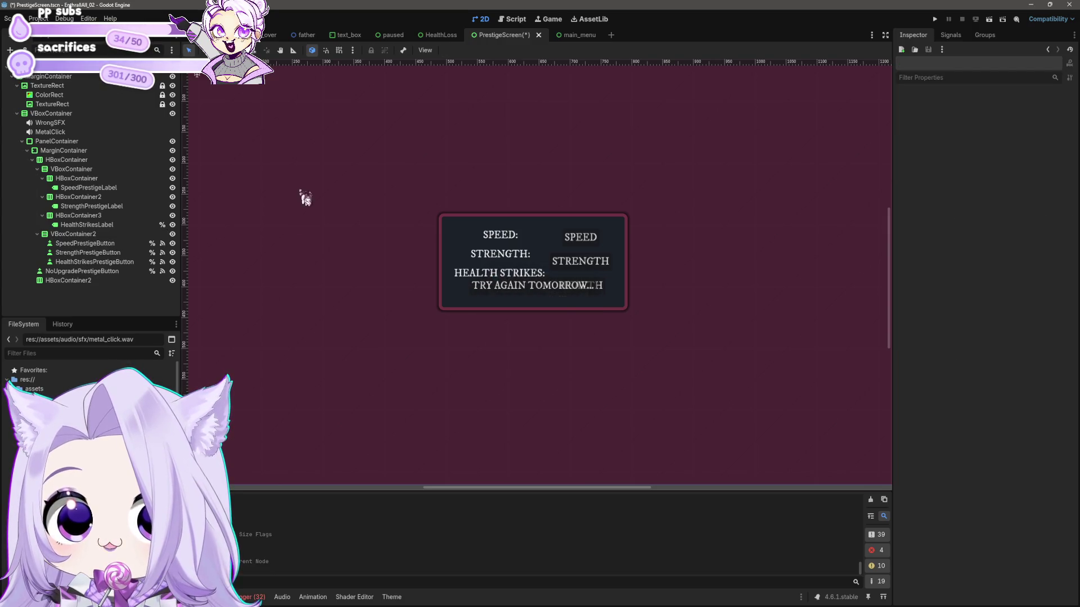
Move the Speed, Strength and HealthStrikes labels directly into VBoxContainer and delete their empty HBoxContainers
click(82, 216)
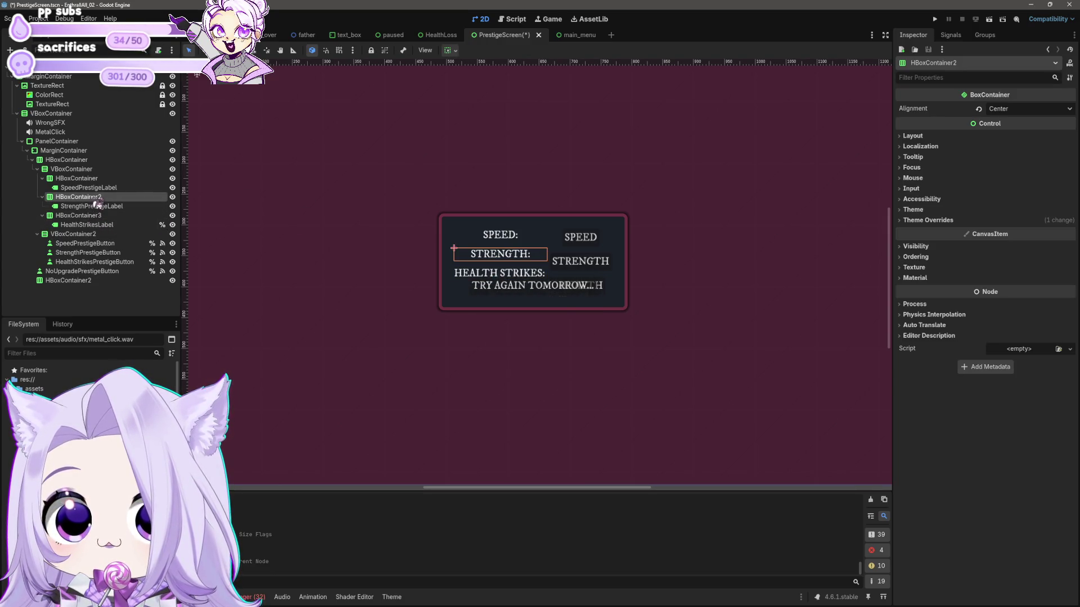
key(Up)
key(Up)
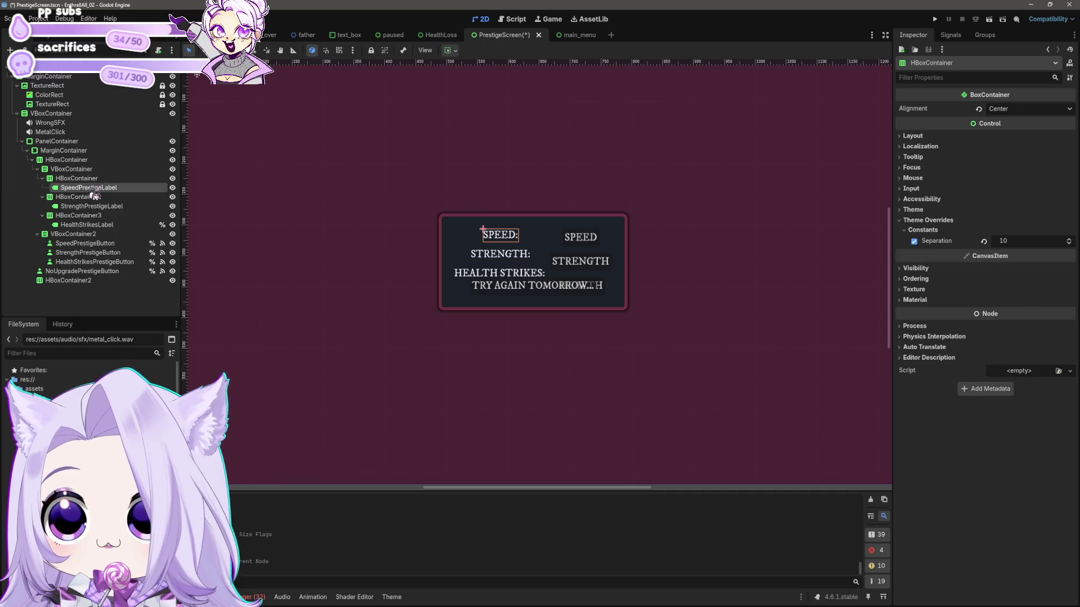
click(90, 188)
ctrl+click(92, 207)
ctrl+click(87, 225)
drag(93, 194, 71, 169)
click(76, 178)
shift+click(79, 196)
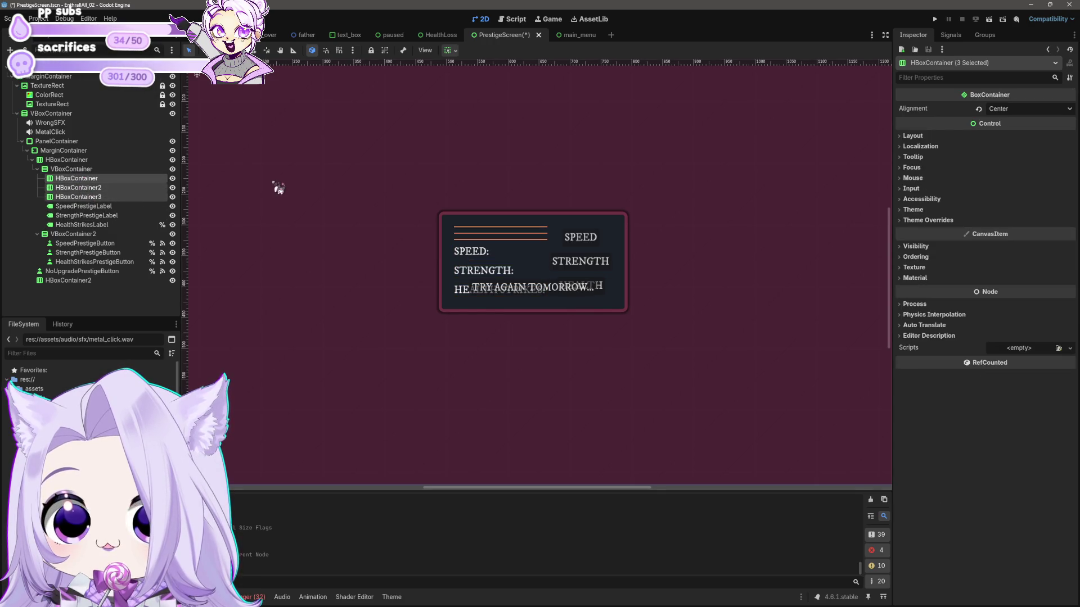
key(Delete)
key(Return)
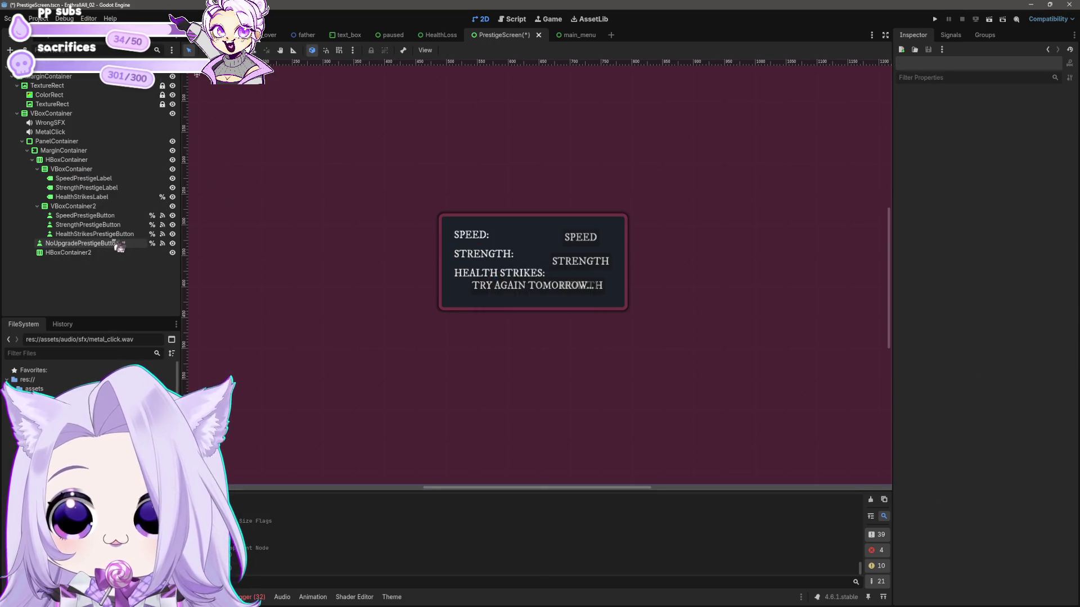
Try NoUpgradePrestigeButton inside HBoxContainer2, then return it under MarginContainer
click(73, 206)
click(72, 169)
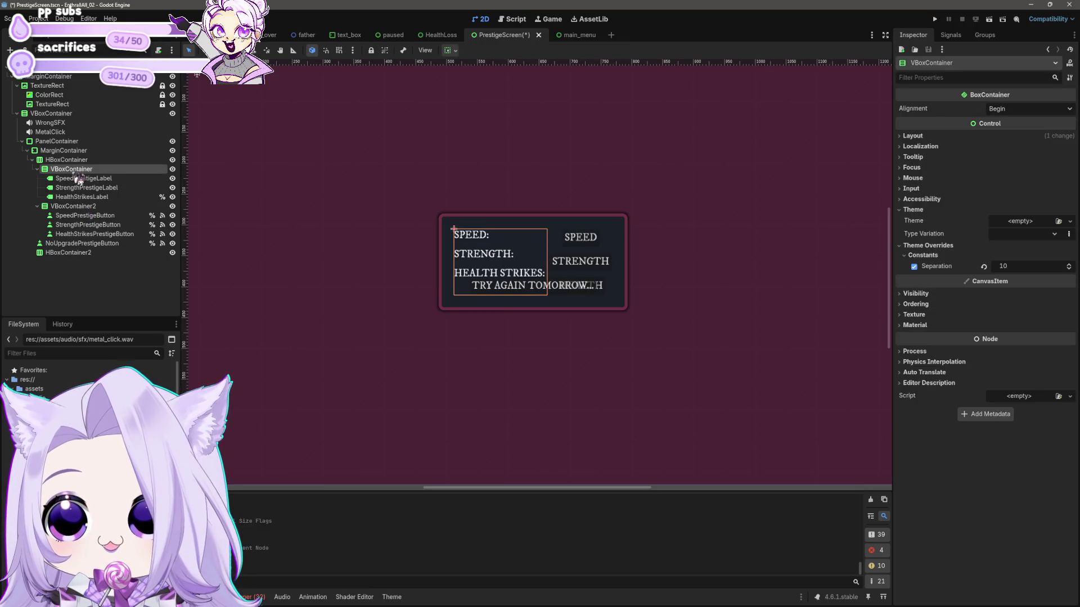
click(73, 243)
click(71, 254)
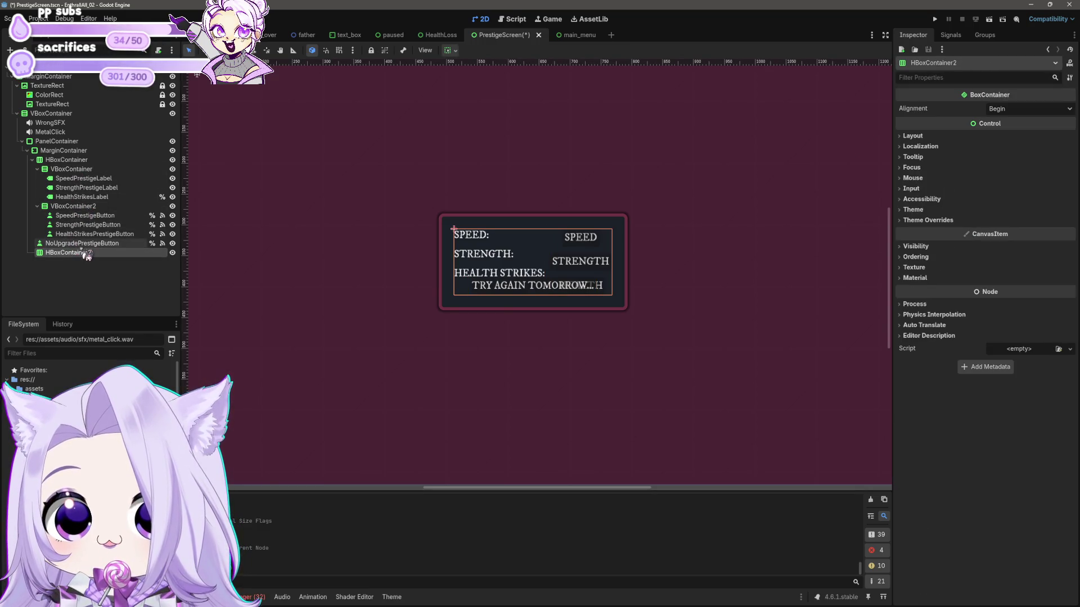
drag(75, 244, 86, 261)
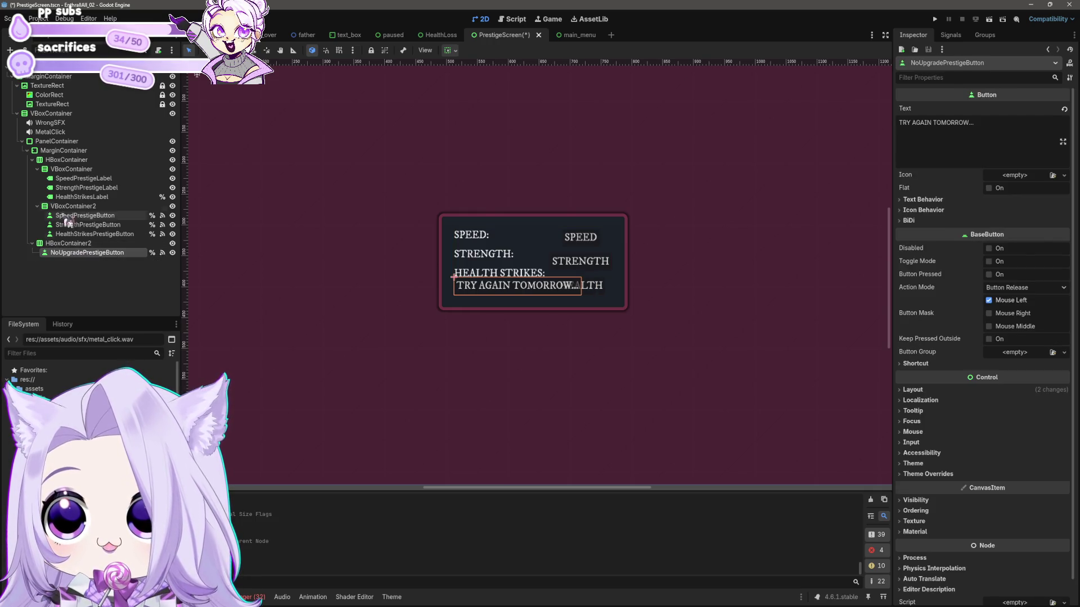
click(68, 243)
drag(73, 253, 74, 152)
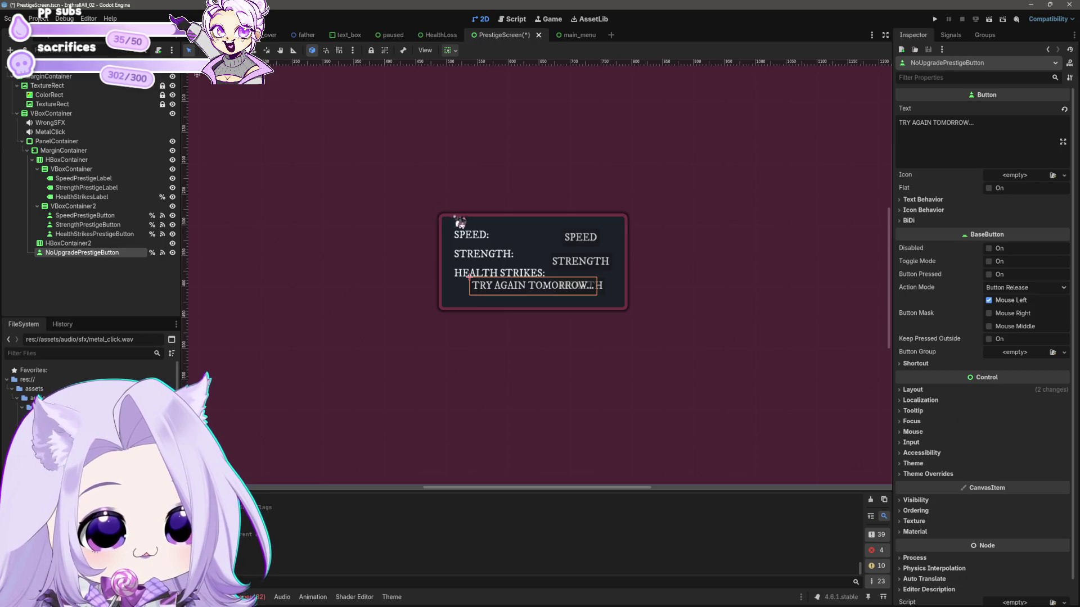
click(59, 142)
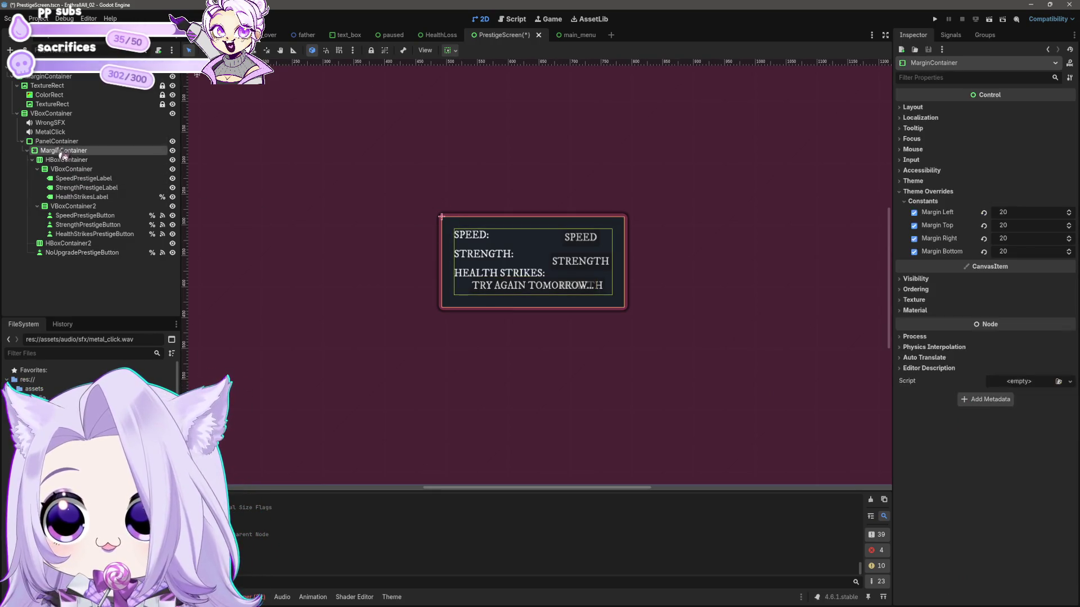
Reposition the retry button in the node tree and set MarginContainer margins to 30 on every side
drag(73, 252, 73, 147)
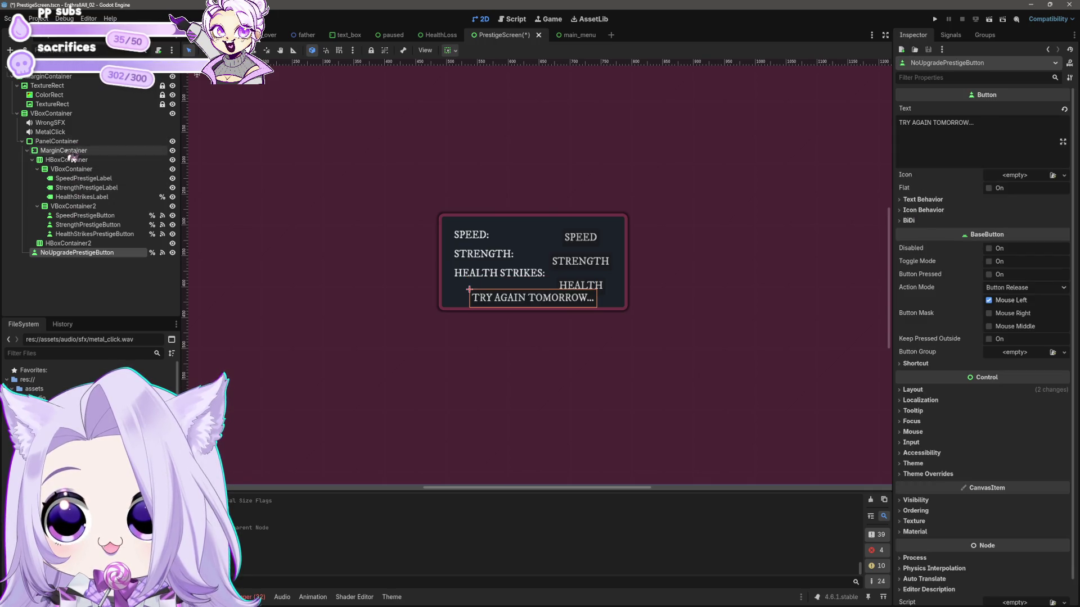
click(73, 151)
click(1010, 212)
text(0)
key(Tab)
text(30)
key(Tab)
text(30)
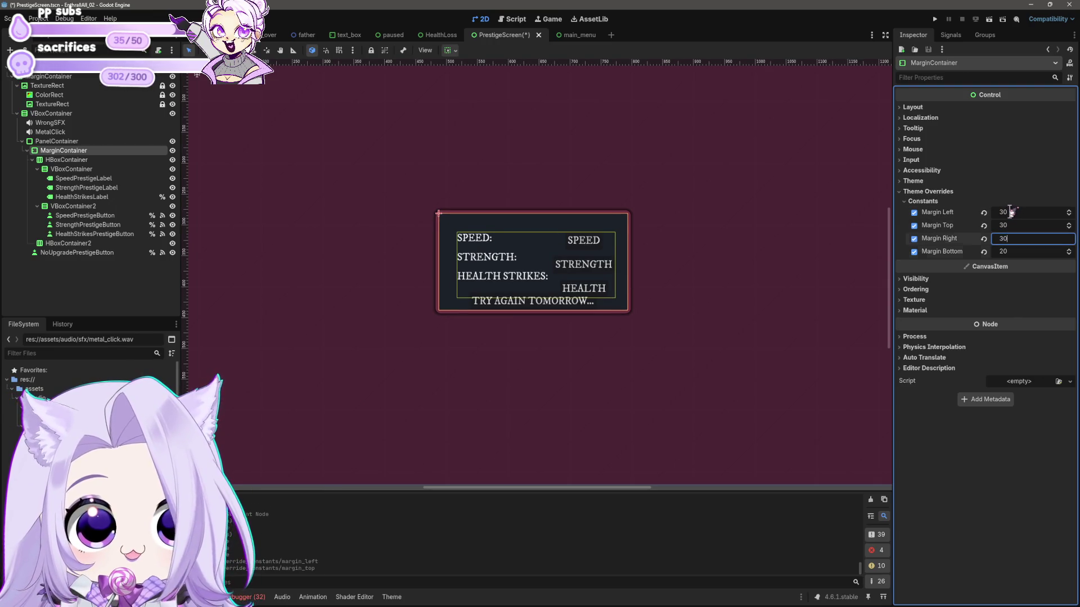
key(Tab)
text(30)
key(Return)
click(773, 294)
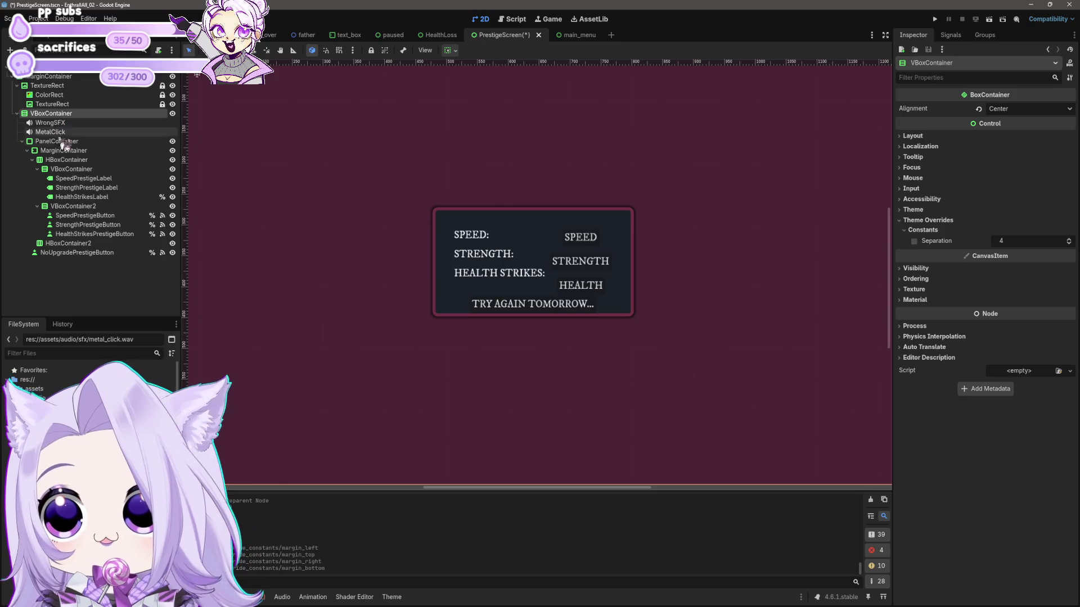
Add a VBoxContainer under MarginContainer, move the rows into it, and delete the empty HBoxContainer2
click(70, 152)
right_click(69, 153)
click(69, 160)
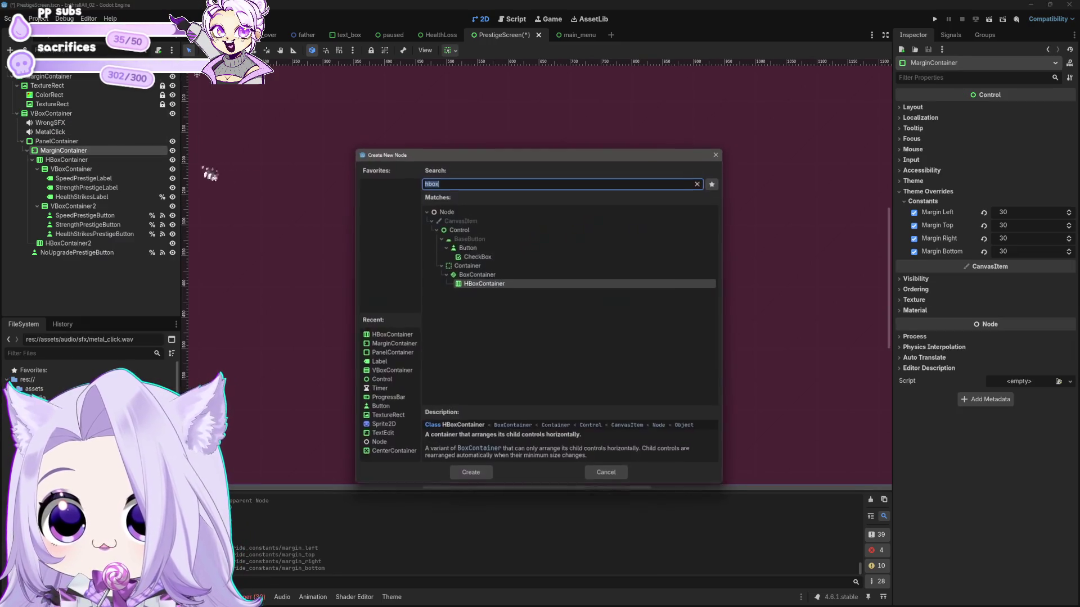
text(vbox)
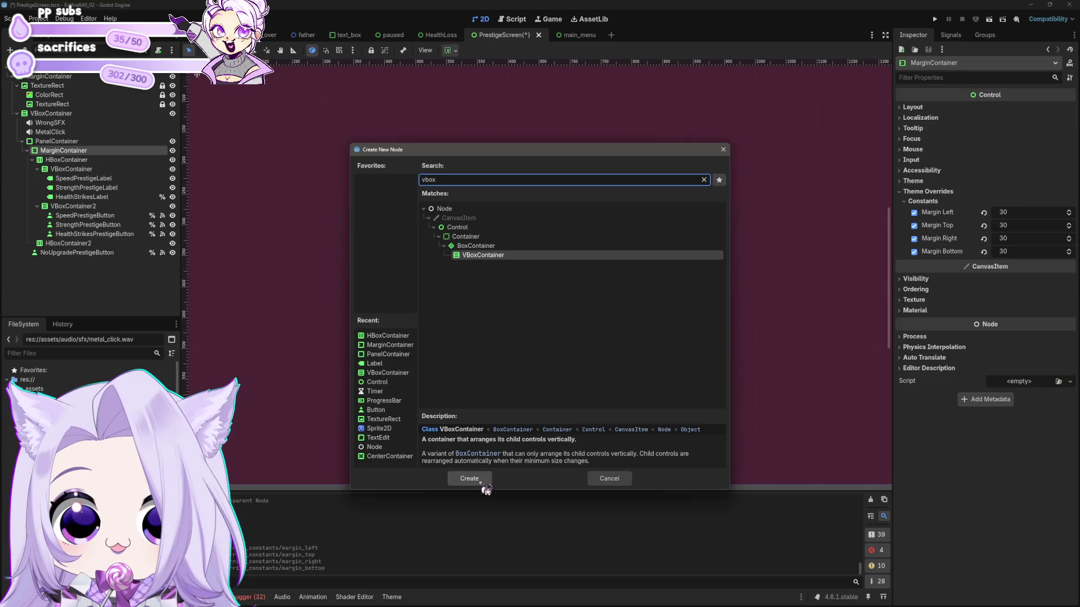
click(475, 479)
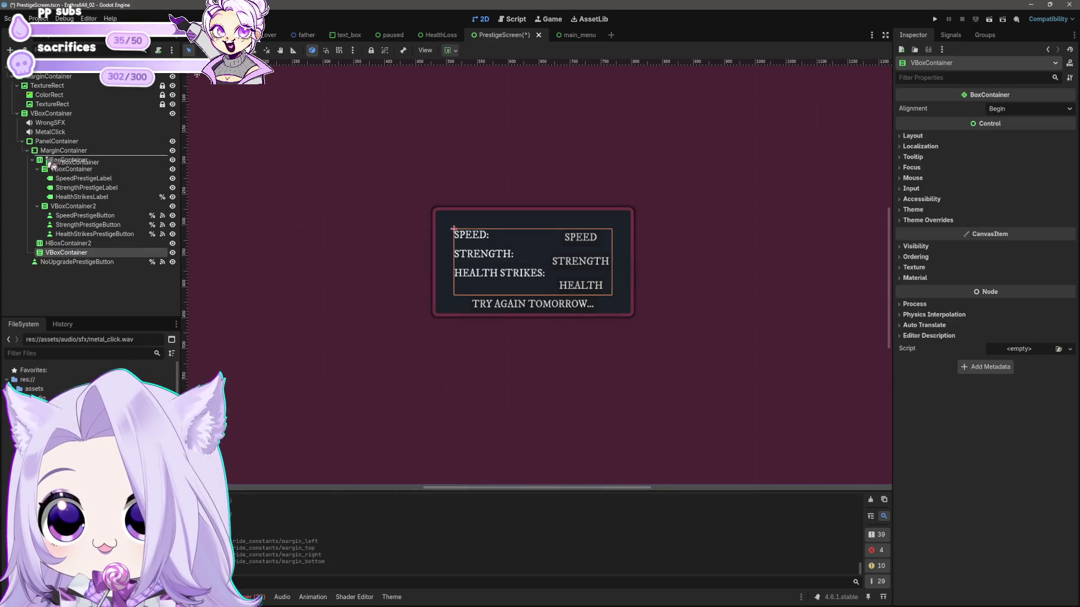
click(66, 160)
shift+click(71, 243)
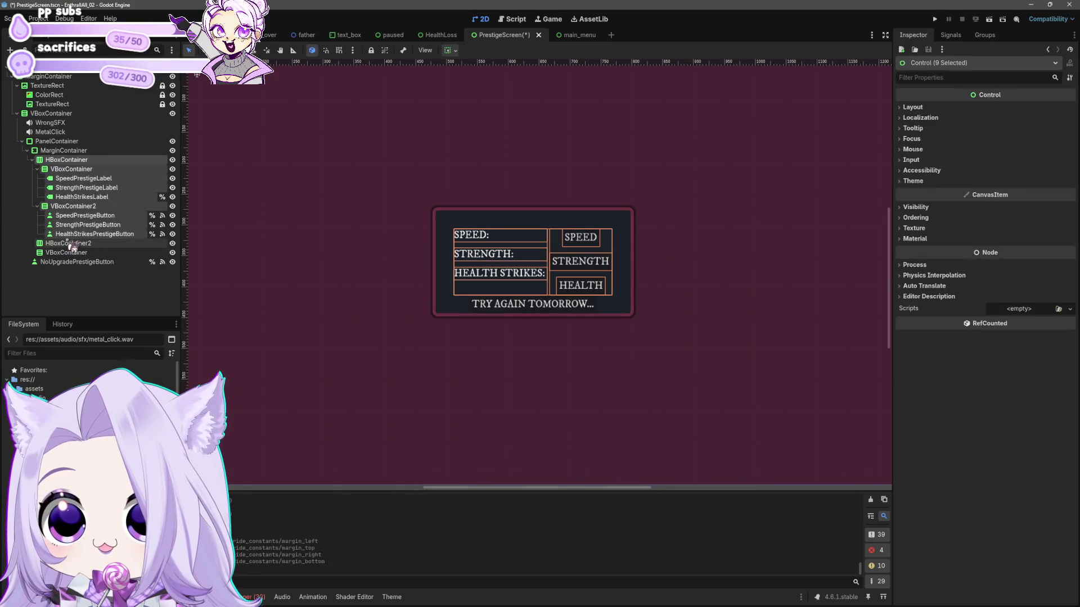
drag(74, 244, 76, 260)
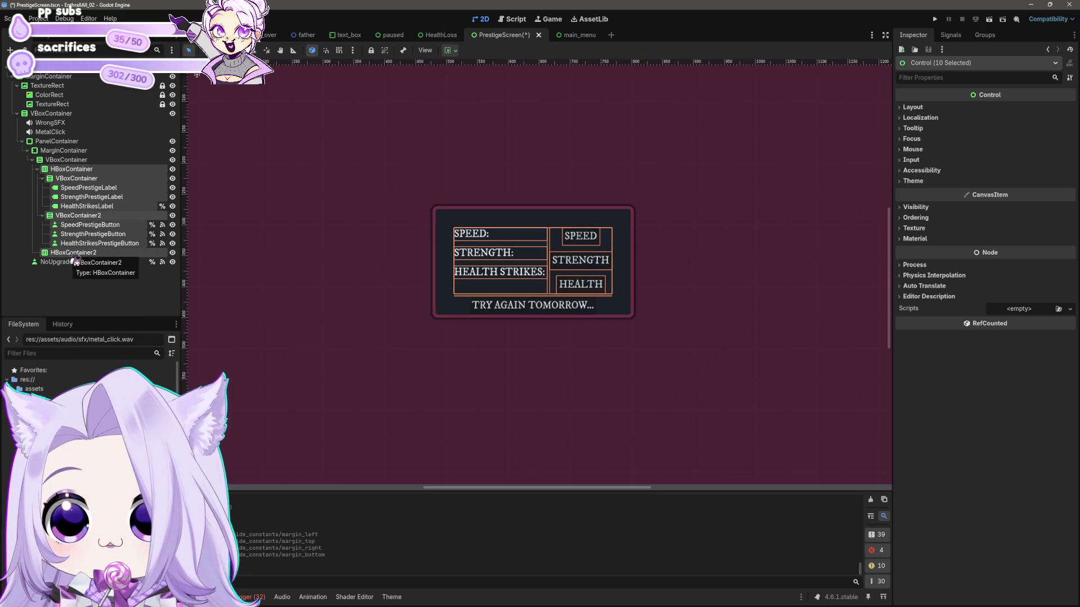
click(77, 254)
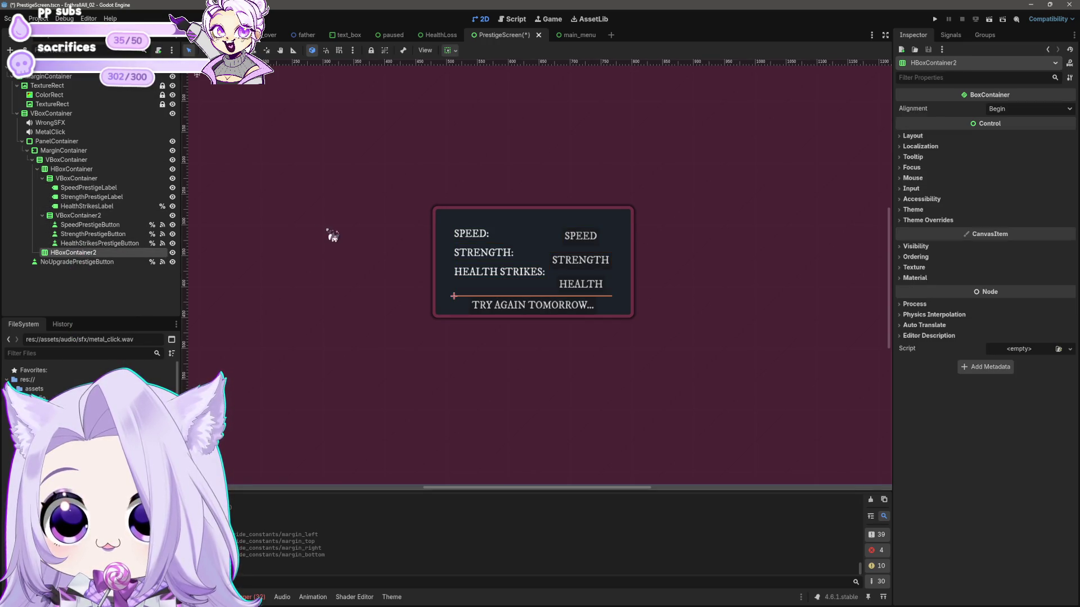
key(Delete)
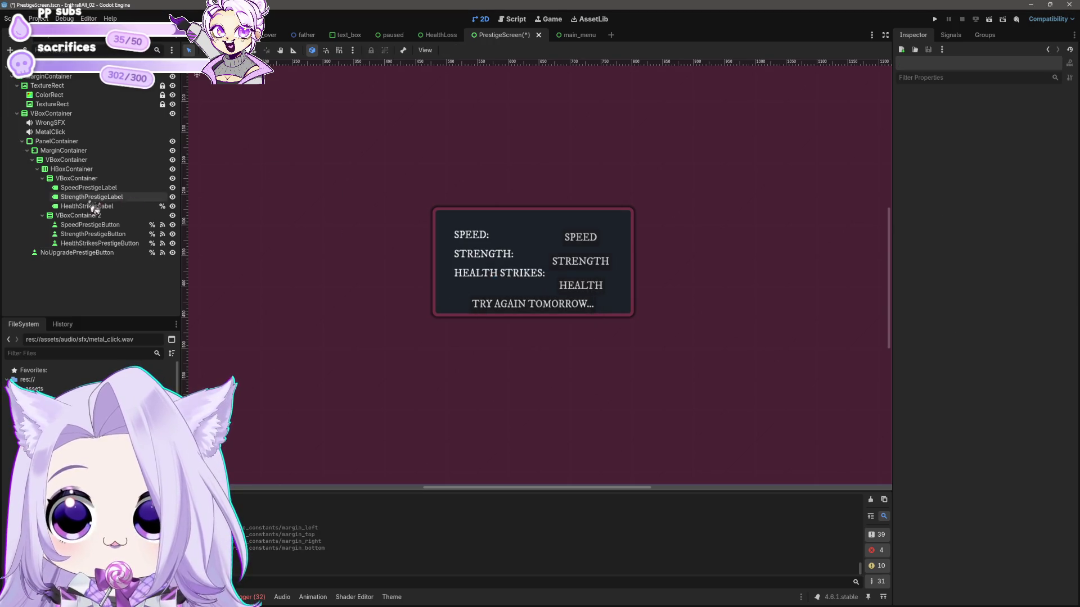
Set the HBoxContainer's Separation theme override to 10 to space labels from buttons
click(79, 216)
click(81, 179)
click(72, 169)
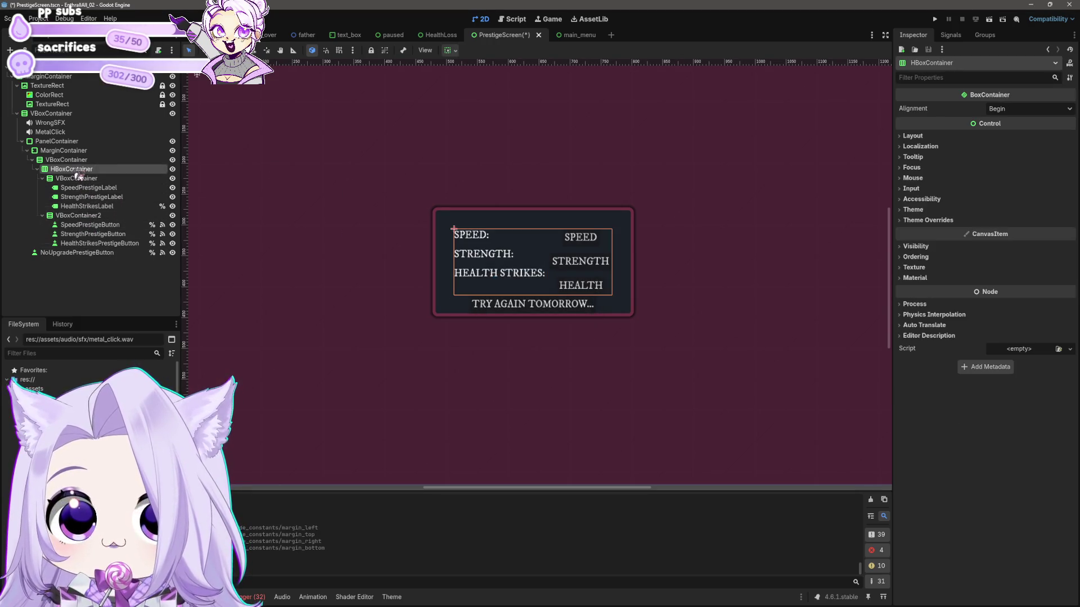
click(934, 220)
click(938, 231)
click(1015, 238)
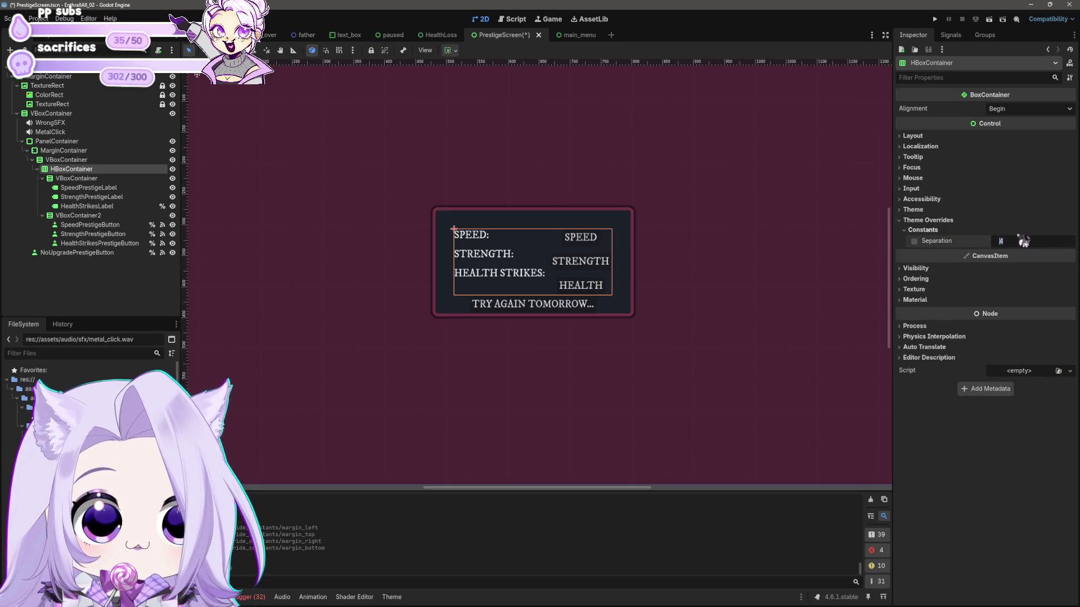
text(0)
key(Return)
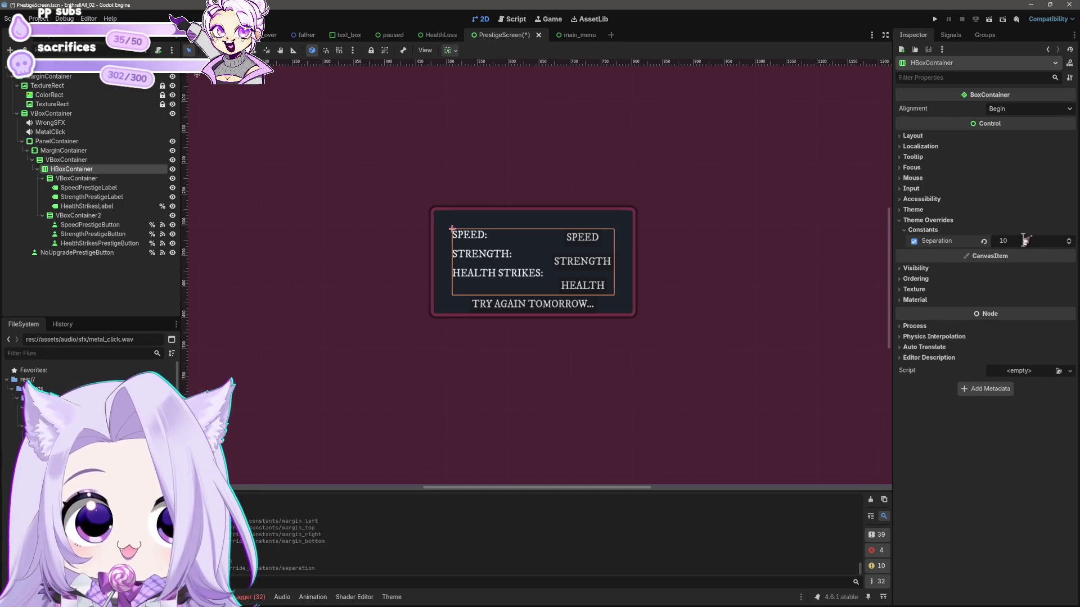
Change all MarginContainer margins to 20 and move the TRY AGAIN TOMORROW button into the panel column
click(704, 279)
scroll(615, 308, up, 2)
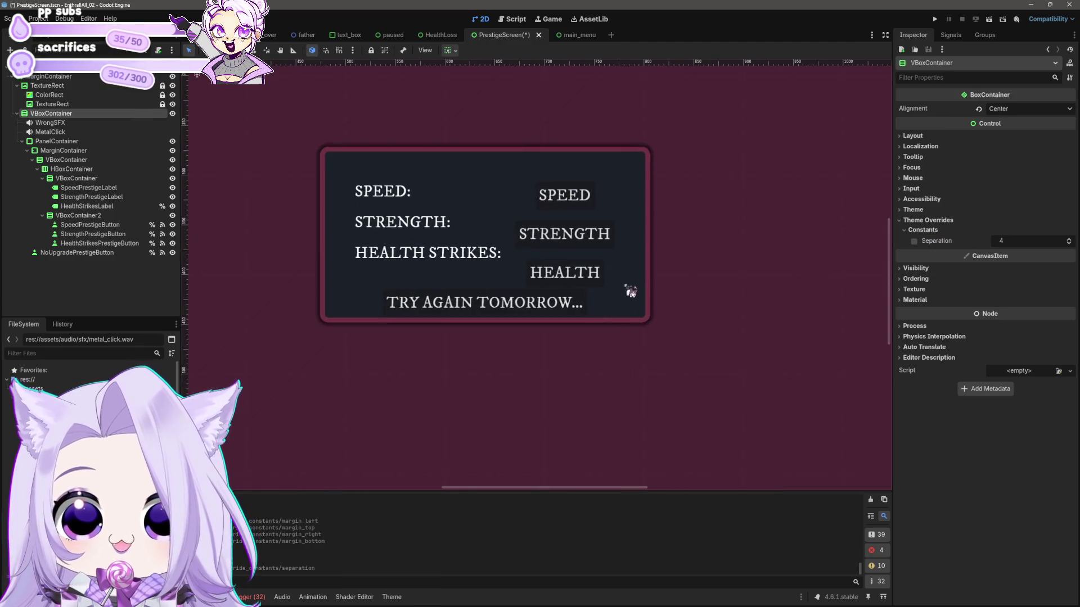
click(66, 161)
click(64, 150)
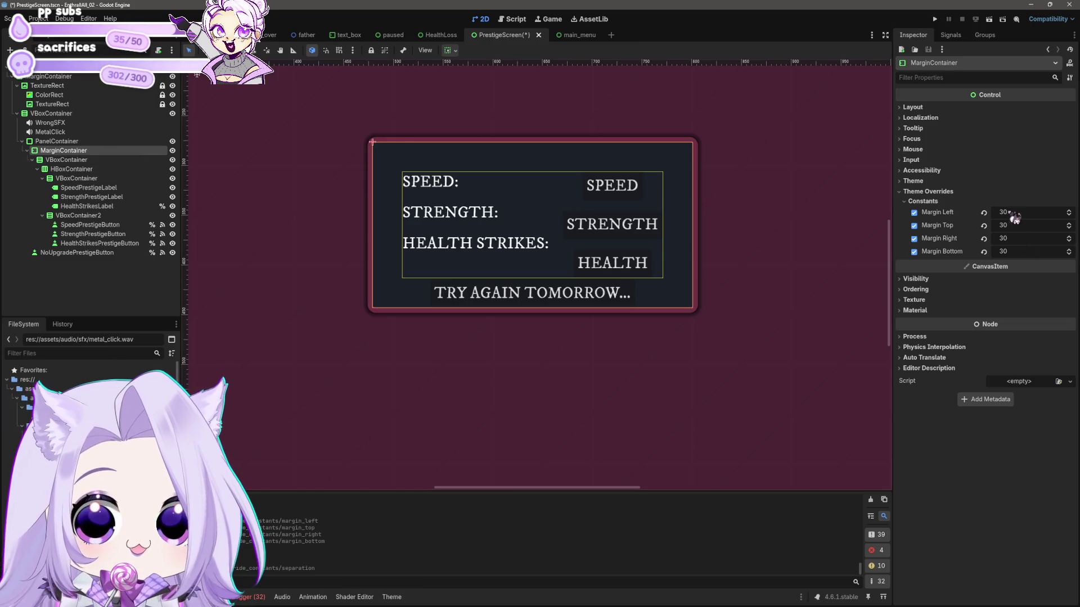
click(1009, 212)
text(20)
key(Tab)
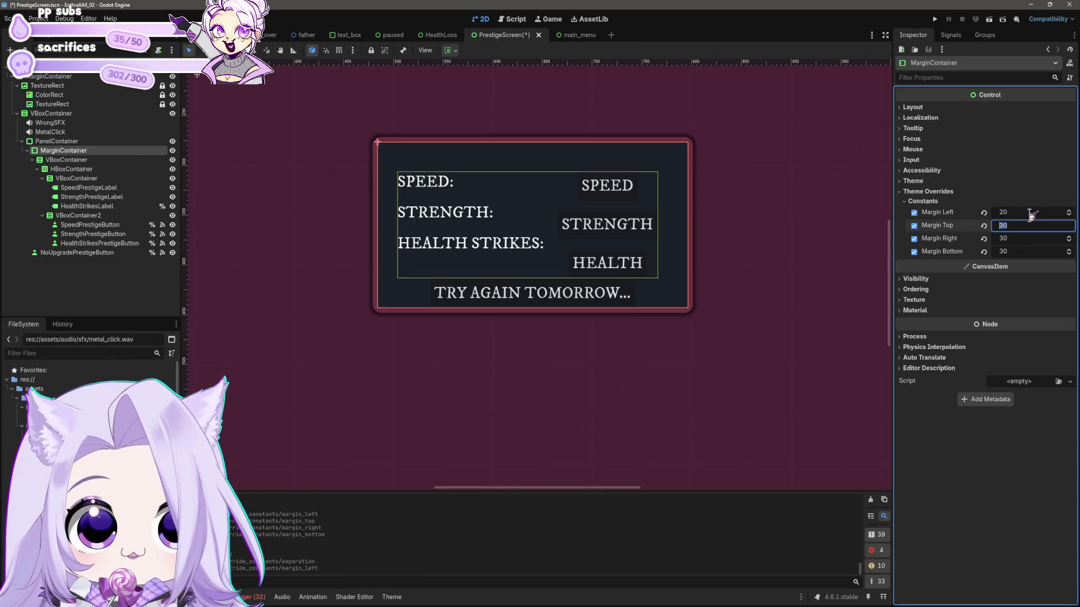
key(Tab)
text(20)
key(Tab)
text(20)
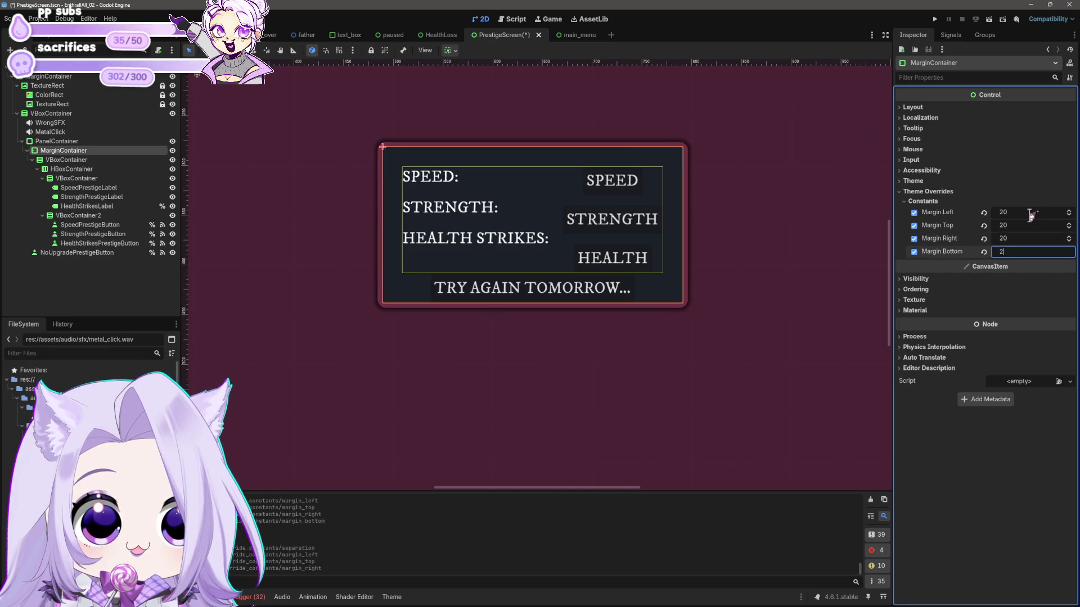
key(Return)
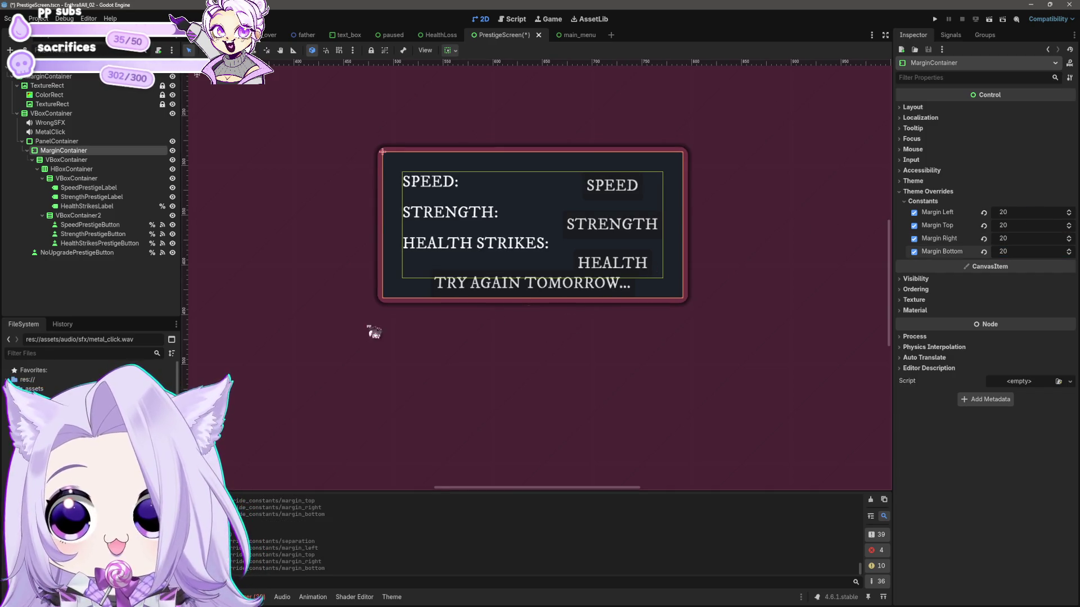
drag(61, 253, 66, 162)
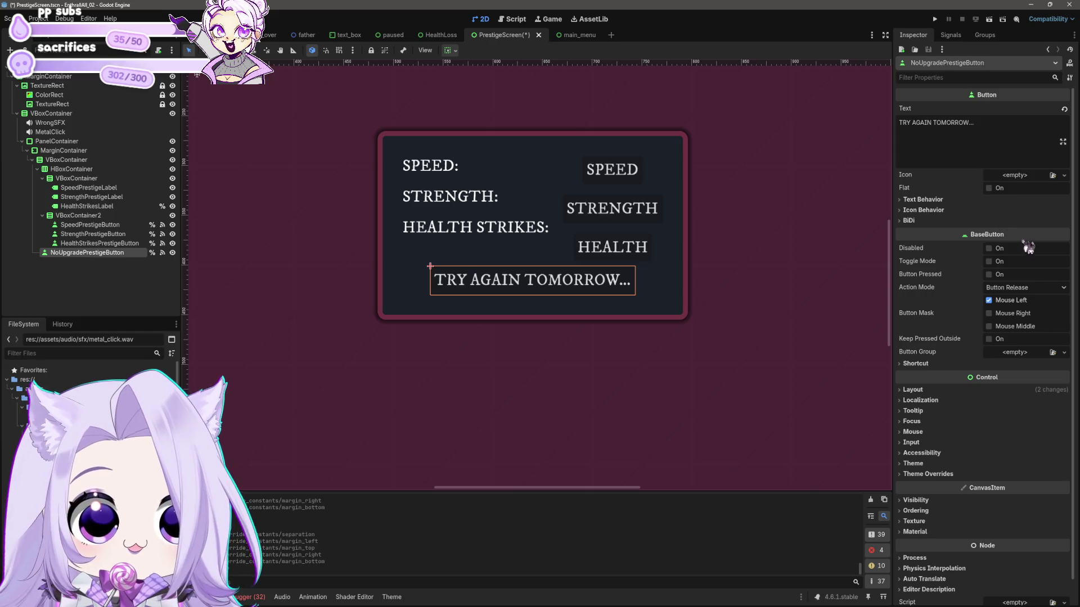
Keep the TRY AGAIN button centred and set the prestige button column's vertical alignment to center
click(455, 51)
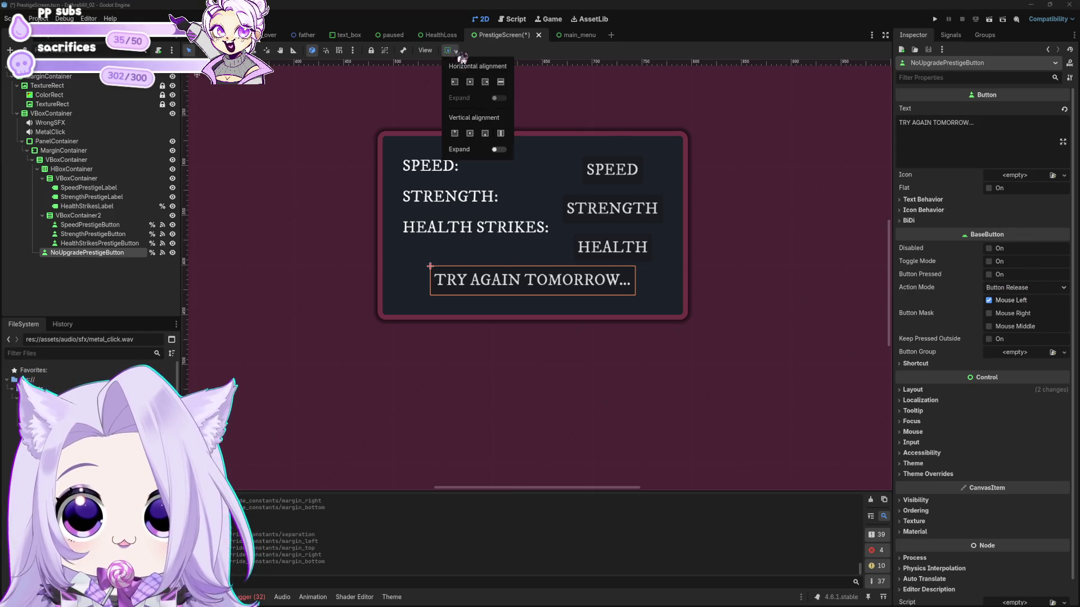
click(474, 137)
click(485, 82)
click(470, 83)
click(349, 314)
click(79, 215)
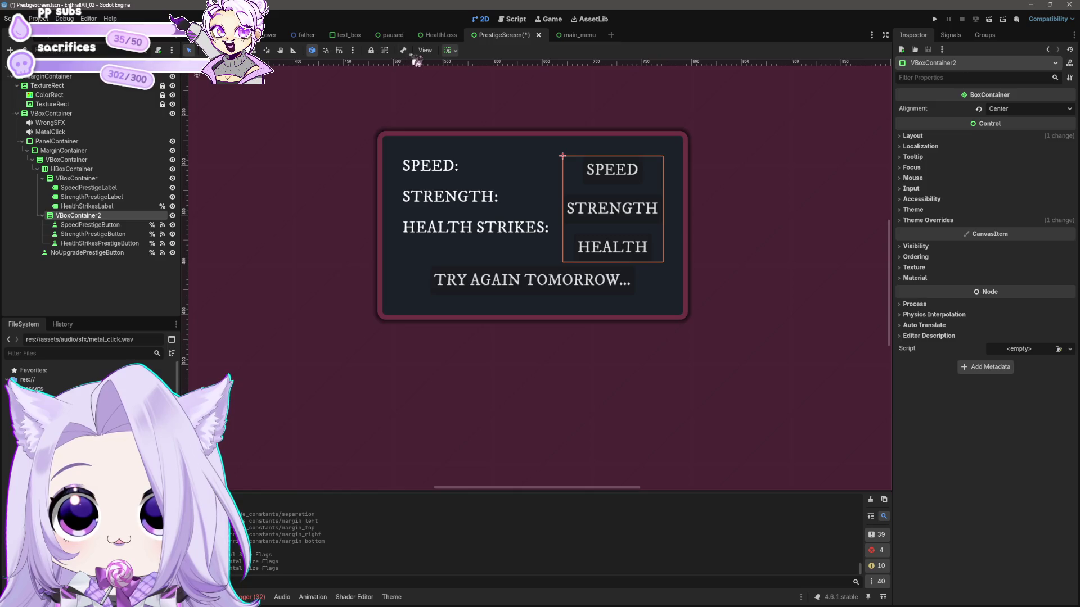
click(451, 51)
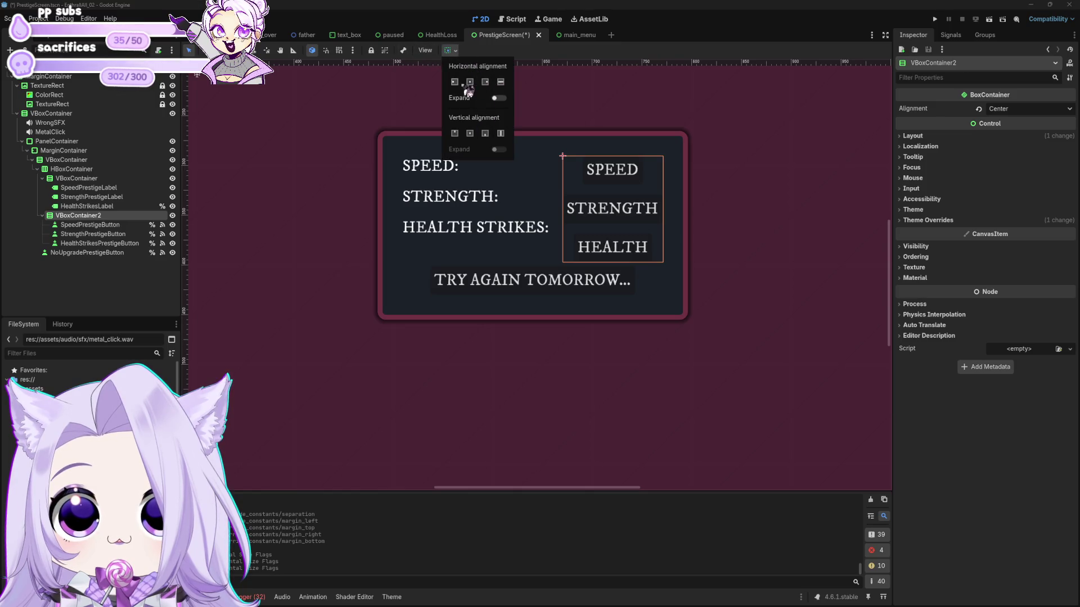
click(470, 135)
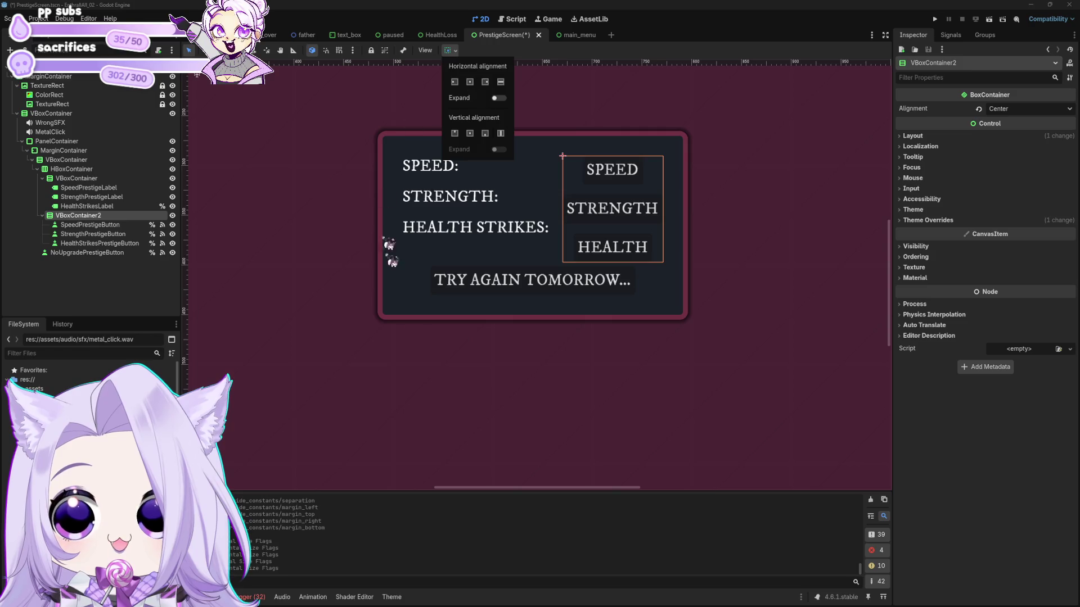
click(386, 223)
Give the label VBoxContainer a Separation override of 10 to space the SPEED, STRENGTH, HEALTH STRIKES rows
click(622, 302)
click(707, 285)
click(654, 274)
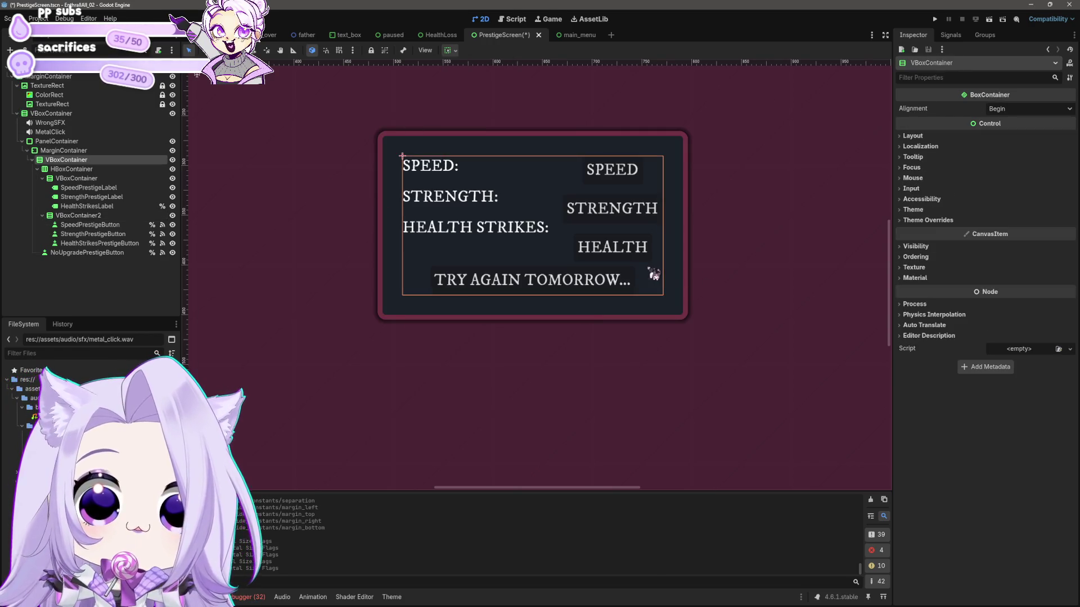
click(933, 220)
click(955, 229)
click(1012, 242)
text(0)
key(Return)
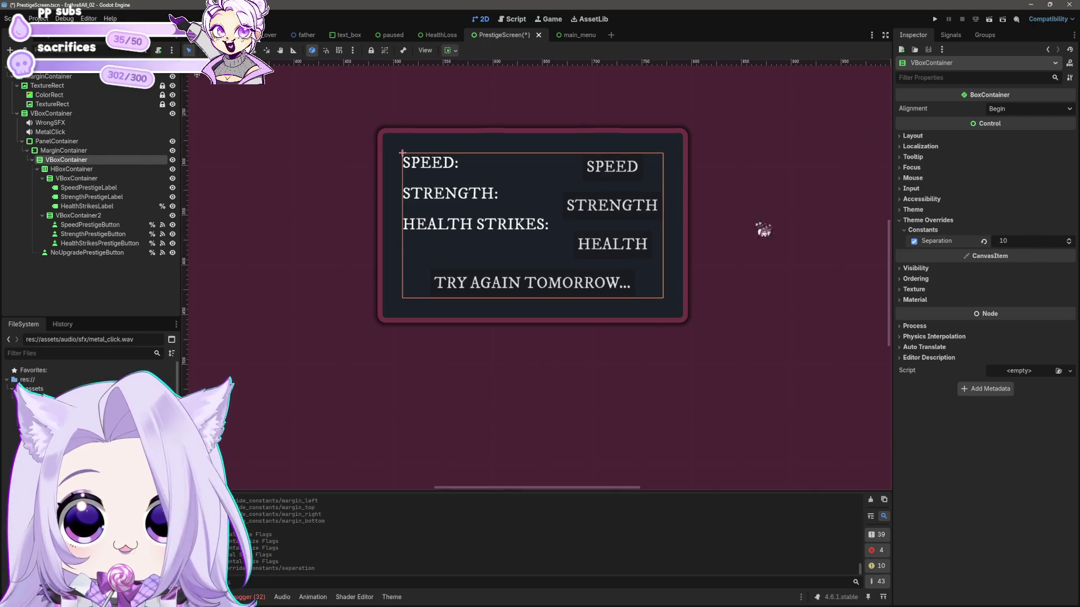
click(803, 248)
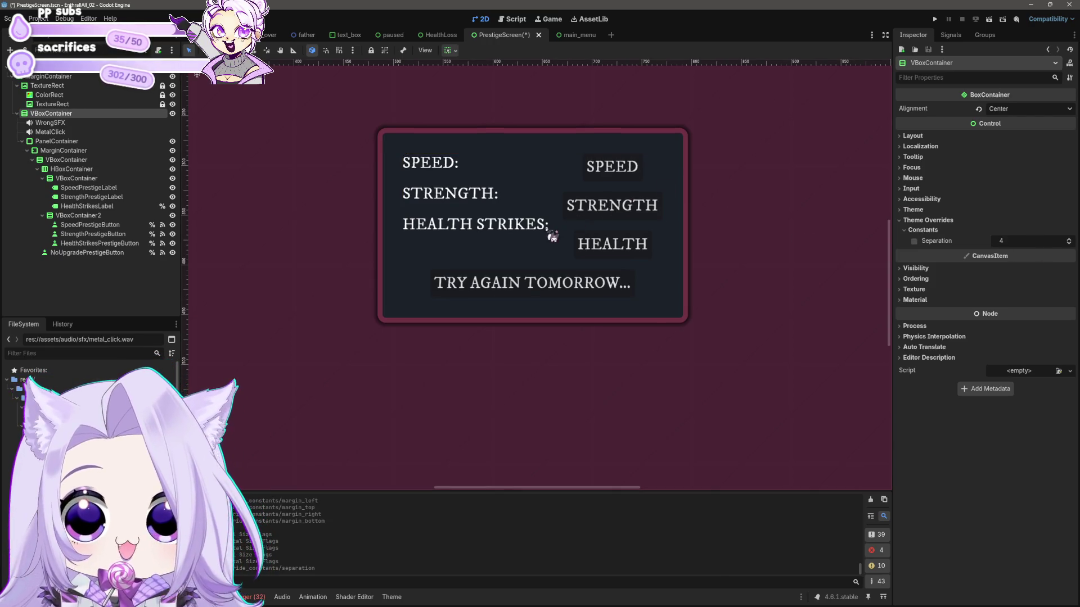
click(543, 235)
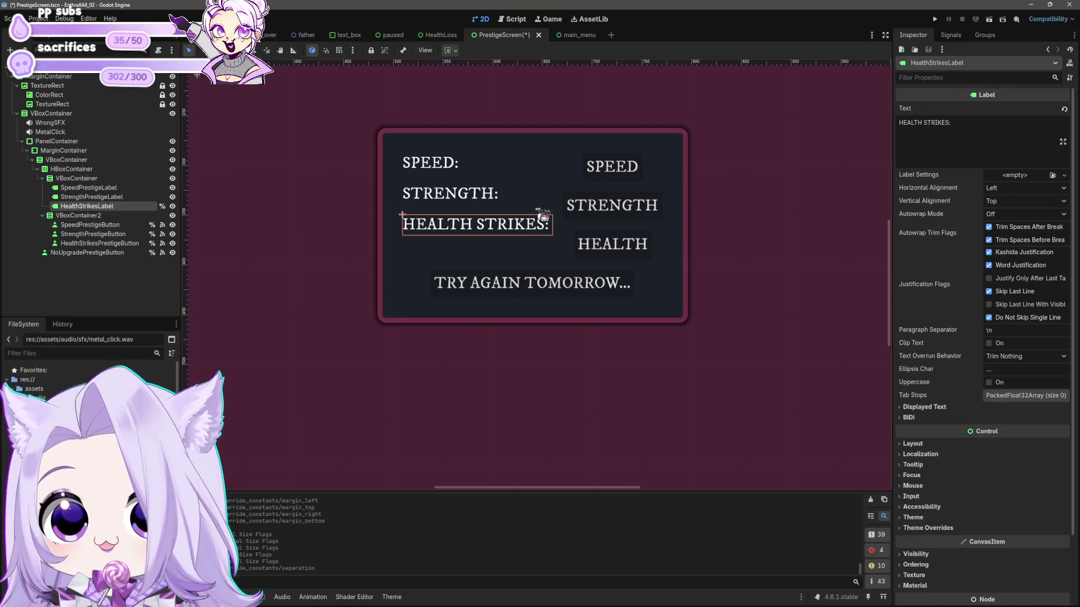
click(625, 168)
Compare the SPEED: label and SPEED button positions in the viewport
click(461, 167)
click(629, 181)
click(463, 166)
click(610, 176)
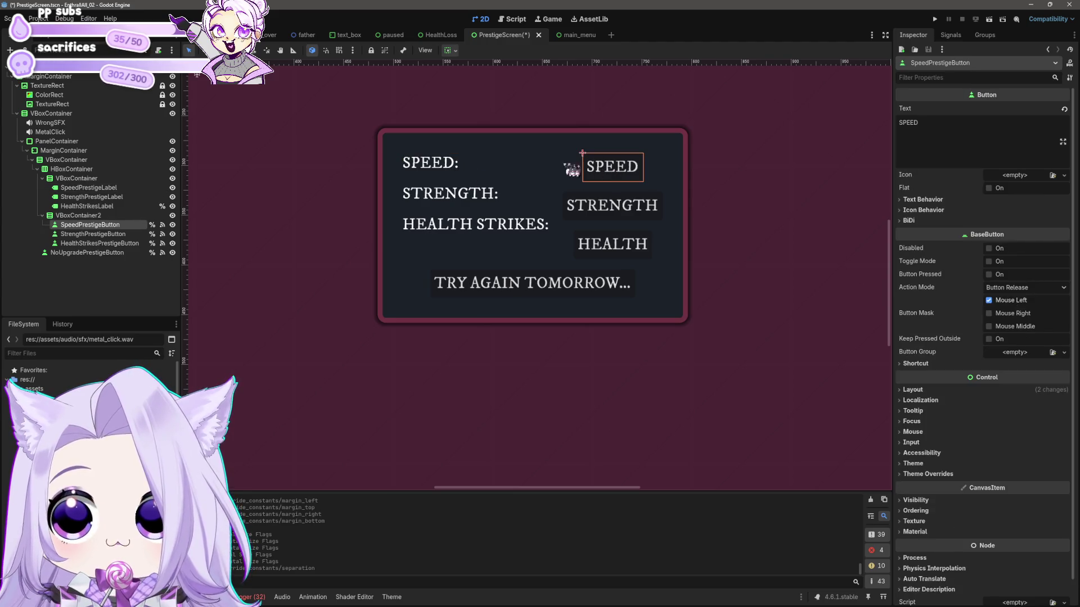
click(460, 172)
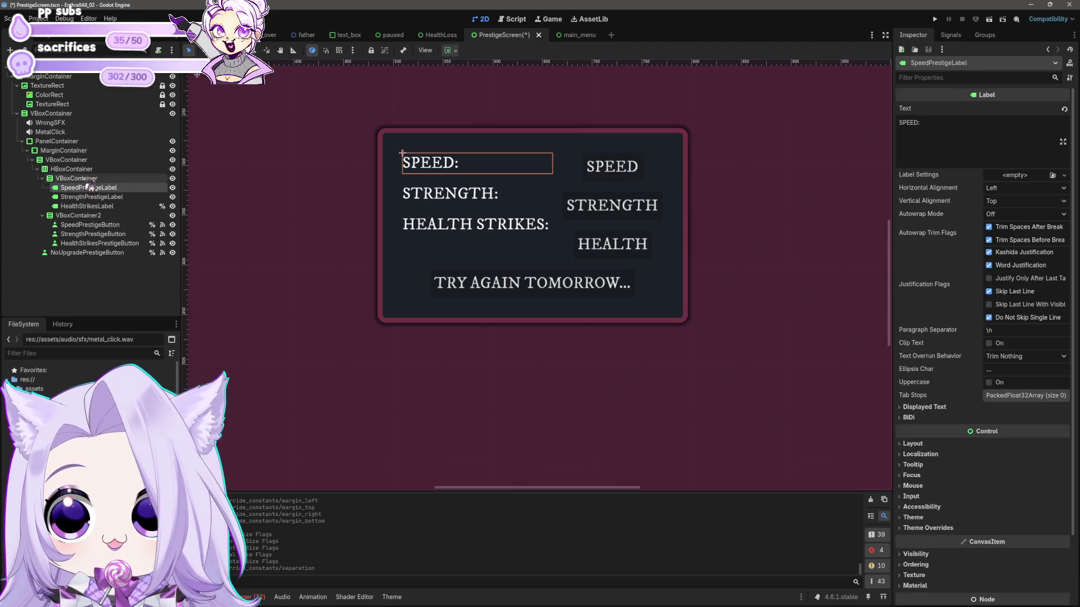
Add an HBoxContainer row under the label column and put SPEED: and its button in it
click(84, 179)
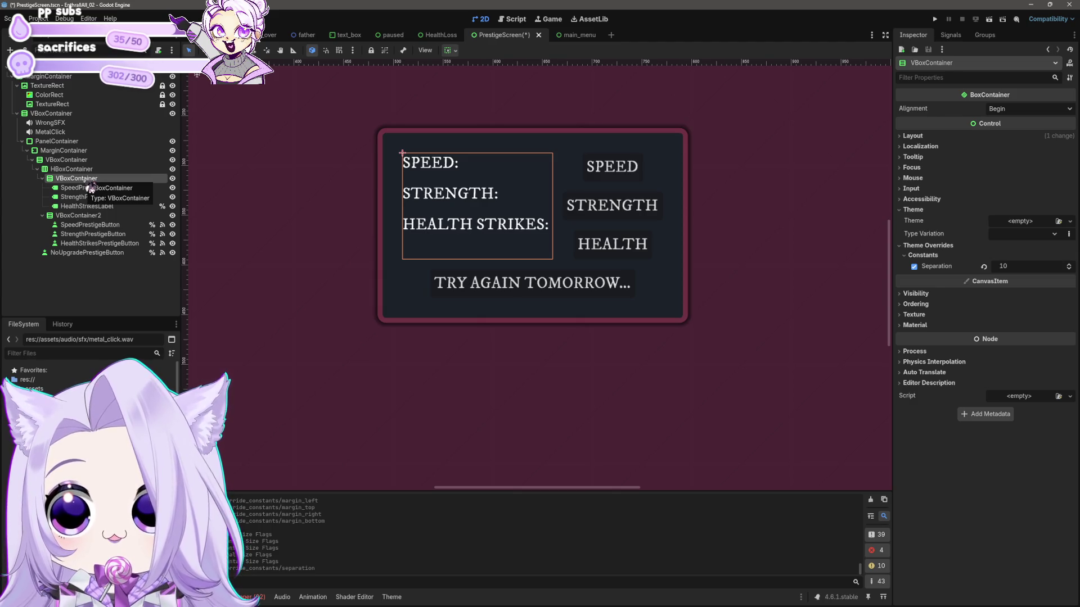
right_click(84, 179)
click(112, 186)
text(hbox)
click(489, 479)
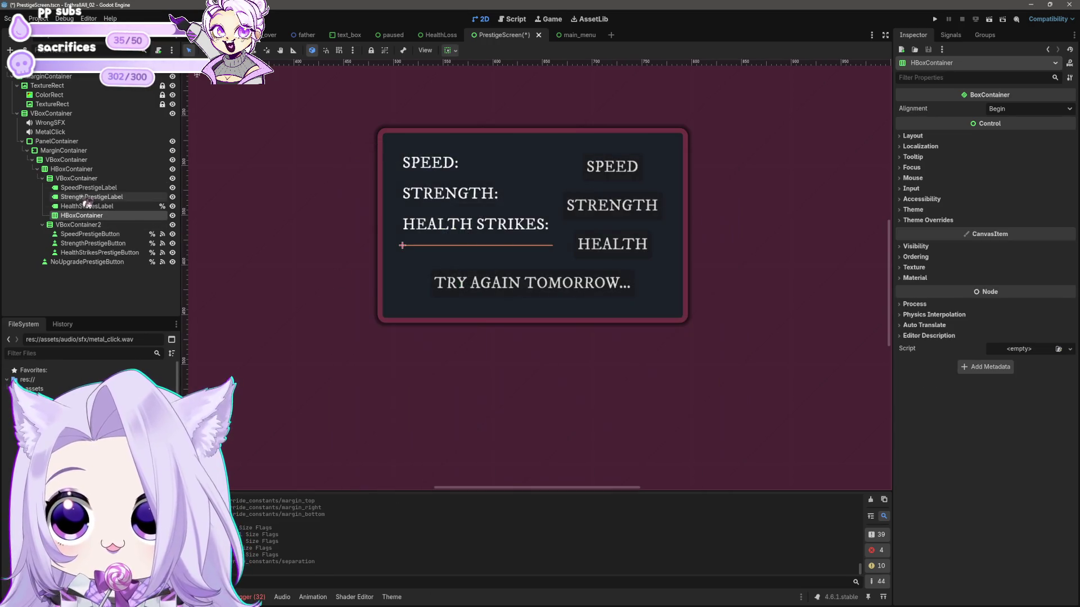
drag(81, 215, 75, 190)
click(88, 197)
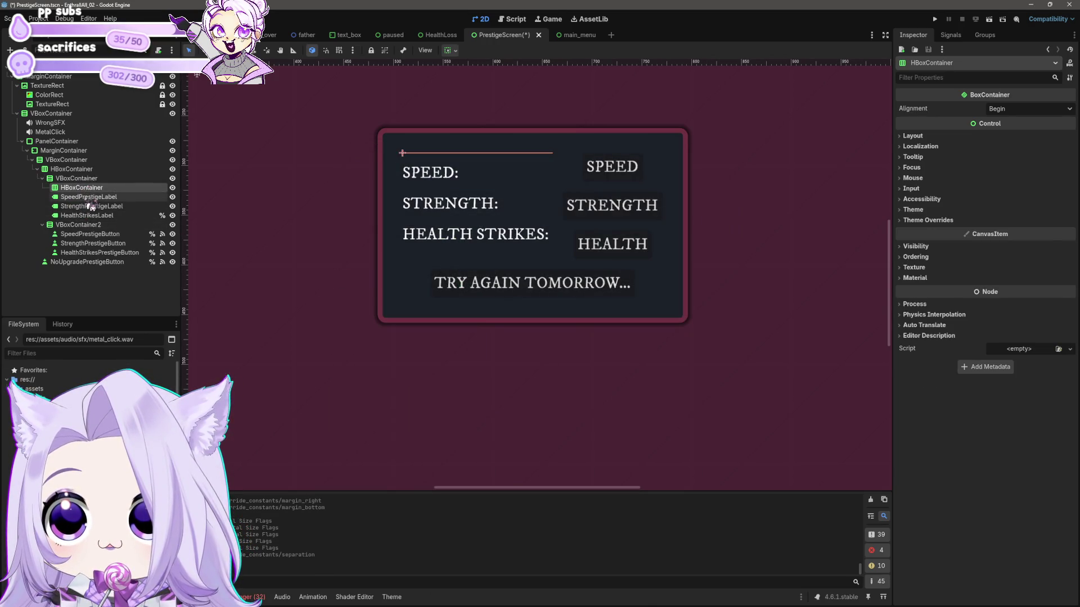
ctrl+click(89, 234)
drag(88, 239, 88, 196)
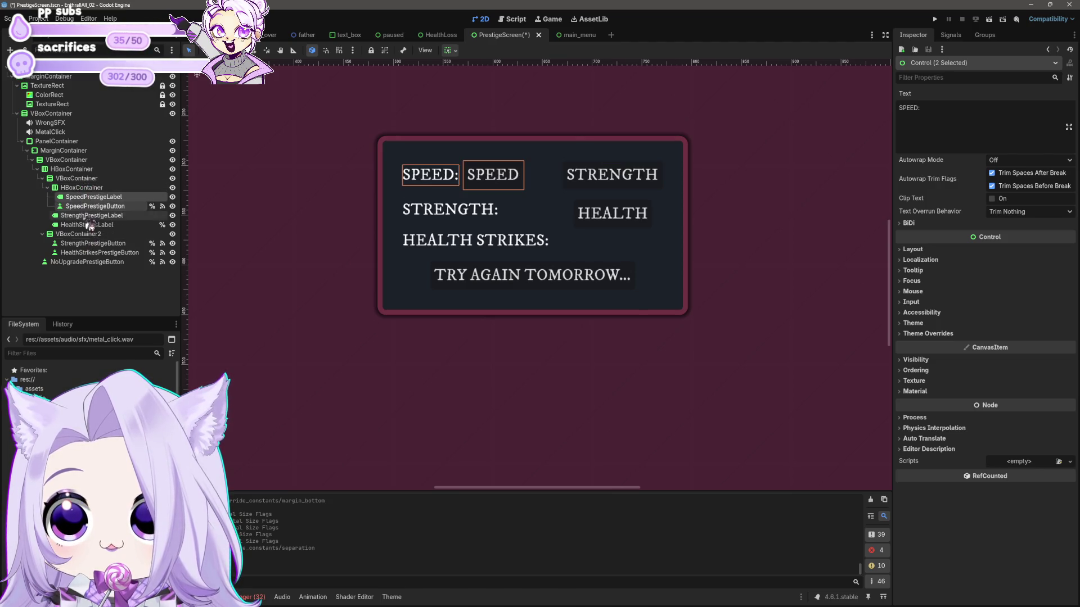
click(79, 188)
Add a second HBoxContainer row holding the STRENGTH: label and its button
click(67, 178)
right_click(72, 178)
click(107, 185)
text(hbox)
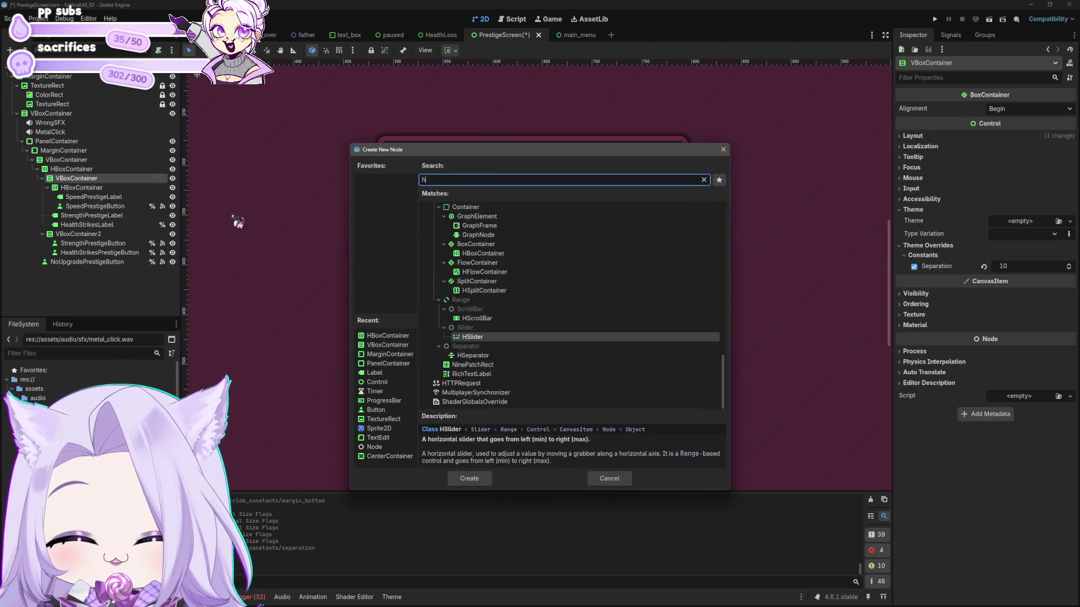
click(472, 480)
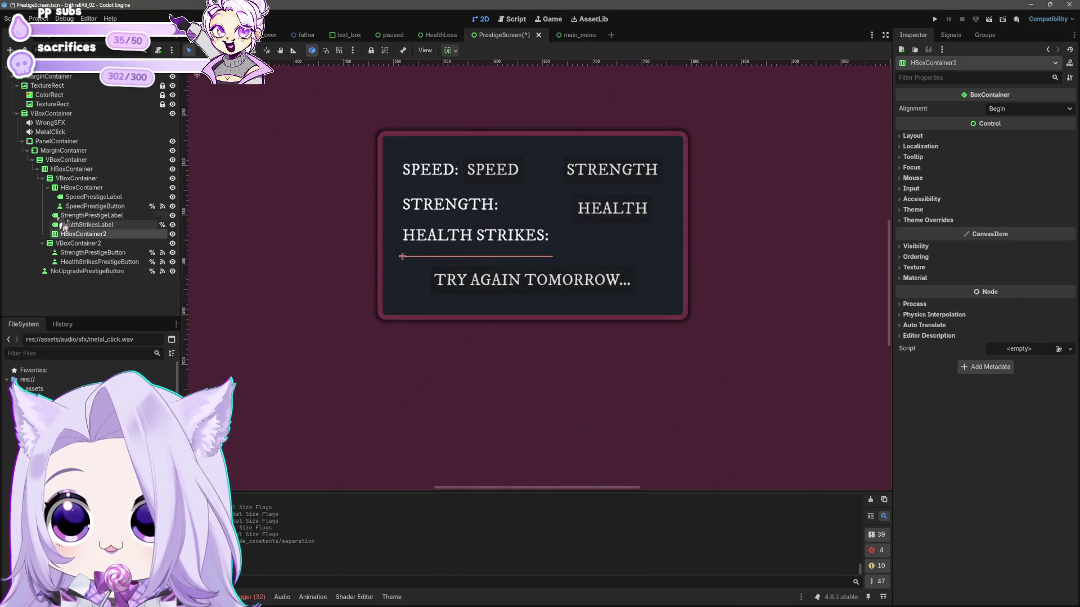
click(91, 215)
ctrl+click(93, 252)
drag(90, 256, 85, 235)
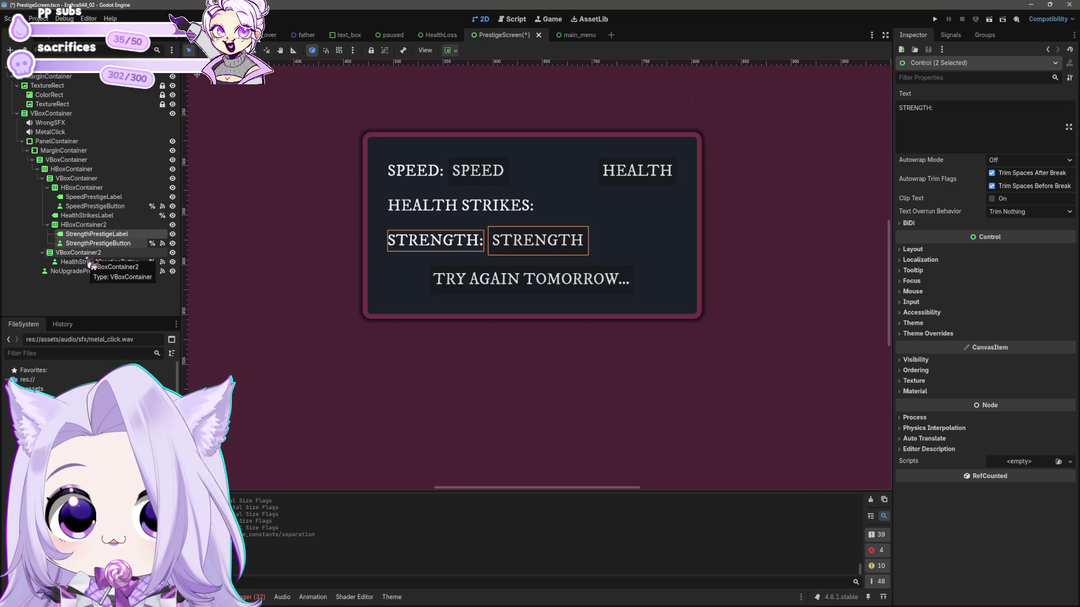
Undo the row restructuring to restore separate label and button columns
click(92, 262)
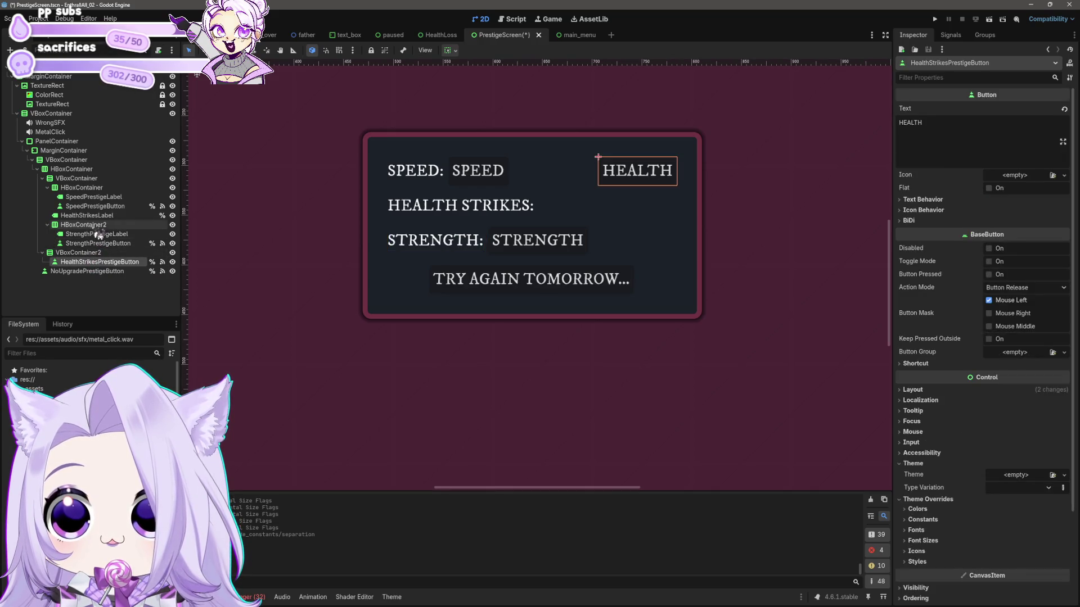
click(79, 252)
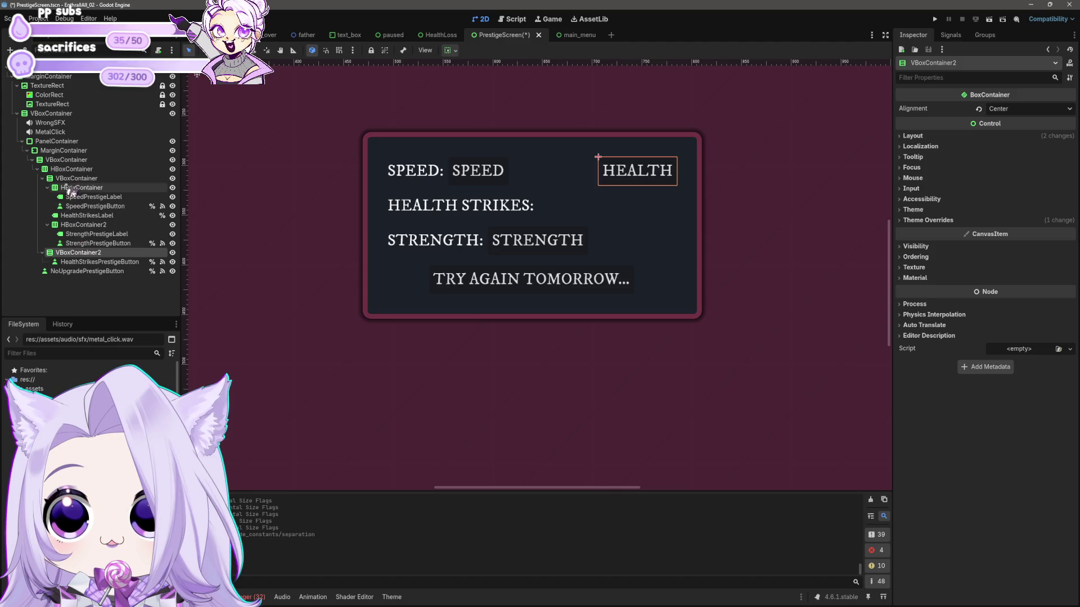
click(67, 179)
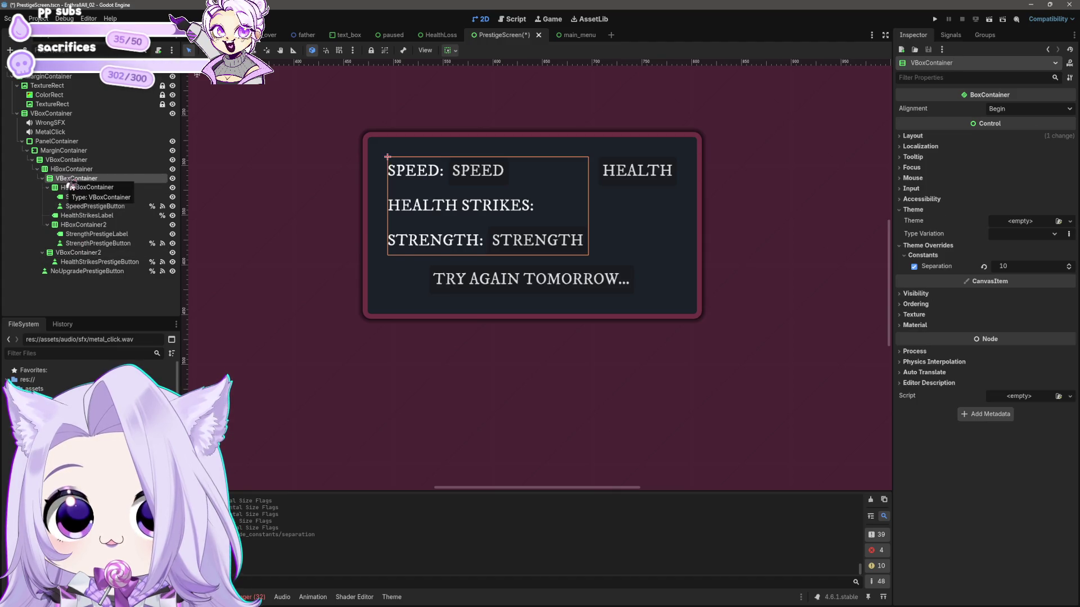
key(ctrl+z)
key(ctrl+z)
key(ctrl+z)
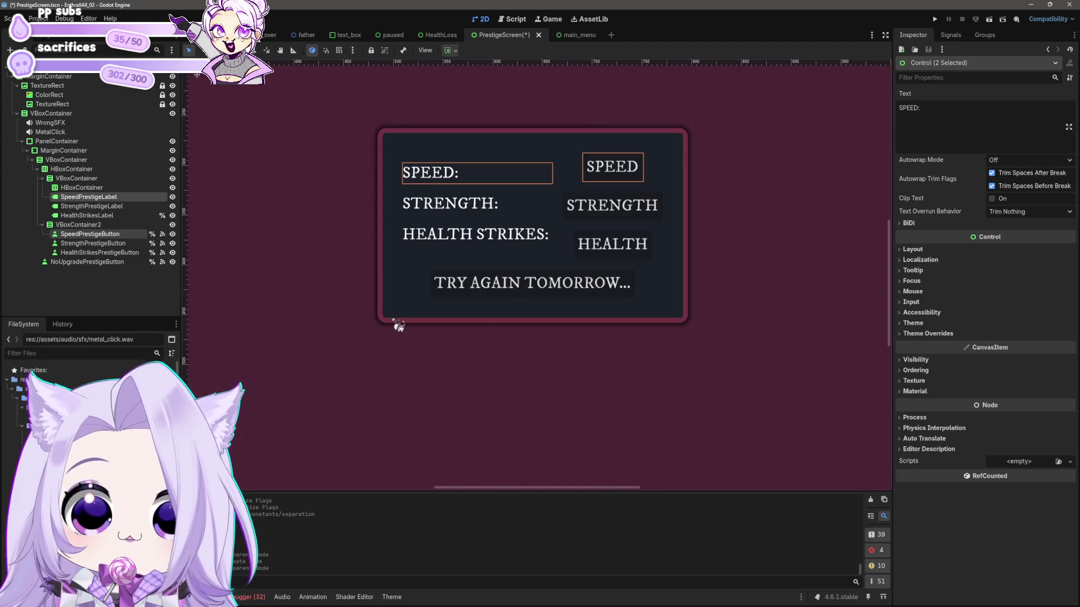
click(396, 322)
scroll(395, 322, down, 2)
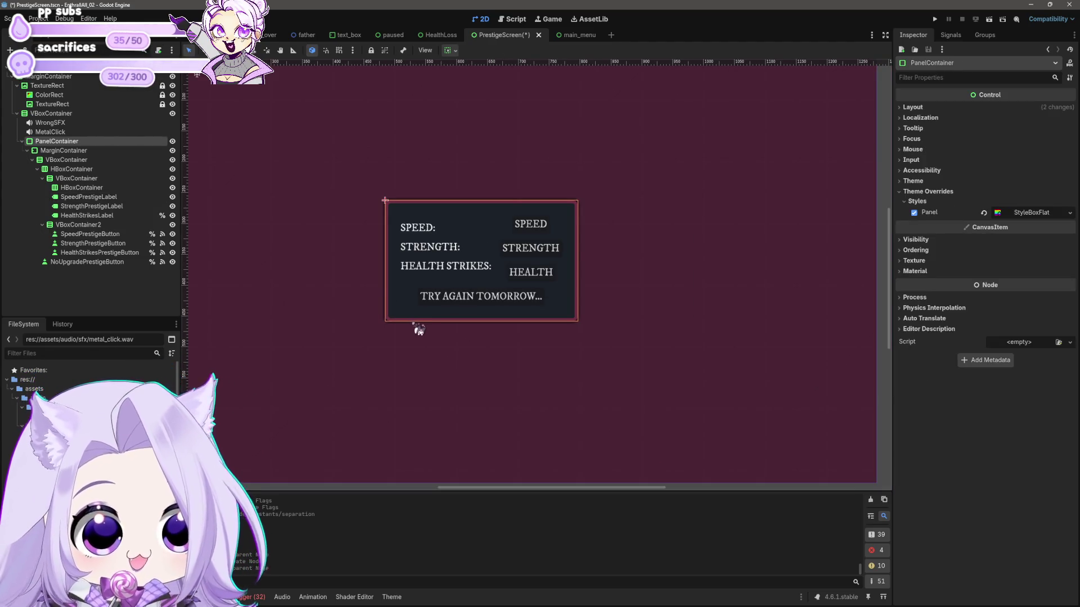
click(446, 240)
click(462, 225)
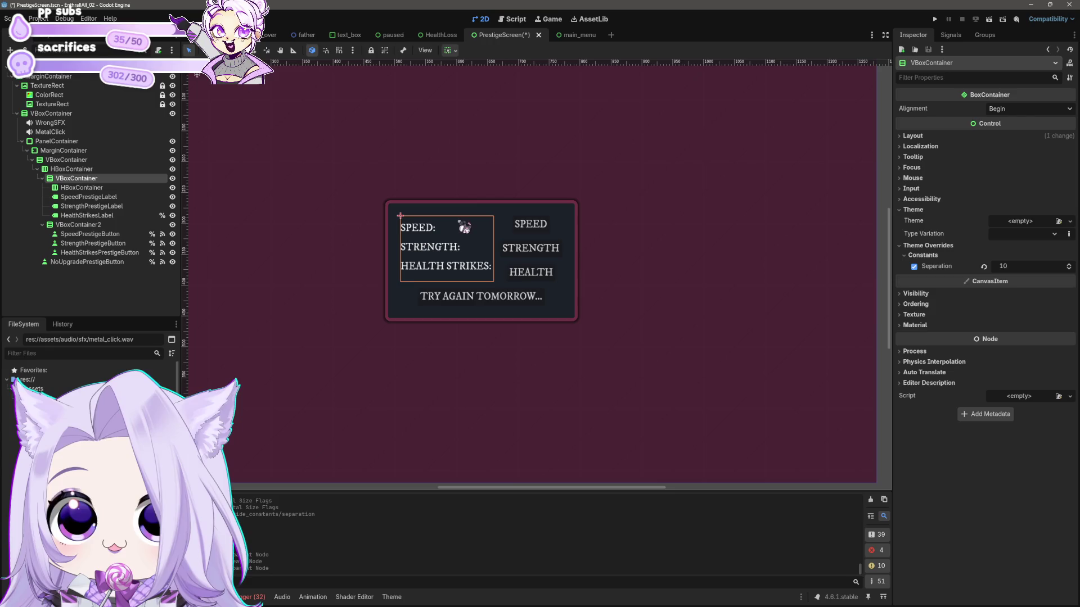
click(519, 227)
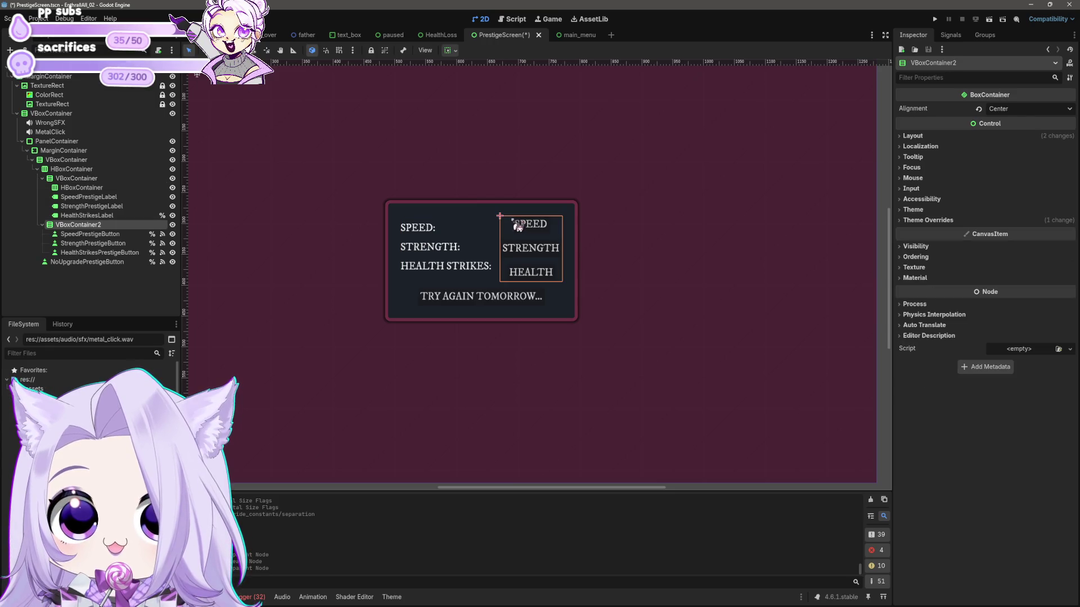
click(470, 271)
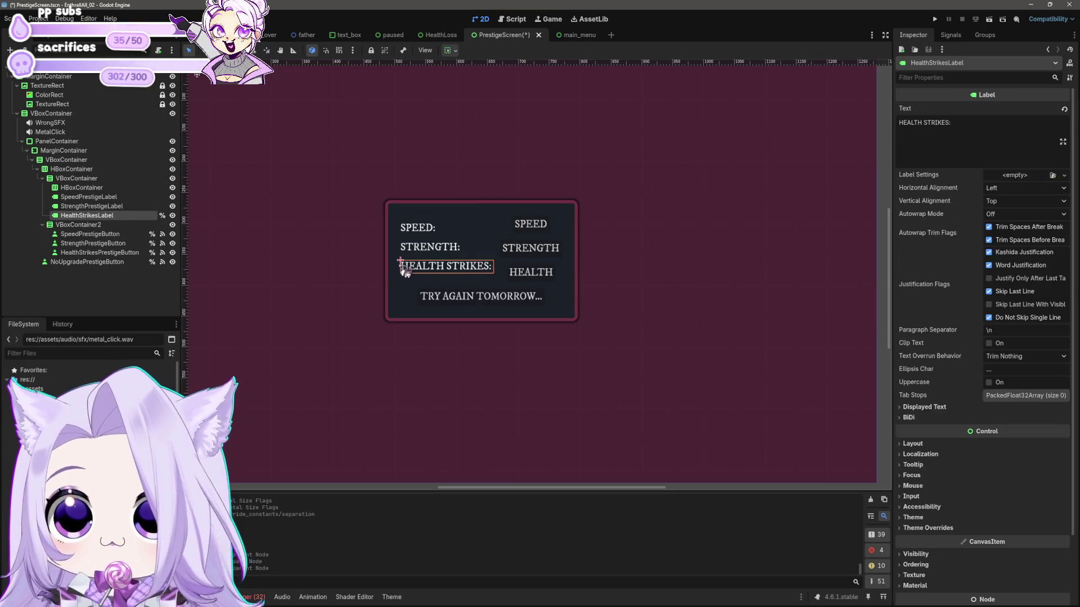
click(85, 206)
click(81, 187)
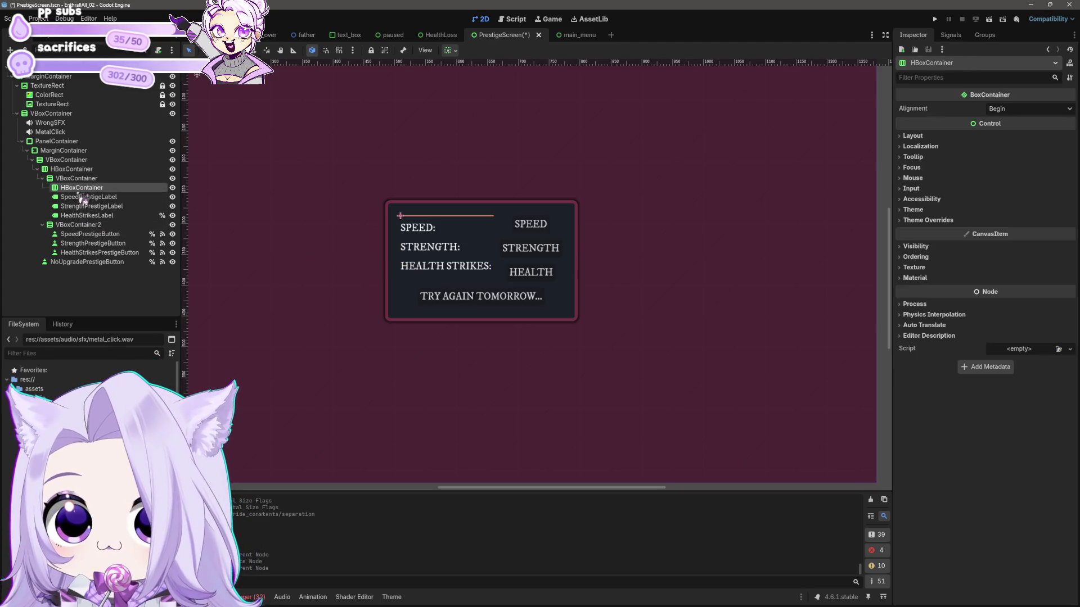
click(87, 197)
click(81, 187)
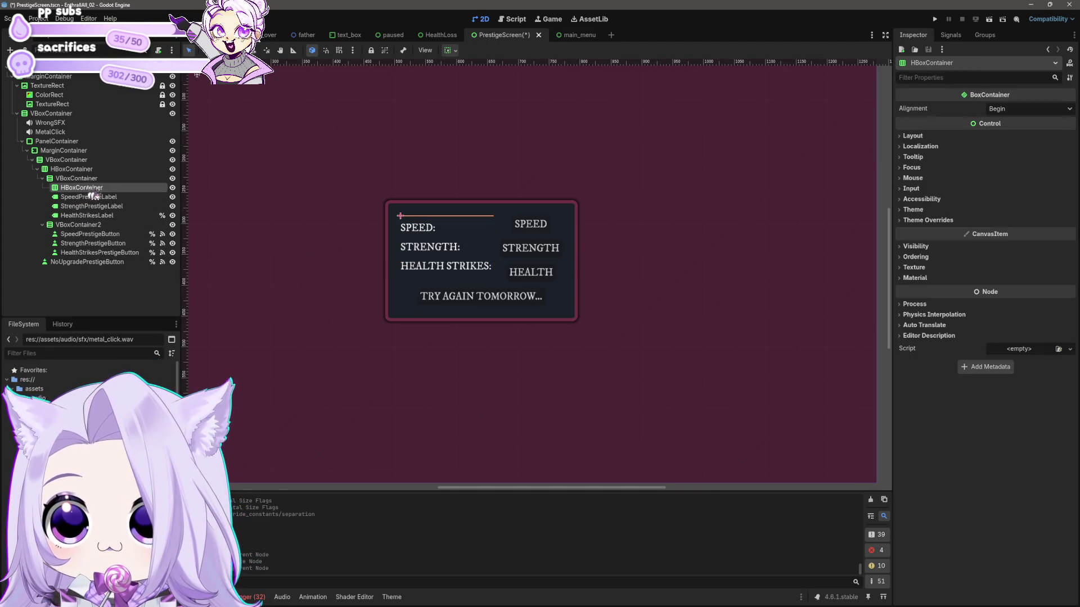
key(Delete)
key(Return)
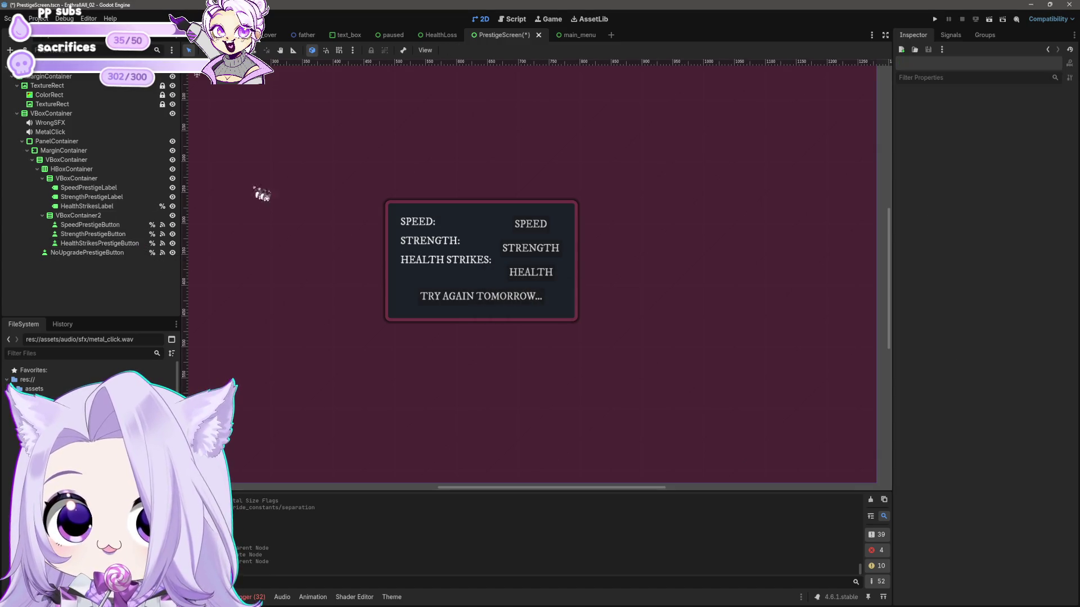
click(447, 240)
click(436, 222)
click(525, 224)
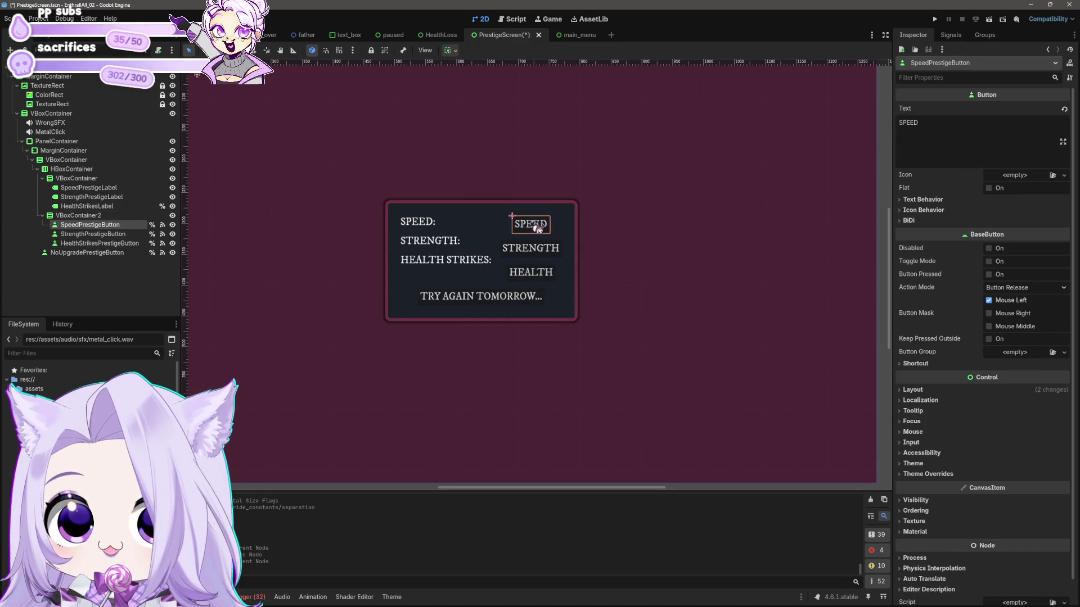
click(79, 215)
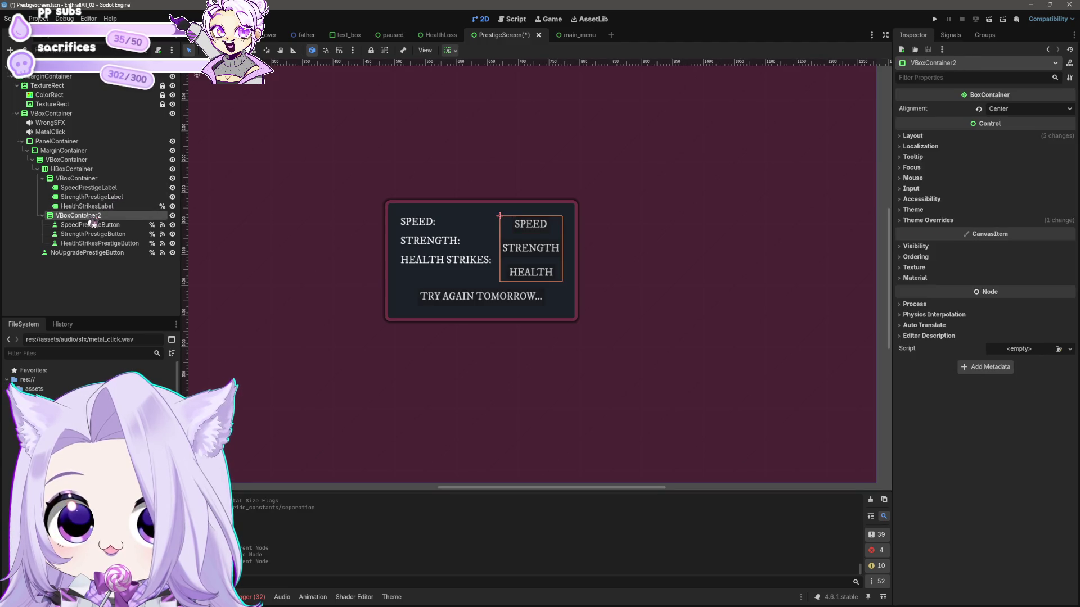
click(79, 178)
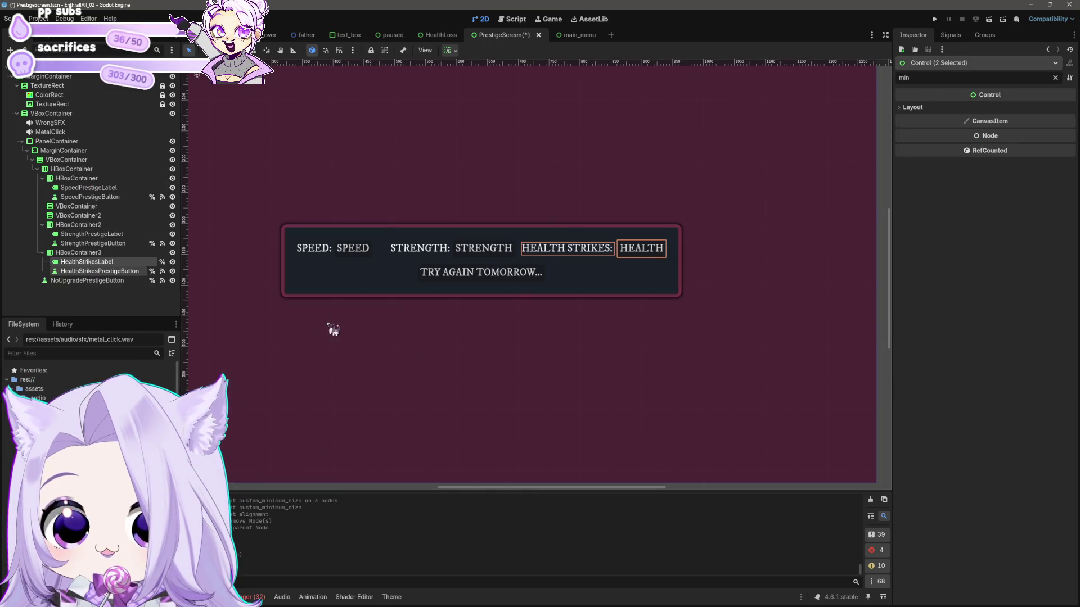
key(ctrl+z)
key(ctrl+z)
key(ctrl+z)
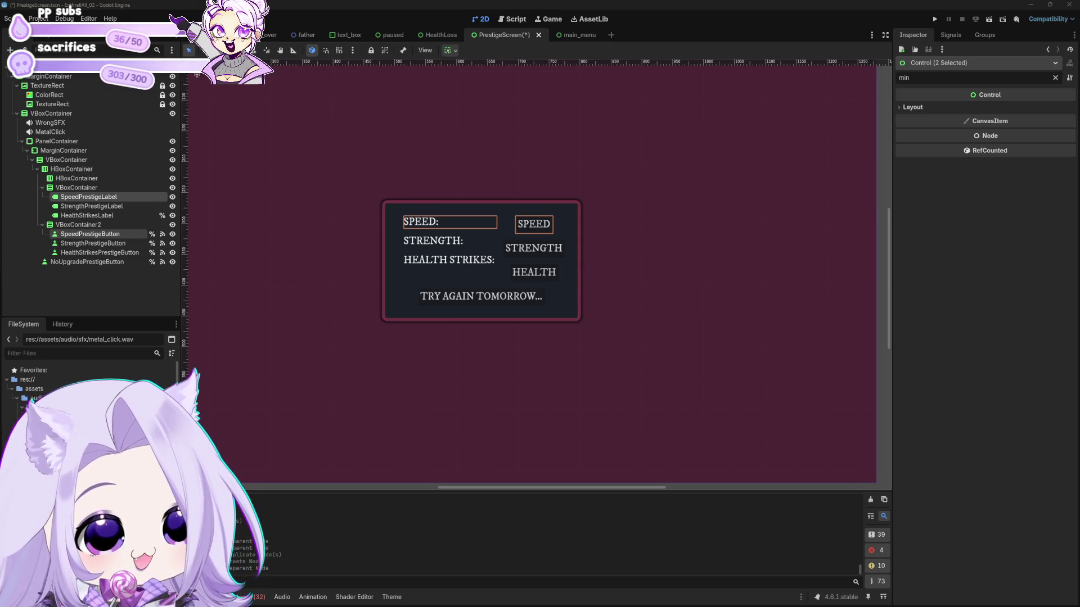
scroll(569, 178, up, 3)
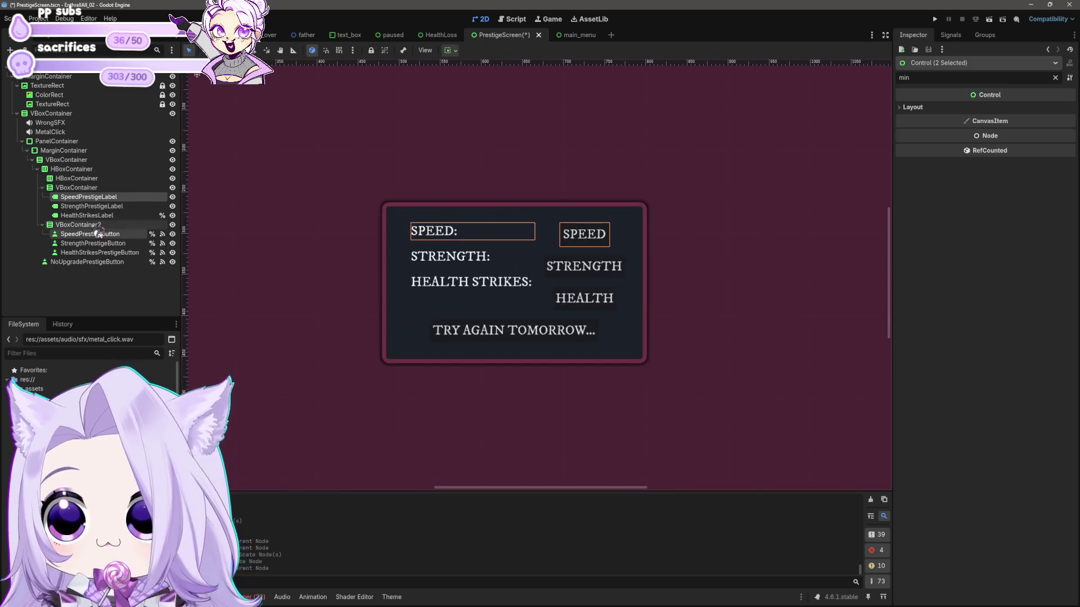
click(76, 188)
Delete the empty inner HBoxContainer from the prestige panel
click(72, 178)
key(Delete)
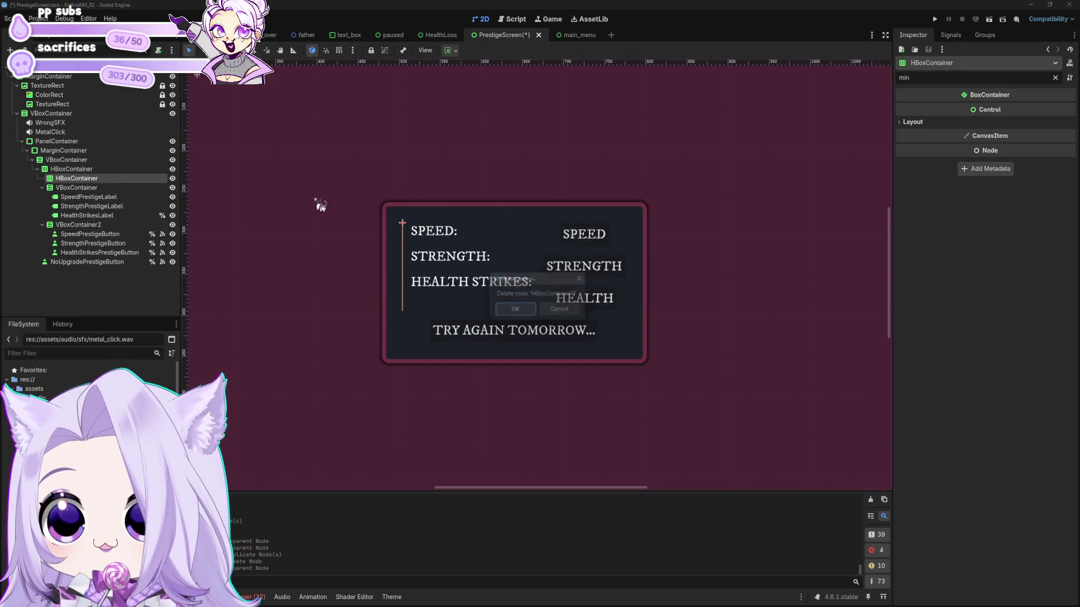
key(Return)
Select the row container, then the MarginContainer, and open the MarginContainer's node actions
click(73, 169)
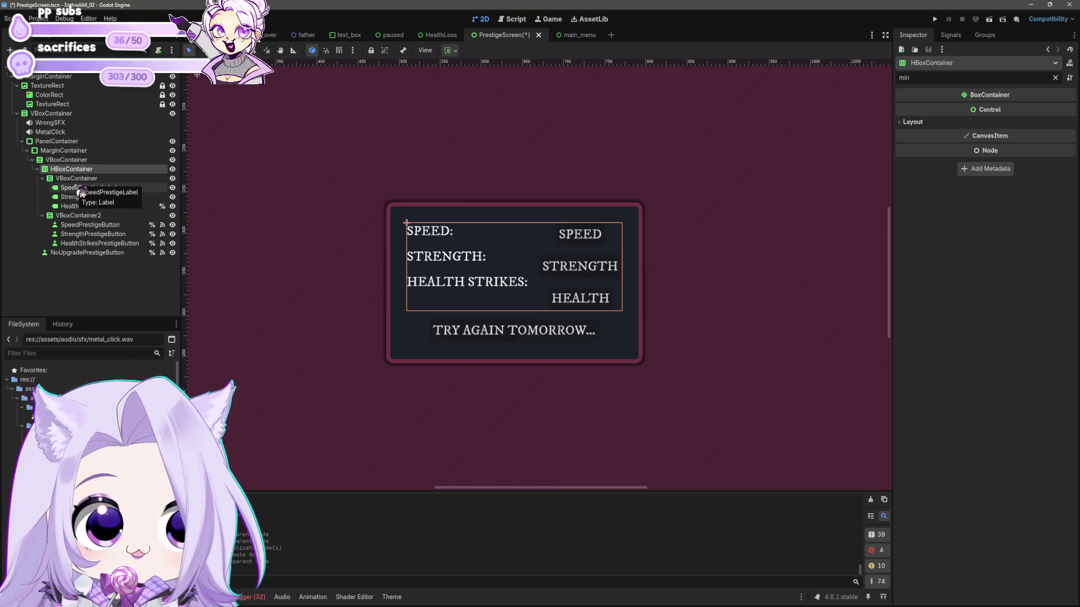
right_click(89, 171)
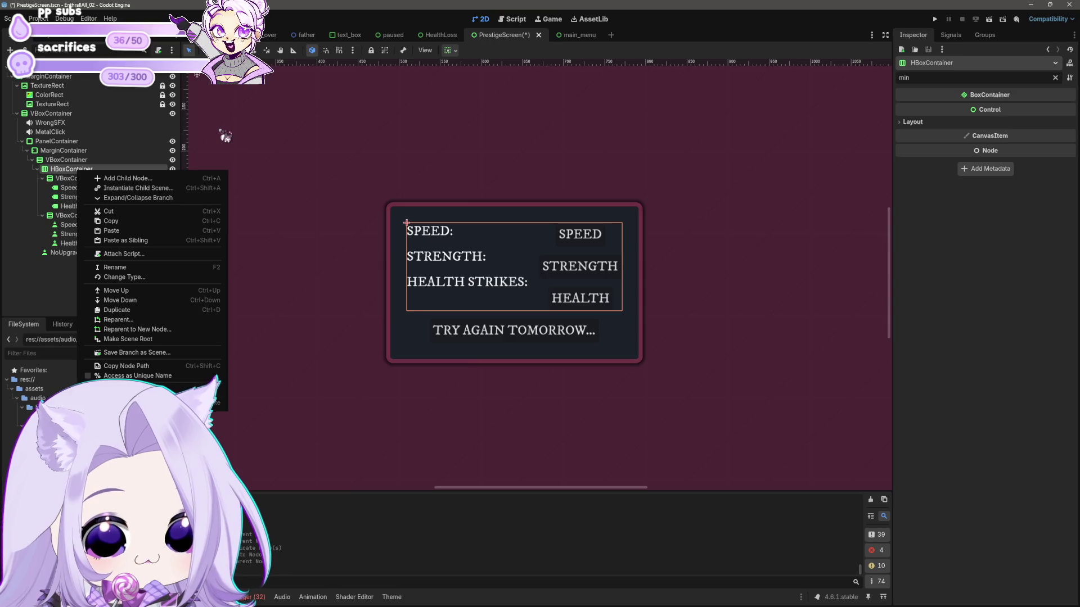
click(66, 160)
click(67, 160)
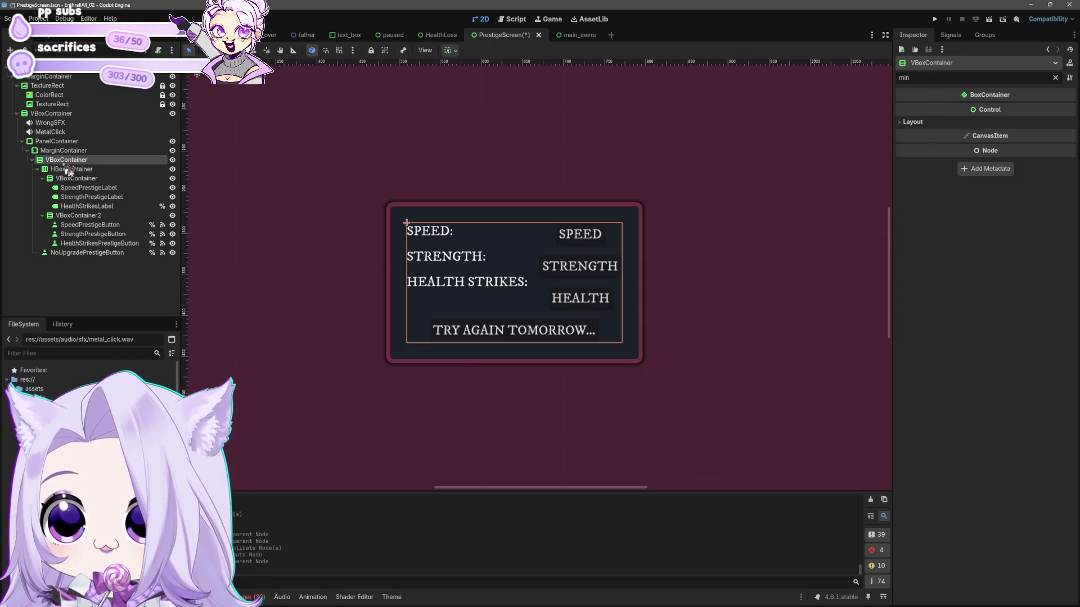
click(63, 150)
right_click(63, 150)
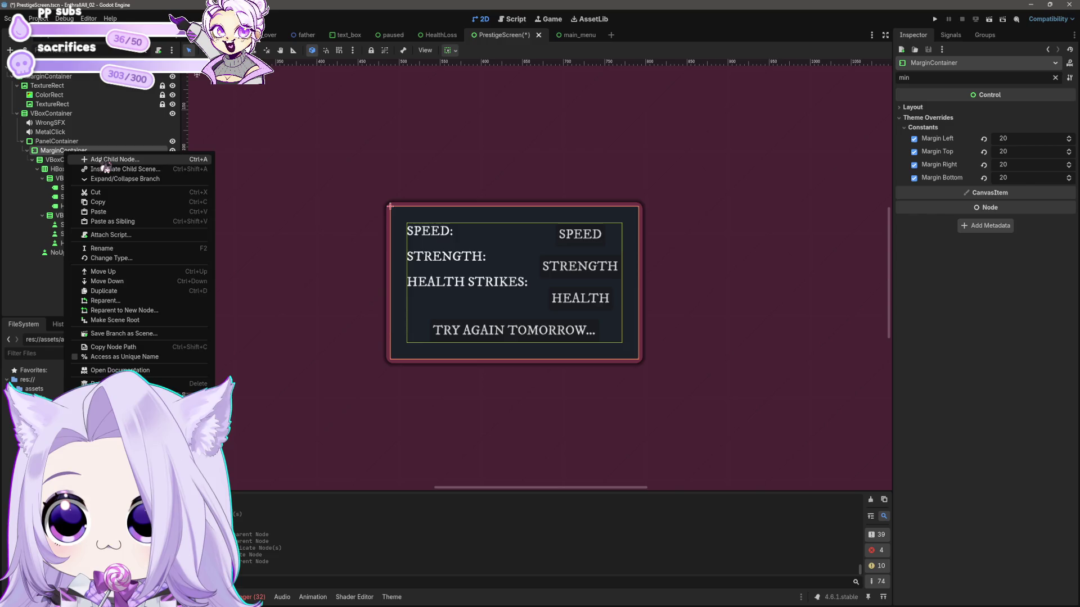
click(90, 157)
text(v)
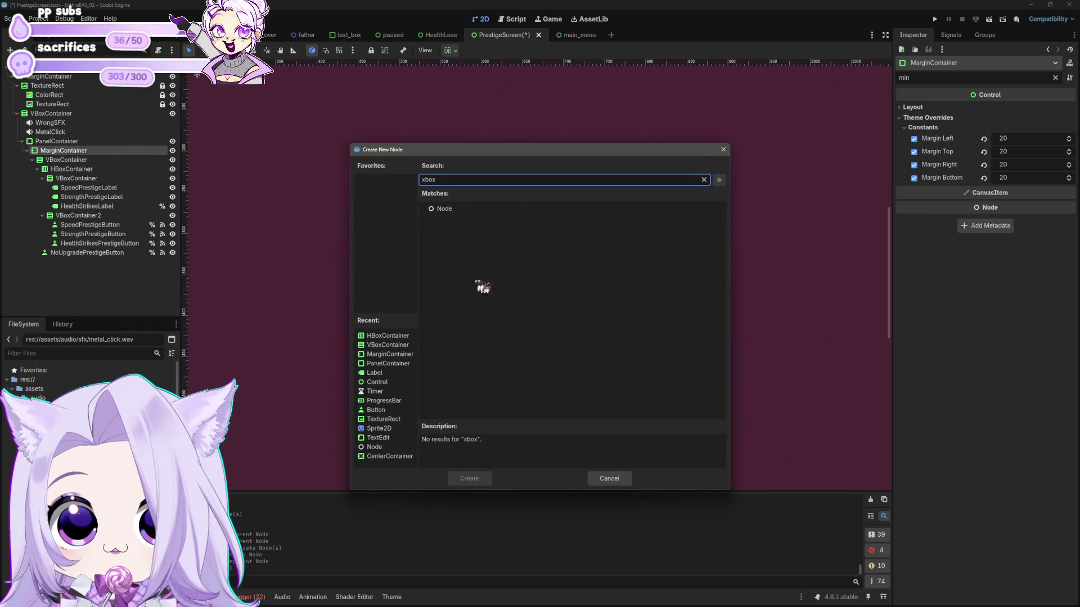
text(box)
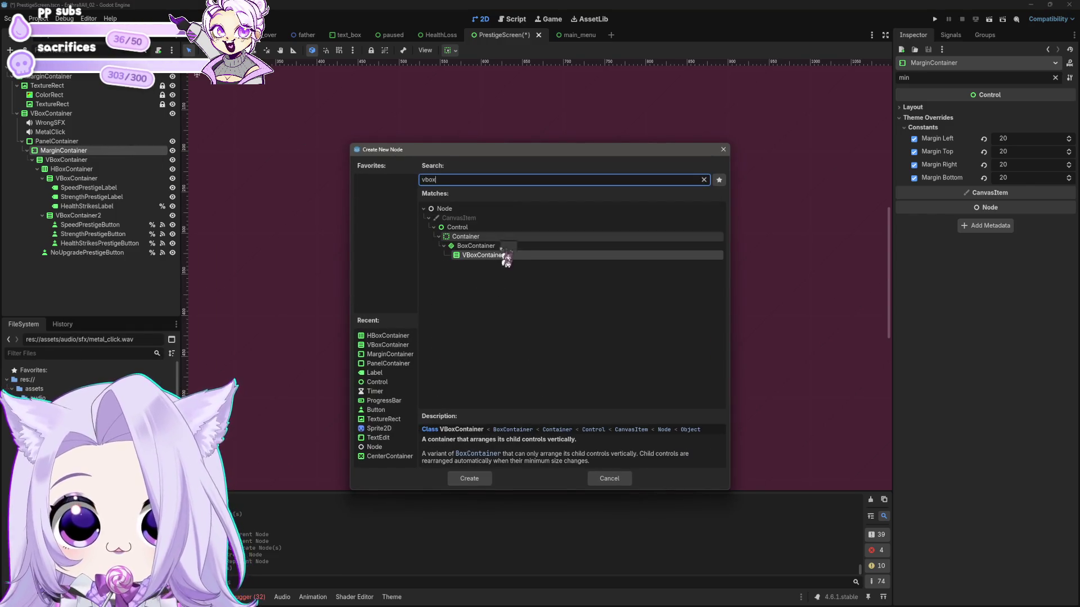
click(469, 478)
key(ctrl+d)
key(ctrl+d)
click(93, 188)
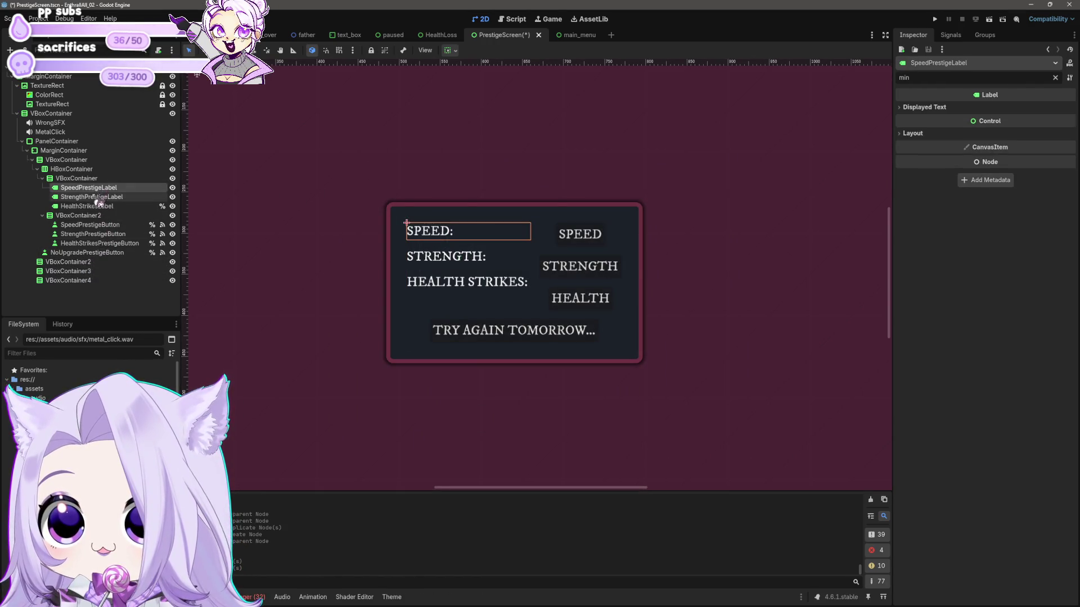
ctrl+click(90, 225)
drag(90, 224, 97, 261)
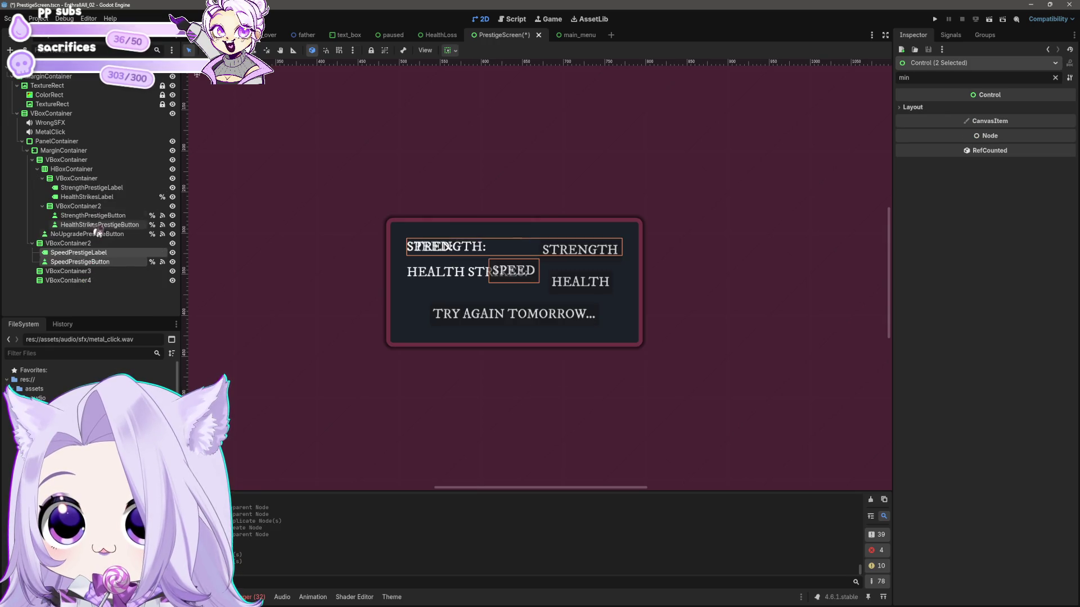
click(91, 188)
ctrl+click(93, 216)
drag(93, 216, 90, 272)
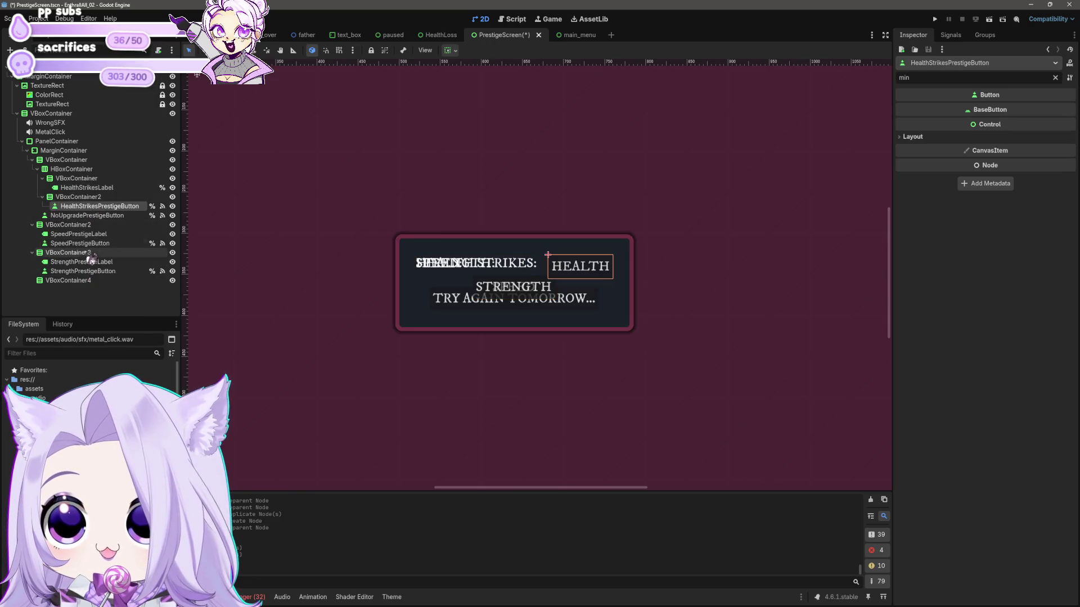
click(89, 188)
ctrl+click(104, 208)
mouse_move(104, 209)
mouse_down()
mouse_move(84, 284)
mouse_move(73, 281)
mouse_up()
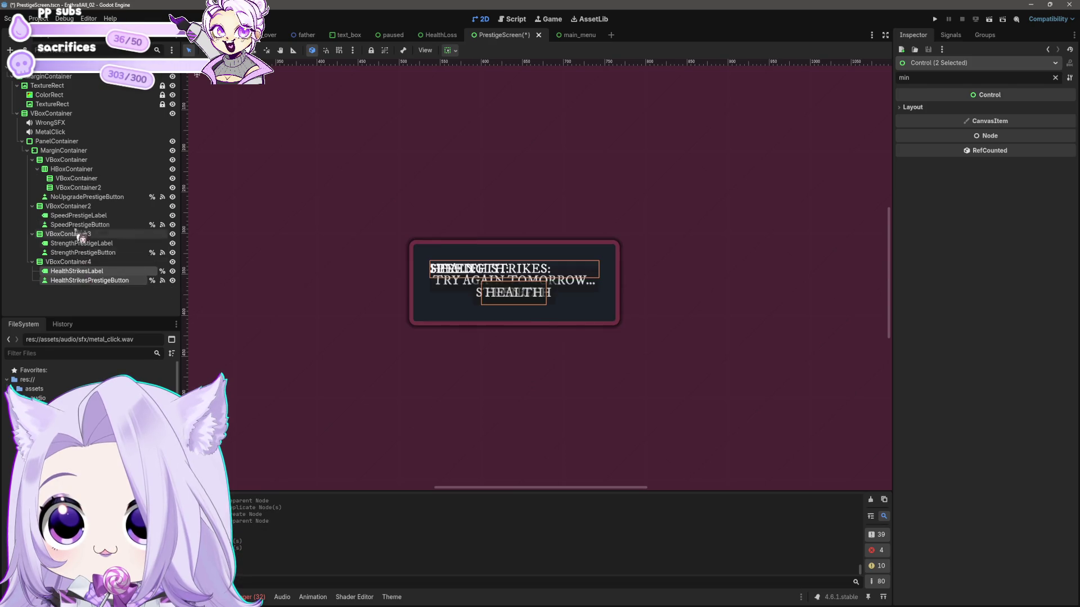
shift+click(71, 206)
mouse_move(77, 210)
mouse_down()
mouse_move(84, 180)
mouse_move(72, 162)
mouse_up()
click(79, 178)
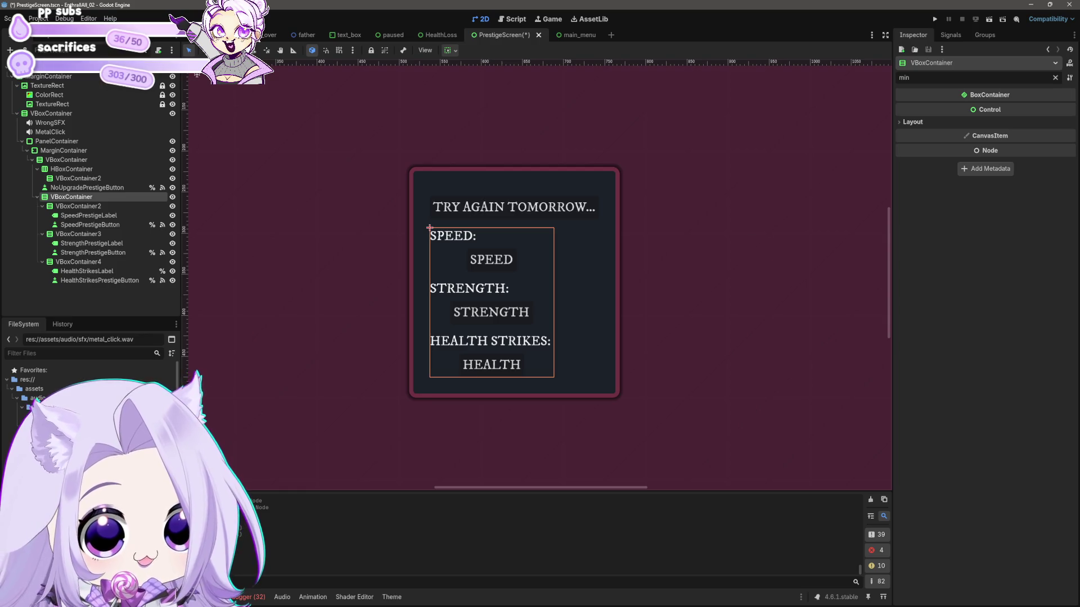
click(625, 280)
key(ctrl+z)
key(ctrl+z)
key(ctrl+z)
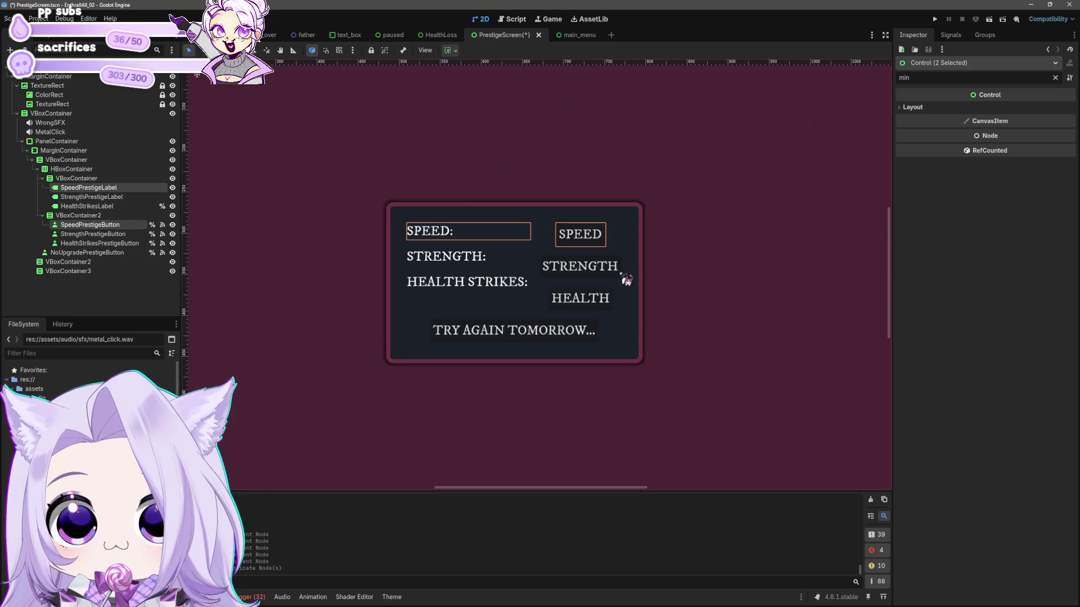
key(ctrl+z)
key(ctrl+z)
key(ctrl+z)
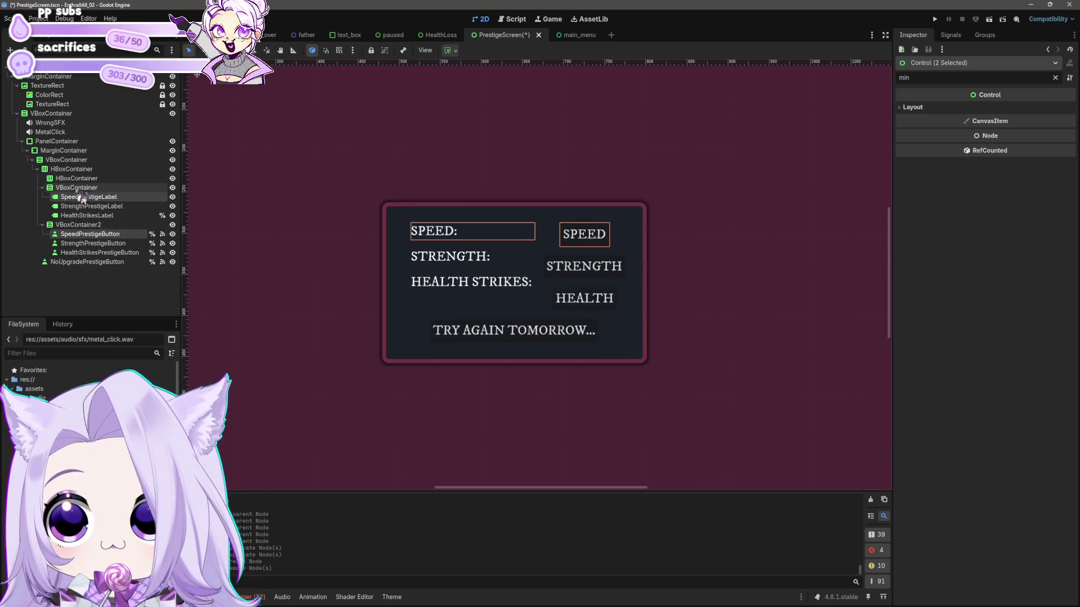
Add a GridContainer as a child of the row container
right_click(74, 168)
click(99, 181)
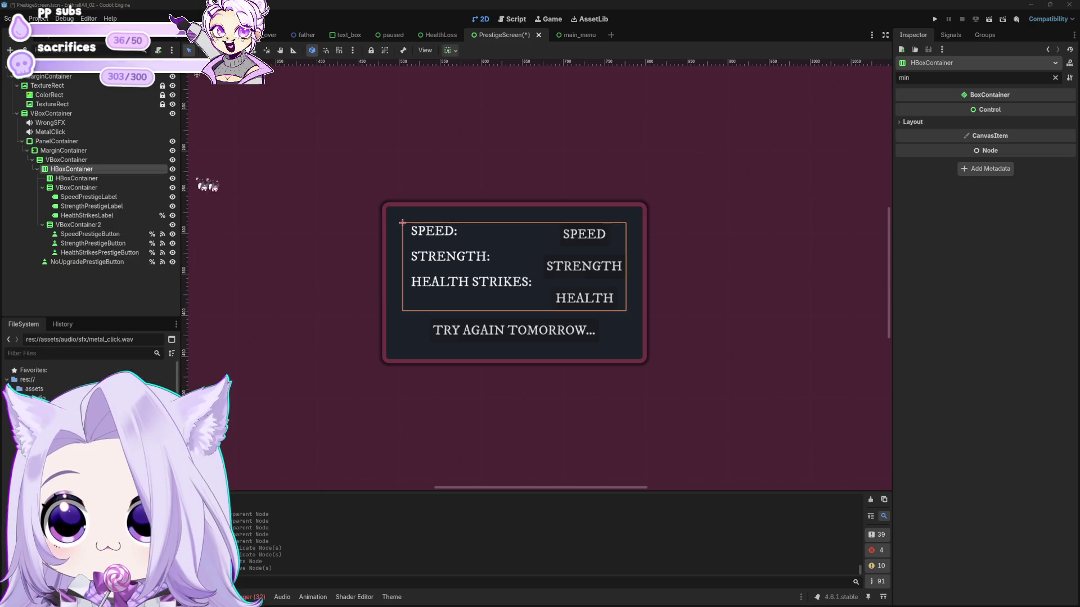
text(grid)
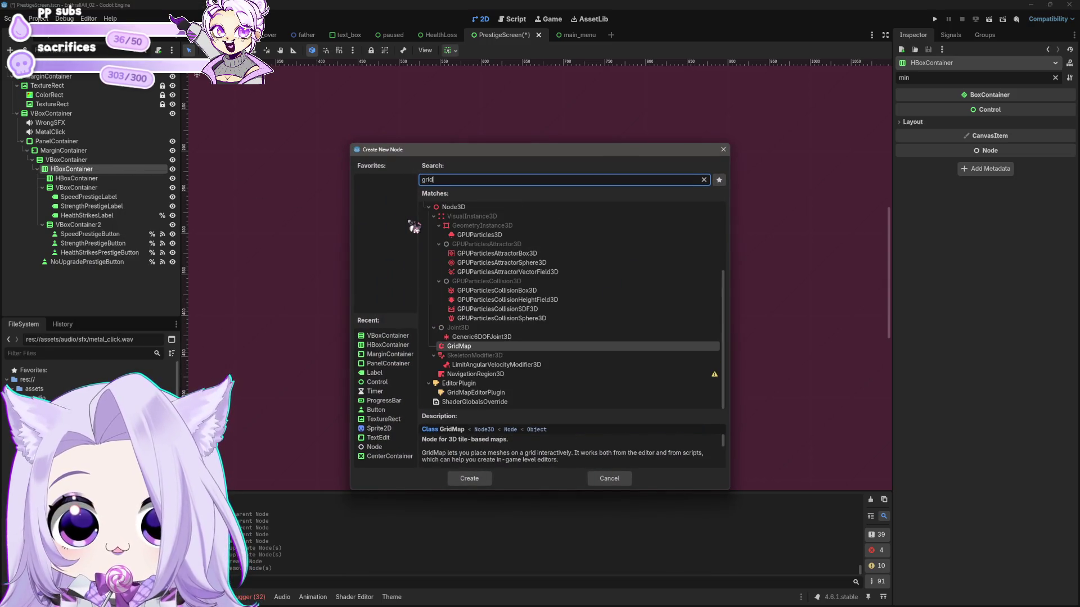
text(cont)
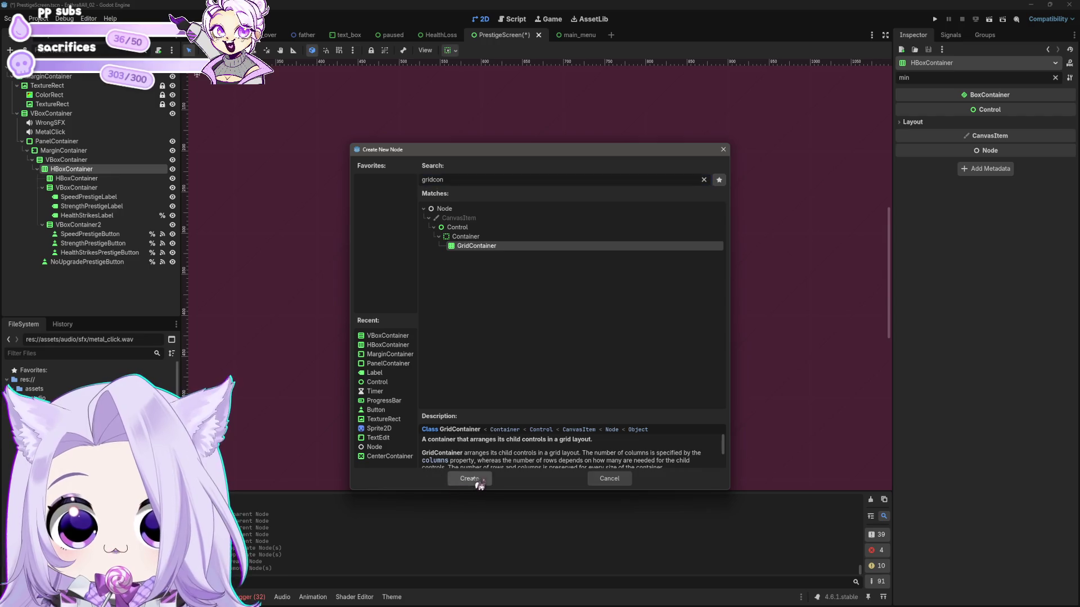
click(471, 479)
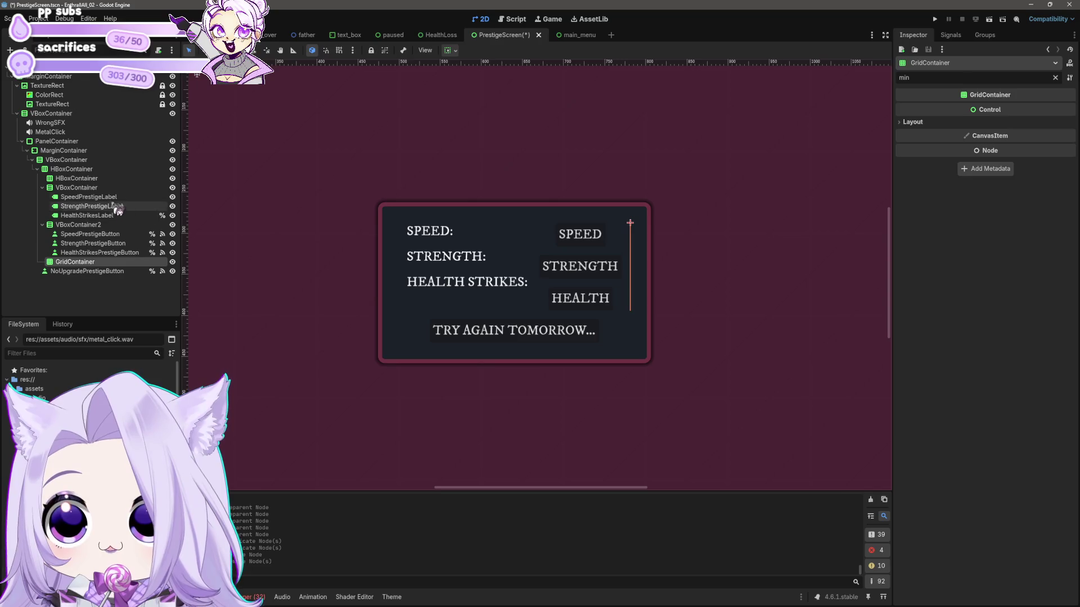
Move the three stat labels and three prestige buttons into the GridContainer
click(88, 196)
shift+click(87, 215)
ctrl+click(101, 234)
ctrl+click(93, 243)
ctrl+click(100, 253)
mouse_move(99, 252)
mouse_down()
mouse_move(93, 275)
mouse_move(79, 262)
mouse_up()
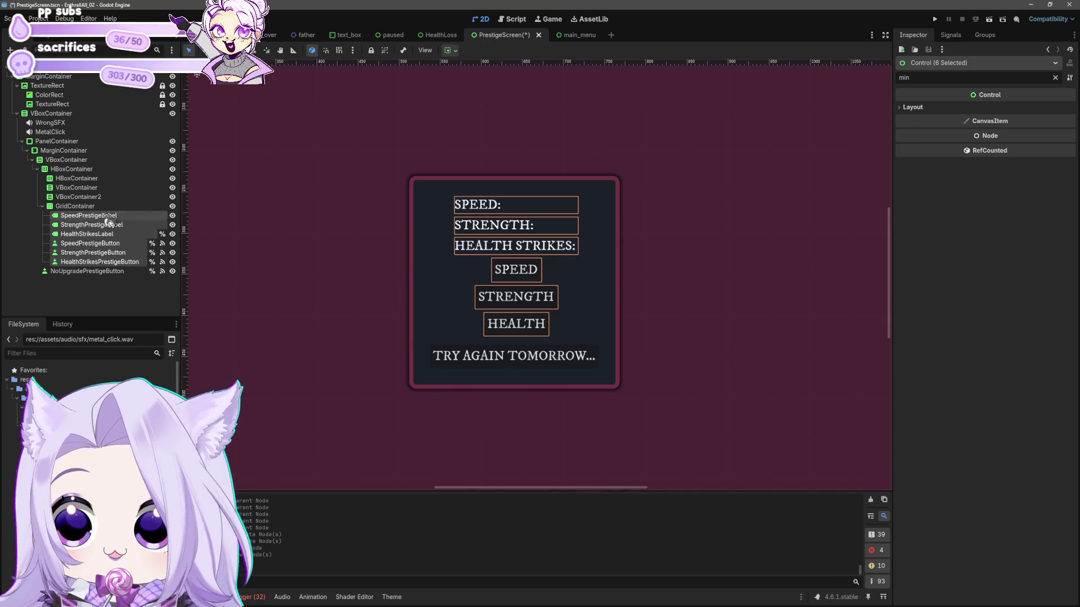
Set the GridContainer's Columns to 2
click(75, 206)
click(913, 122)
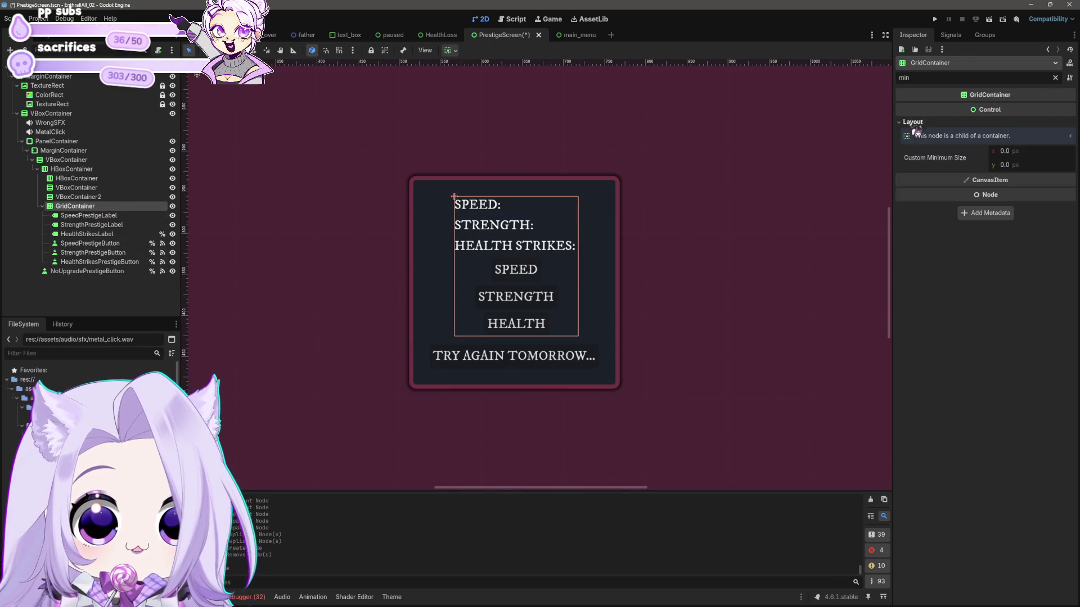
click(1055, 78)
click(1012, 109)
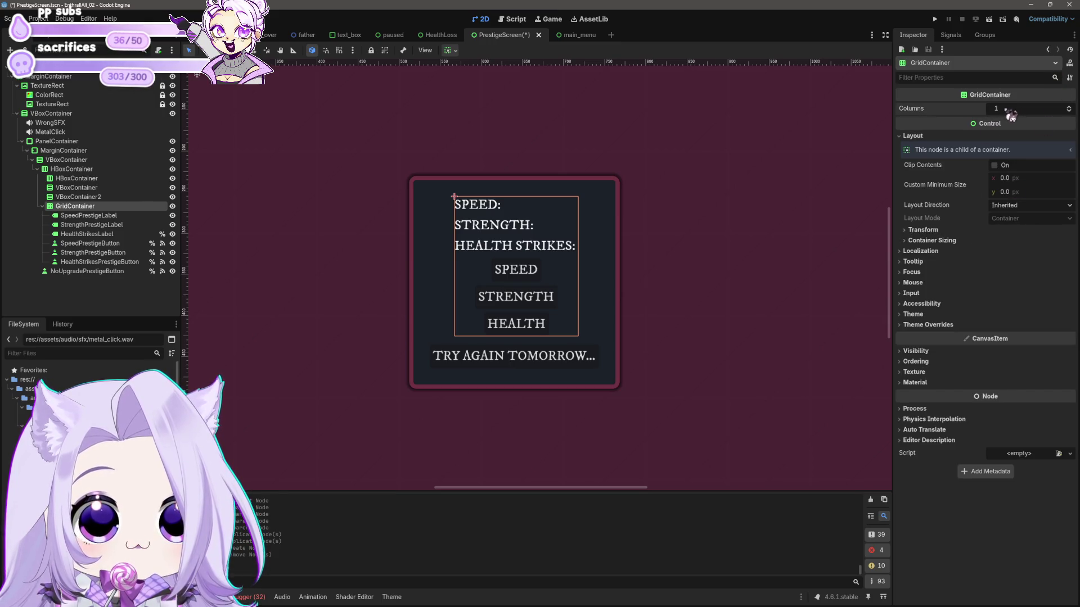
key(Return)
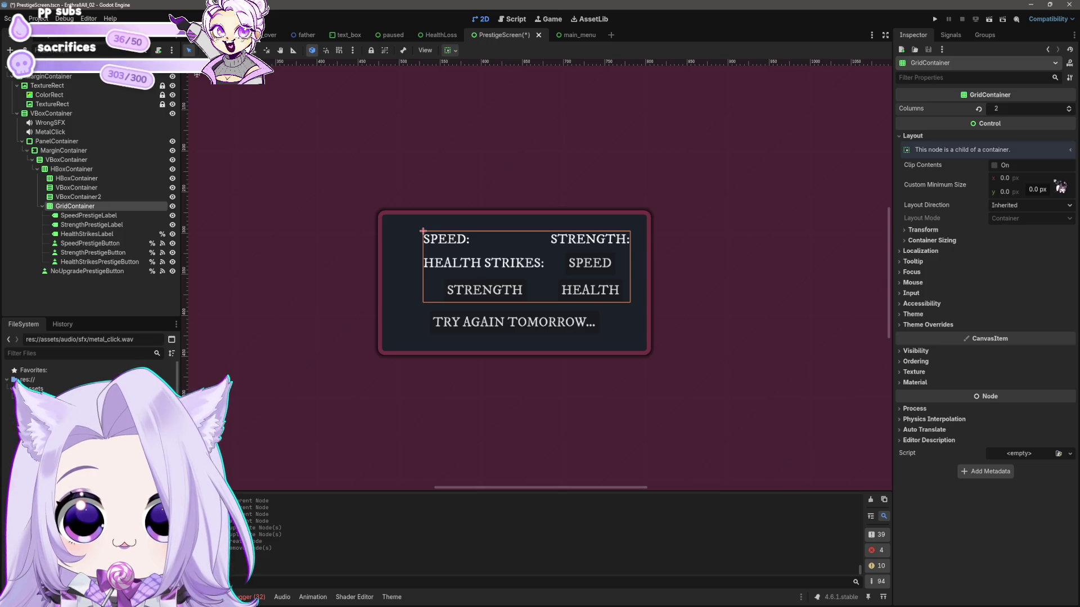
Reorder the SPEED and STRENGTH prestige buttons to follow their matching labels
click(112, 246)
mouse_move(111, 246)
mouse_down()
mouse_move(112, 227)
mouse_move(100, 240)
mouse_up()
click(101, 253)
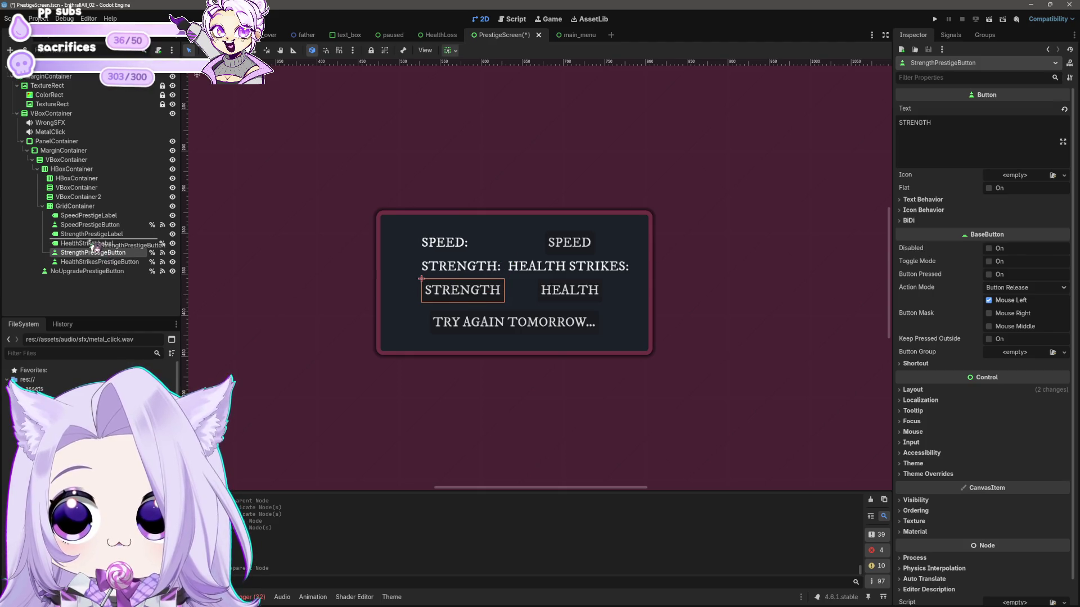
click(841, 336)
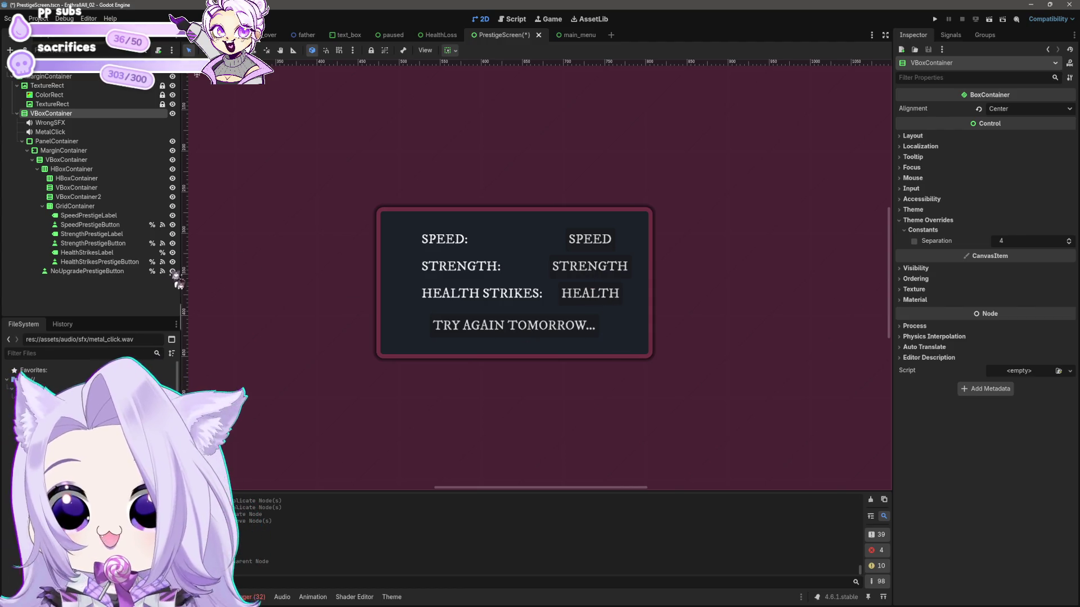
Delete HBoxContainer, VBoxContainer and VBoxContainer2, save PrestigeScreen, and switch to the gameplay scene
click(84, 197)
shift+click(77, 178)
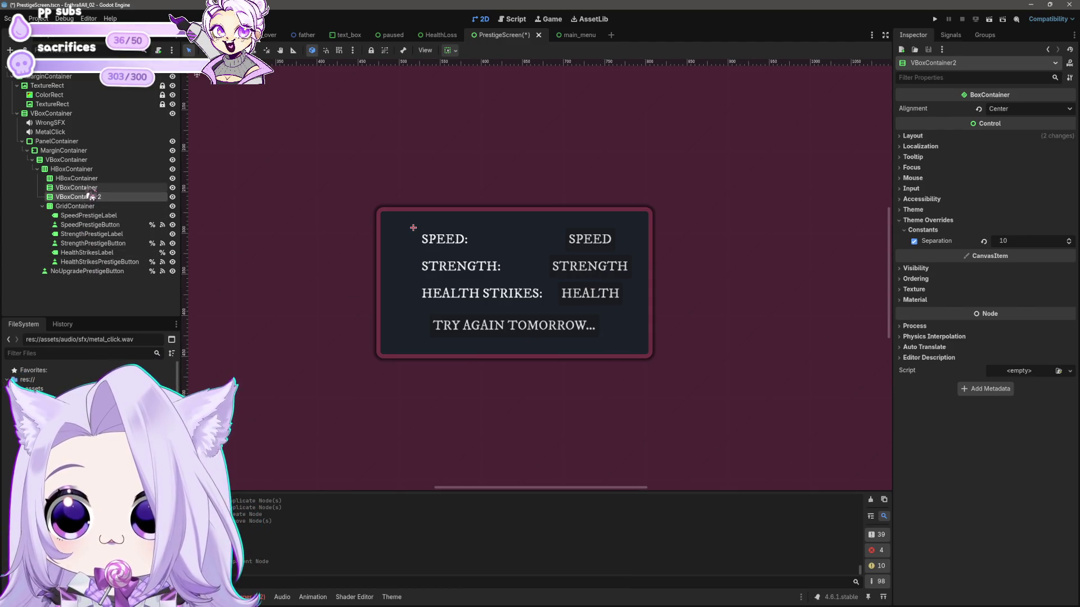
key(Delete)
key(Return)
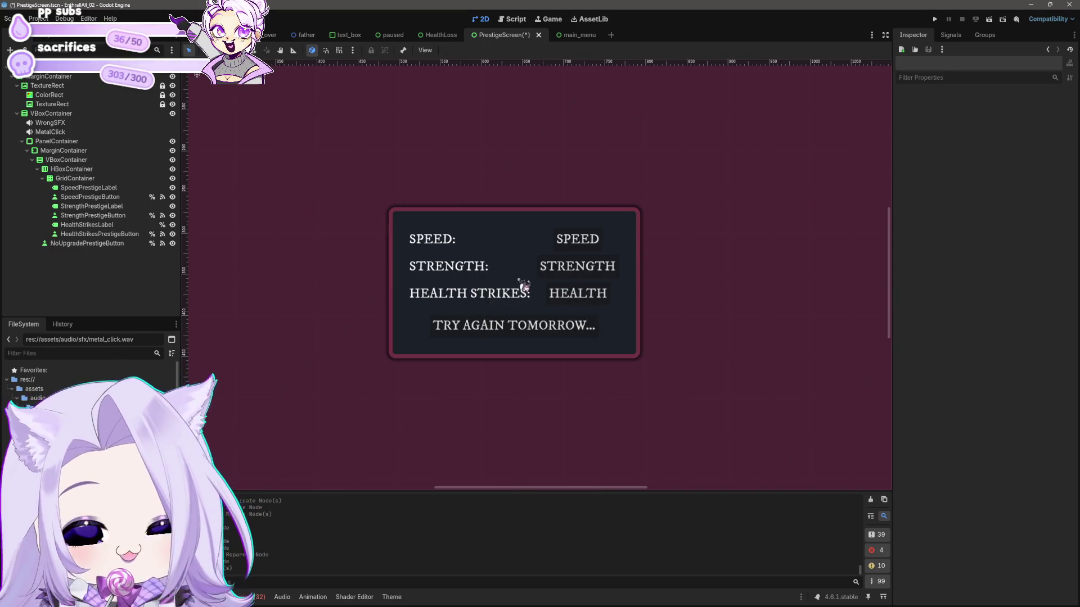
key(ctrl+s)
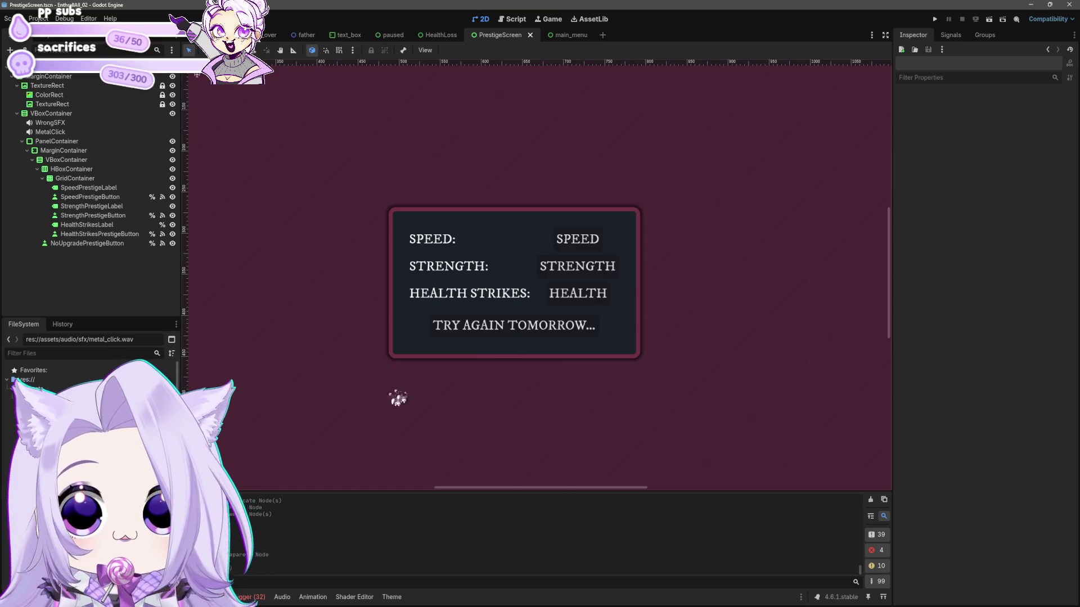
click(230, 35)
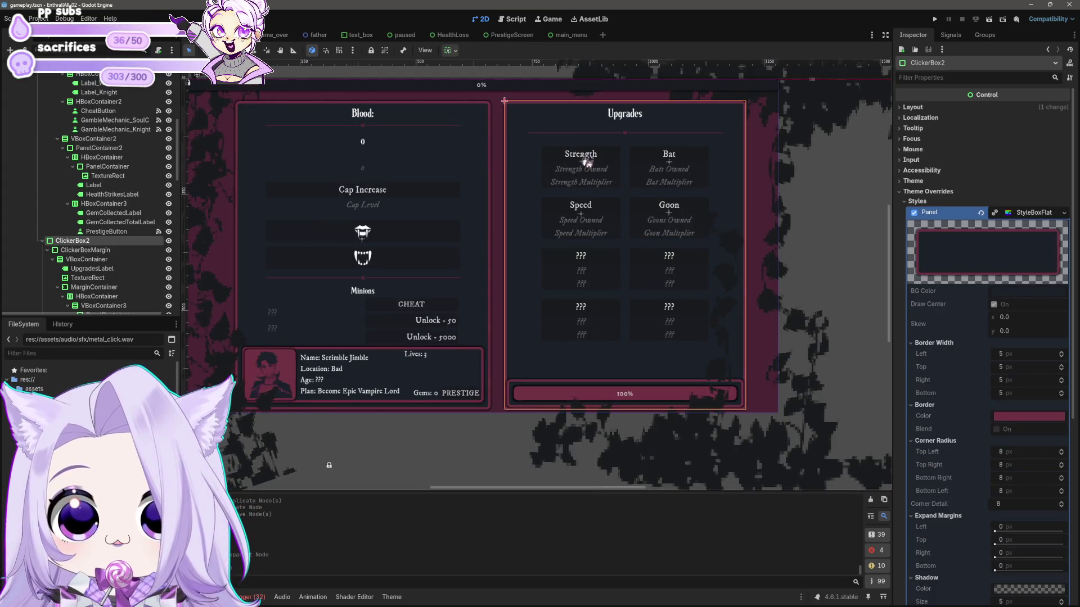
Inspect the Upgrades panel, selecting the Strength upgrade button and then the SpeedPurchase node
click(604, 163)
scroll(103, 273, down, 5)
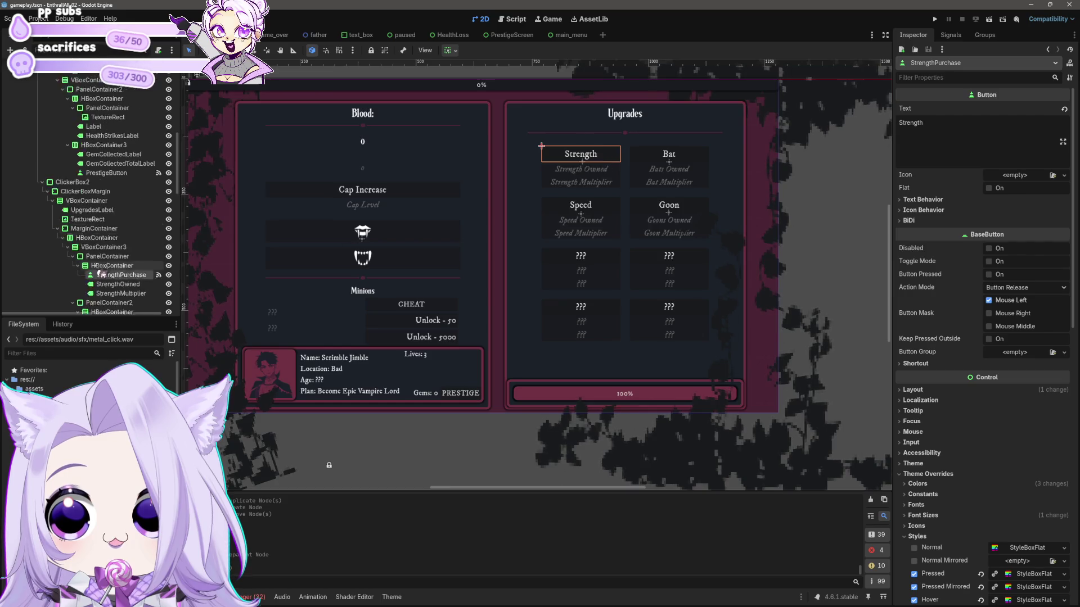
scroll(118, 304, down, 3)
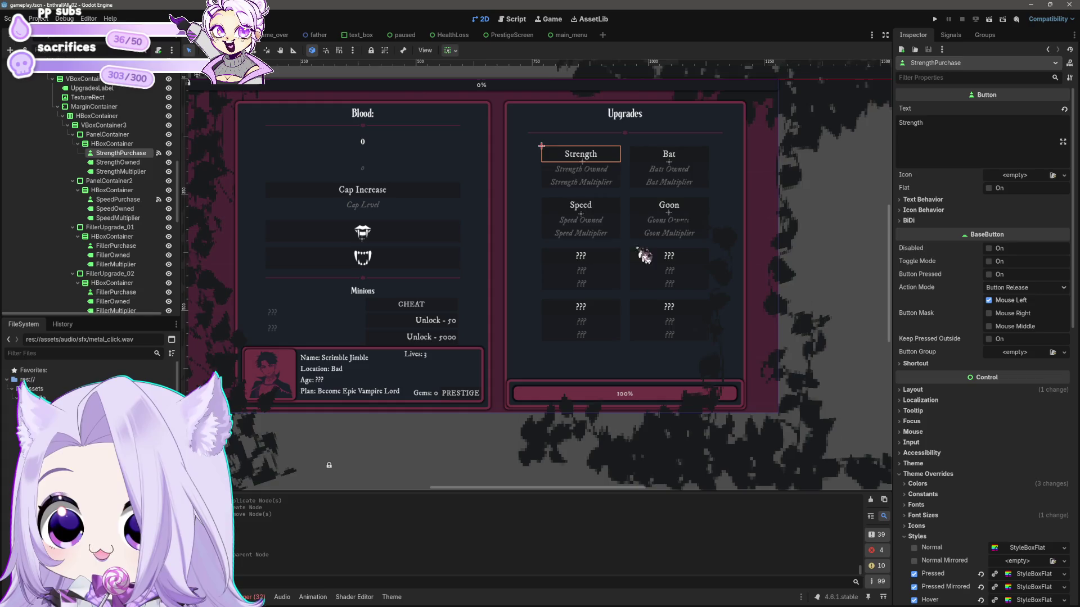
click(130, 200)
Make the six Strength and Speed purchase, owned and multiplier nodes accessible by unique name
click(120, 153)
ctrl+click(117, 162)
ctrl+click(120, 172)
ctrl+click(118, 200)
ctrl+click(118, 208)
ctrl+click(125, 218)
right_click(134, 225)
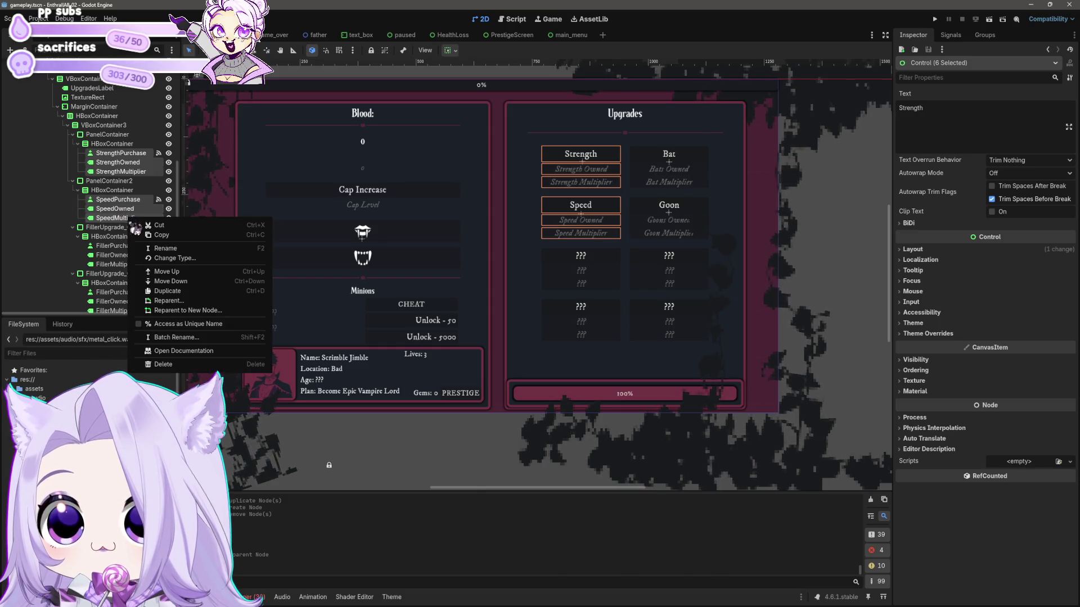
click(185, 324)
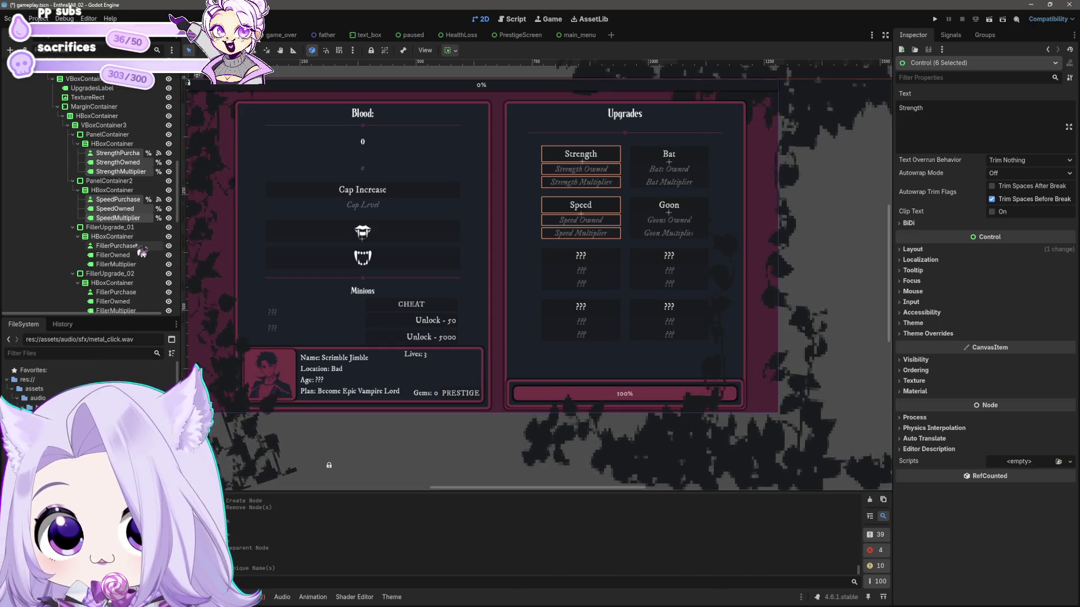
Make the three Bat and three Goon nodes accessible by unique name too
scroll(138, 194, up, 3)
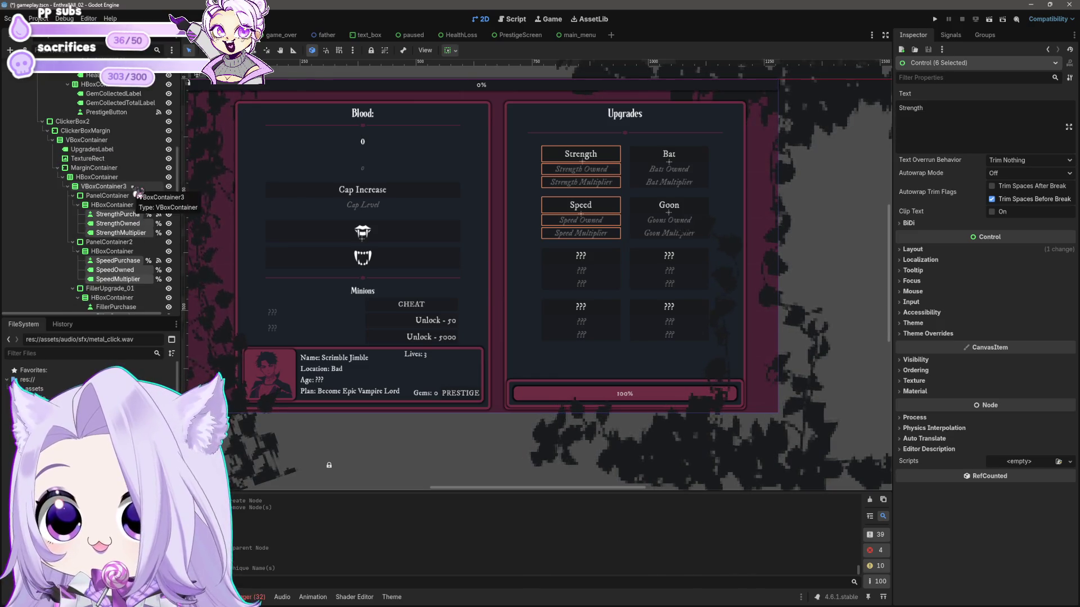
scroll(138, 193, down, 10)
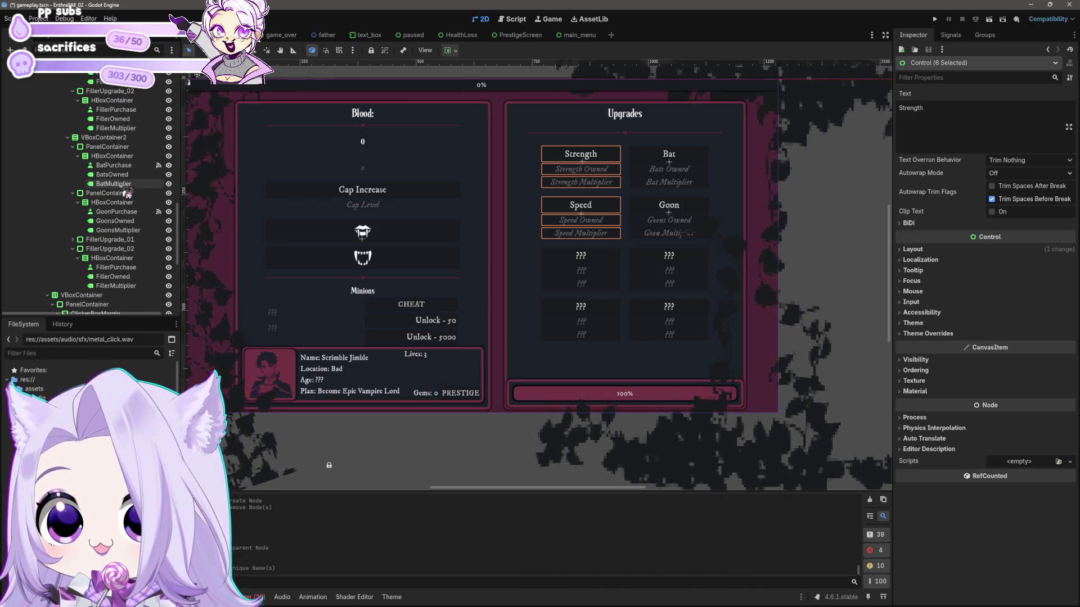
click(129, 166)
shift+click(126, 184)
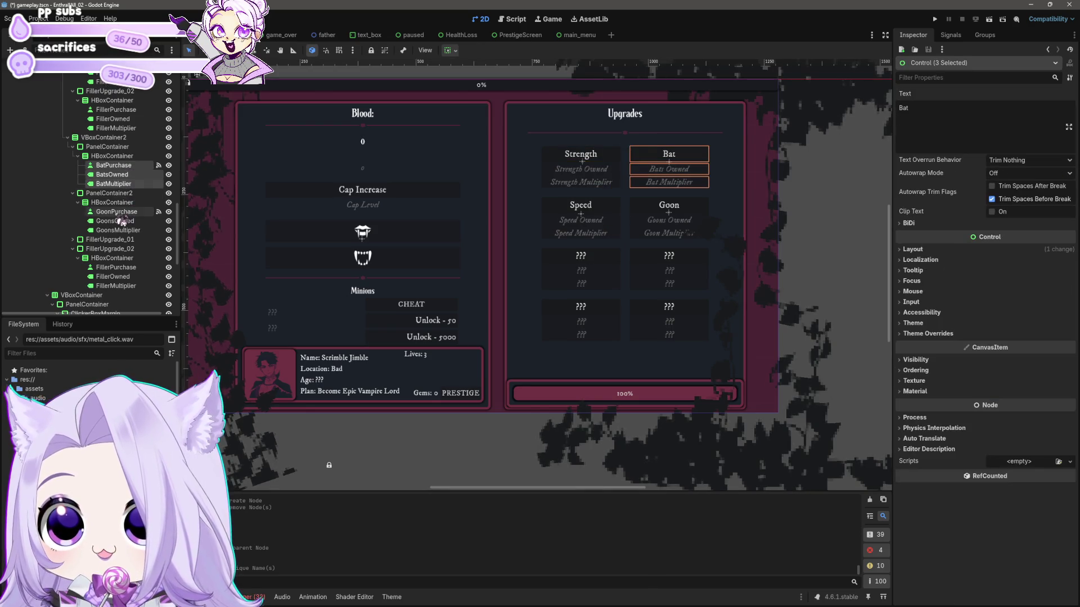
ctrl+click(117, 211)
ctrl+click(119, 221)
ctrl+click(120, 230)
right_click(122, 231)
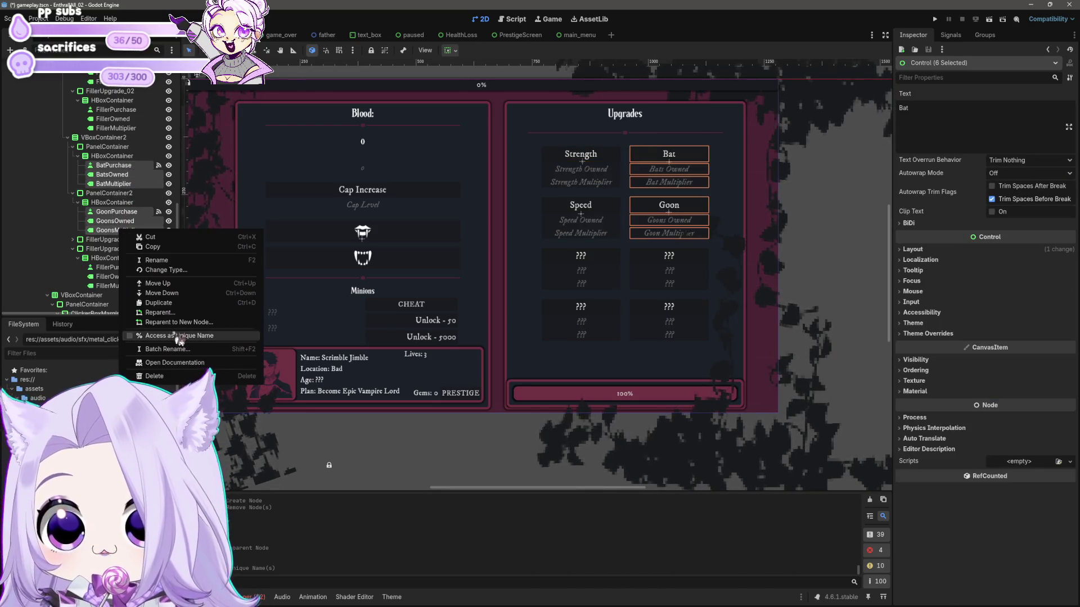
click(179, 336)
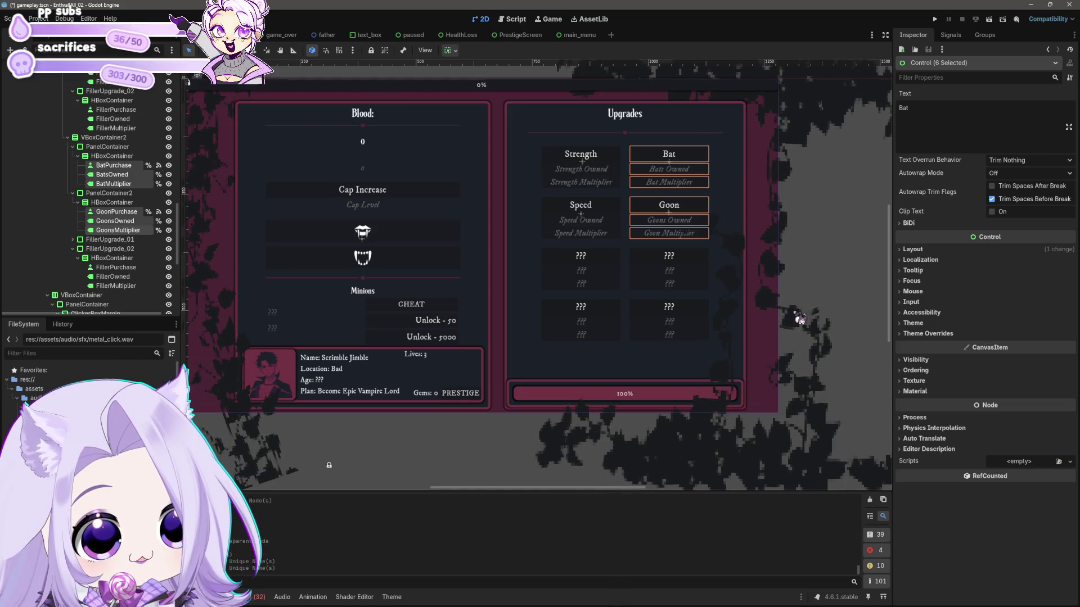
Deselect the nodes, save the gameplay scene and run the game to test it
key(Escape)
key(ctrl+s)
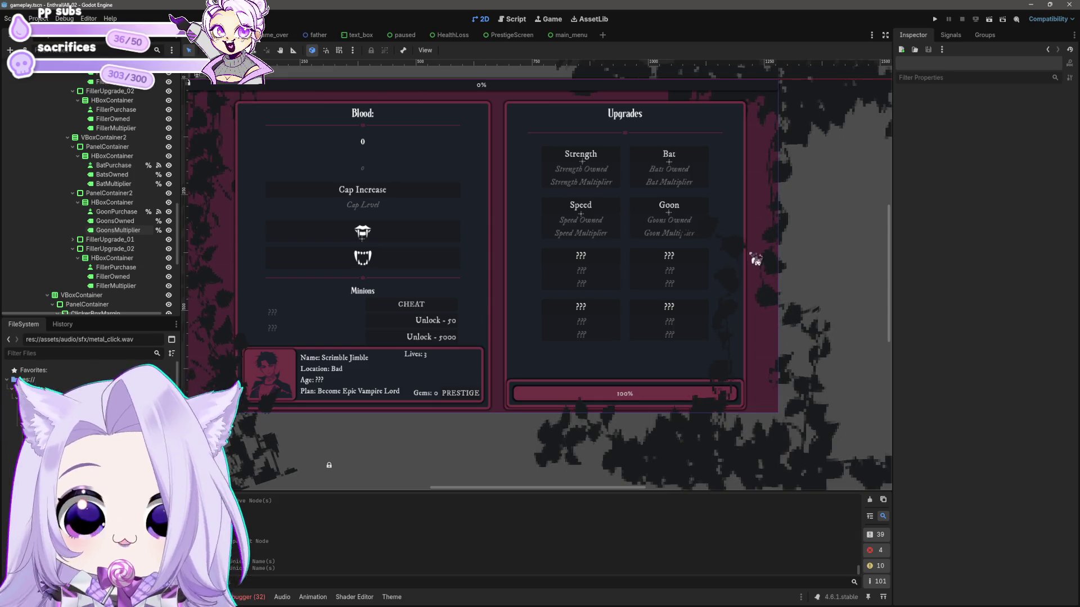
click(934, 19)
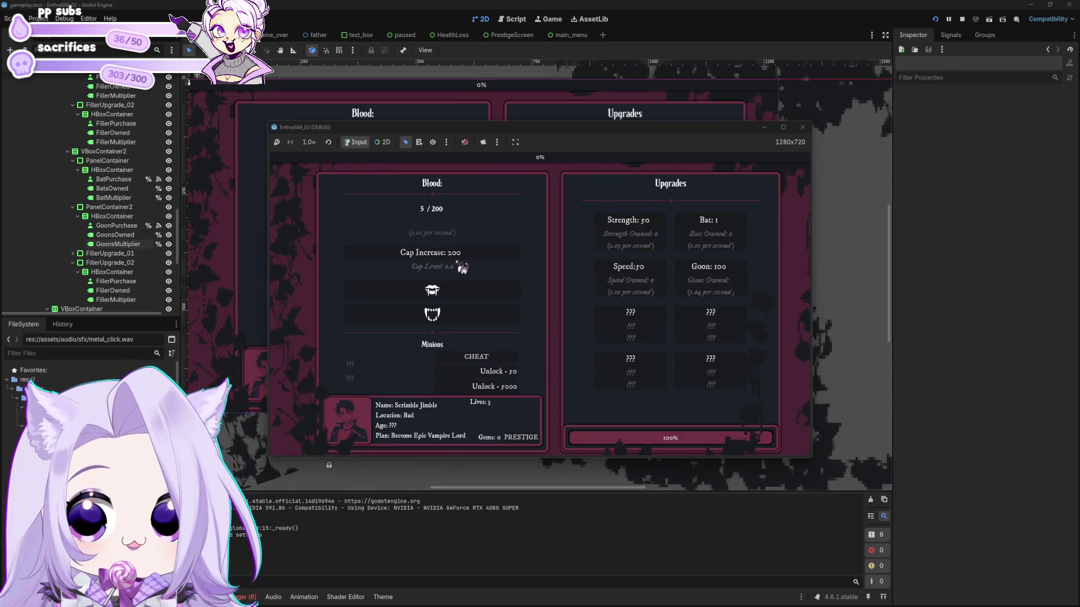
click(491, 352)
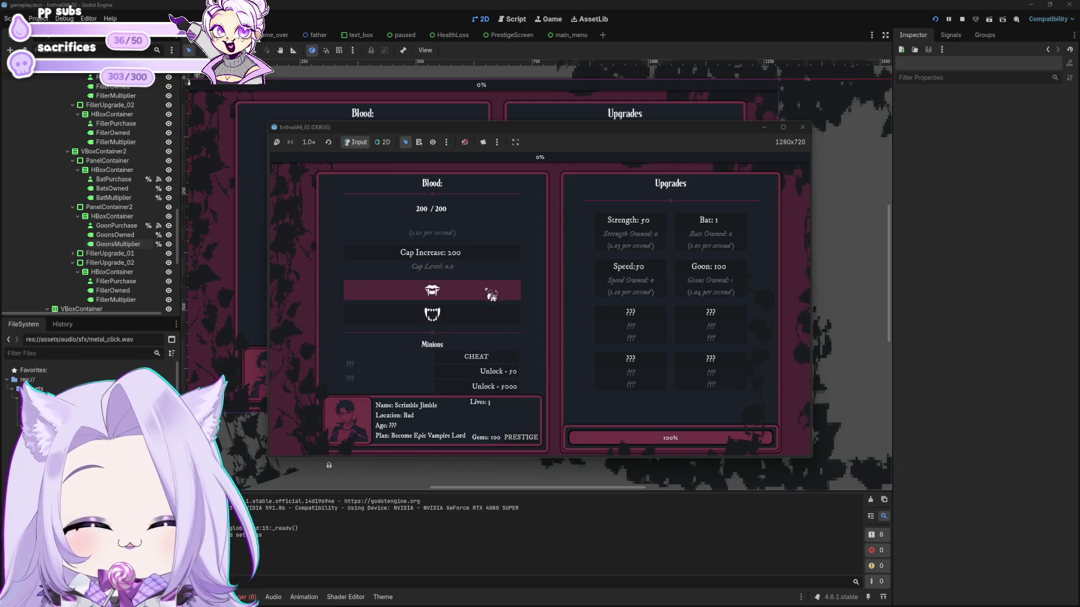
click(512, 289)
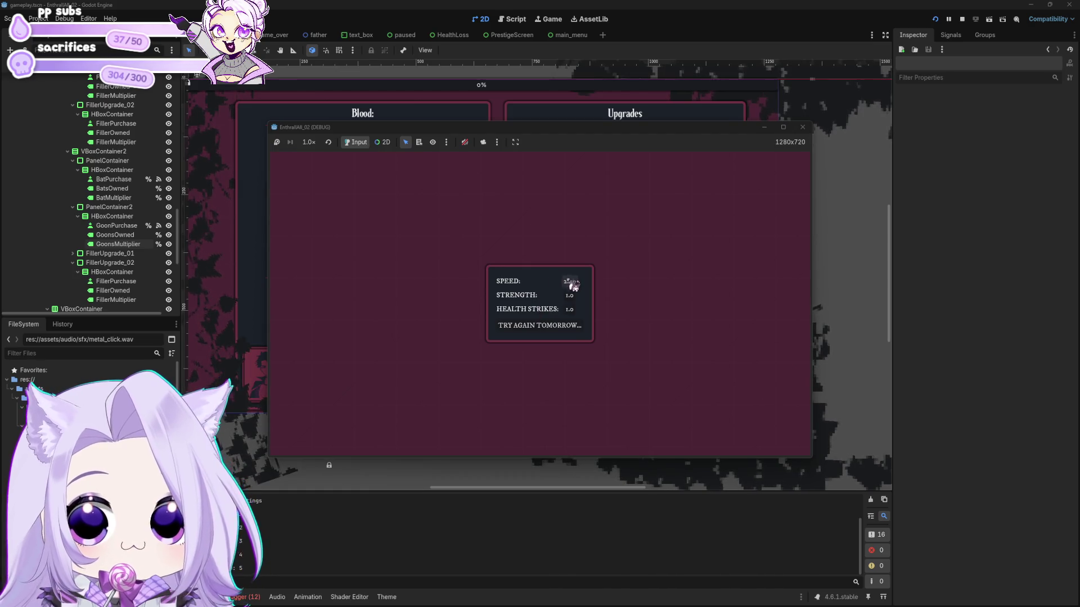
click(723, 232)
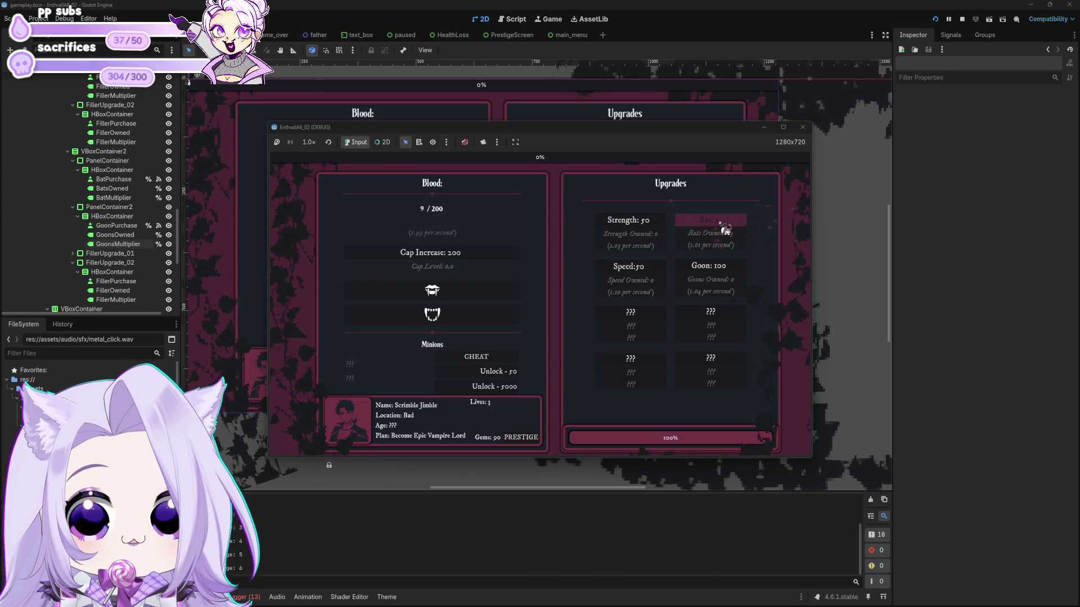
click(725, 229)
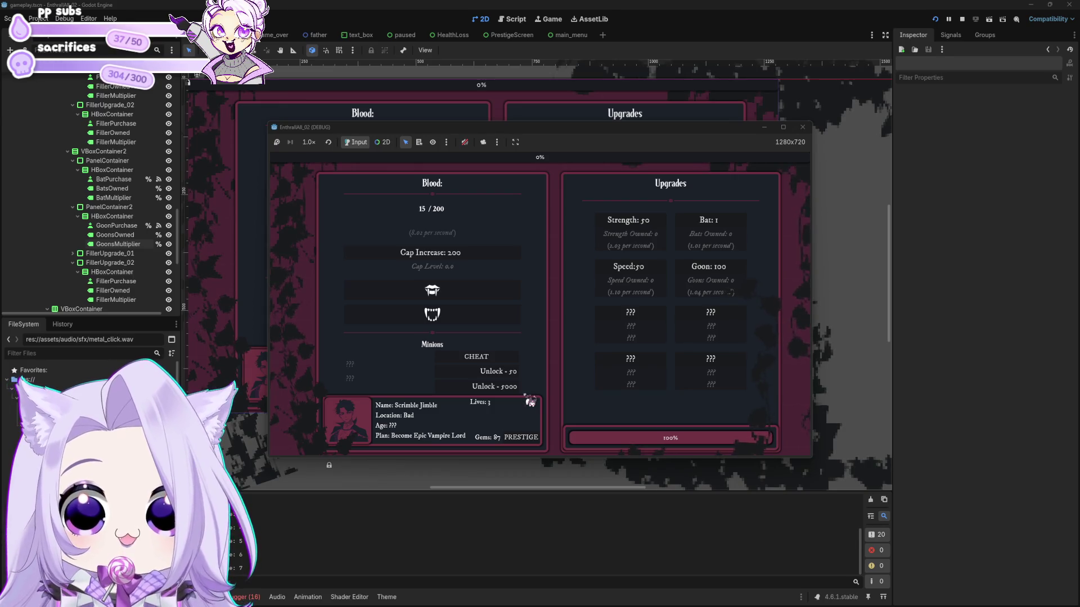
click(802, 126)
scroll(129, 160, down, 5)
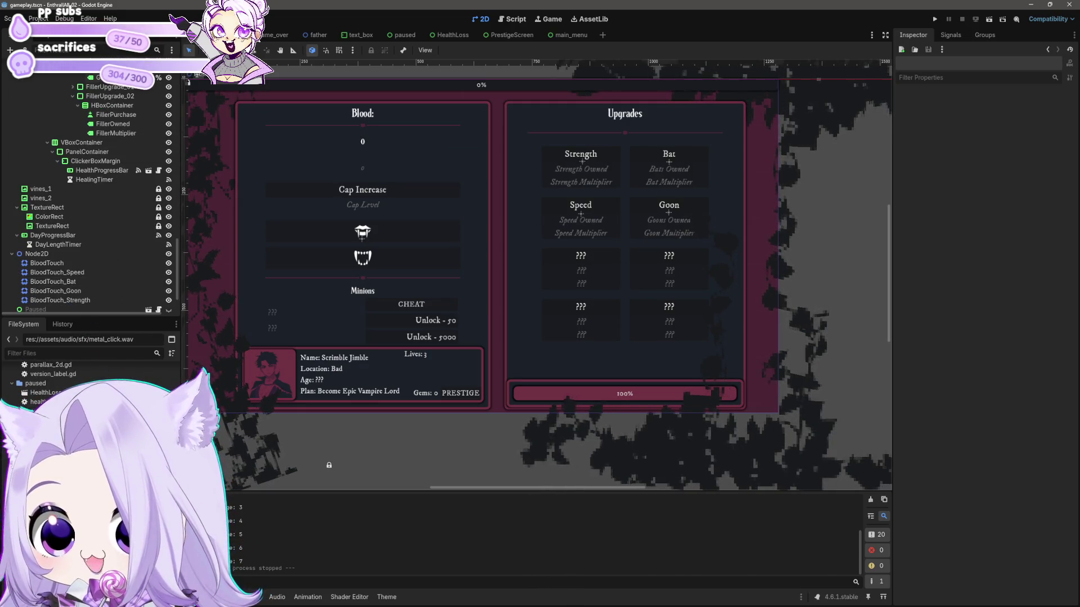
Switch from the text_box script to the text_box scene shown on the 2D canvas
key(ctrl+F3)
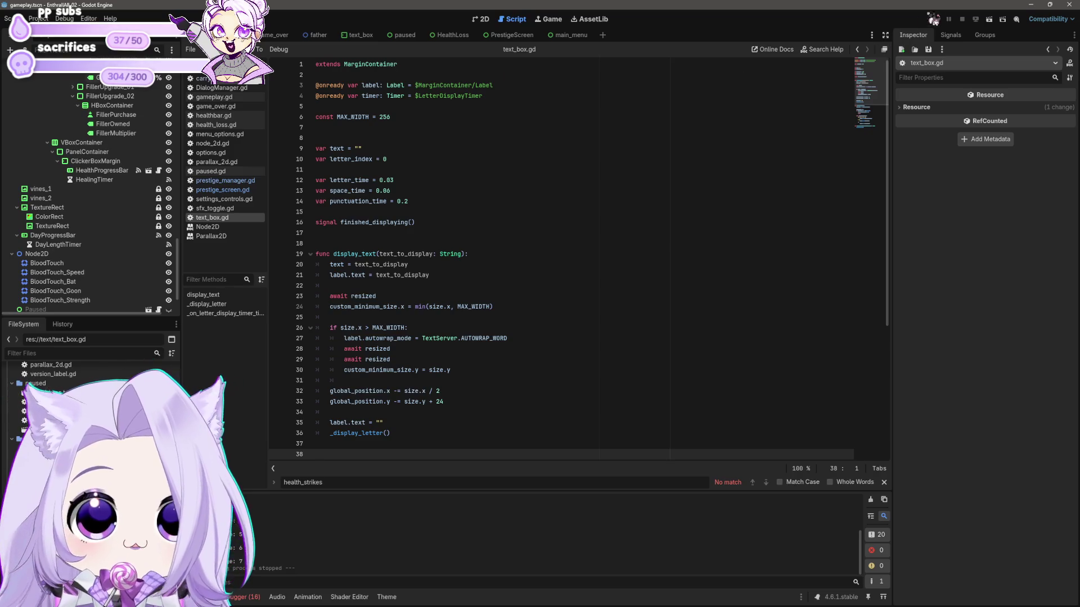
click(481, 20)
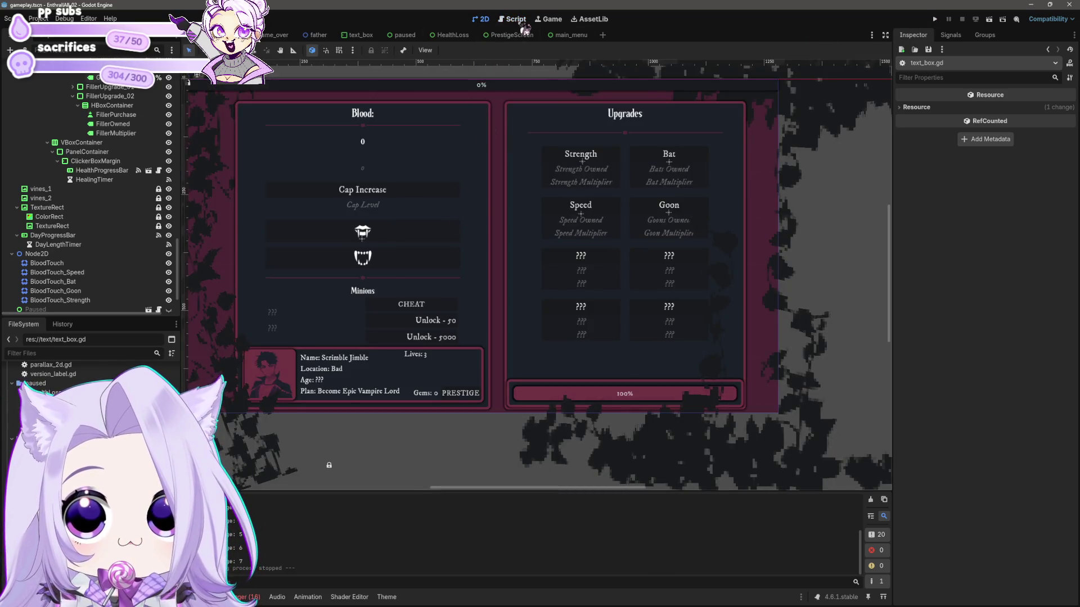
click(515, 20)
scroll(73, 223, up, 10)
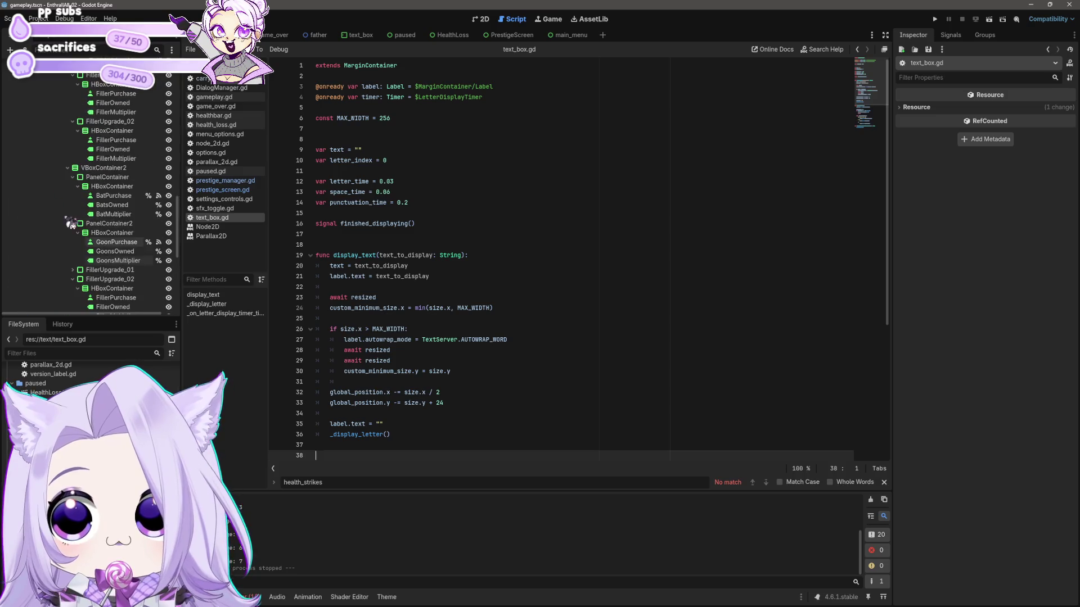
scroll(73, 224, down, 5)
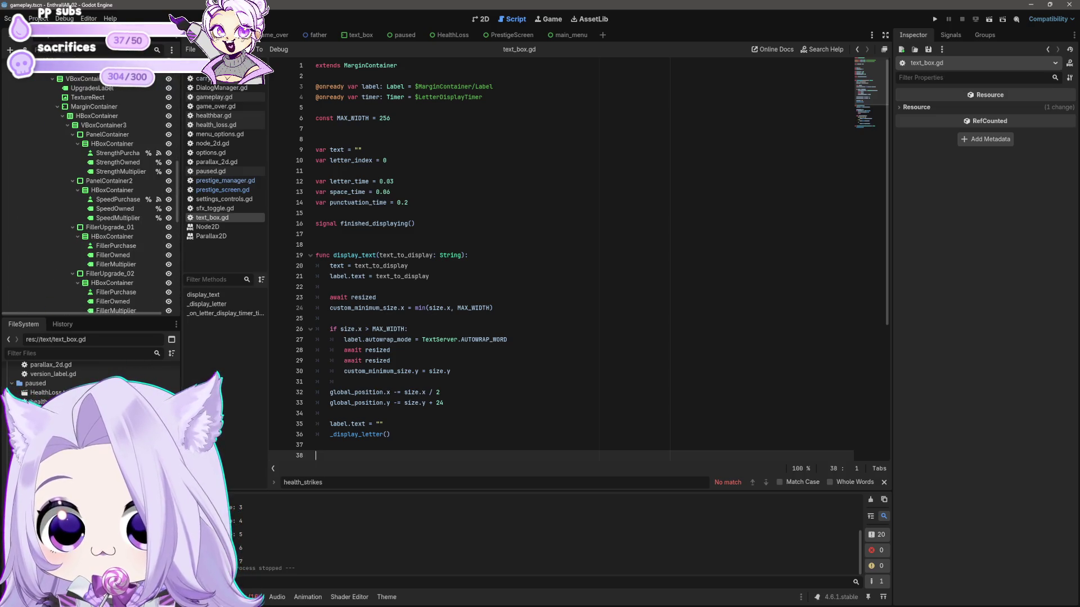
click(354, 35)
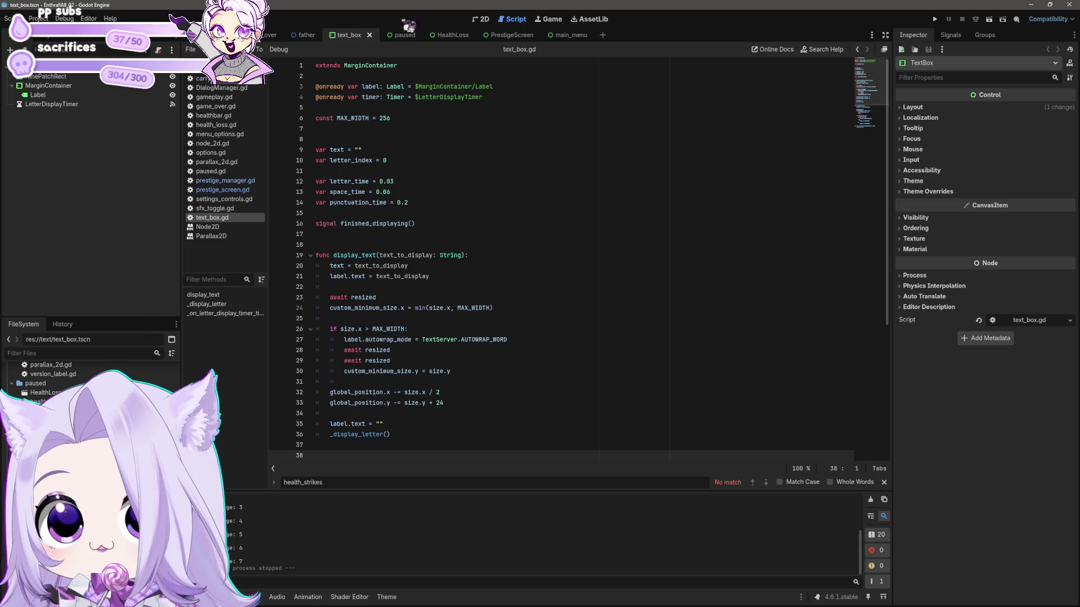
click(481, 20)
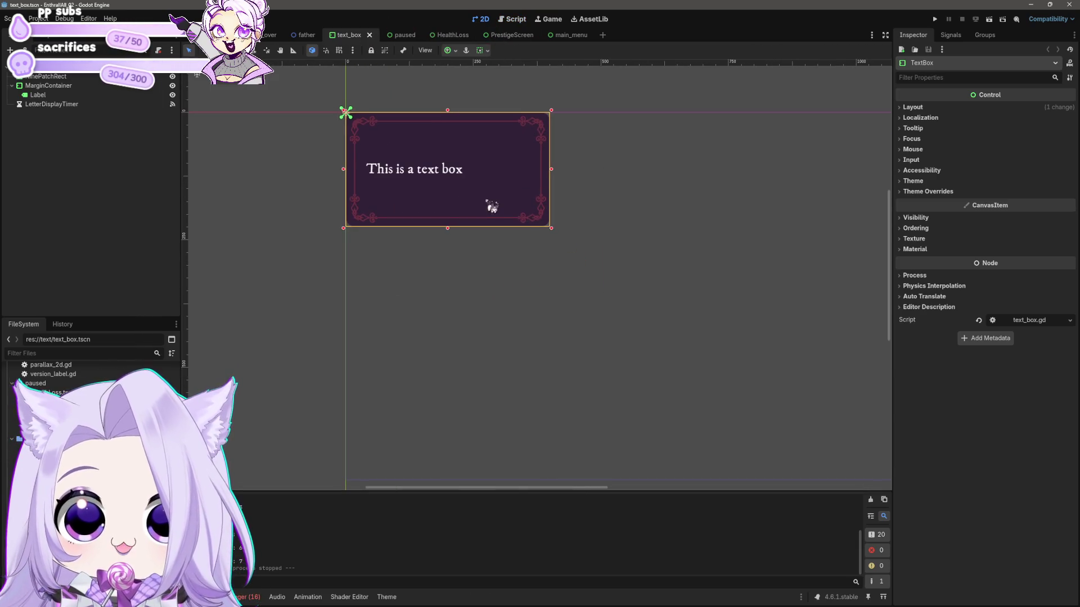
Resize the TextBox panel moderately larger, undoing an oversized first attempt
mouse_move(554, 233)
mouse_down()
mouse_move(831, 373)
mouse_move(735, 516)
mouse_move(461, 318)
mouse_move(751, 362)
mouse_move(690, 368)
mouse_up()
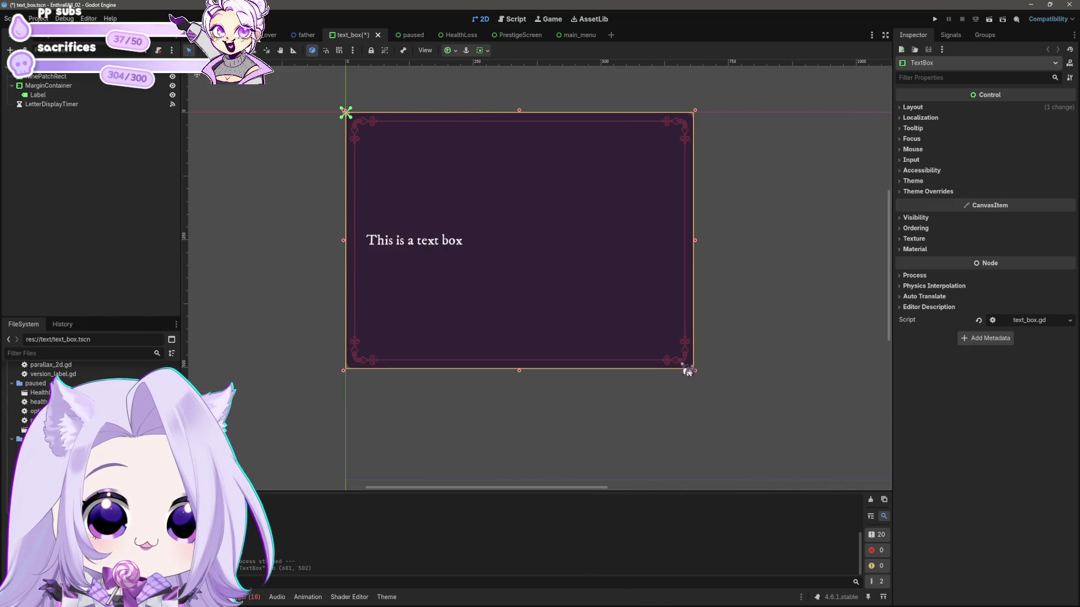
key(ctrl+z)
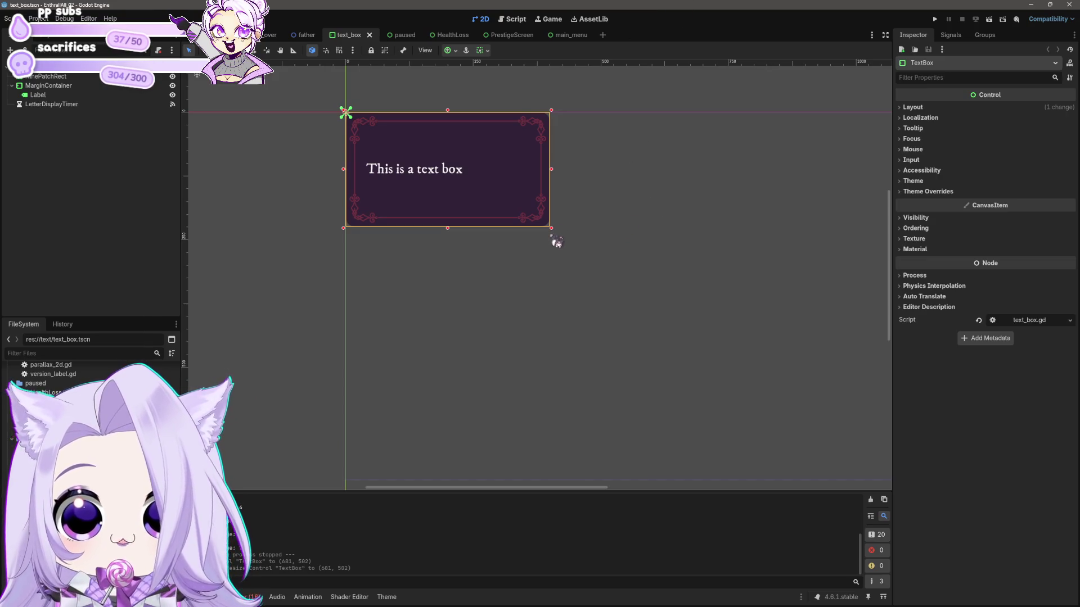
mouse_move(553, 231)
mouse_down()
mouse_move(663, 386)
mouse_move(776, 416)
mouse_move(645, 312)
mouse_up()
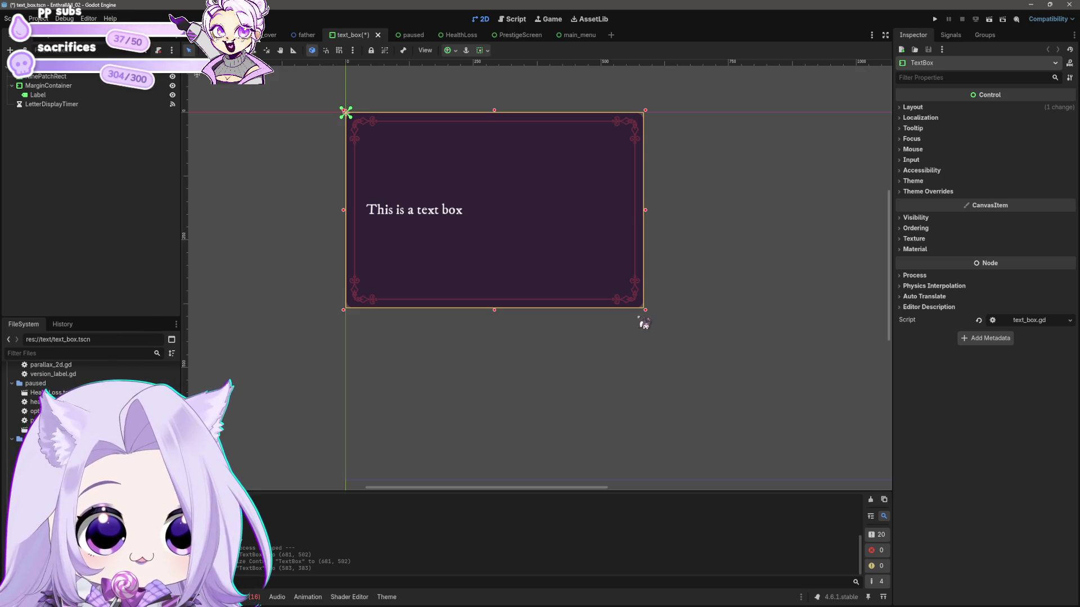
click(509, 20)
Review text_box.gd around the punctuation-matching line
scroll(408, 259, down, 6)
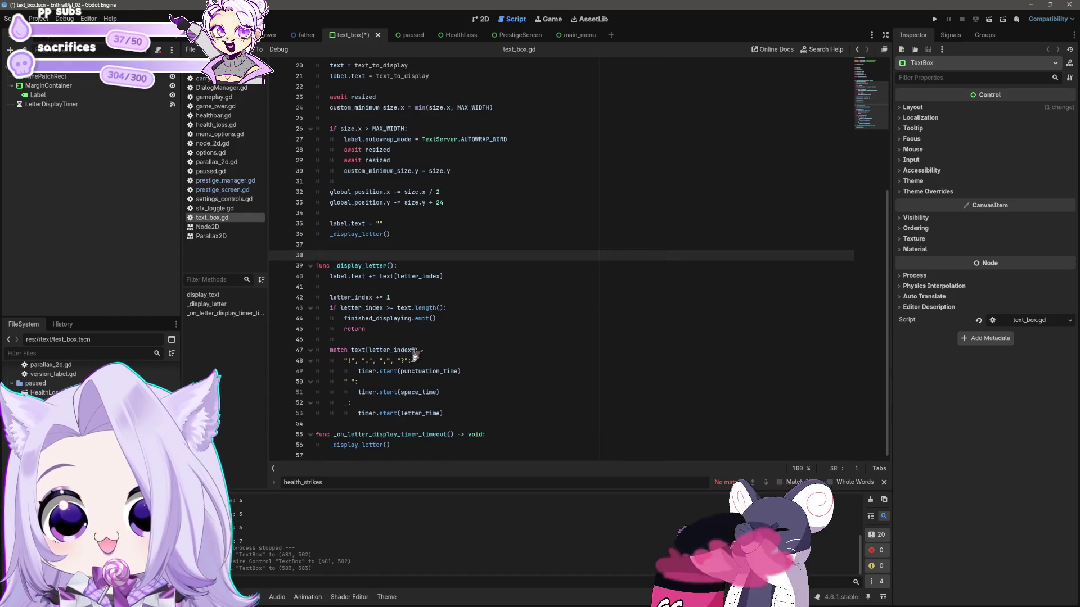
click(486, 361)
scroll(444, 306, up, 6)
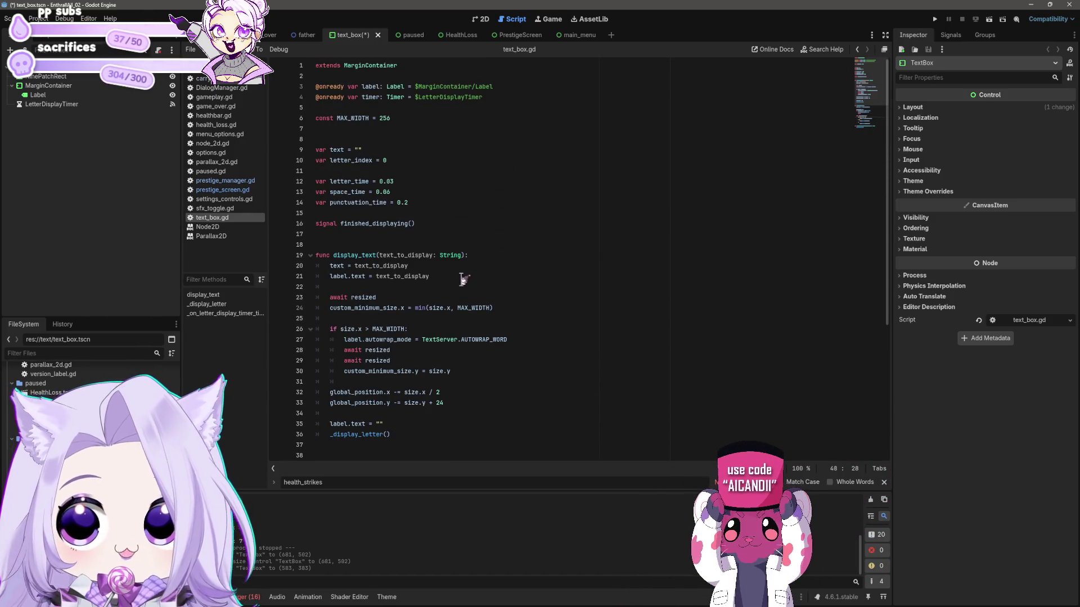
scroll(492, 225, down, 6)
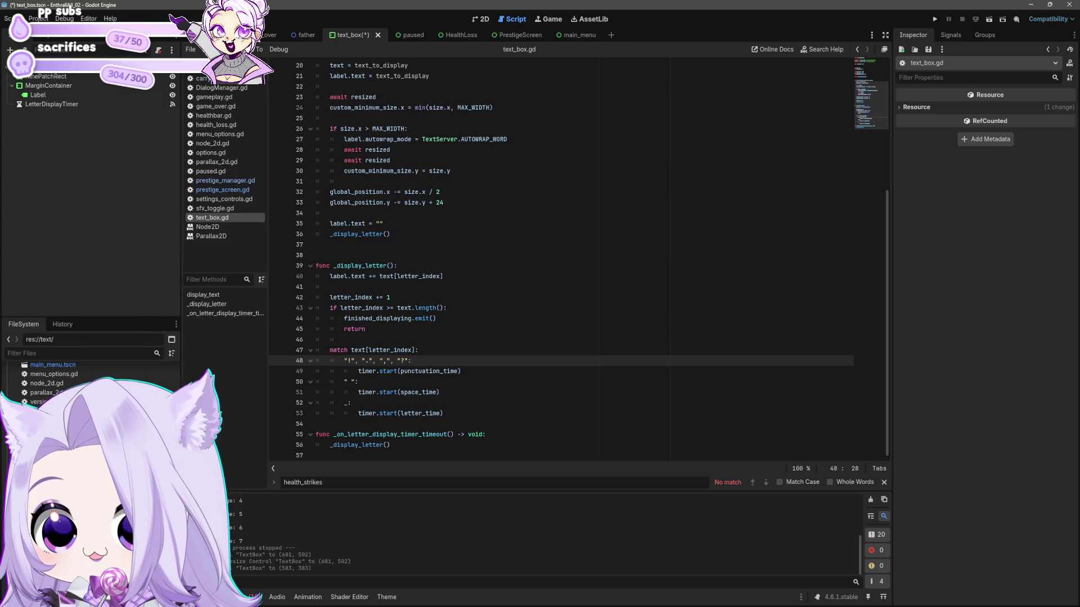
Open DialogManager.gd and review the code after is_dialog_active = true
click(221, 88)
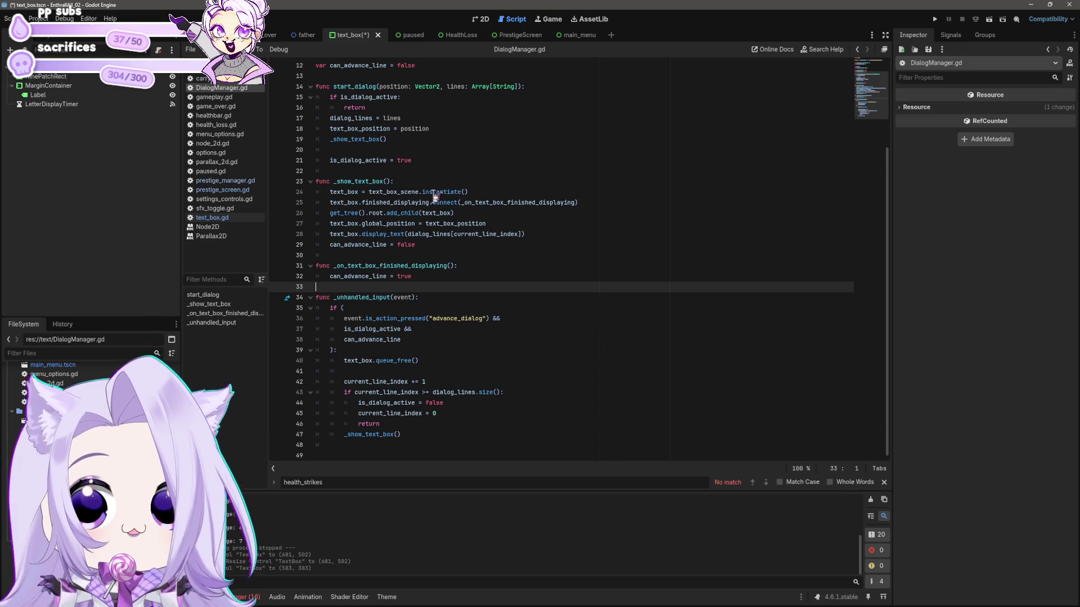
click(437, 160)
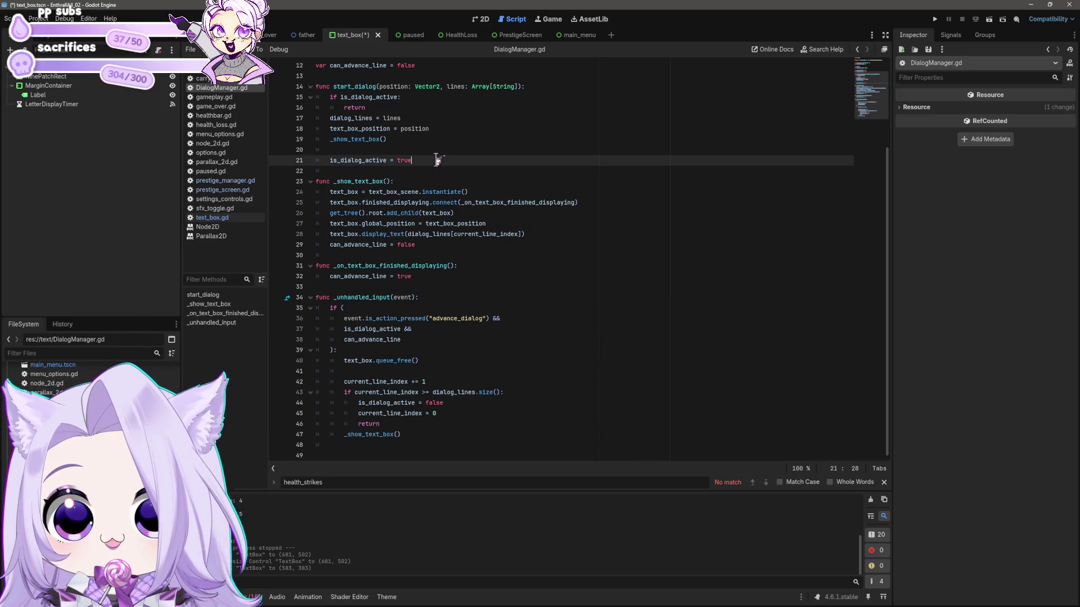
scroll(437, 160, up, 5)
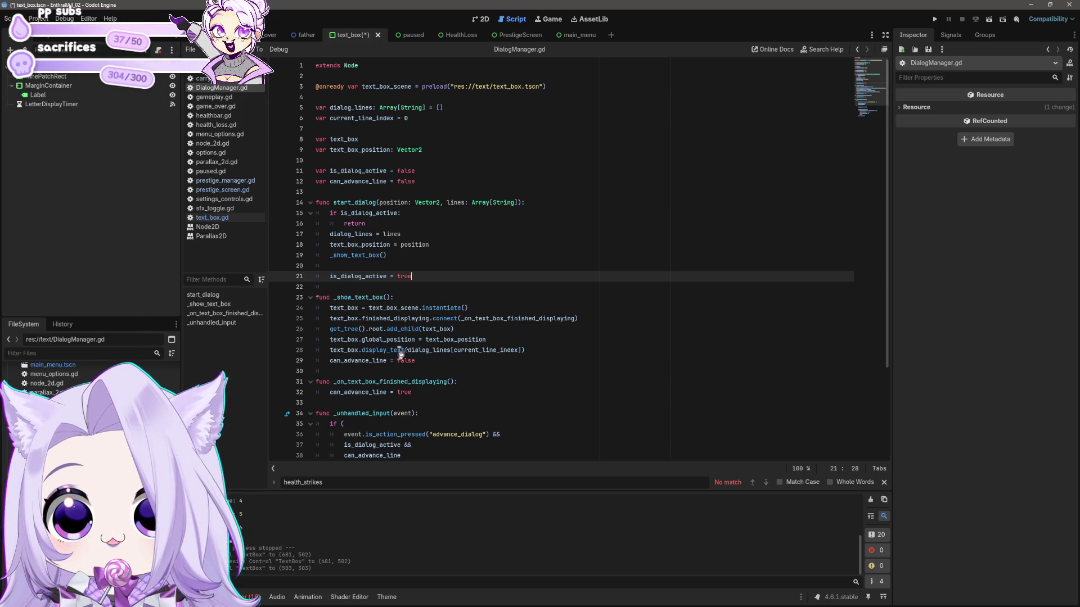
scroll(398, 350, down, 4)
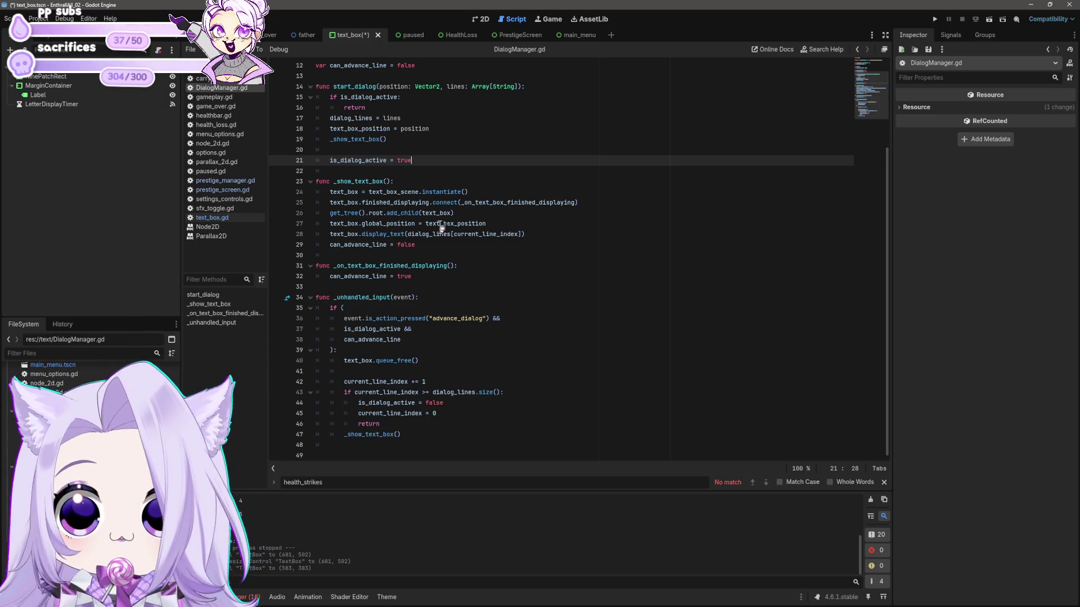
scroll(452, 227, up, 4)
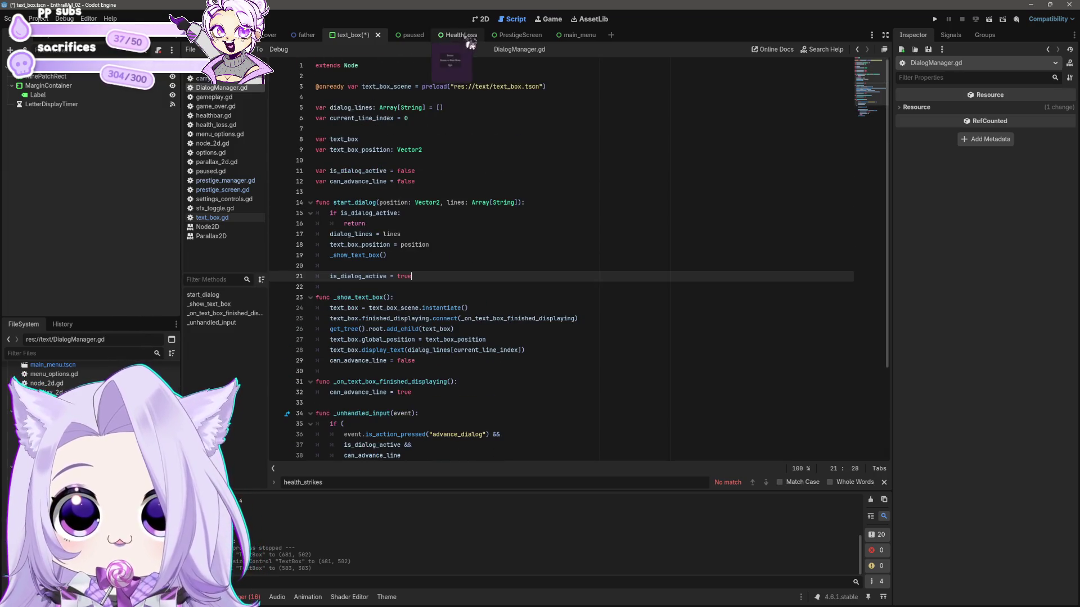
click(481, 19)
Save and test-run the text_box scene with F6, then close the game window
click(604, 371)
click(576, 215)
click(699, 277)
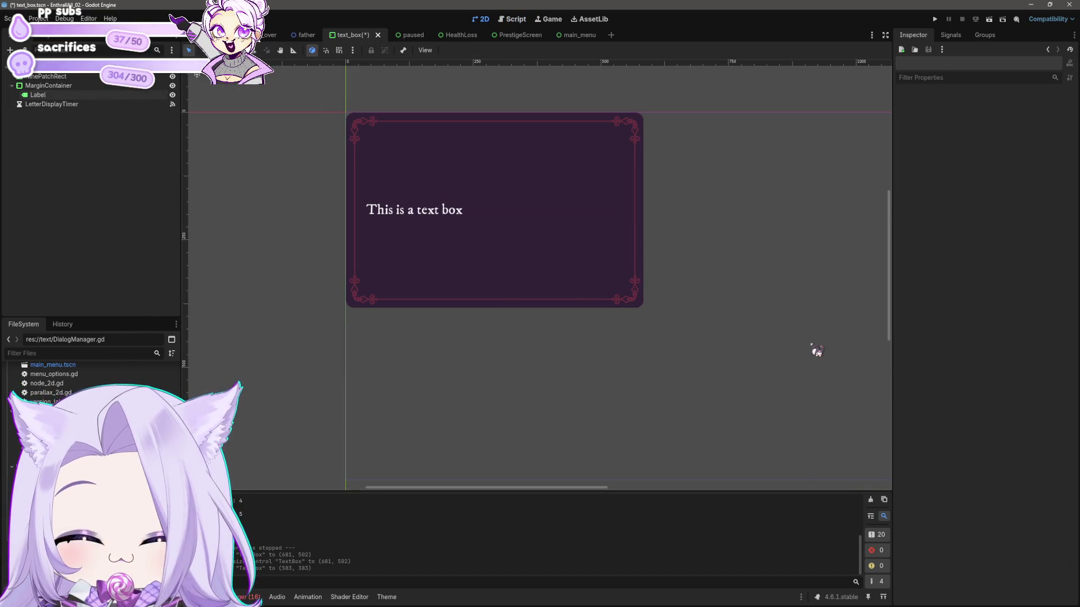
key(F6)
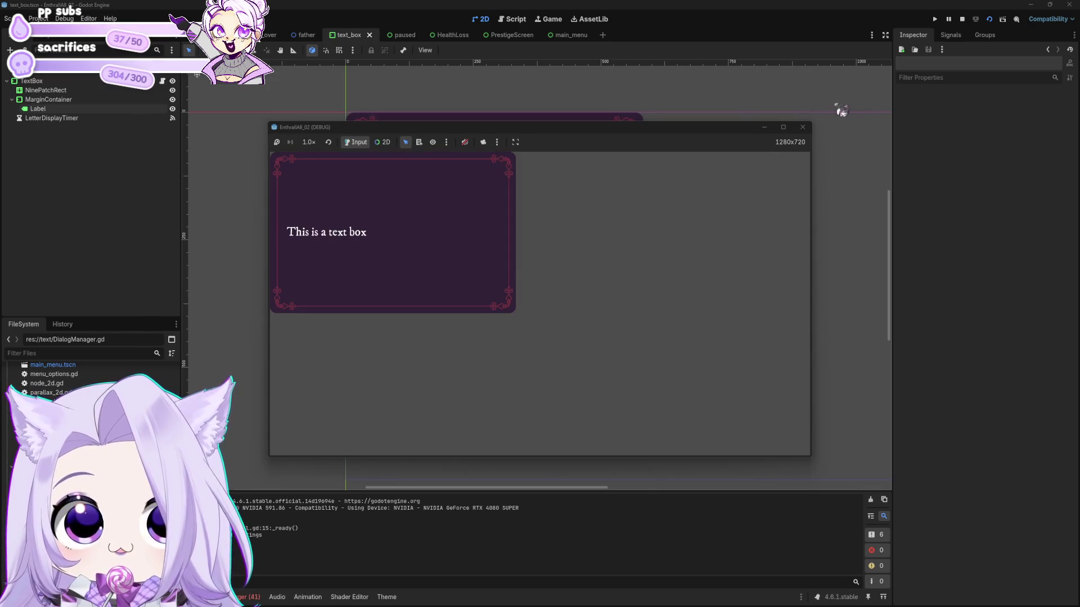
click(802, 127)
Check the Label and MarginContainer margins, then return to the gameplay scene's script
click(501, 222)
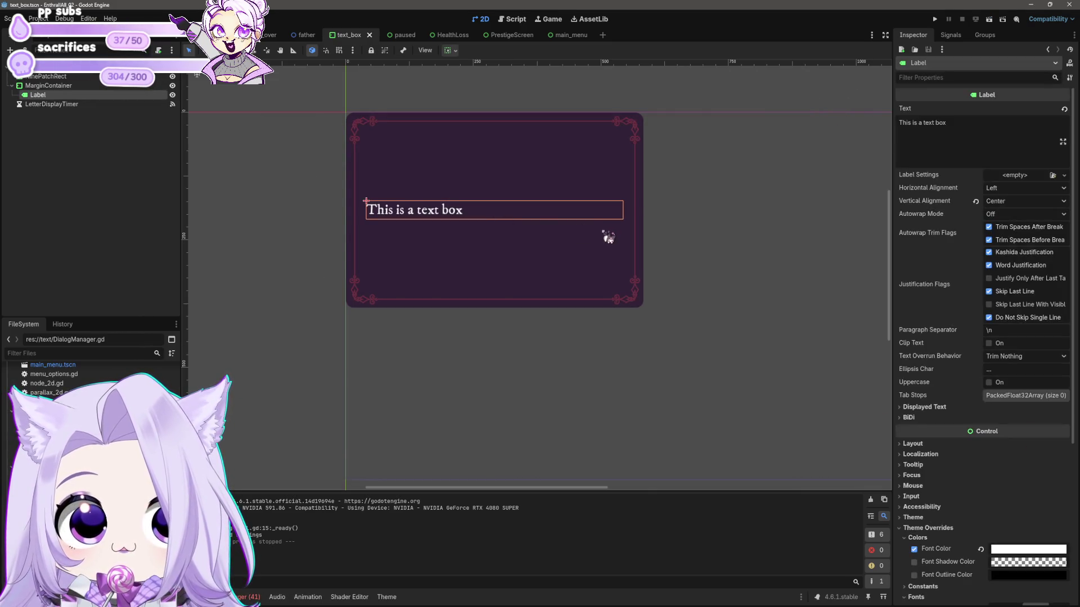
click(48, 86)
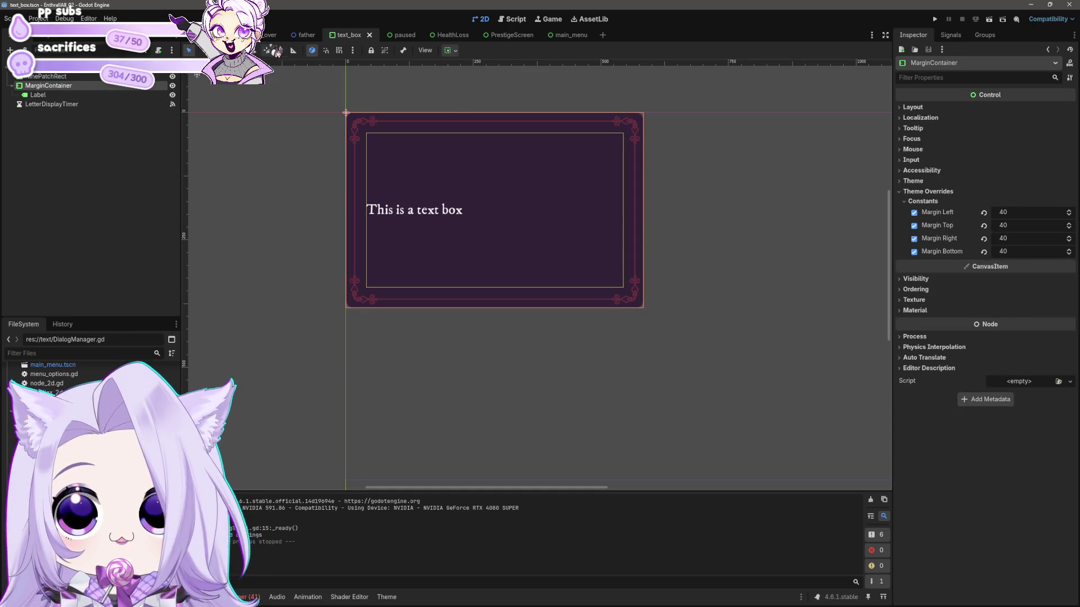
click(264, 35)
key(ctrl+F3)
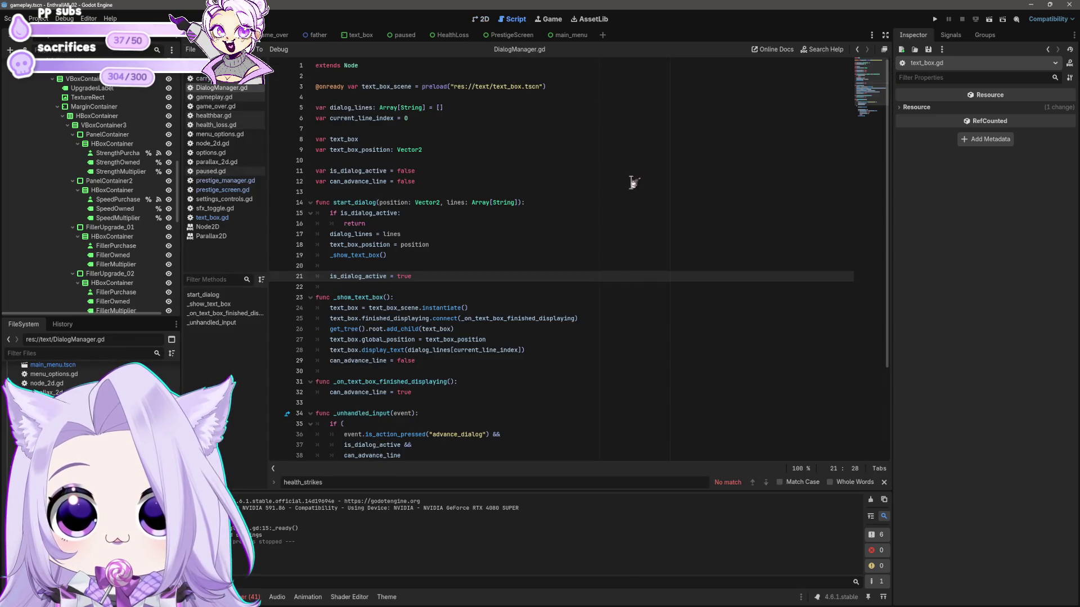
scroll(562, 180, up, 4)
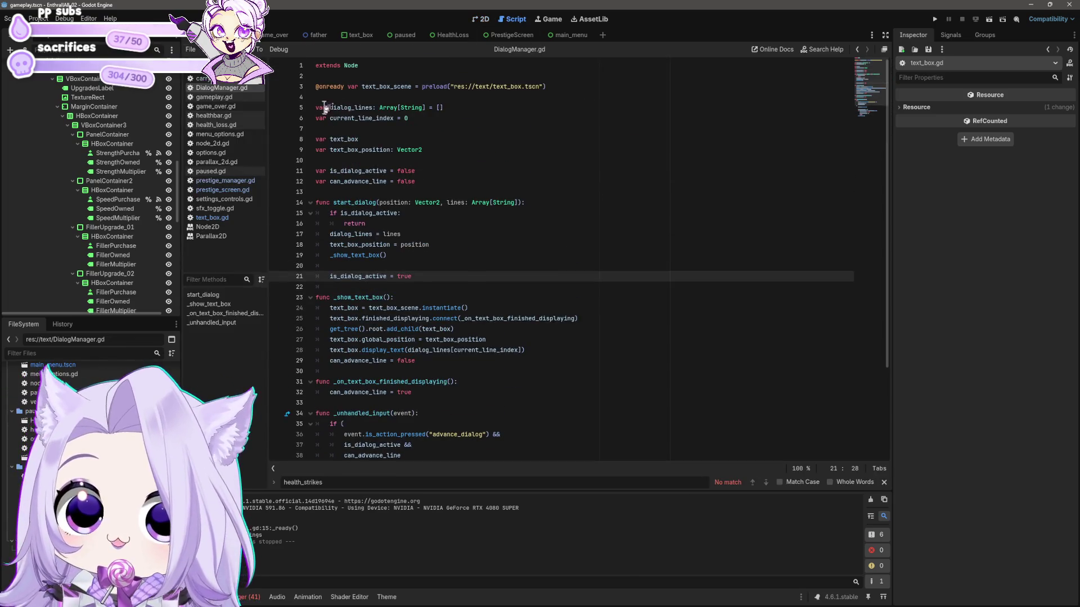
click(225, 98)
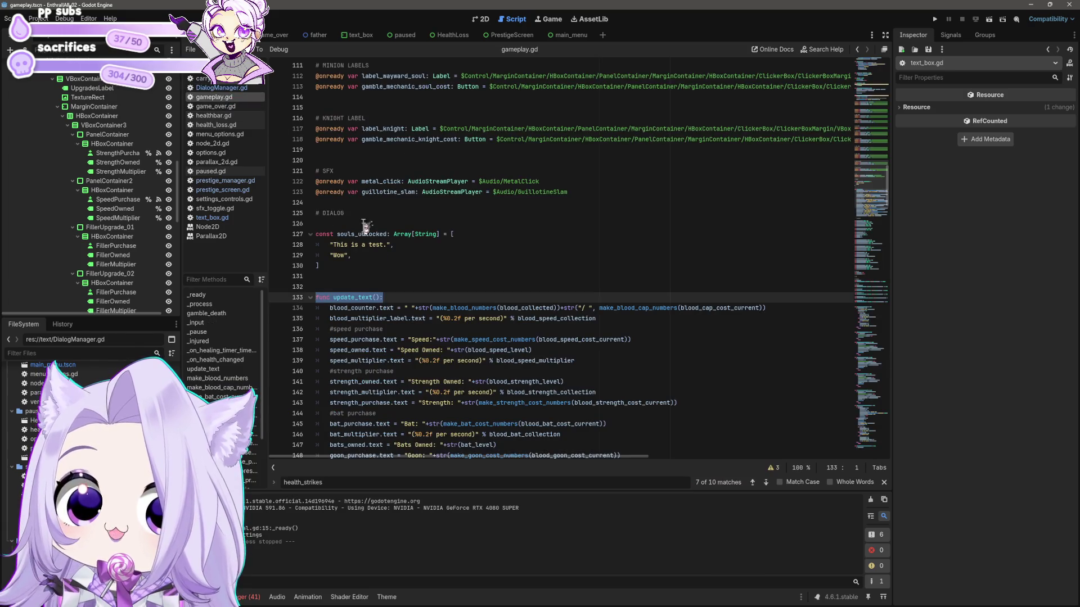
click(358, 264)
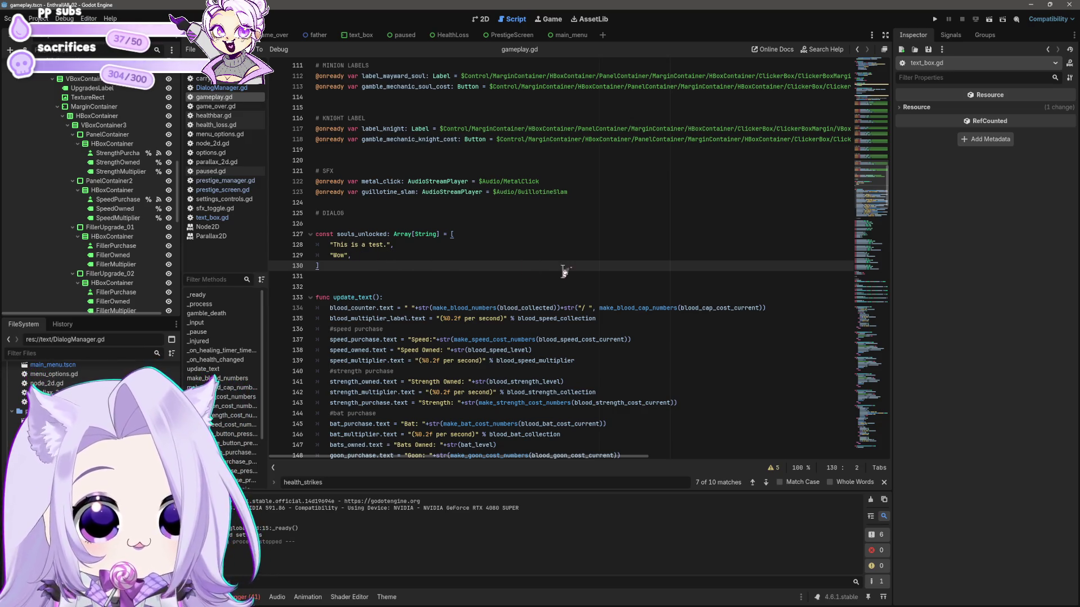
click(524, 258)
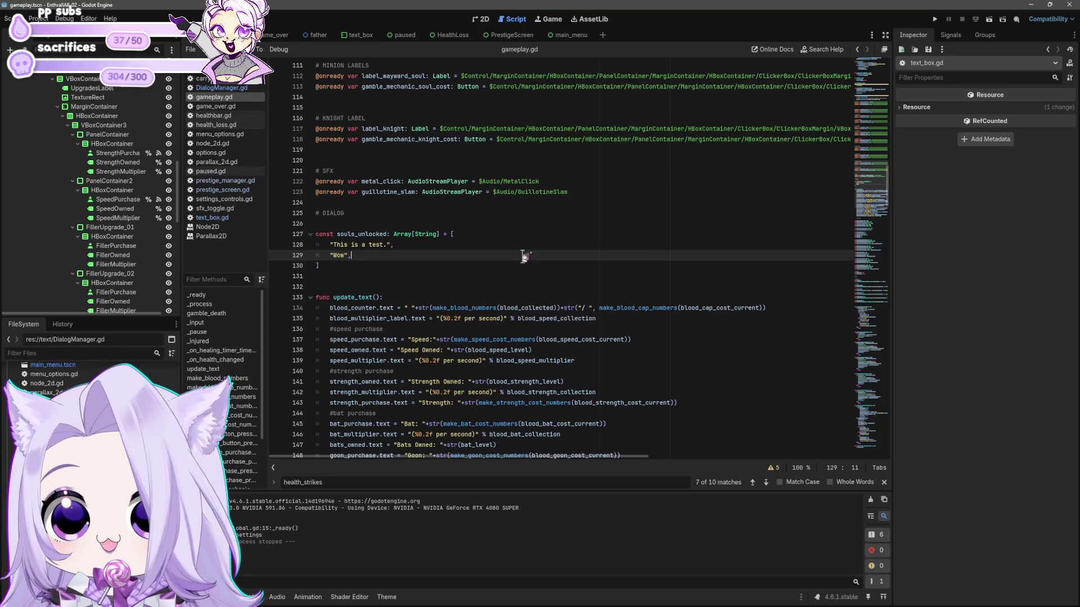
scroll(467, 169, down, 5)
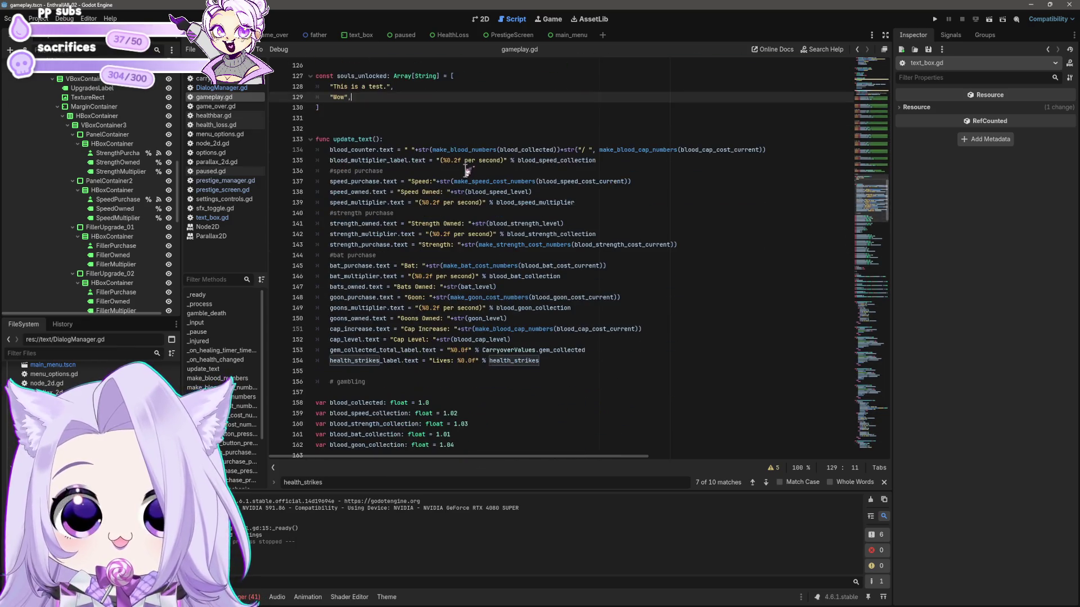
scroll(478, 183, up, 3)
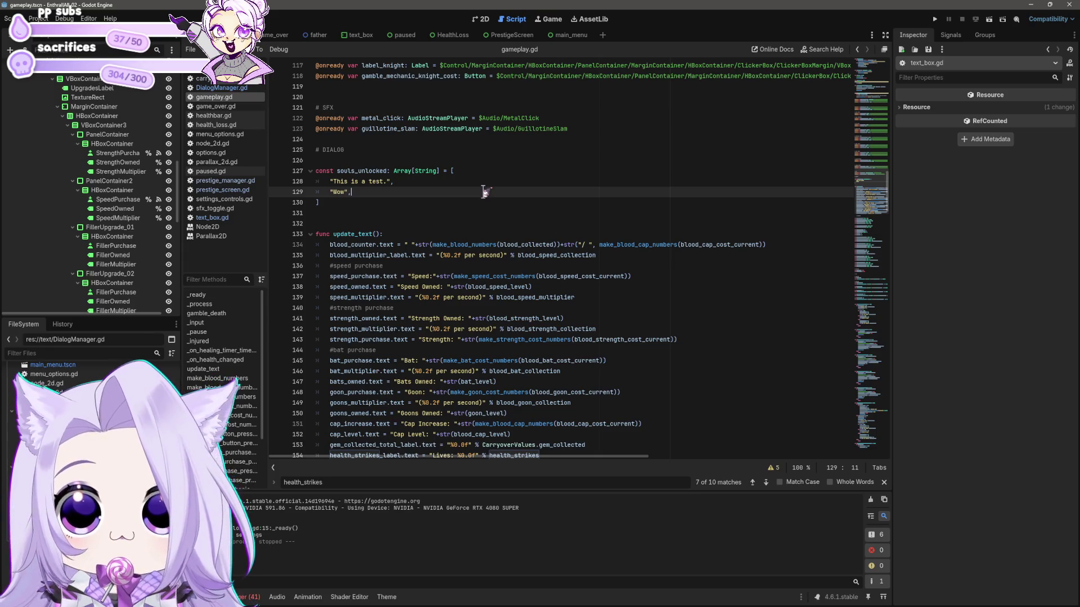
scroll(453, 197, down, 20)
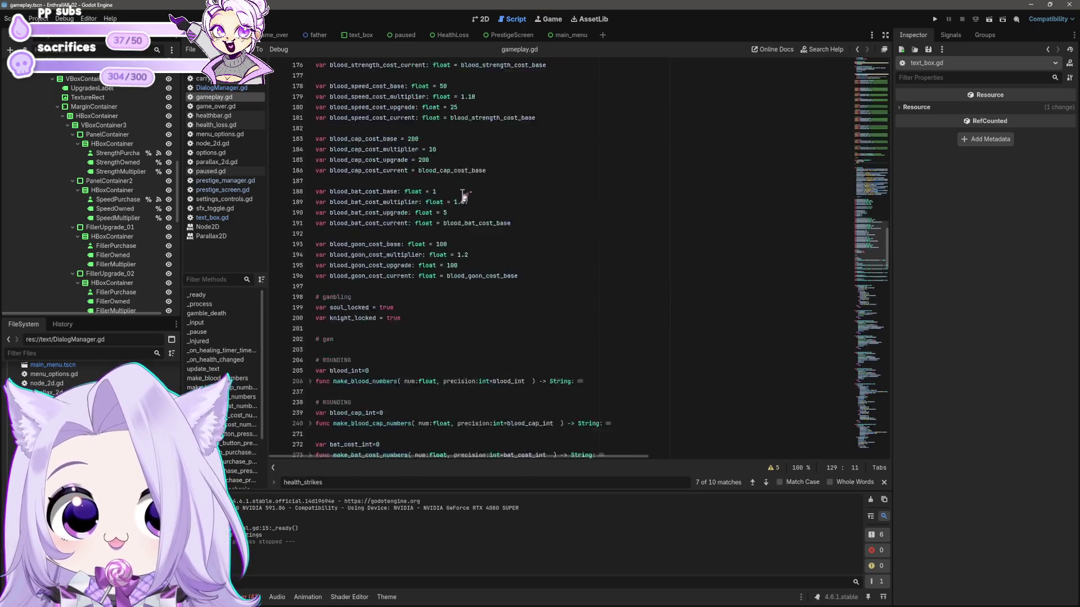
scroll(464, 197, down, 20)
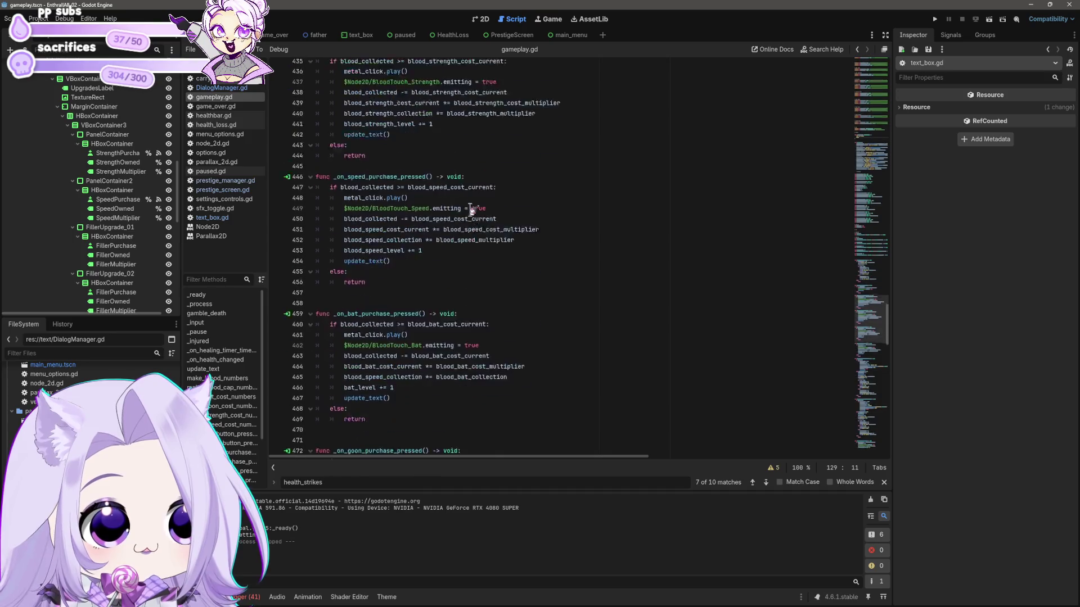
scroll(471, 209, down, 10)
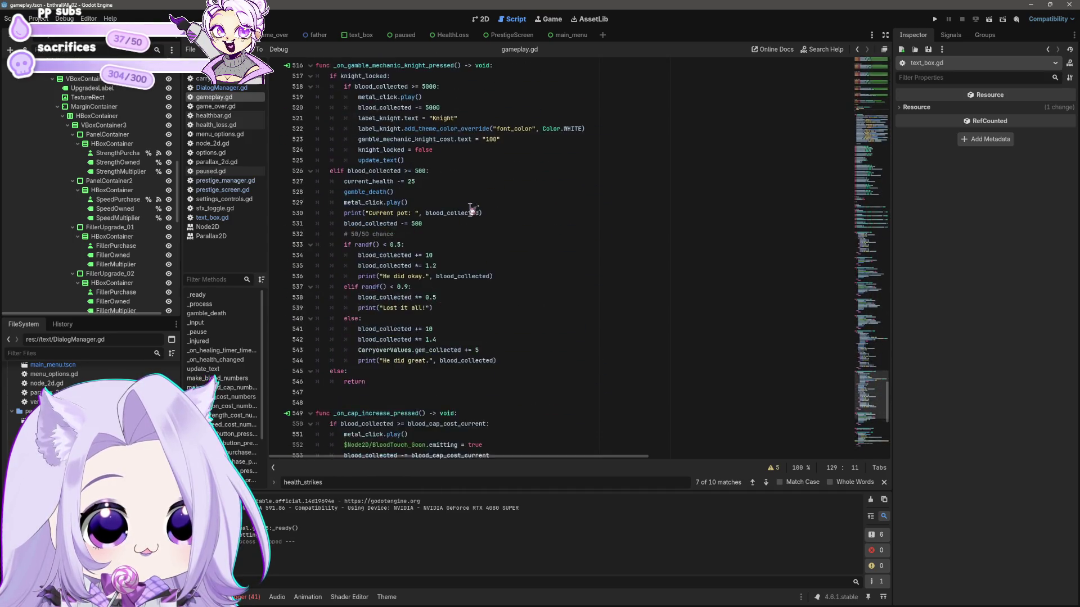
scroll(471, 209, down, 5)
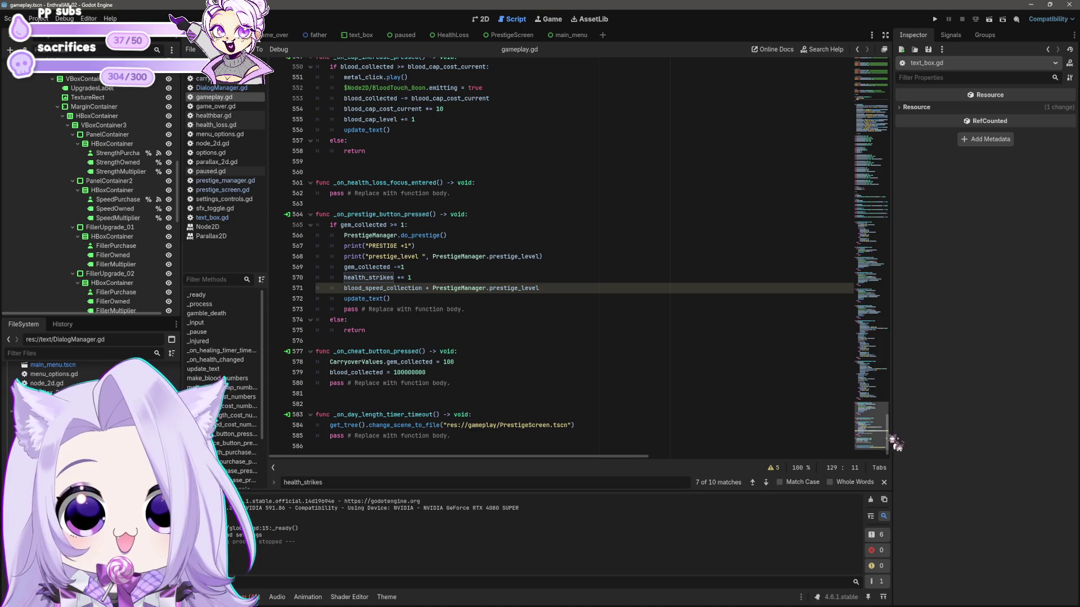
drag(887, 444, 891, 119)
scroll(399, 210, down, 4)
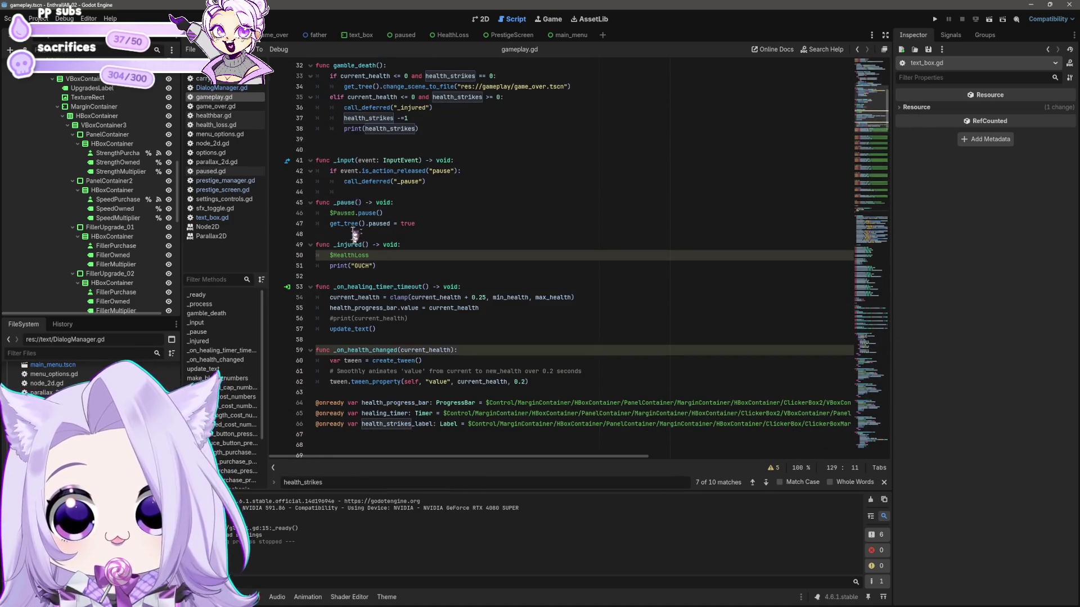
scroll(481, 270, up, 6)
scroll(465, 236, down, 3)
scroll(466, 237, down, 4)
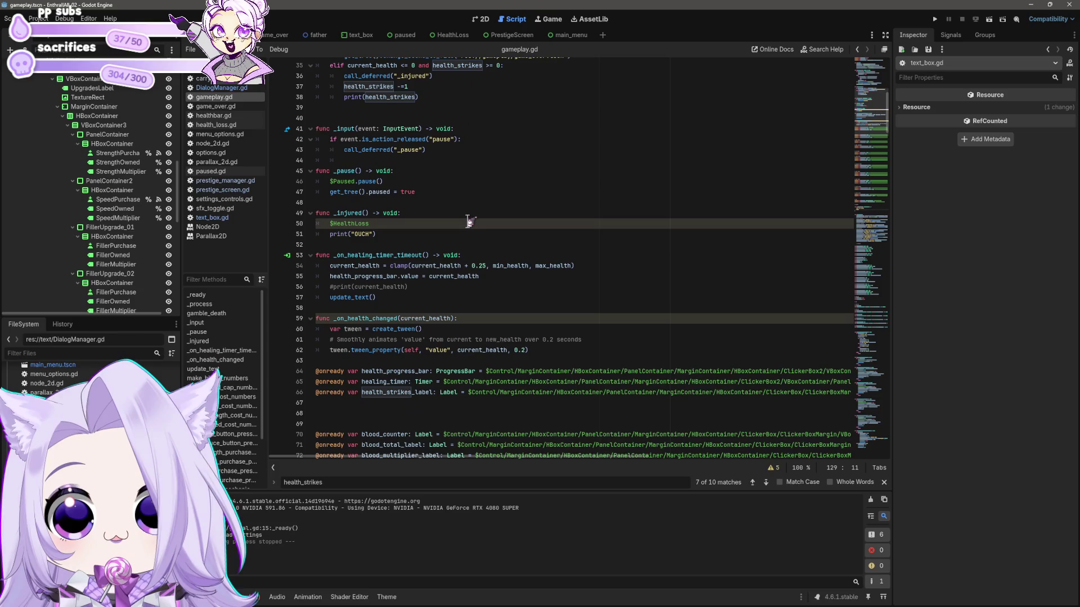
scroll(471, 225, up, 11)
scroll(473, 219, down, 20)
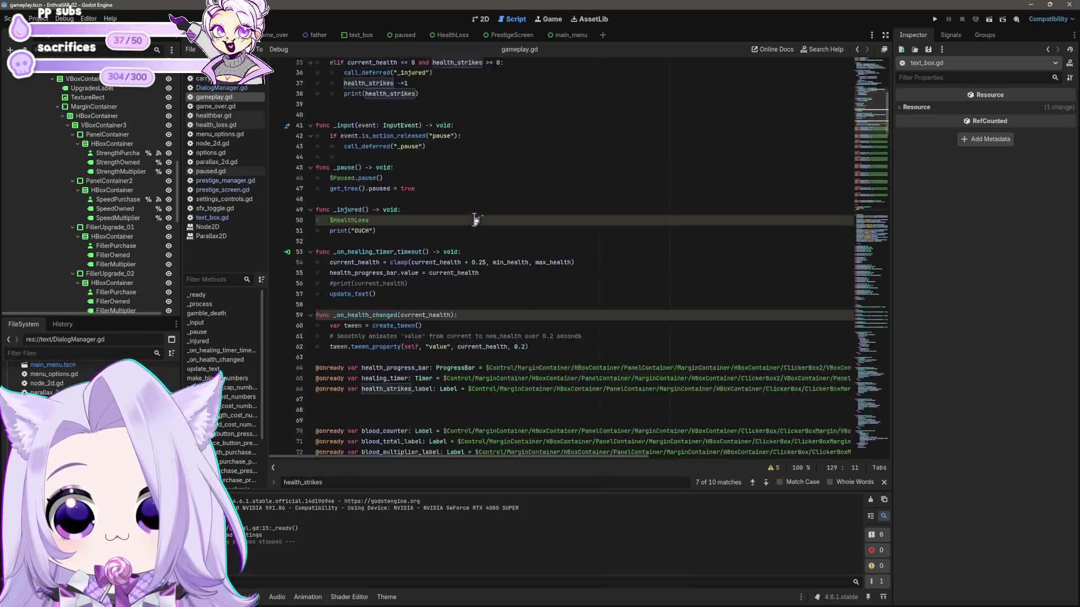
scroll(394, 169, up, 3)
click(364, 221)
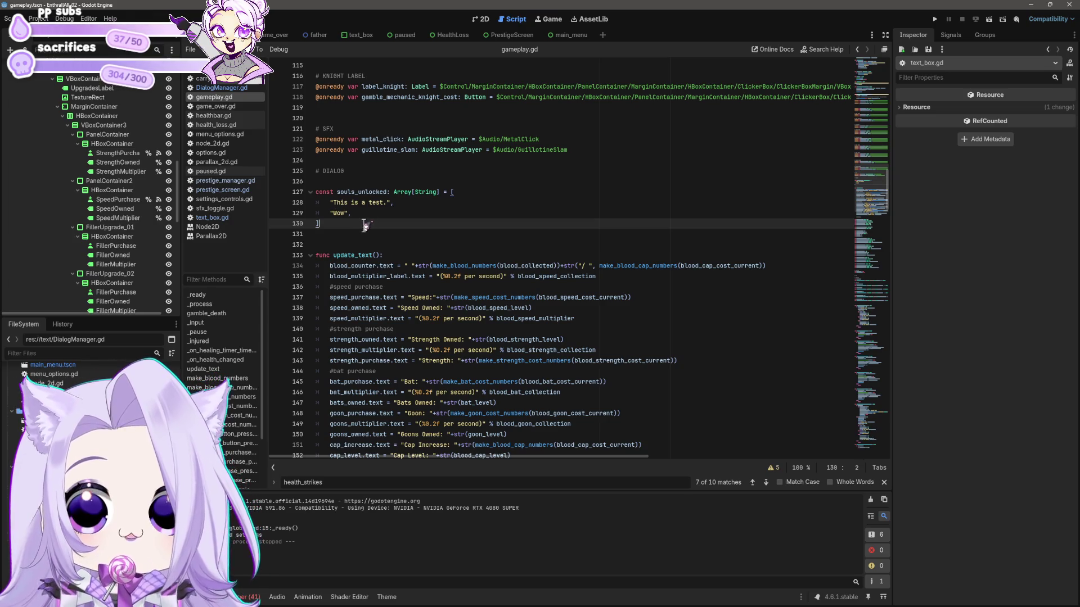
drag(330, 225, 311, 192)
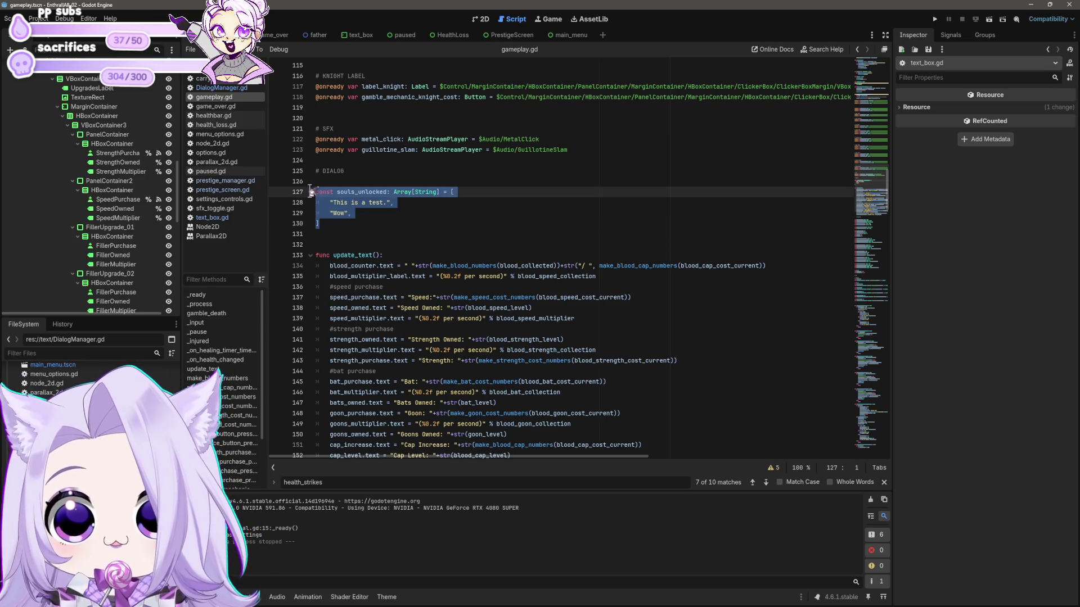
click(360, 180)
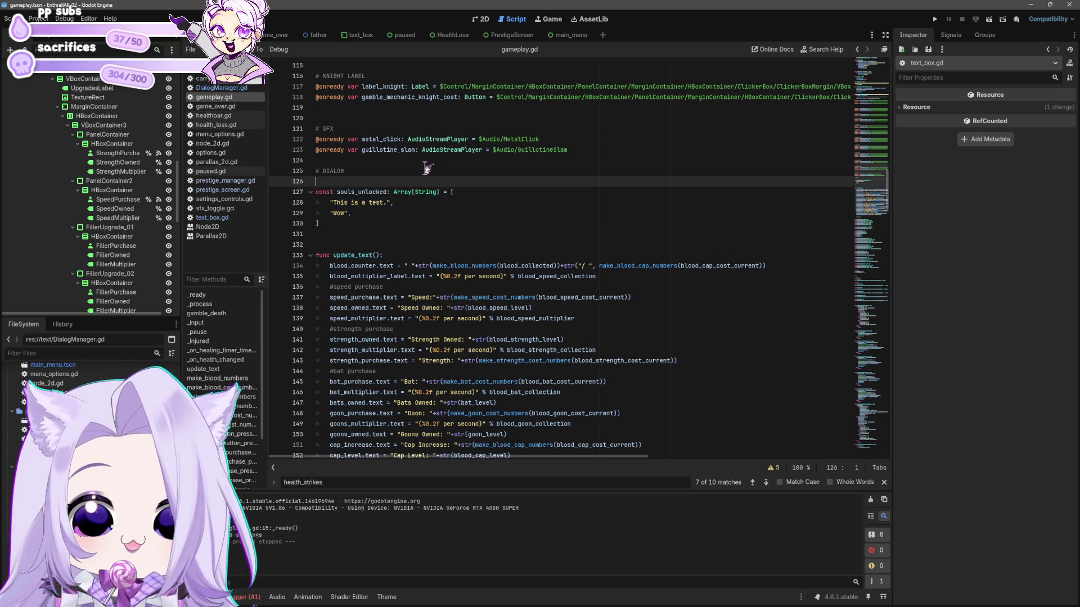
mouse_move(367, 222)
mouse_down()
mouse_move(337, 209)
mouse_move(318, 182)
mouse_up()
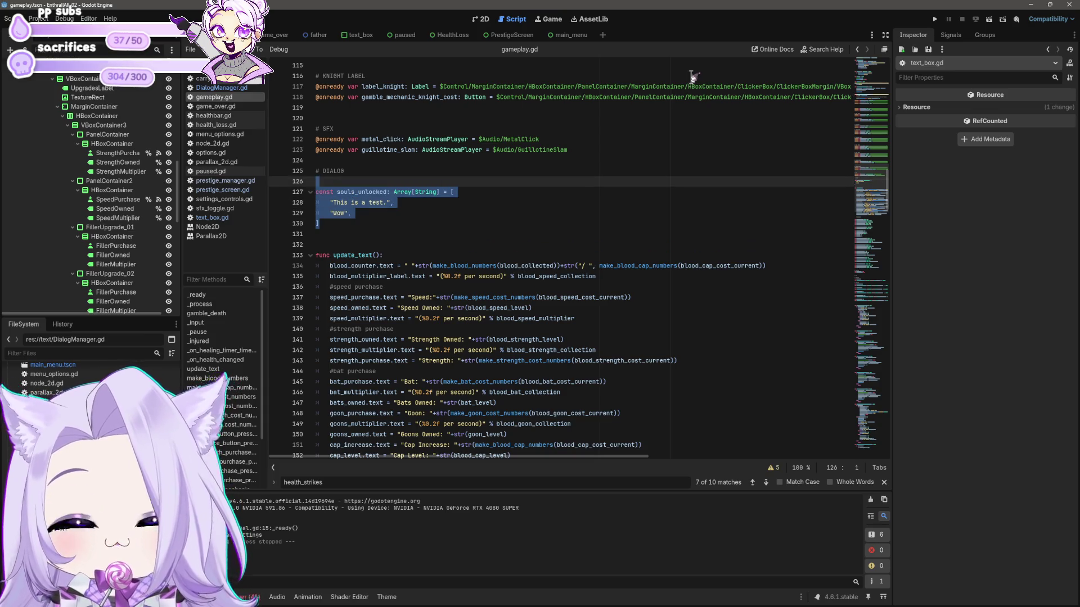
click(631, 211)
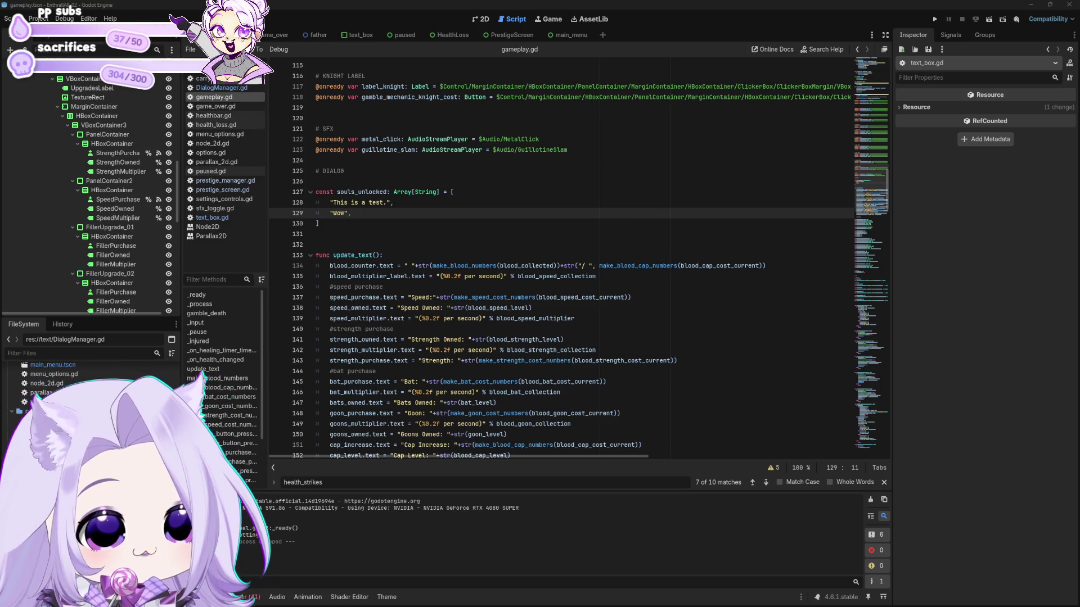
click(629, 340)
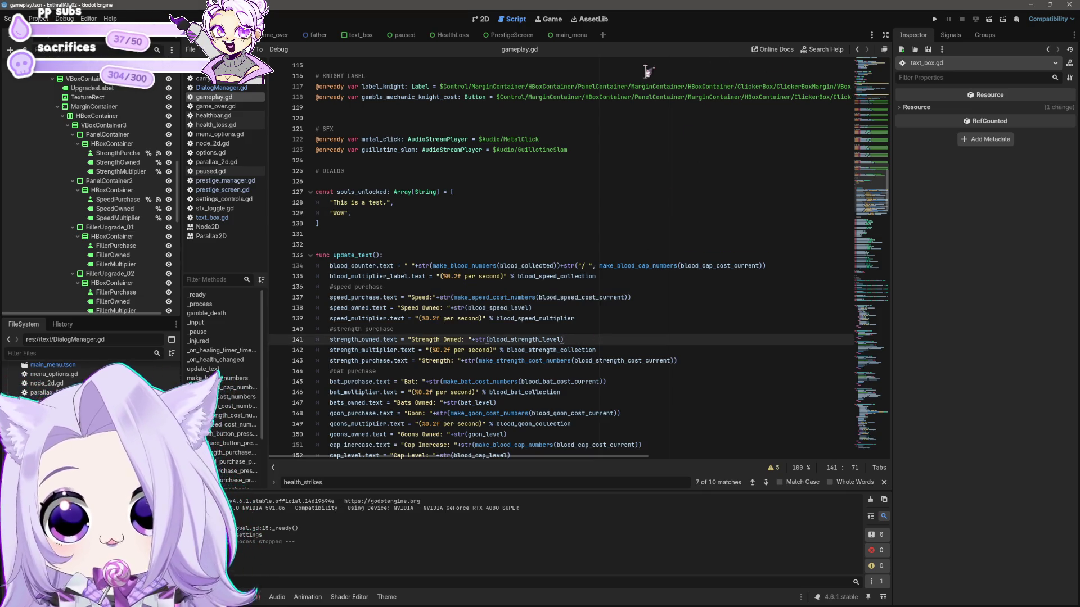
click(410, 213)
click(397, 226)
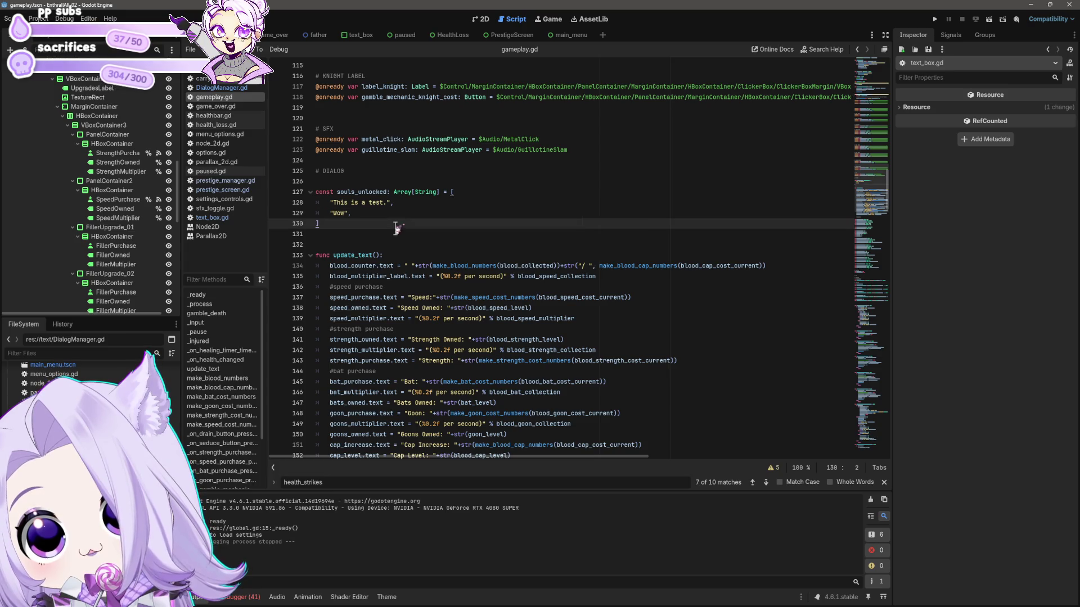
click(389, 192)
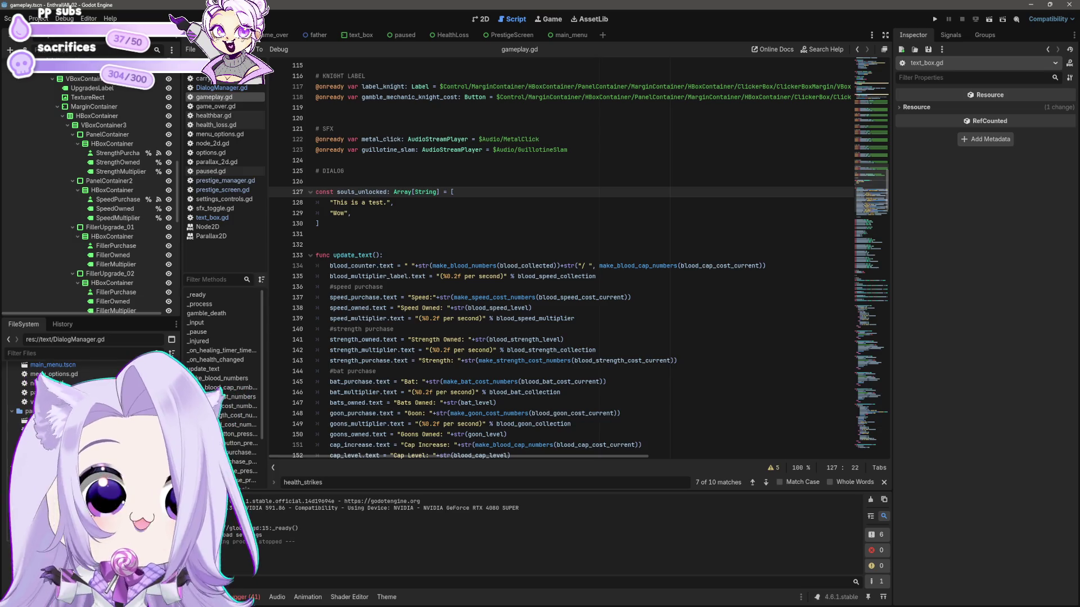
click(707, 308)
scroll(703, 303, down, 10)
scroll(718, 270, down, 15)
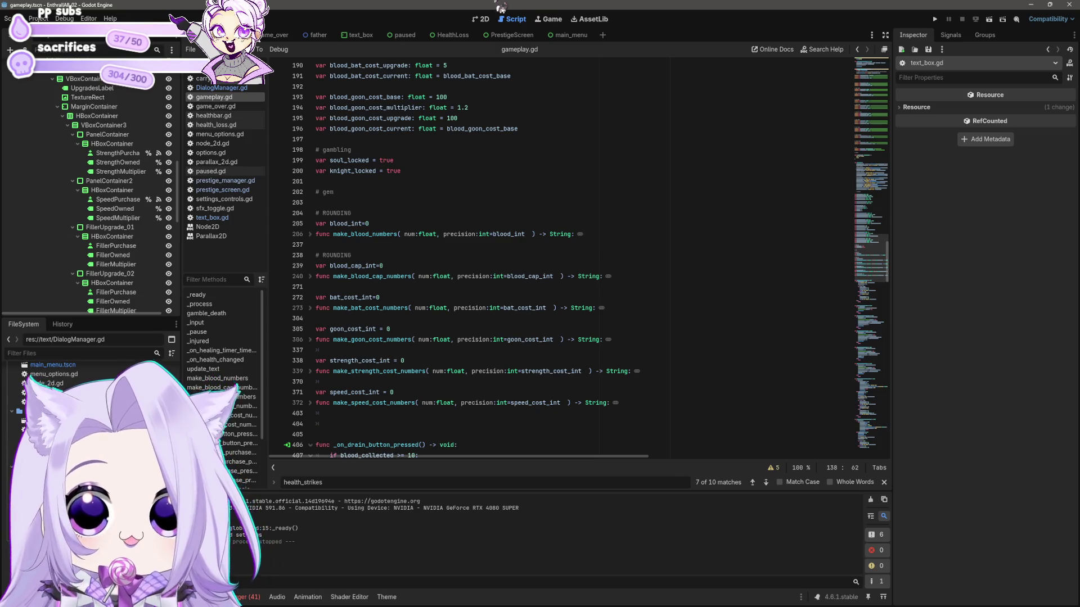
click(483, 19)
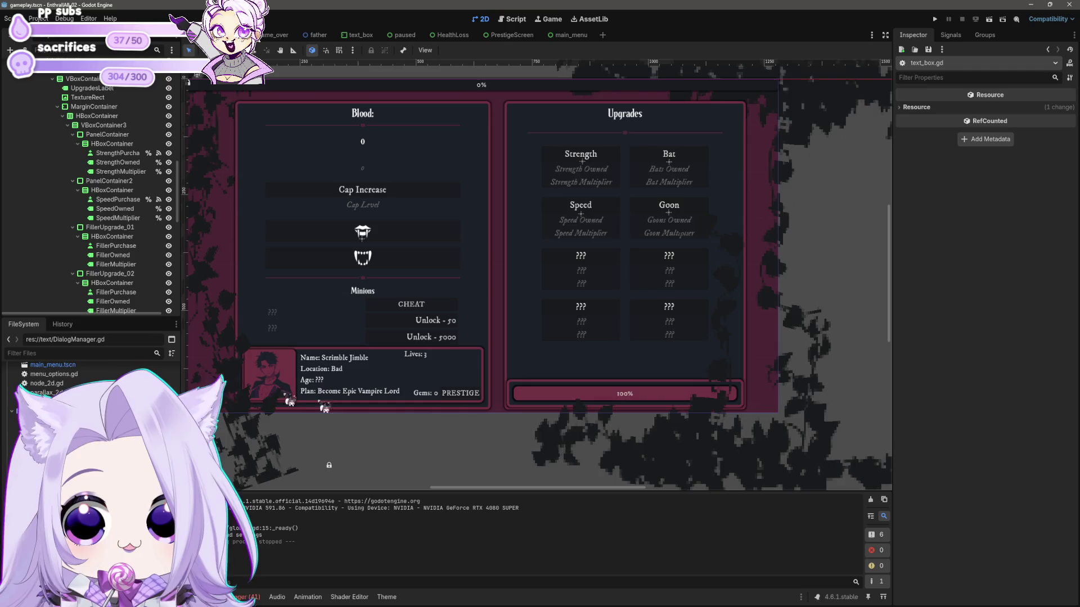
Inspect the DayProgressBar's Fill Mode options, then select the BloodCounter label showing 0
click(504, 88)
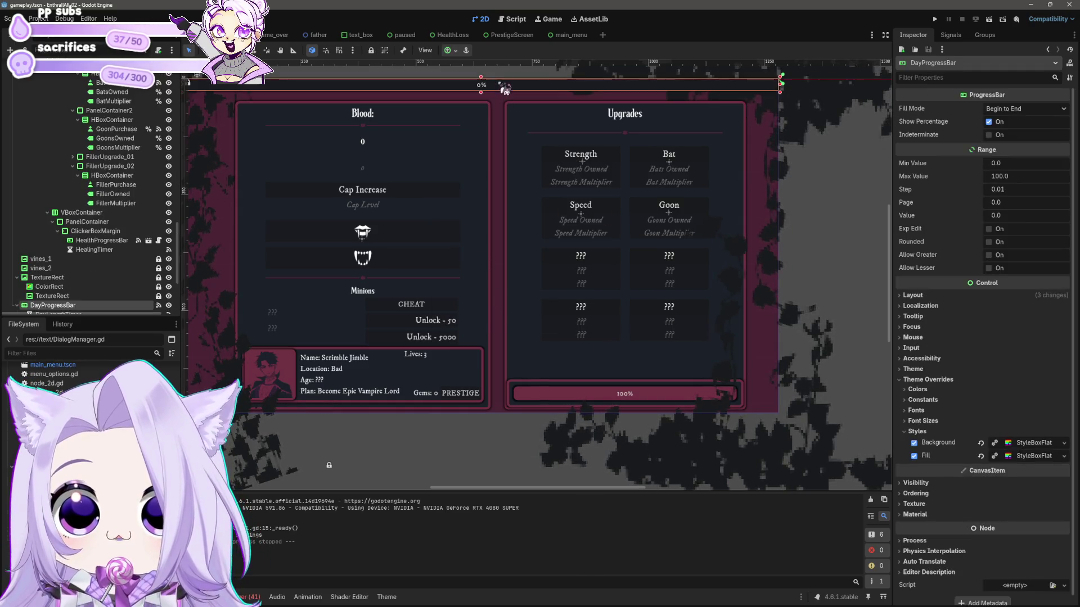
drag(543, 217, 561, 231)
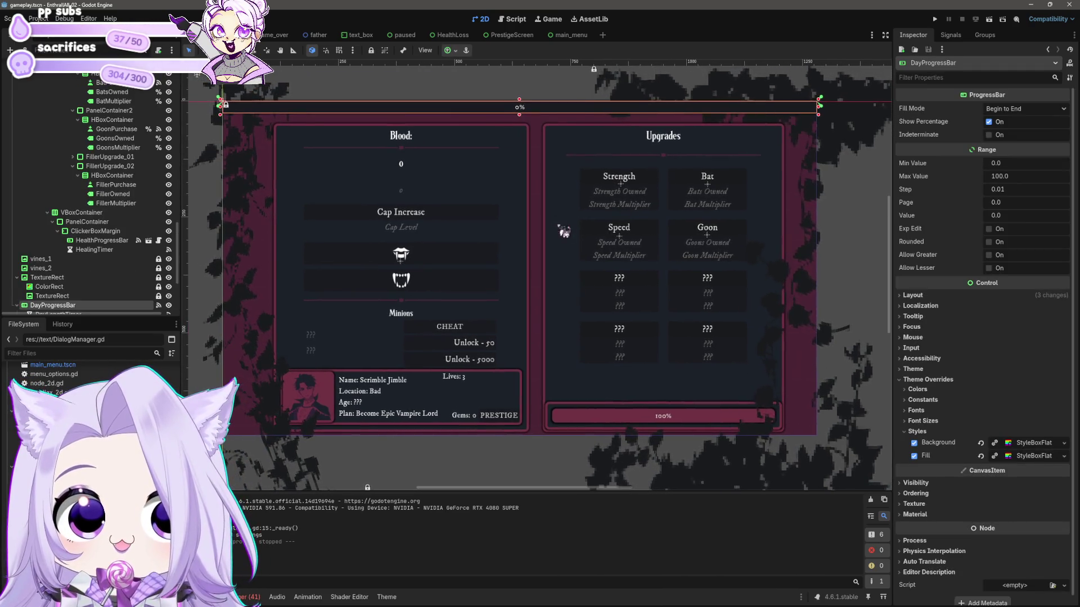
click(1033, 109)
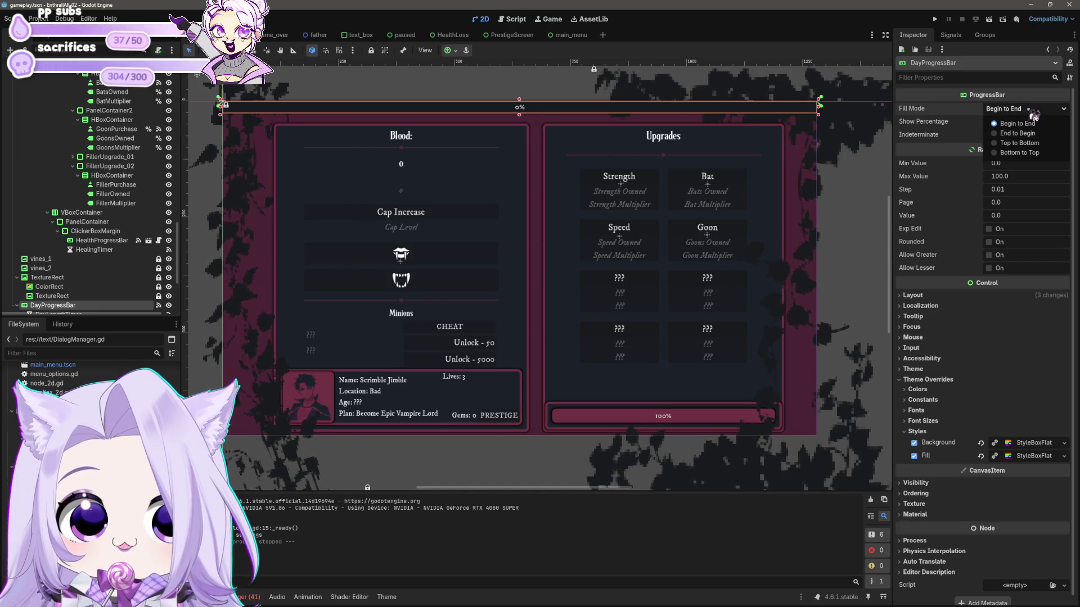
scroll(406, 106, up, 2)
click(429, 205)
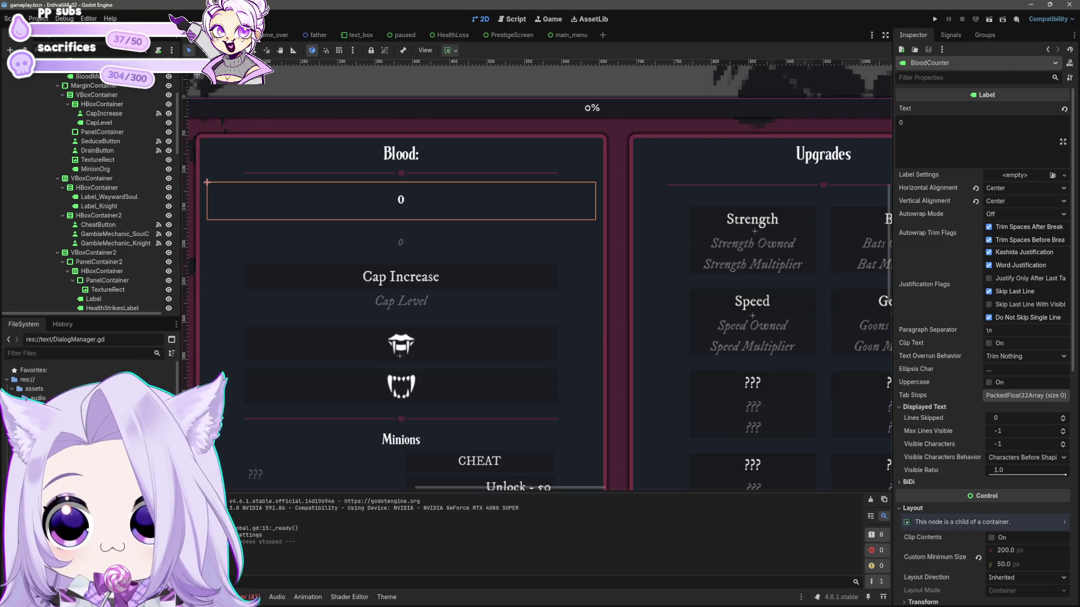
Create a new folder named ui inside the assets folder
click(40, 390)
click(48, 398)
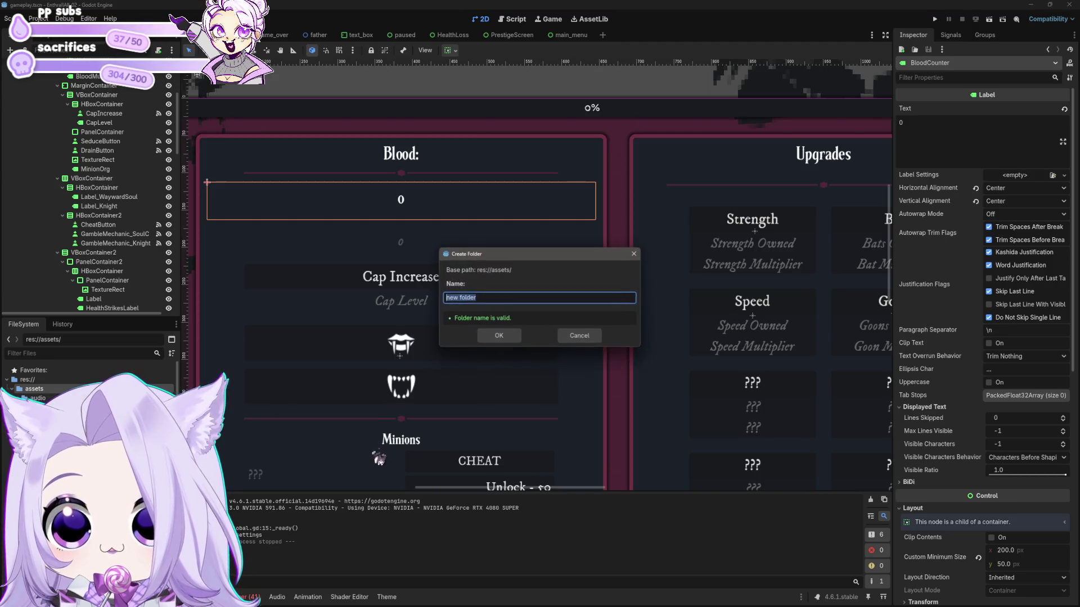
text(ui)
key(Return)
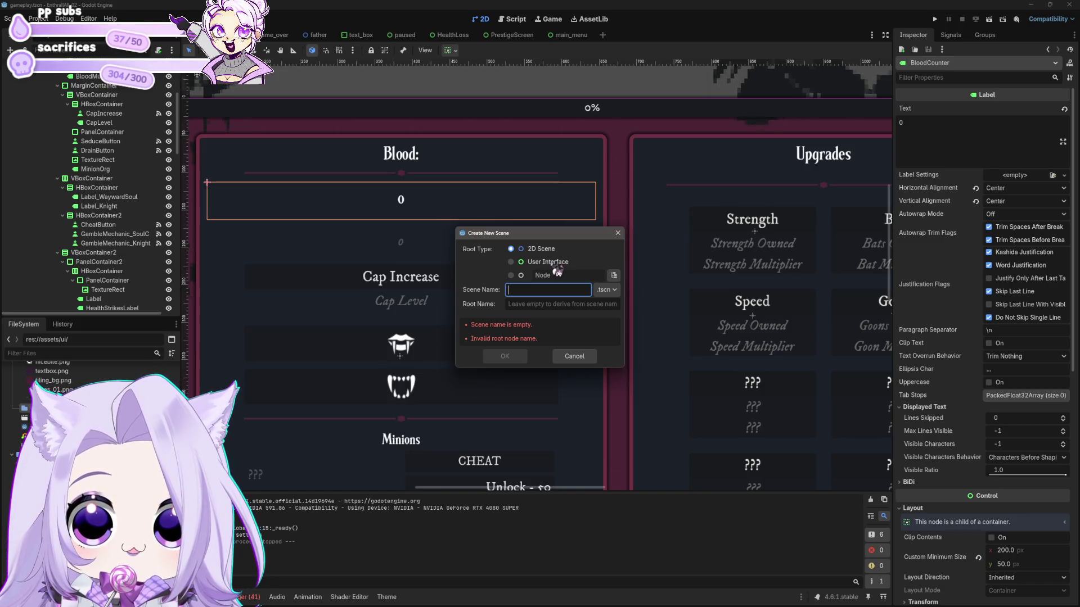
Create a new User Interface scene named blood_meter
click(553, 262)
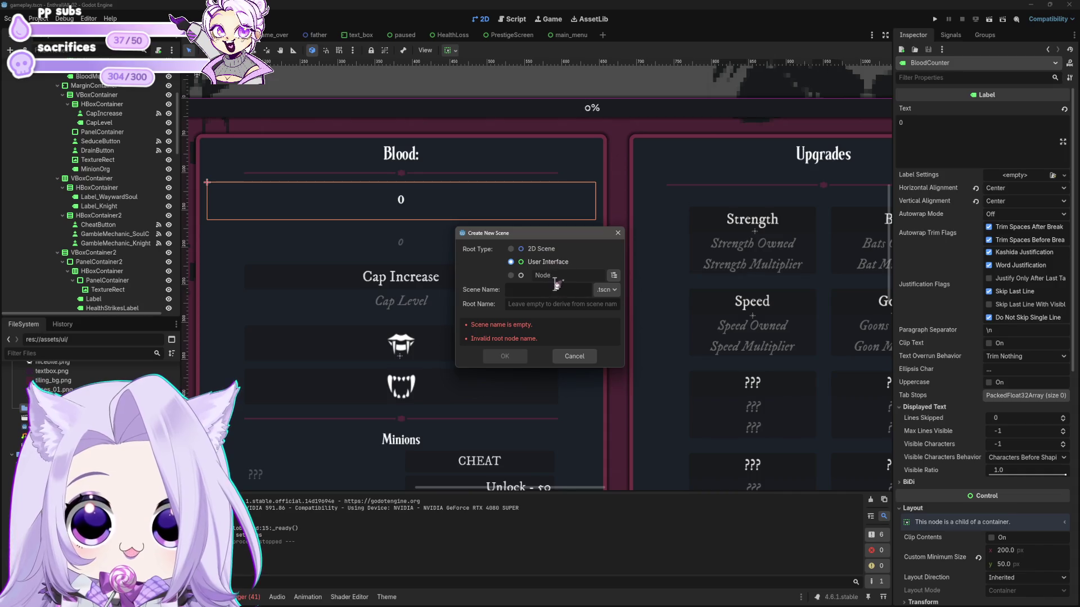
text(blood_meter)
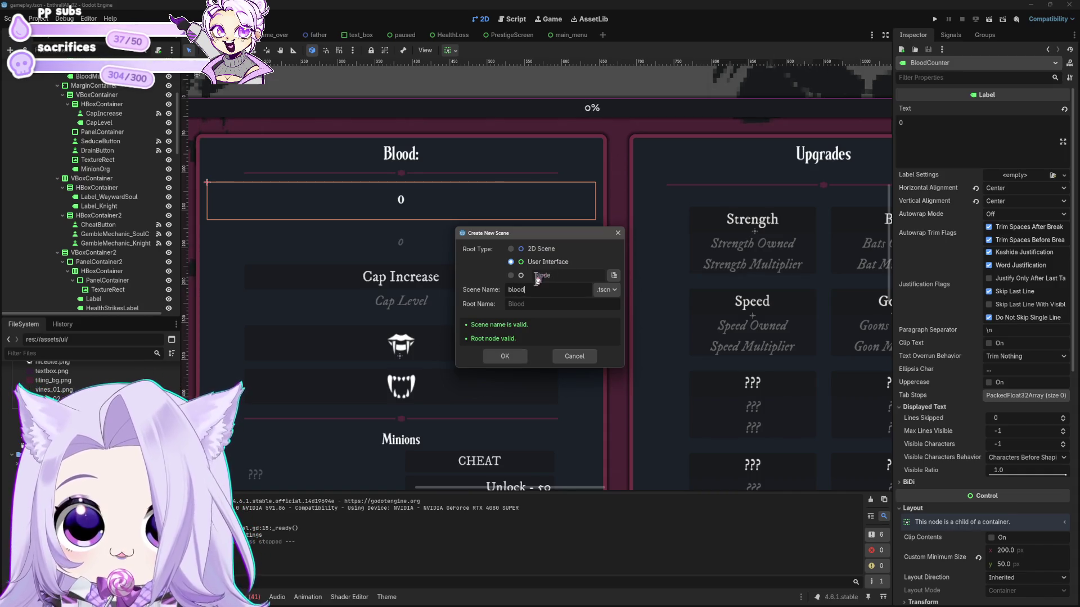
click(512, 357)
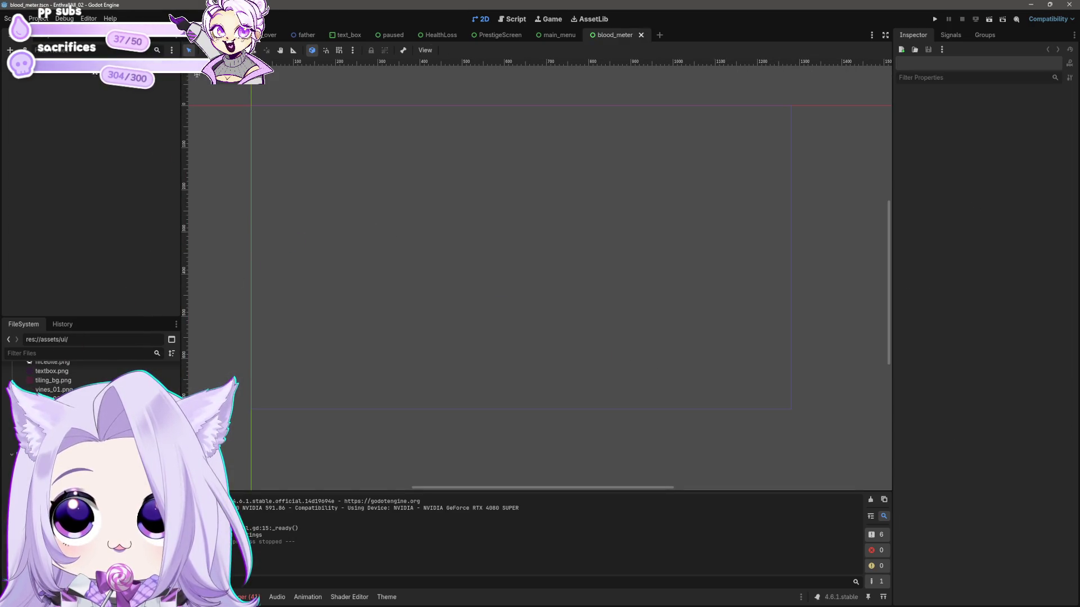
Add a PanelContainer child node to the BloodMeter root
right_click(79, 72)
click(102, 79)
text(panel)
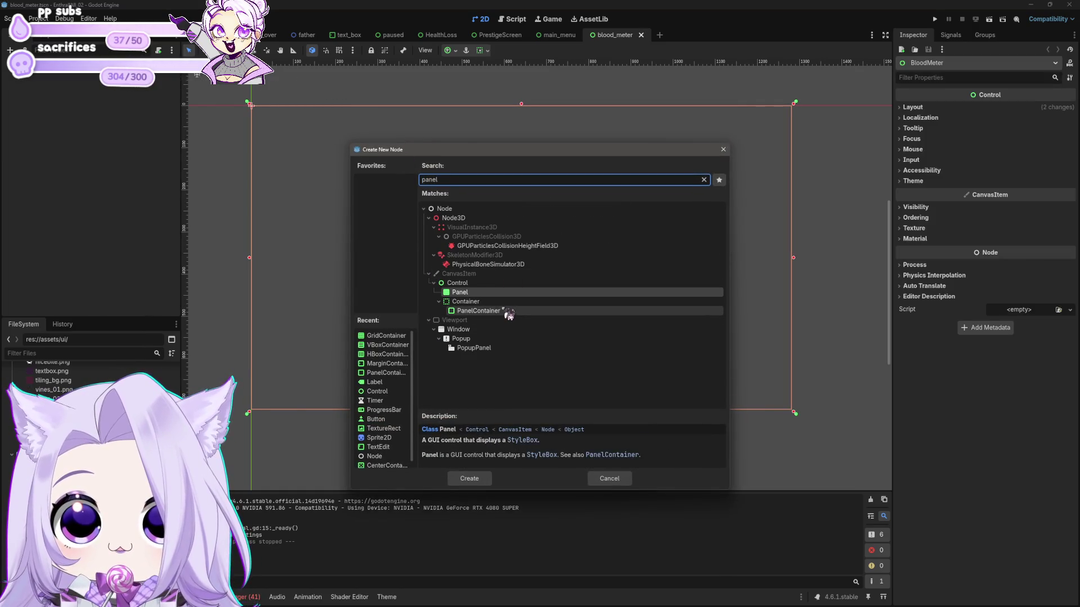
click(509, 312)
click(484, 484)
scroll(478, 352, up, 5)
scroll(579, 315, down, 5)
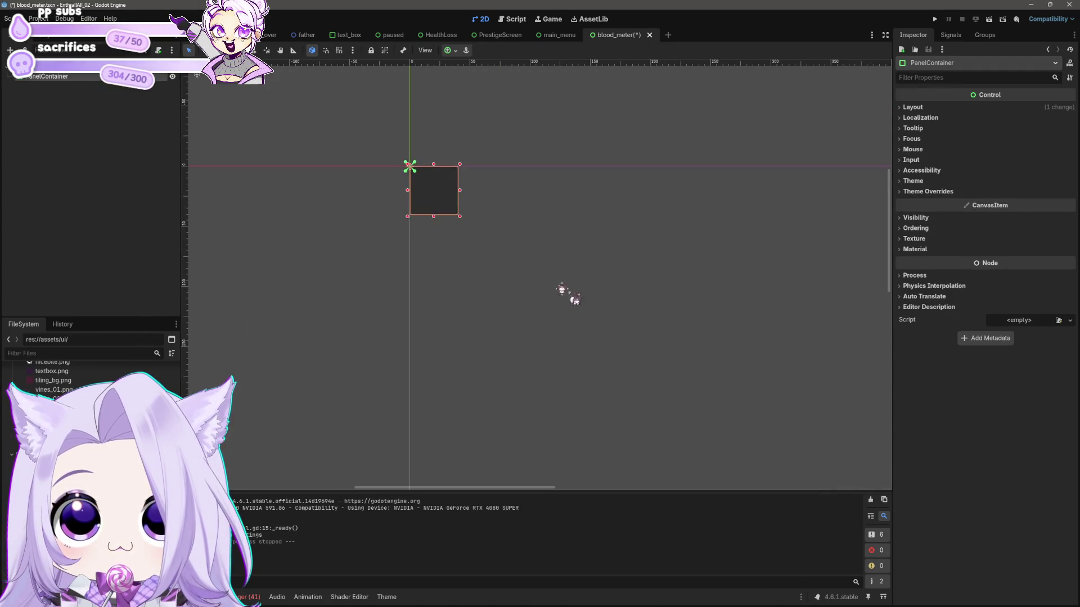
scroll(557, 281, up, 3)
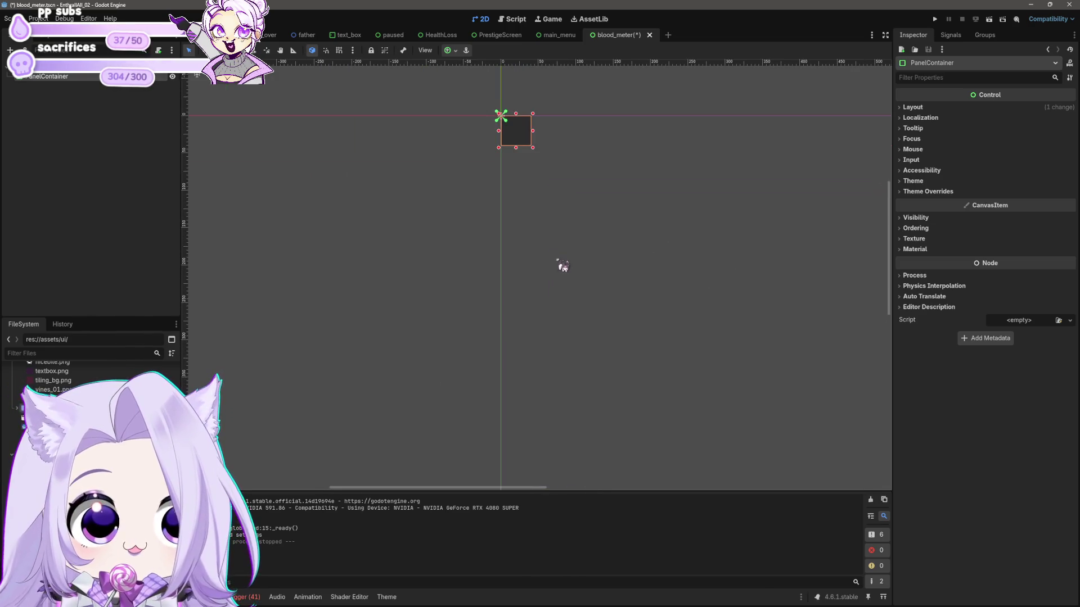
Add a TextureProgressBar child node inside the PanelContainer
right_click(46, 79)
click(129, 100)
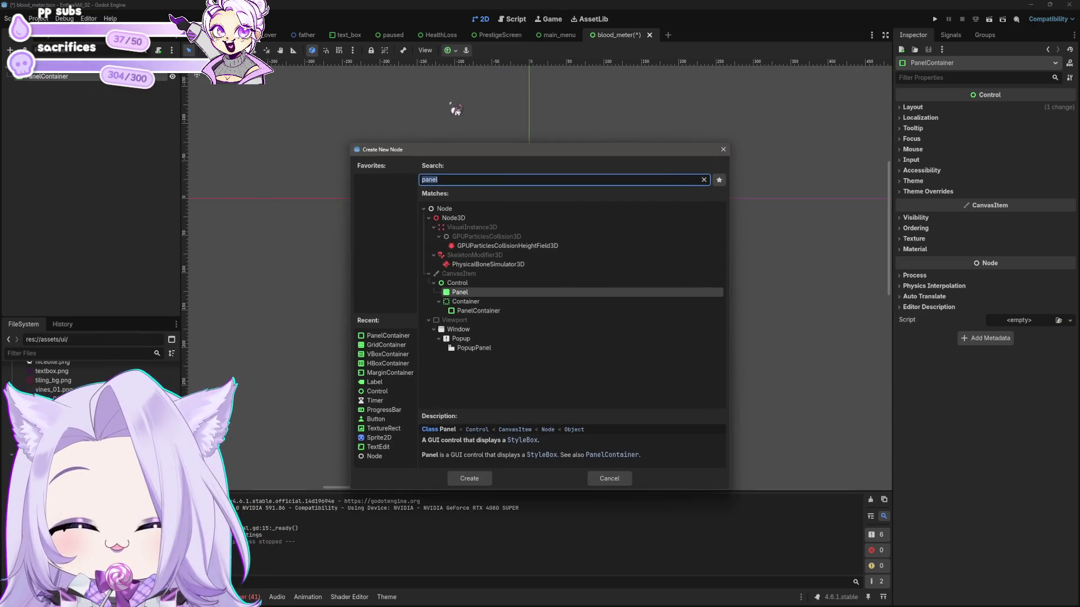
text(prog)
click(515, 302)
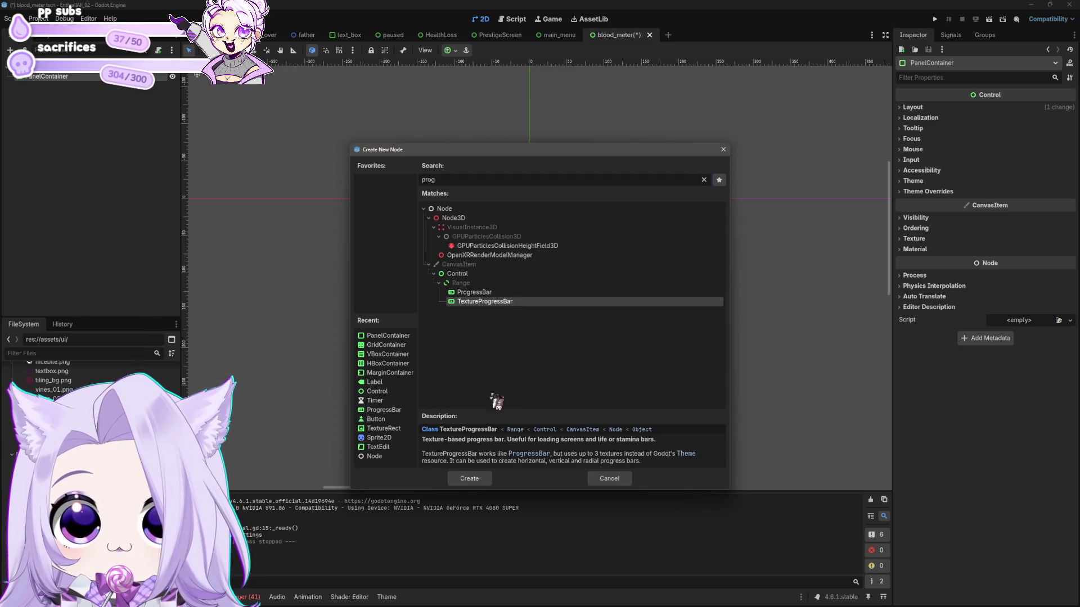
click(478, 479)
drag(631, 265, 595, 321)
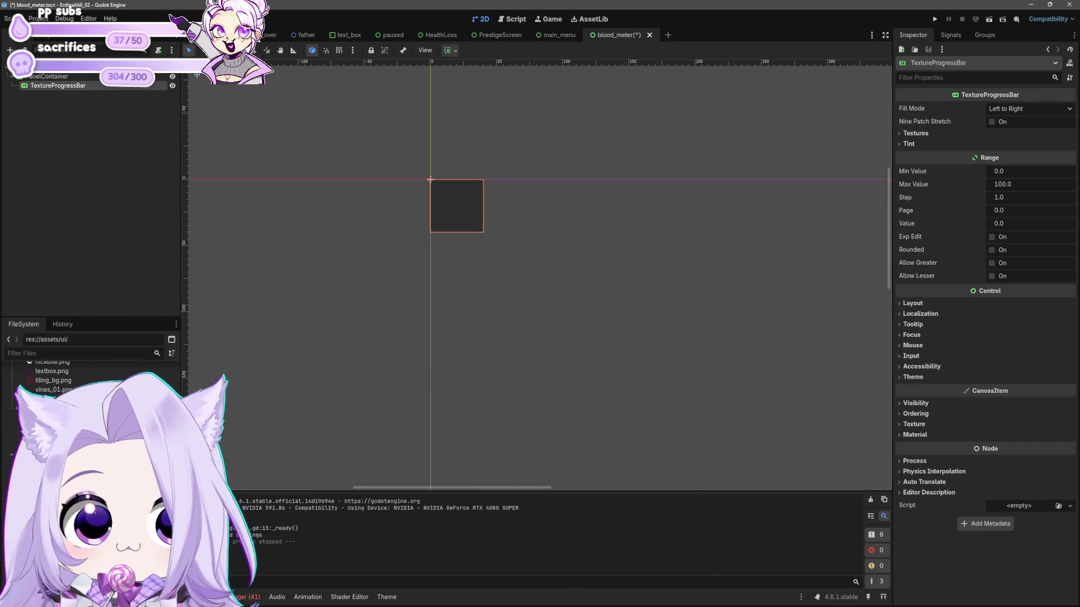
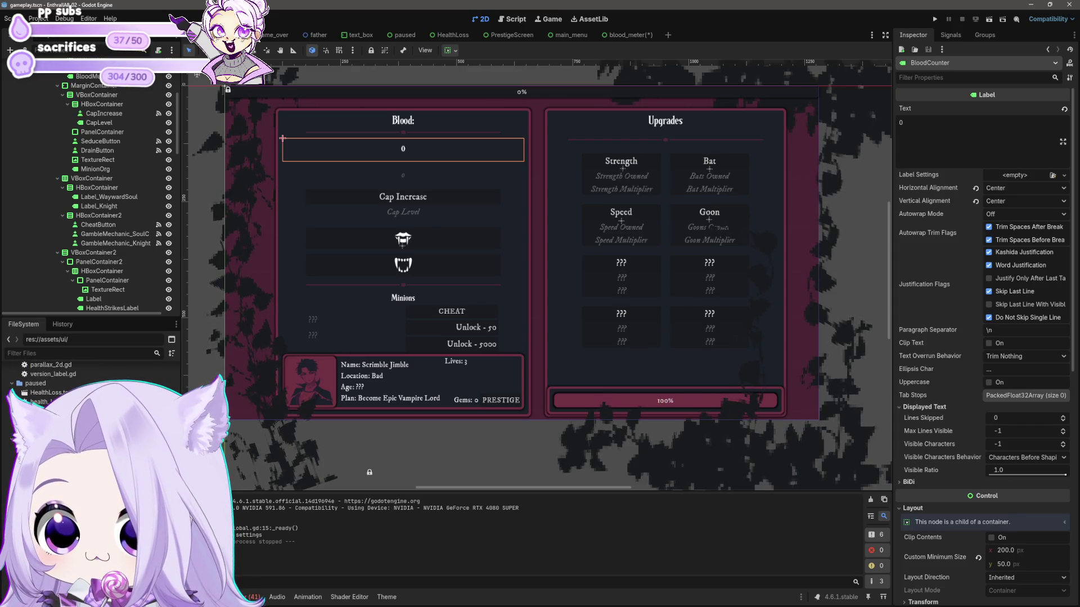
Switch to the blood_meter scene and expand the progress bar's Tint and Textures sections
scroll(90, 382, up, 5)
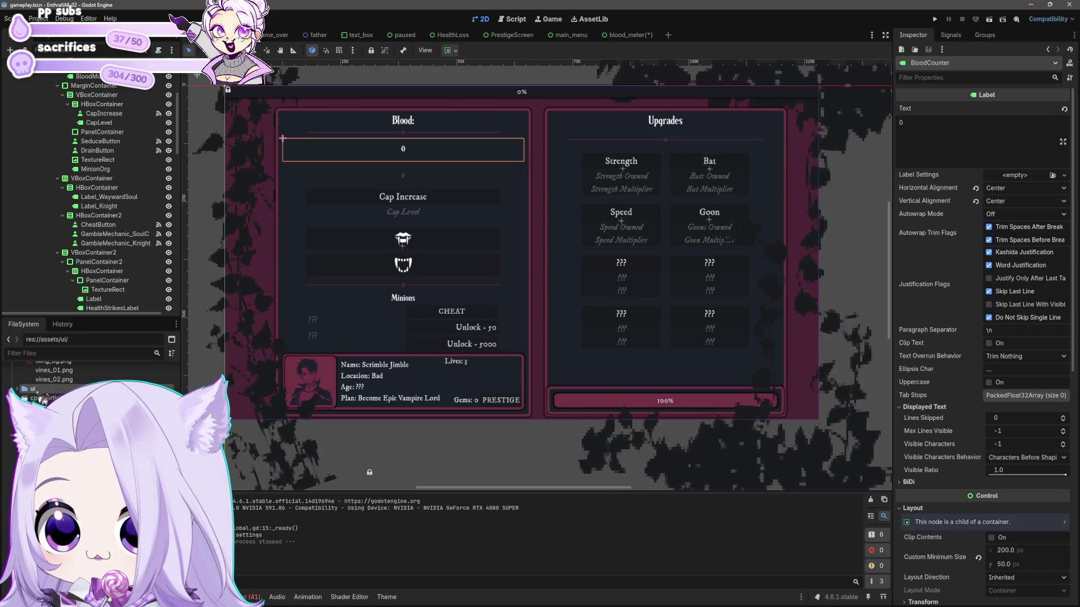
scroll(90, 377, down, 2)
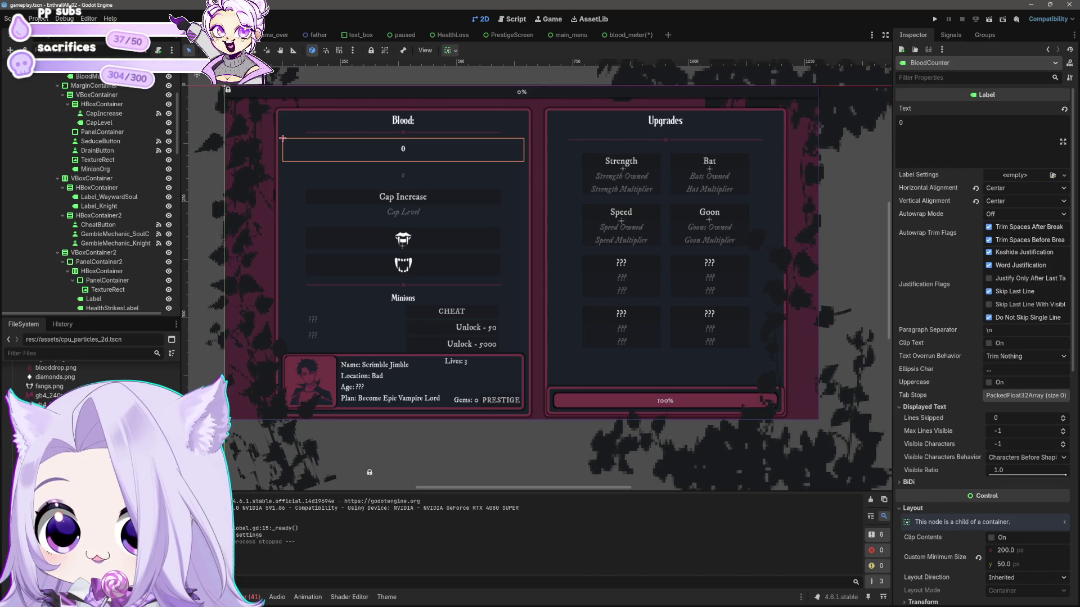
click(622, 35)
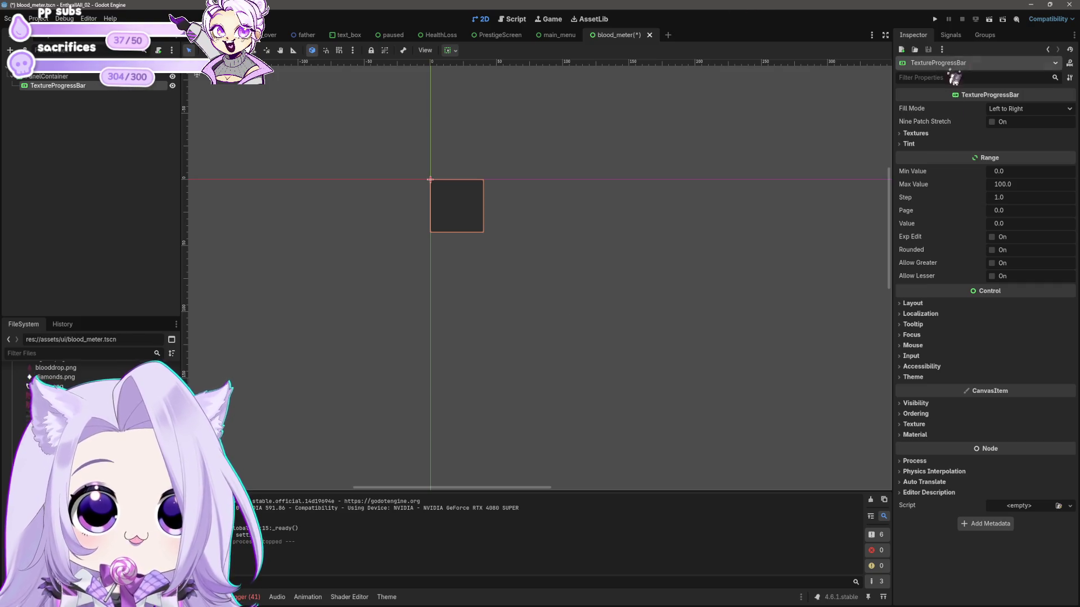
click(908, 143)
click(916, 134)
Reposition the progress bar in the canvas and select diamonds.png in the project files
scroll(610, 299, up, 3)
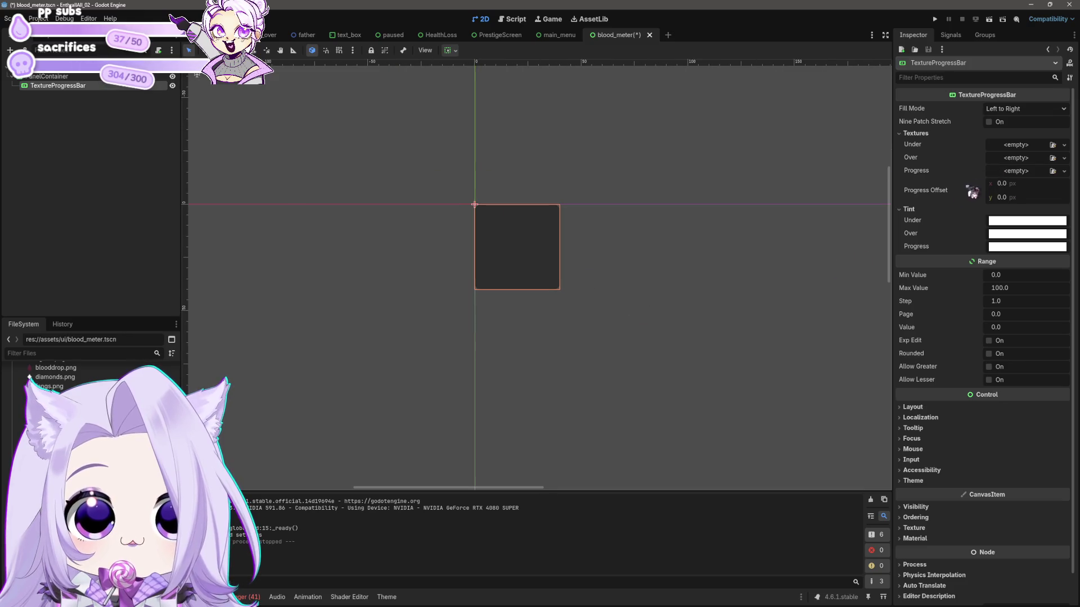
drag(687, 329, 673, 315)
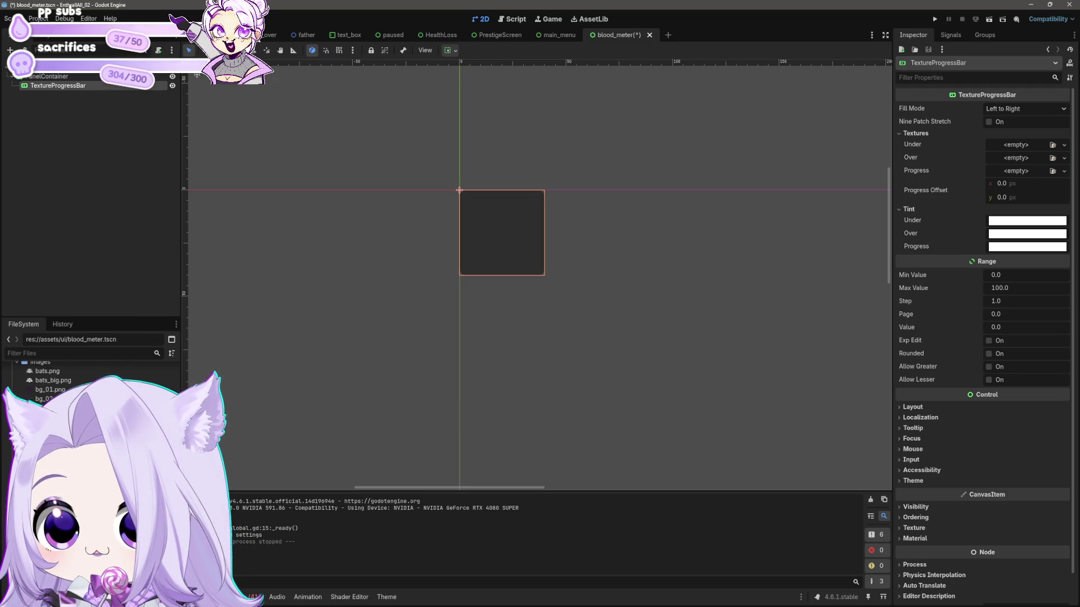
click(51, 426)
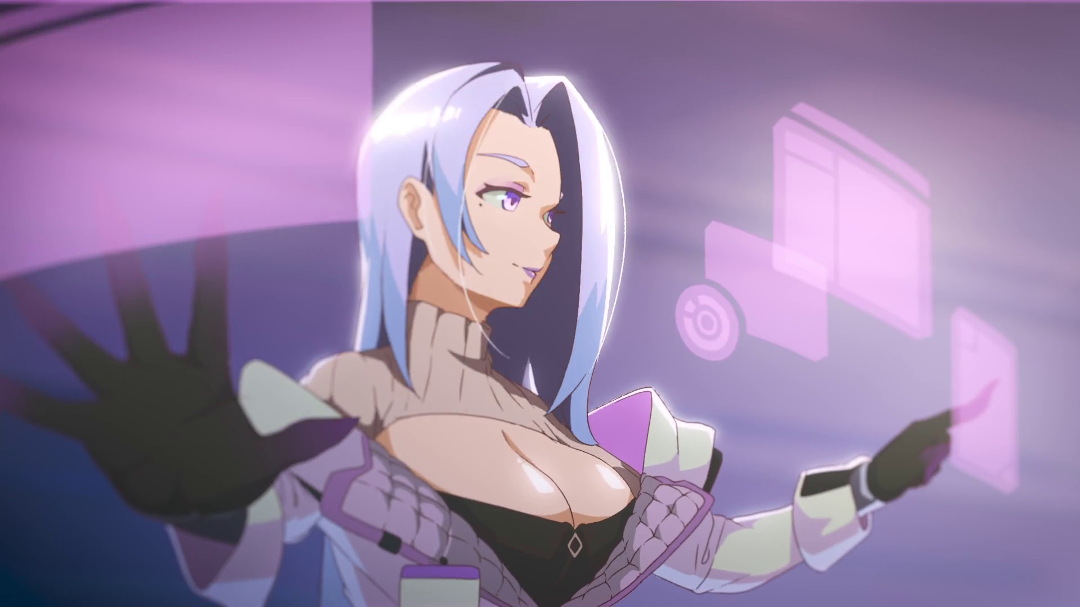
scroll(635, 276, up, 2)
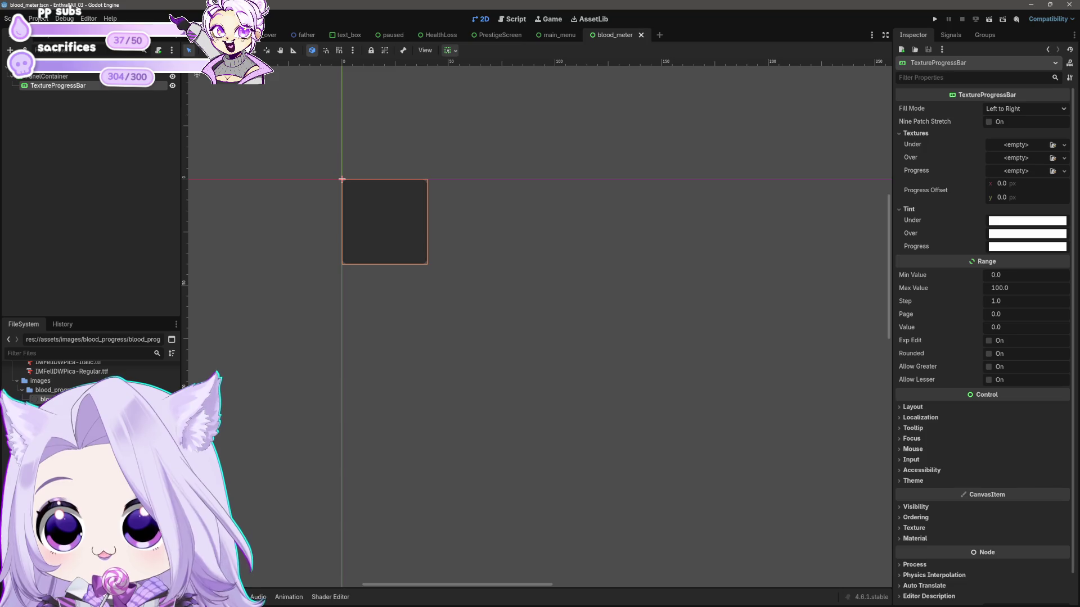
Set the black ring as Over, dark-red circle as Progress, and dark circle as Under texture
drag(45, 399, 1013, 164)
mouse_move(48, 408)
mouse_down()
mouse_move(971, 219)
mouse_move(988, 186)
mouse_move(1012, 188)
mouse_up()
mouse_move(48, 417)
mouse_down()
mouse_move(952, 193)
mouse_move(950, 145)
mouse_move(1012, 149)
mouse_up()
key(f)
Set the meter's Range Value to 50 so it shows half full
scroll(599, 287, down, 2)
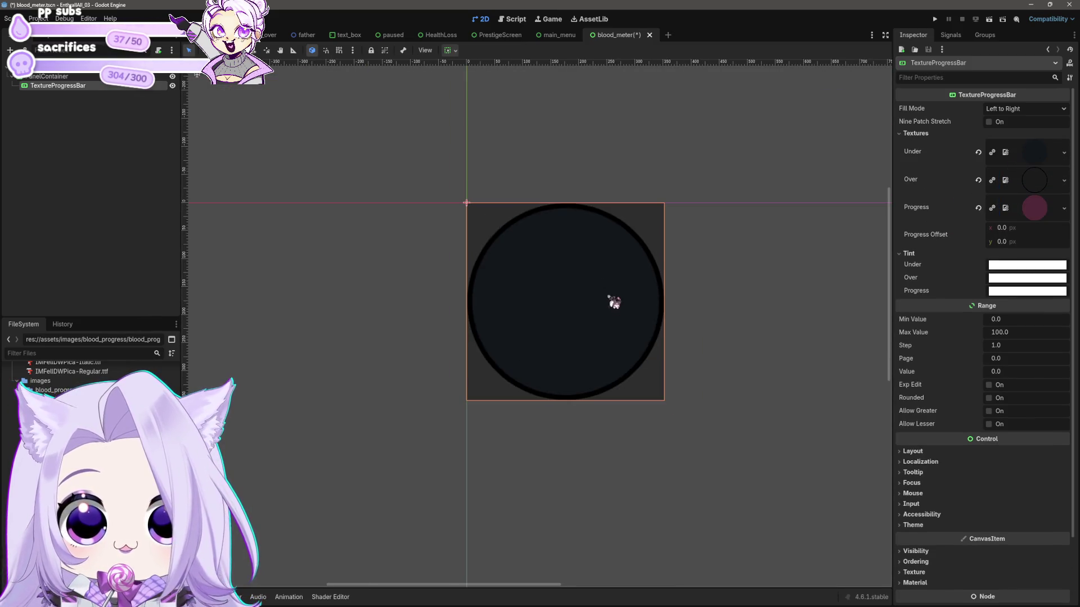
scroll(675, 329, up, 2)
key(f)
scroll(672, 319, up, 2)
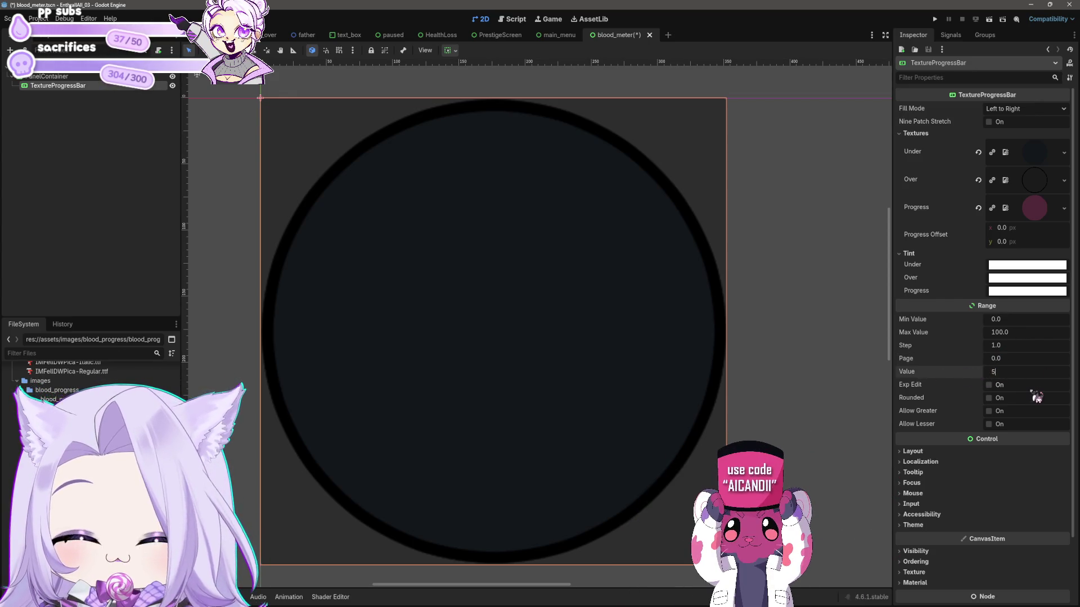
text(0)
key(Return)
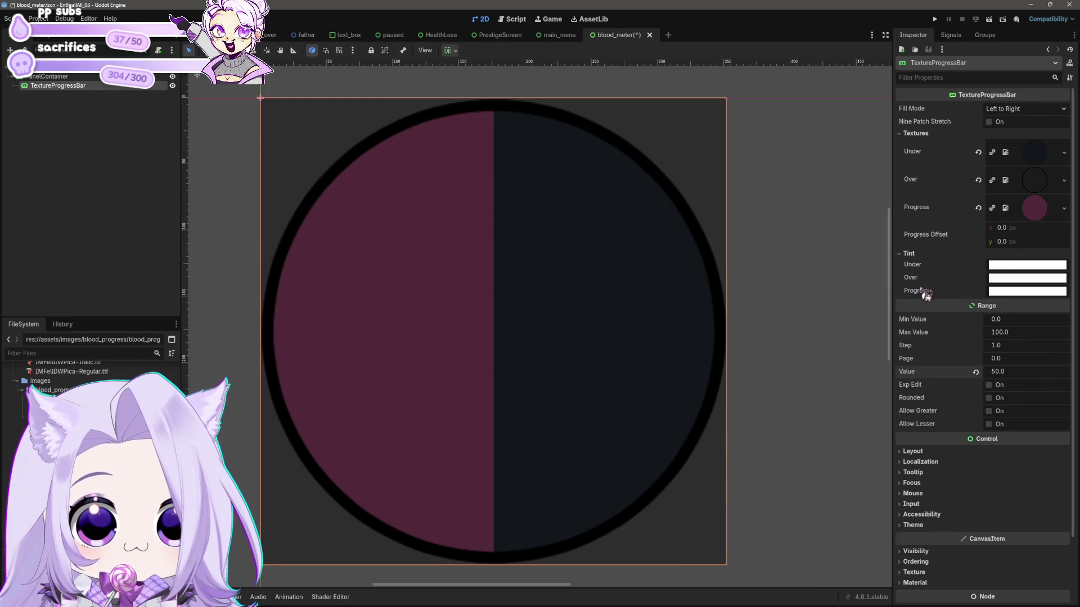
Inspect the progress texture's options and resource details in the Inspector
click(1049, 214)
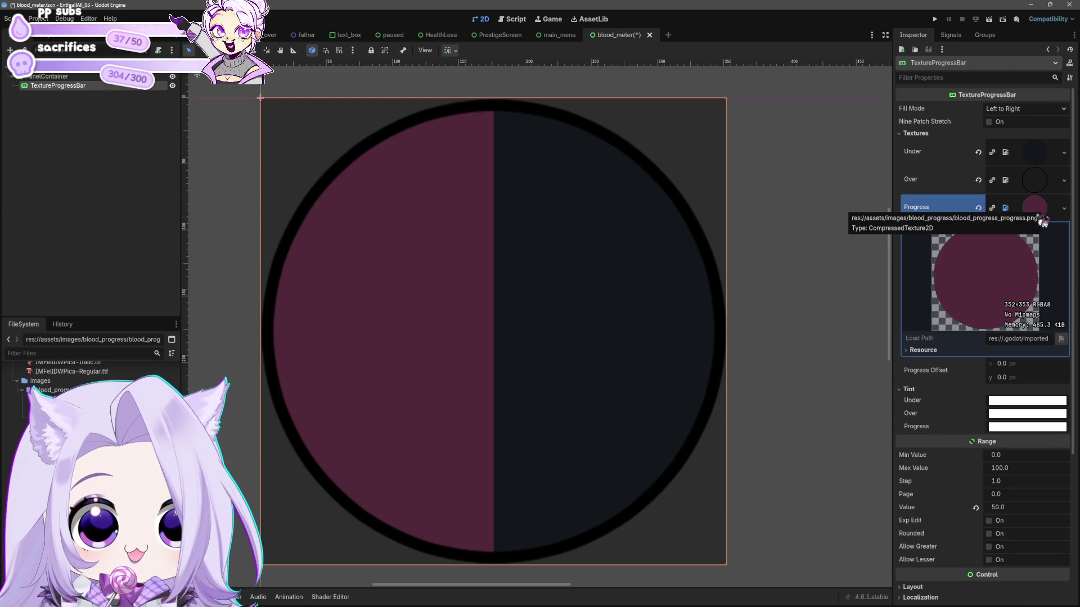
scroll(957, 423, down, 5)
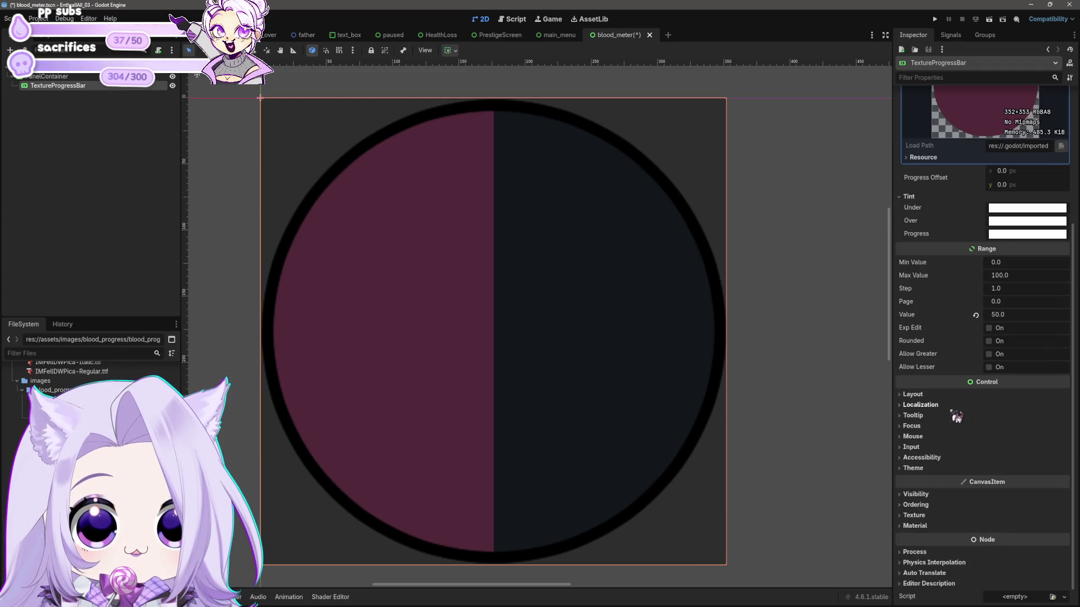
scroll(953, 393, up, 3)
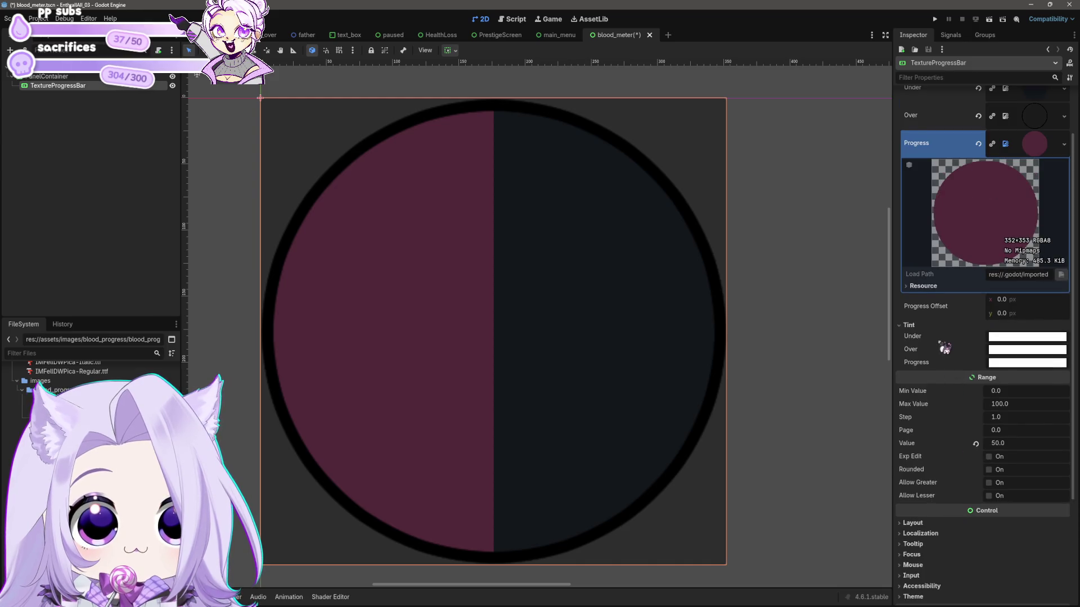
scroll(945, 349, up, 2)
click(1064, 211)
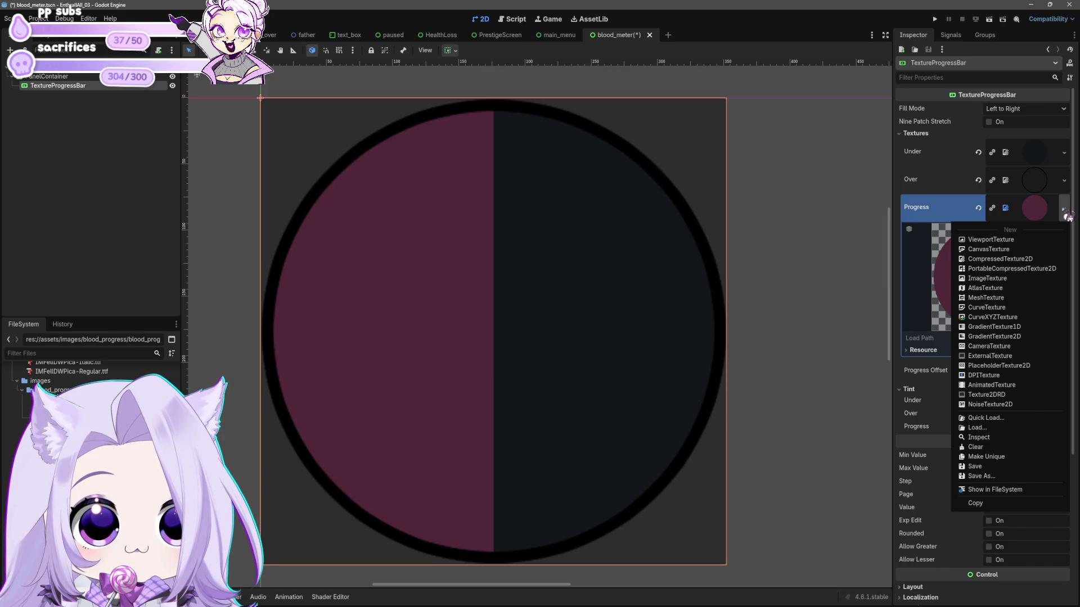
click(1065, 213)
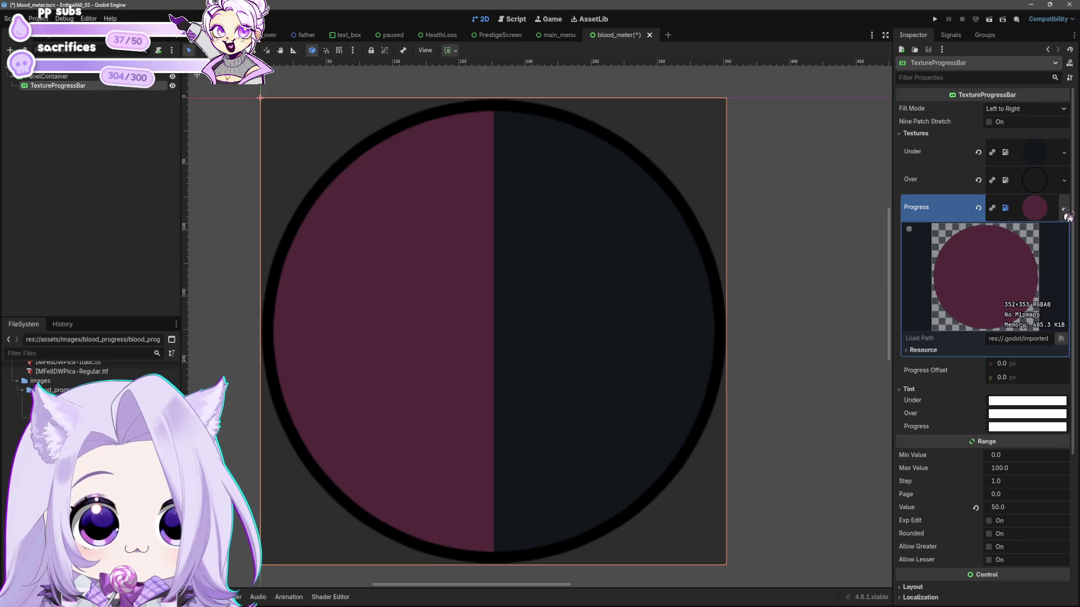
click(914, 350)
scroll(923, 391, down, 4)
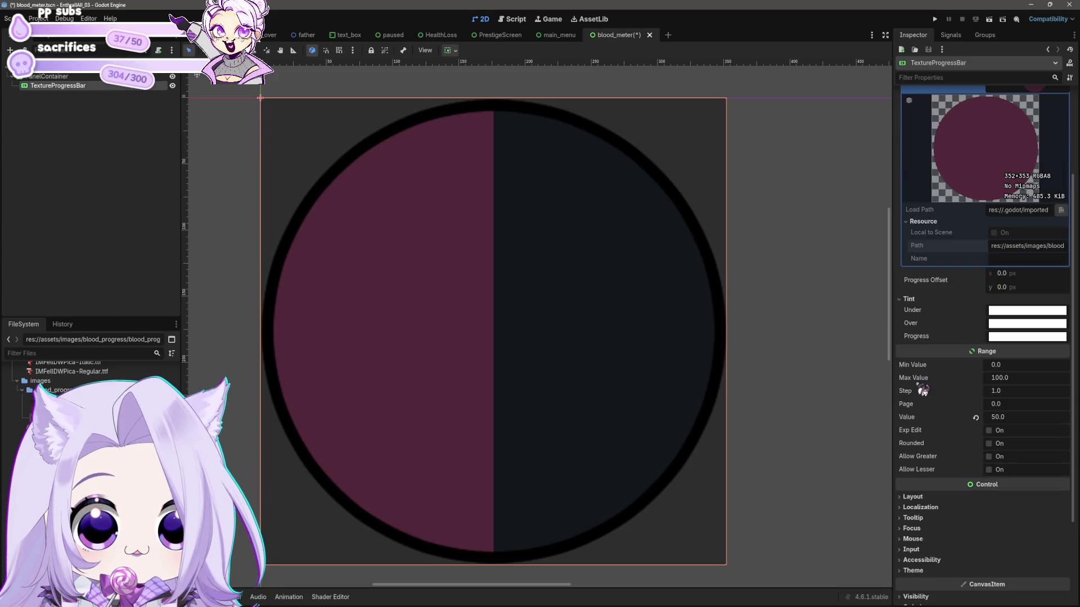
scroll(935, 385, down, 4)
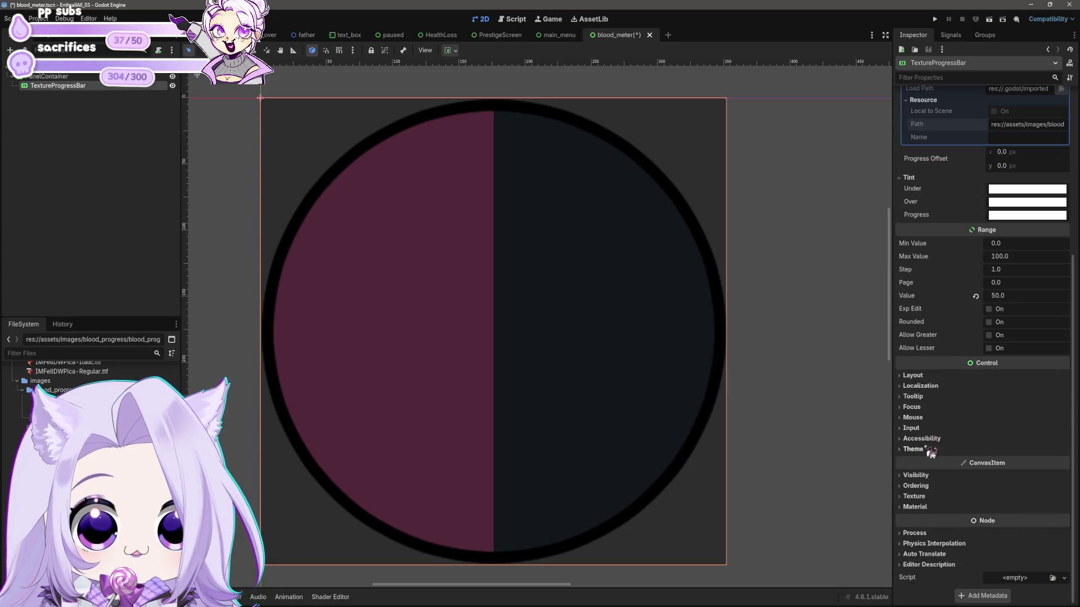
scroll(967, 489, down, 1)
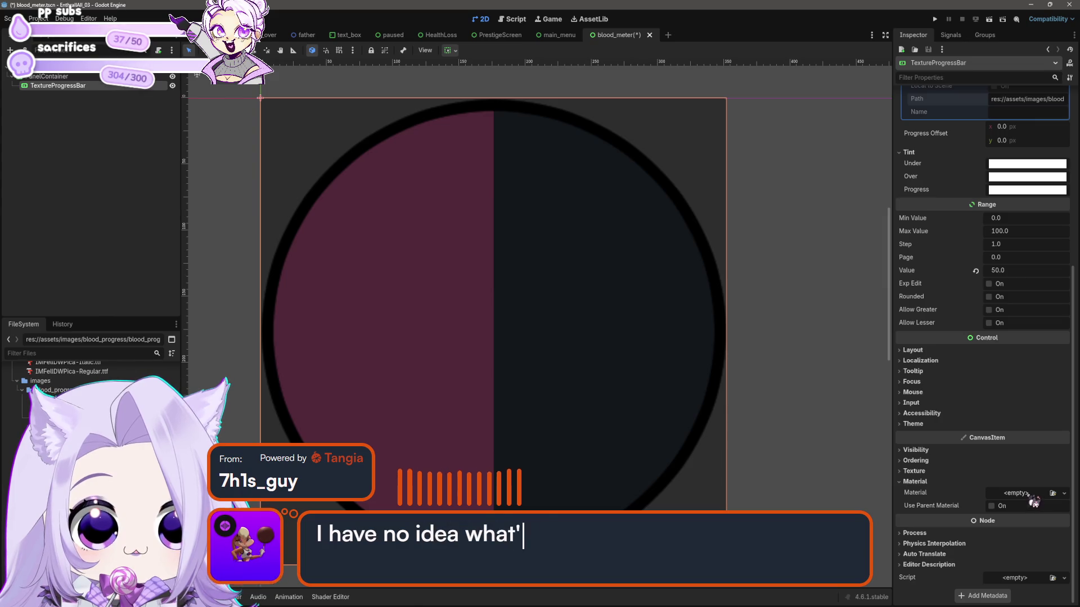
Create a new ShaderMaterial in the Material slot and drop father.gdshader onto it
click(1032, 495)
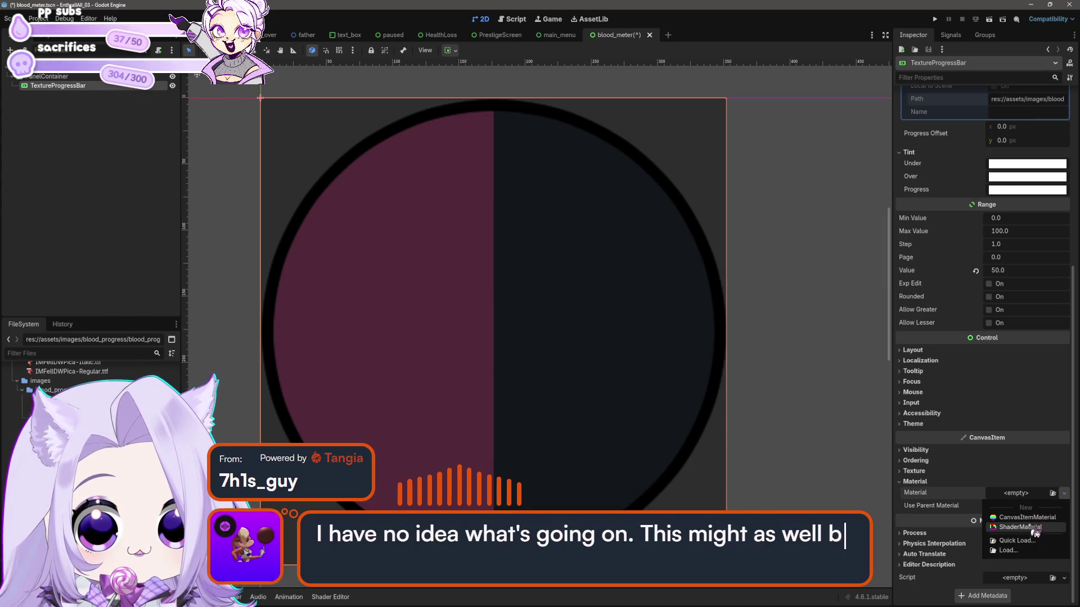
click(1033, 529)
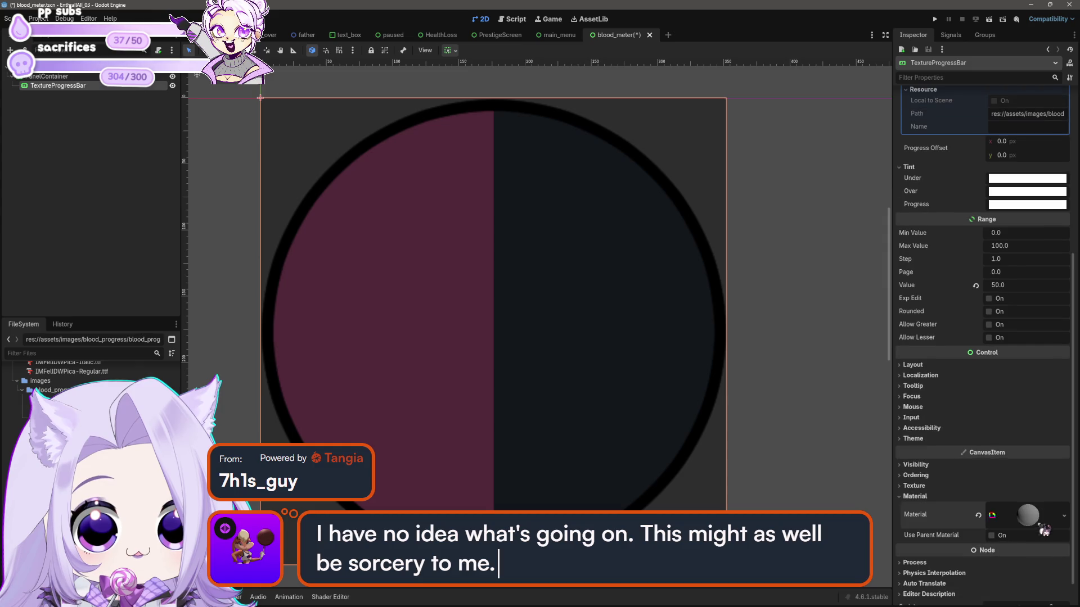
click(1070, 524)
click(1071, 526)
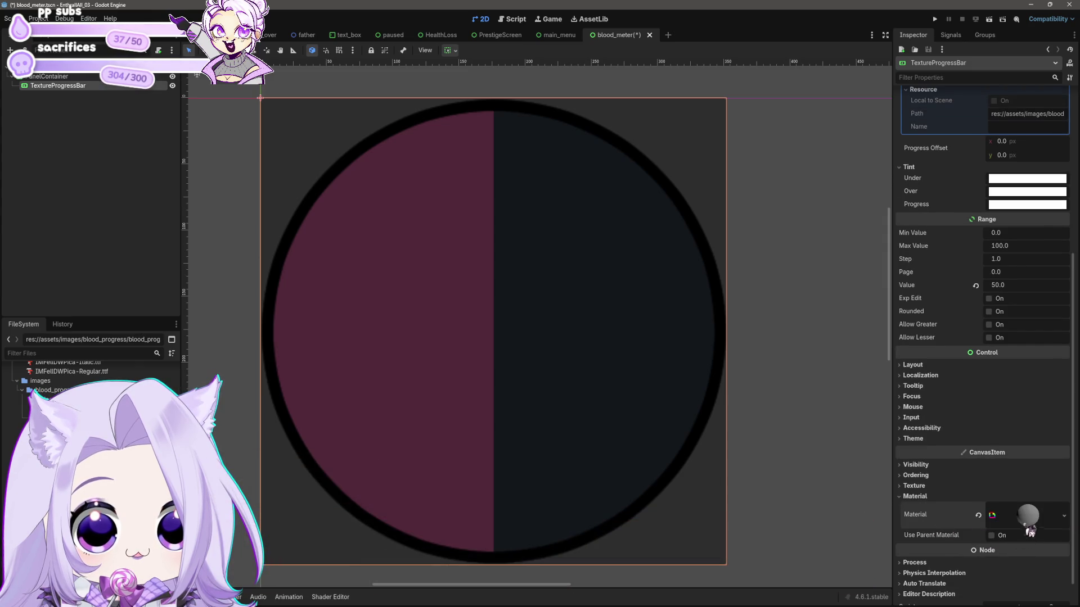
scroll(1023, 506, down, 1)
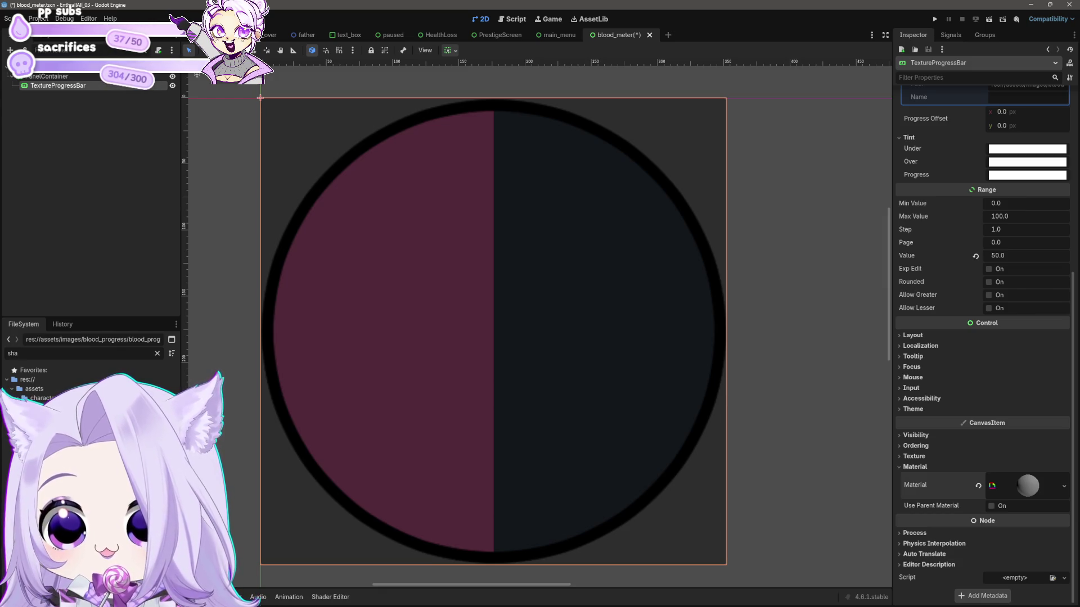
mouse_move(51, 408)
mouse_down()
mouse_move(493, 458)
mouse_move(999, 482)
mouse_move(1039, 495)
mouse_up()
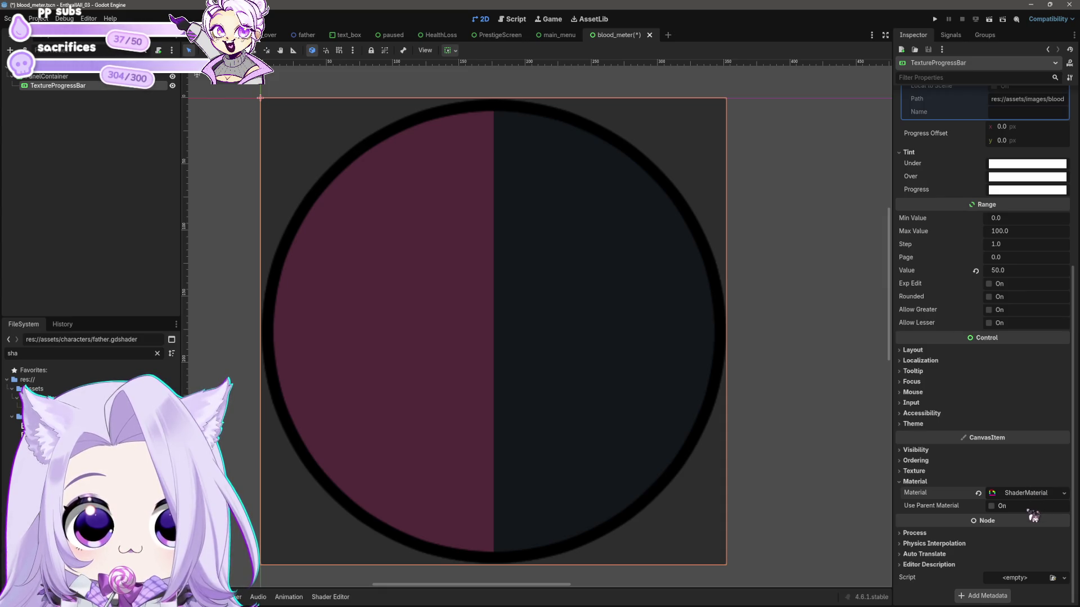
Raise the shader's pixelation Amount to 20.06, then undo it and the material assignment
click(1036, 495)
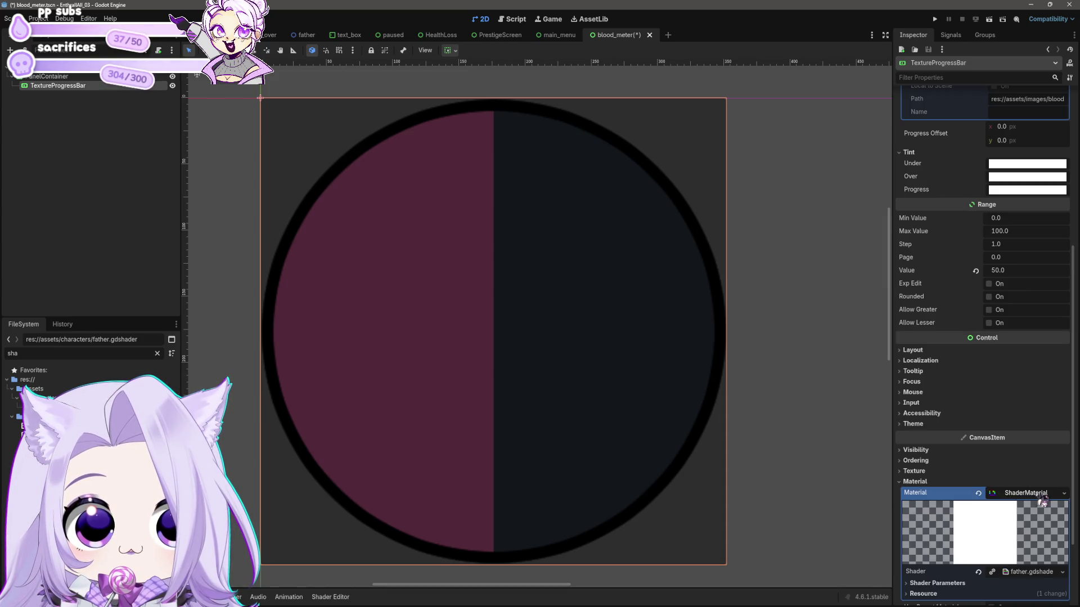
scroll(618, 450, down, 3)
click(937, 519)
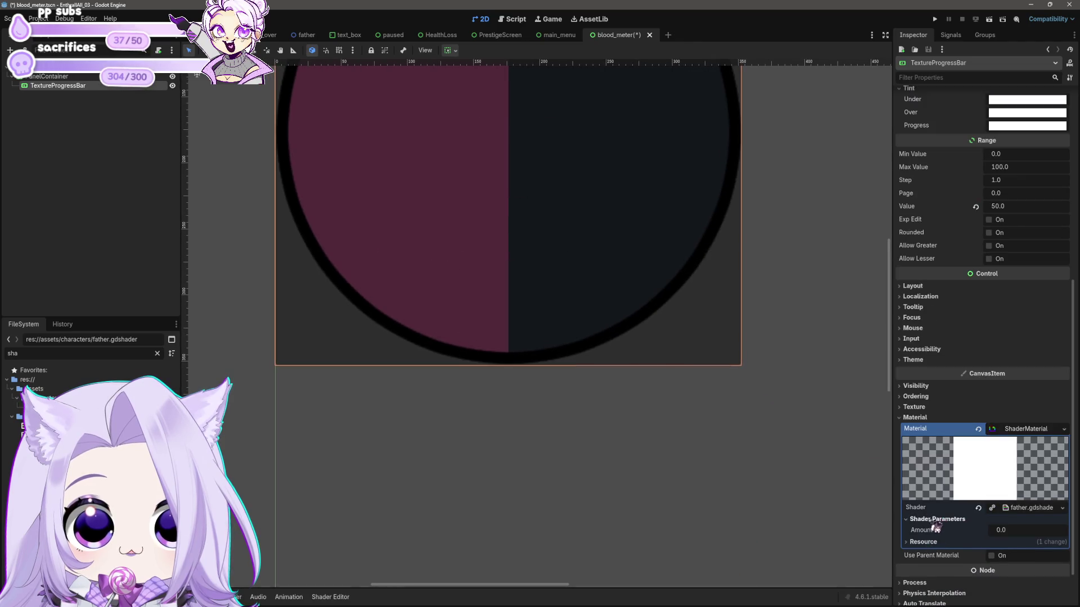
drag(1029, 529, 1062, 530)
scroll(410, 309, up, 3)
scroll(554, 439, down, 5)
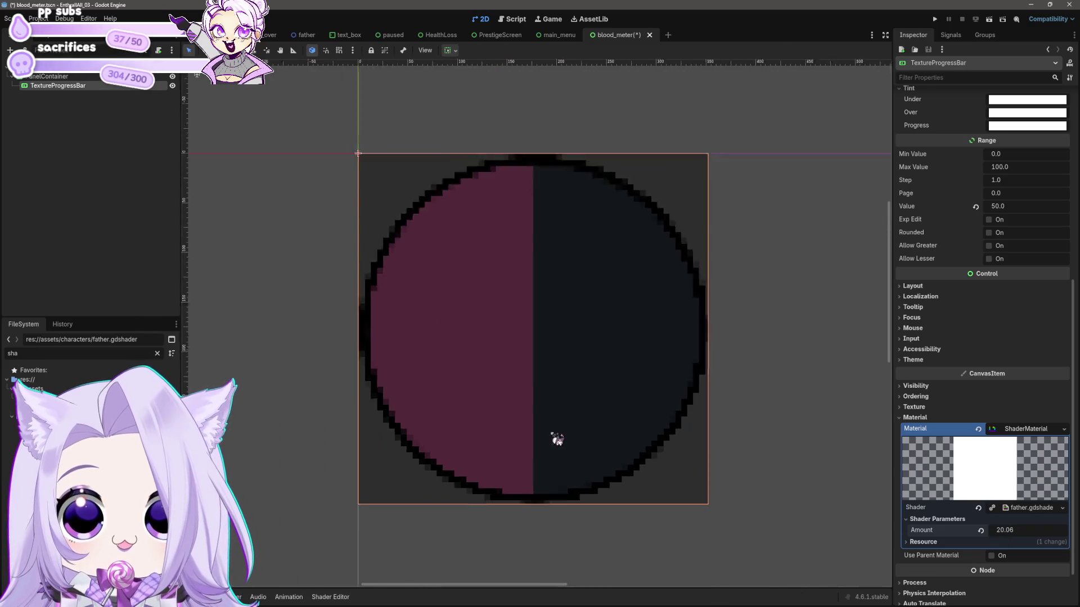
scroll(575, 445, up, 2)
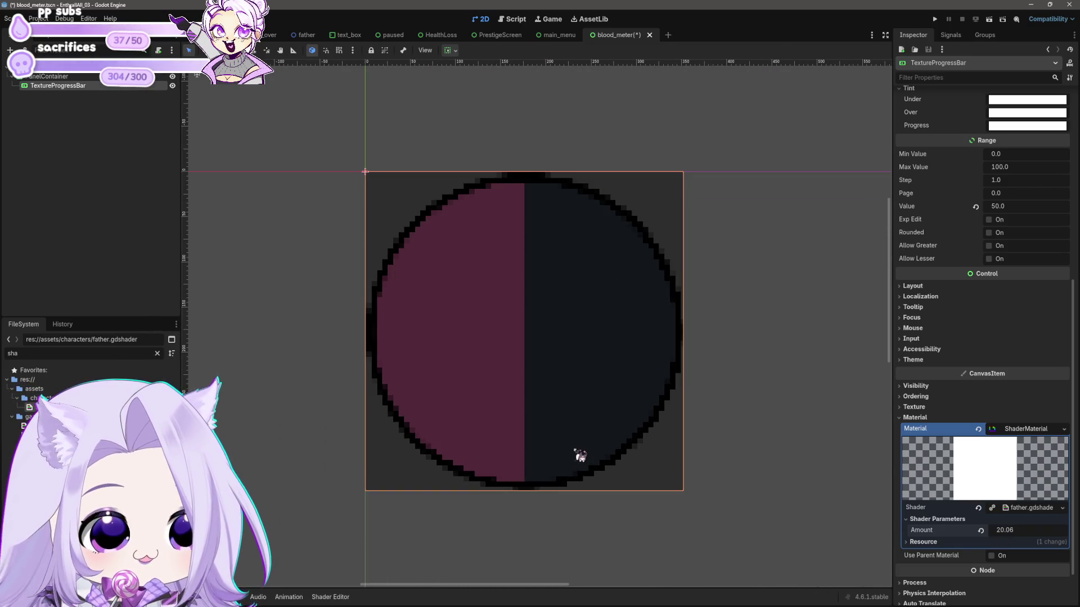
key(ctrl+z)
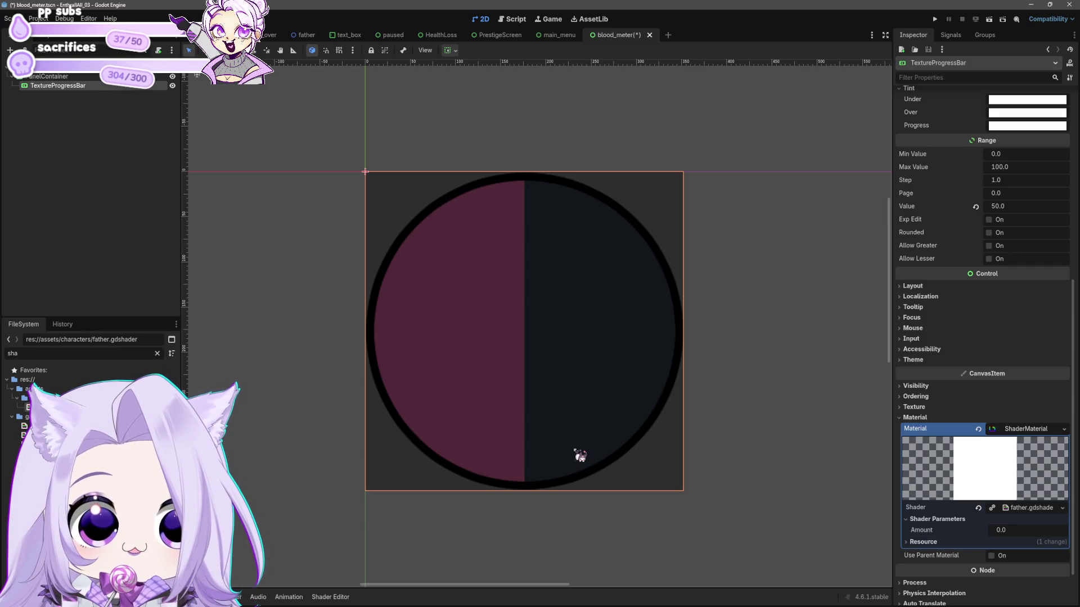
key(ctrl+z)
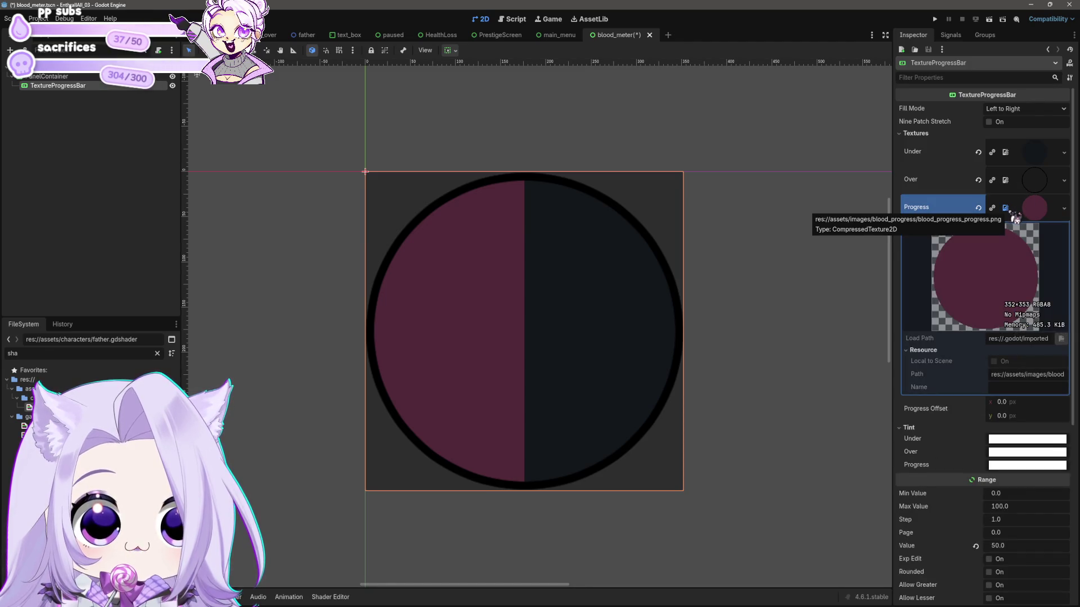
Apply grunge.gdshader to the bar's Material slot, then undo it to leave it empty
scroll(1015, 216, down, 5)
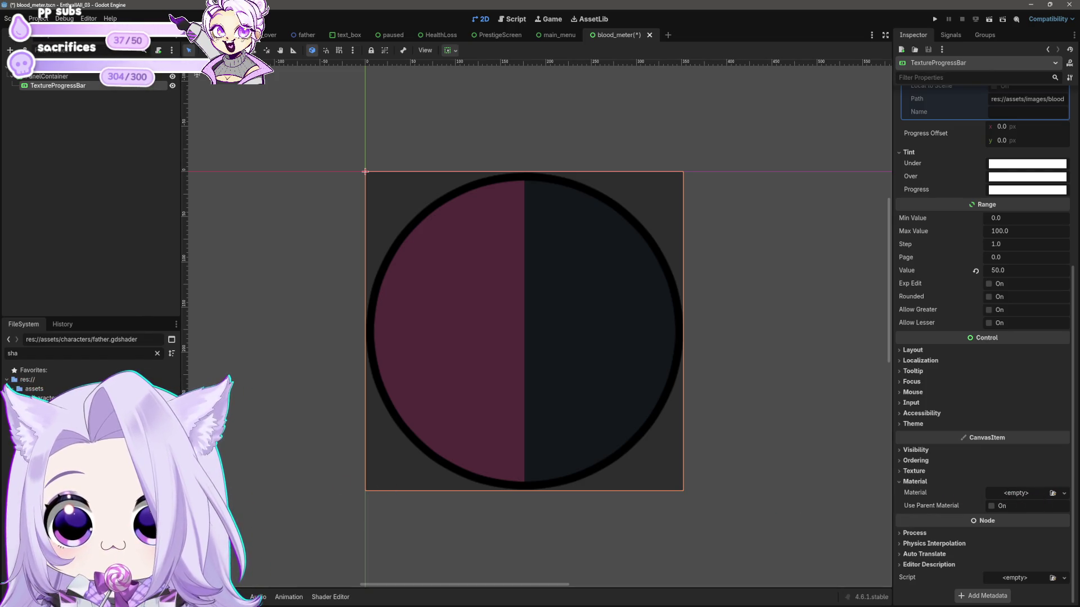
mouse_move(40, 435)
mouse_down()
mouse_move(1053, 513)
mouse_move(1038, 495)
mouse_up()
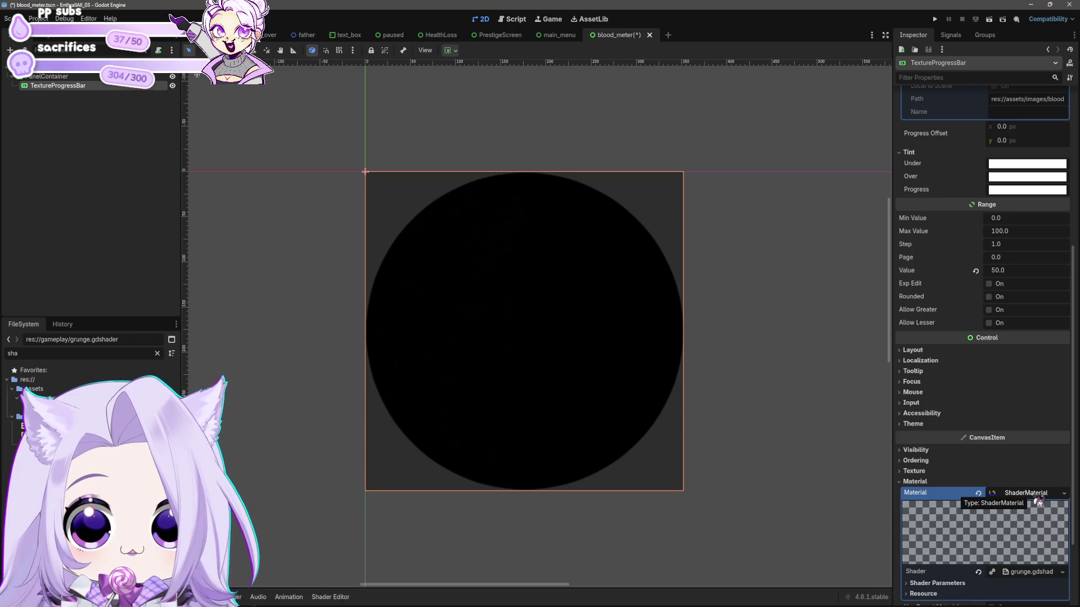
key(ctrl+z)
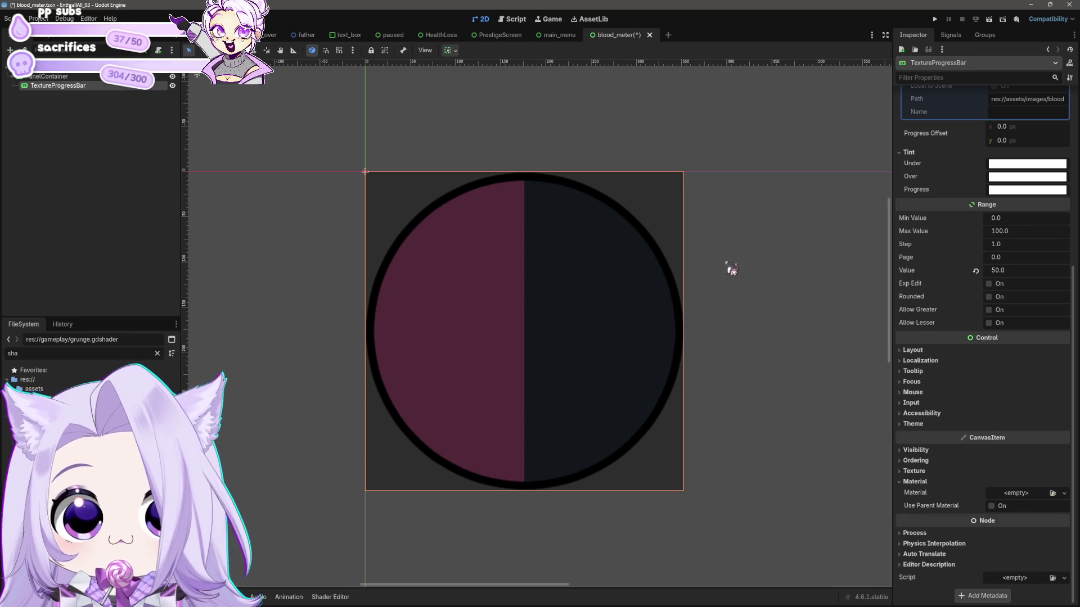
scroll(731, 268, up, 3)
scroll(995, 339, up, 5)
Rename the TextureProgressBar node to BloodProgressBar
scroll(953, 385, down, 5)
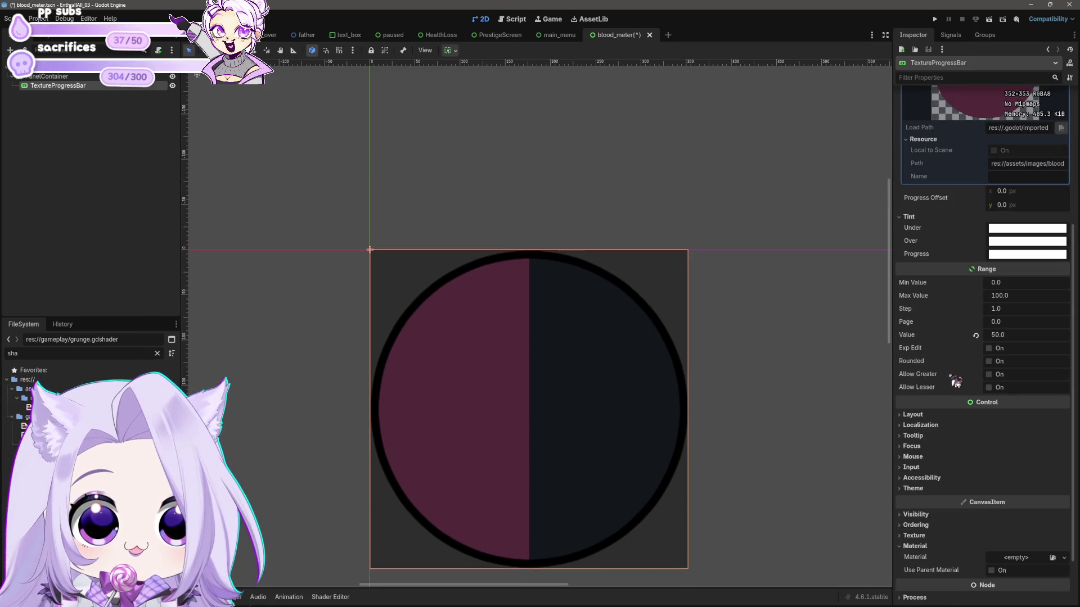
scroll(685, 336, down, 4)
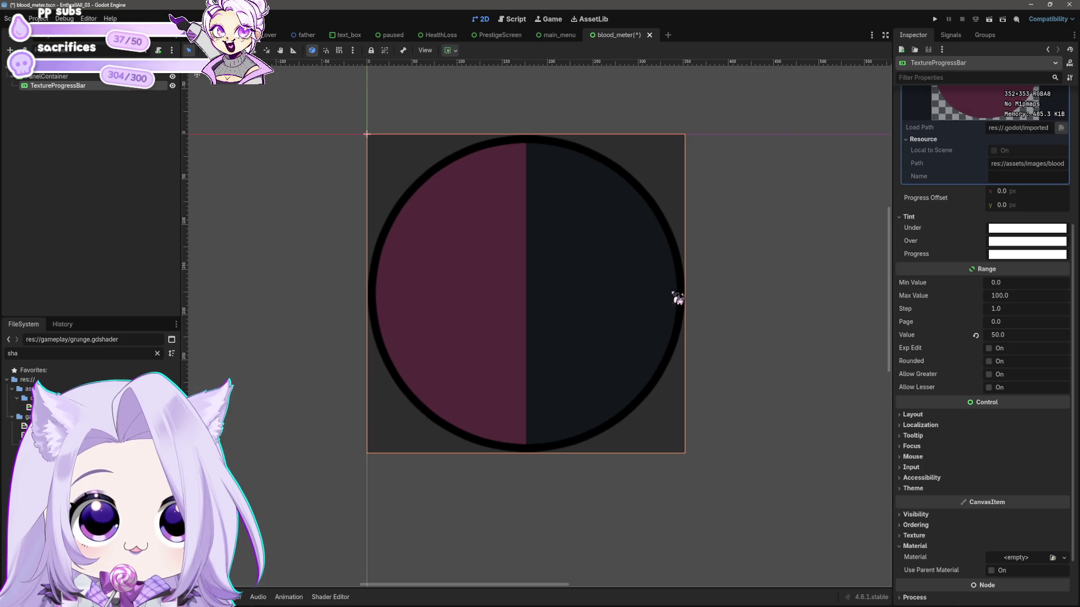
scroll(568, 342, up, 2)
scroll(569, 343, down, 2)
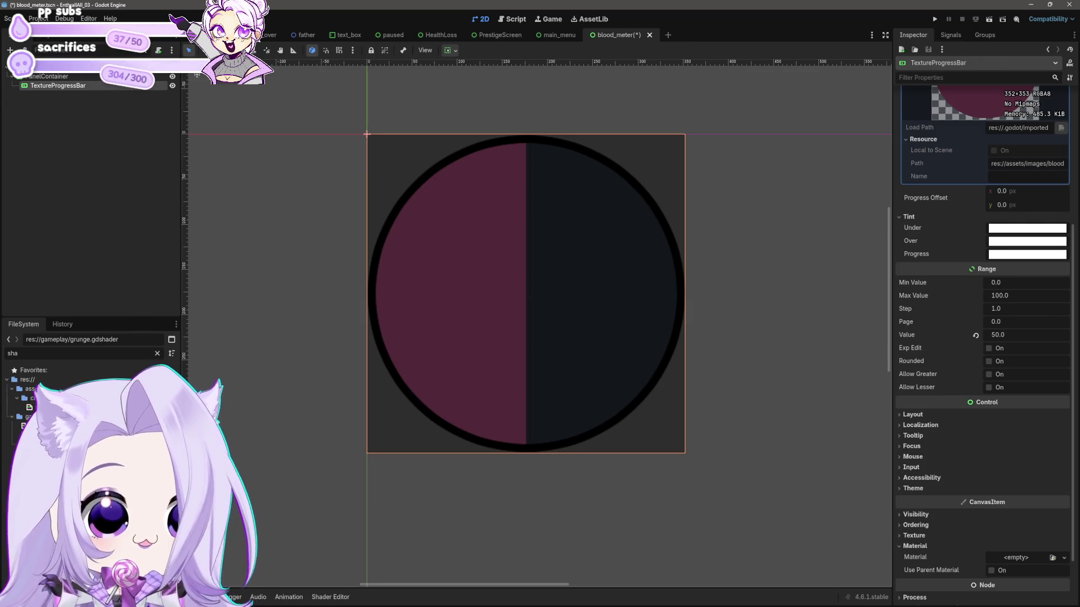
right_click(98, 92)
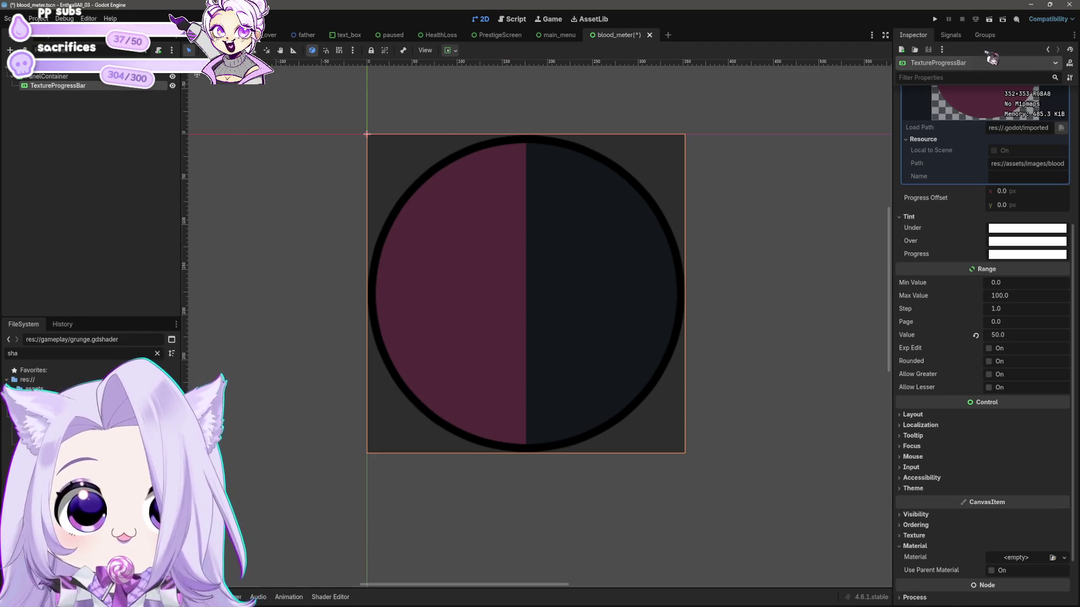
Set the bar's Fill Mode to Bottom to Top
scroll(947, 534, down, 5)
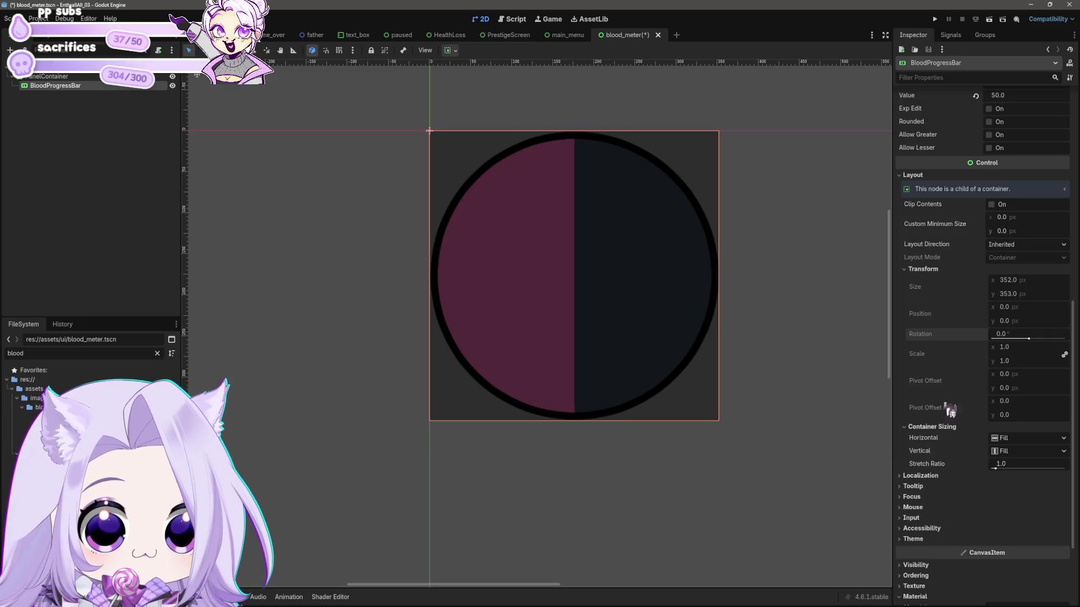
scroll(947, 429, up, 5)
scroll(954, 354, up, 2)
click(998, 109)
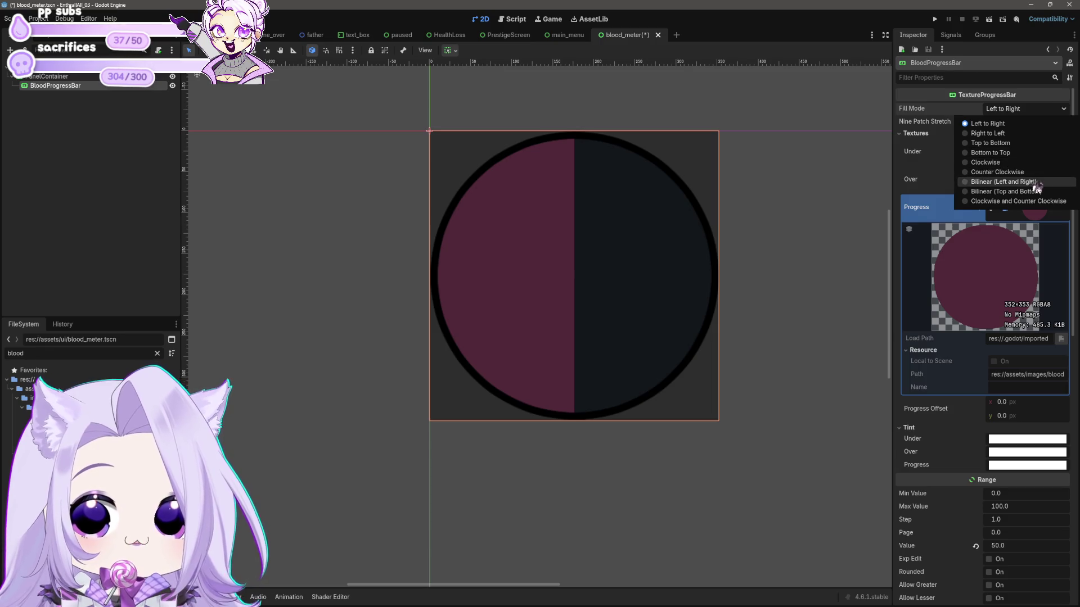
click(1007, 153)
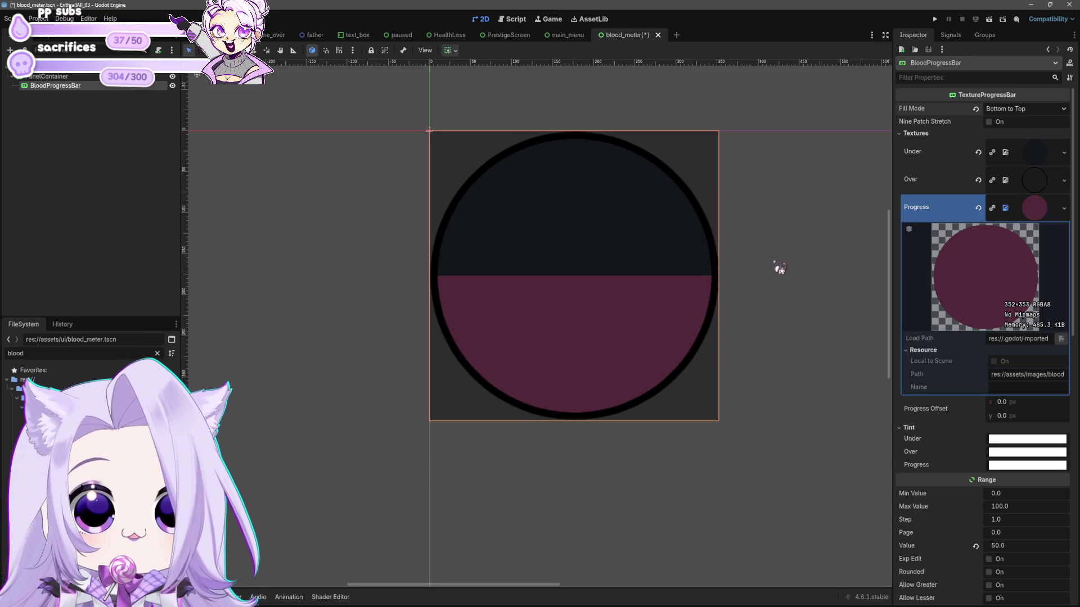
click(66, 197)
right_click(54, 86)
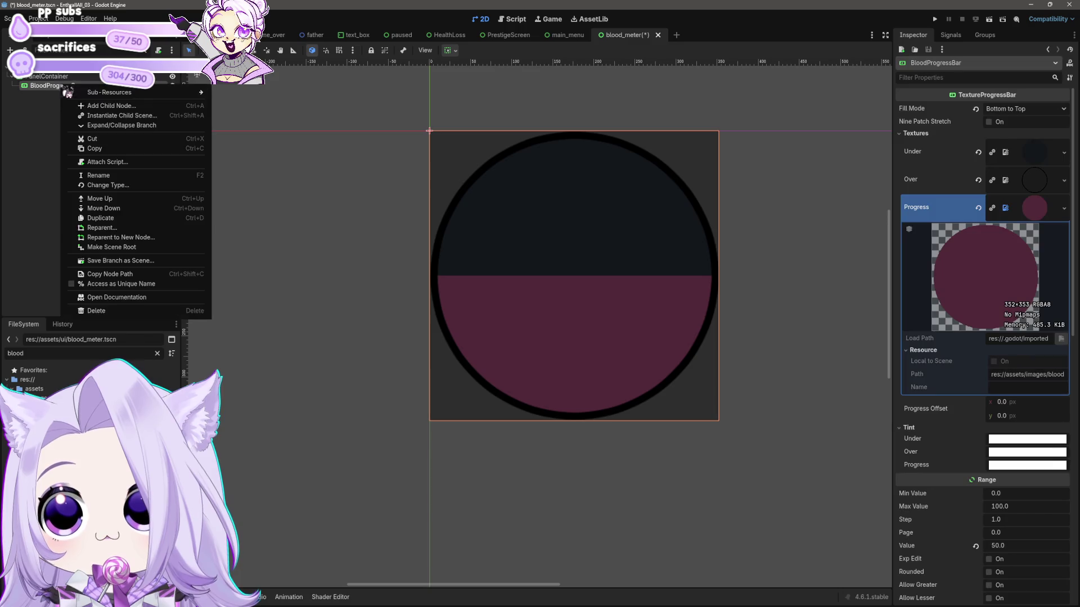
Add a Label child under BloodProgressBar and anchor it with the Center preset
click(74, 94)
text(label)
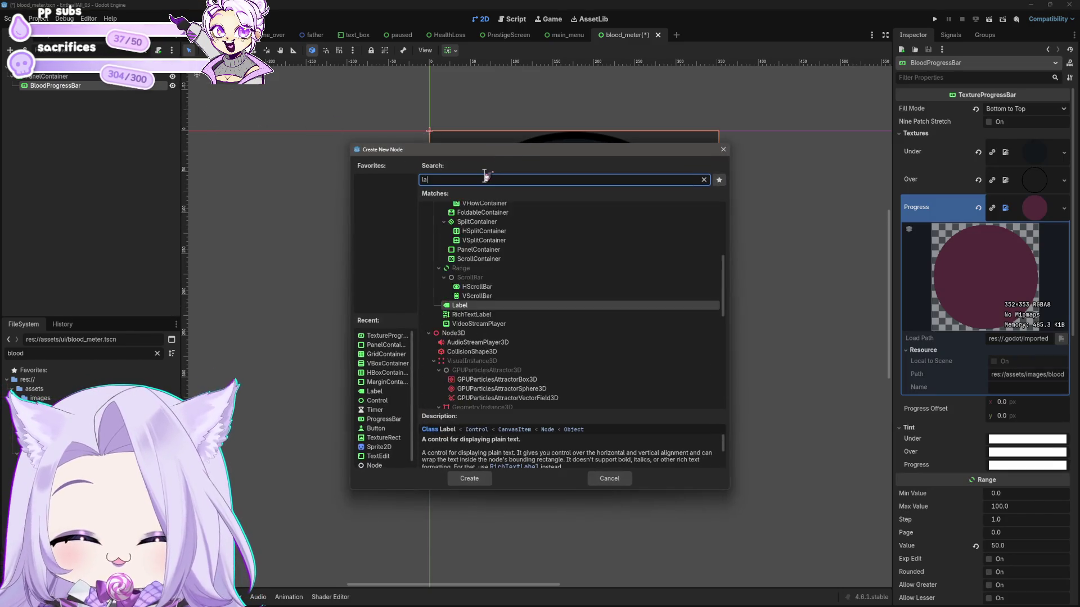
click(475, 479)
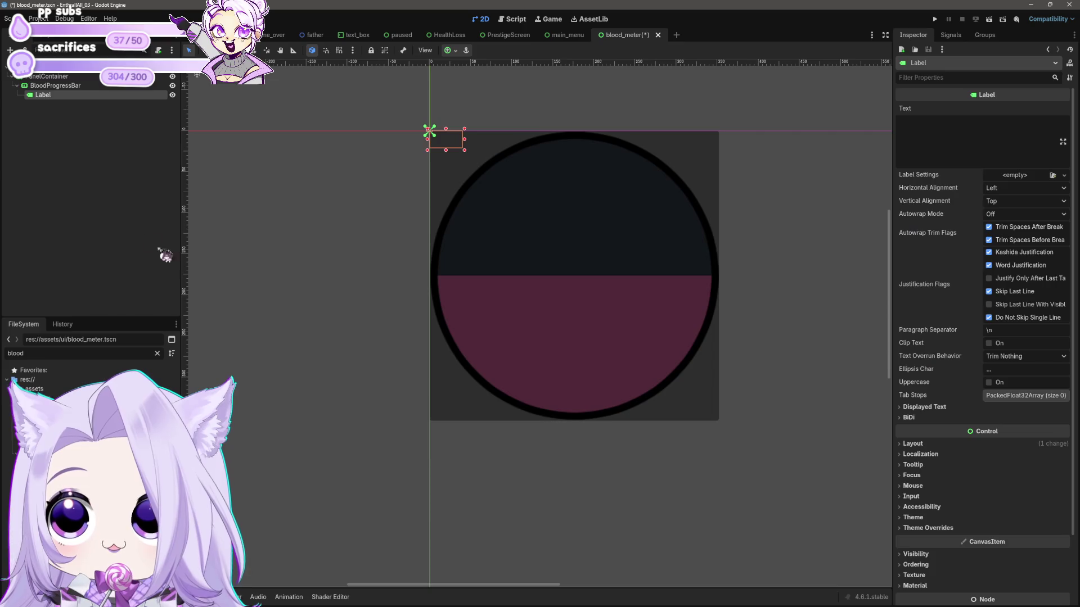
click(450, 50)
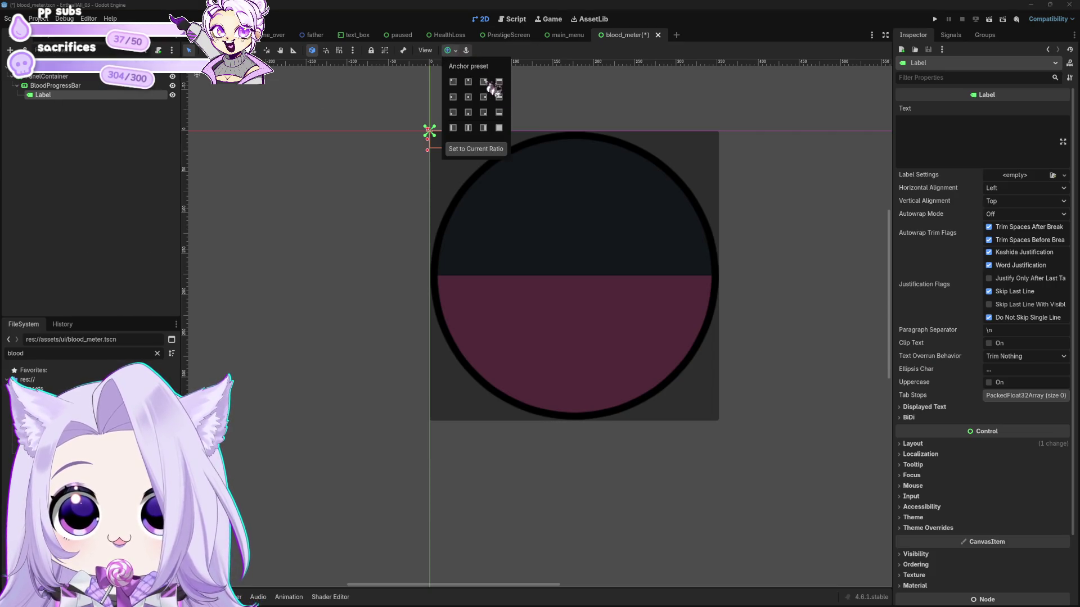
click(470, 97)
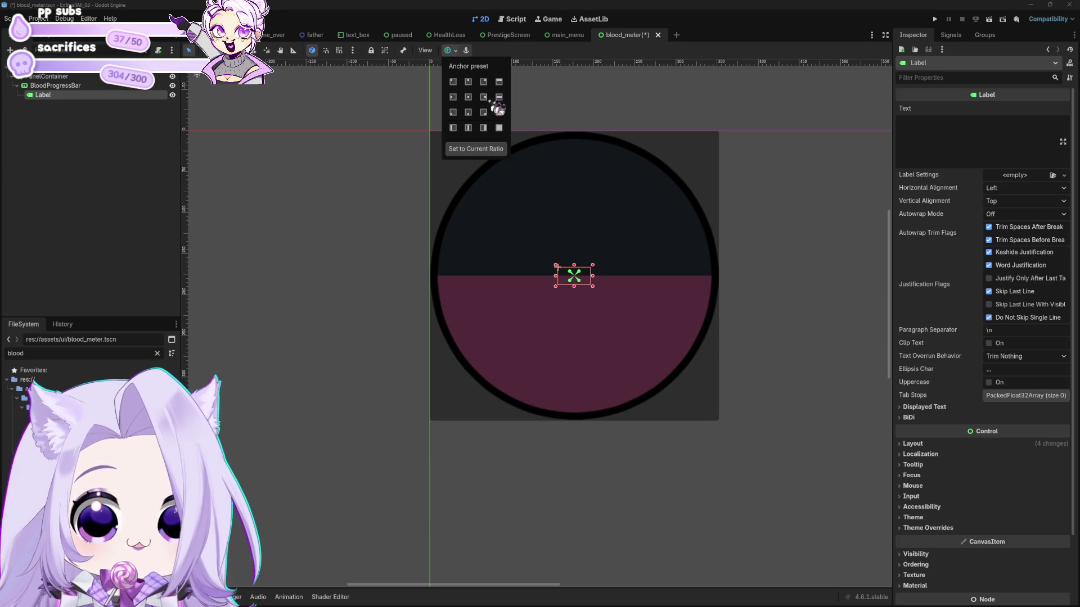
click(973, 133)
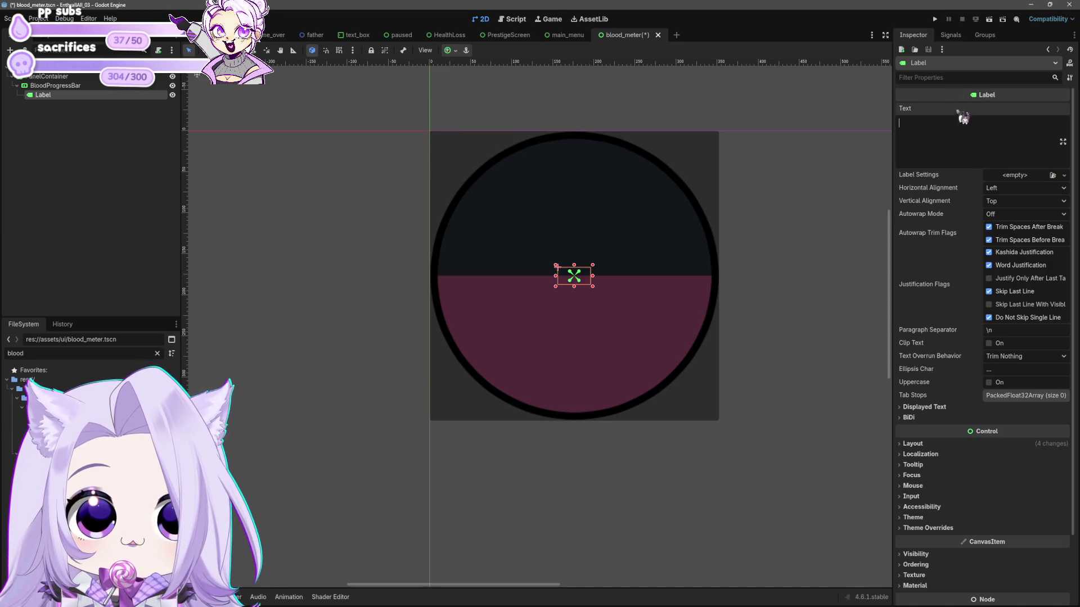
click(953, 38)
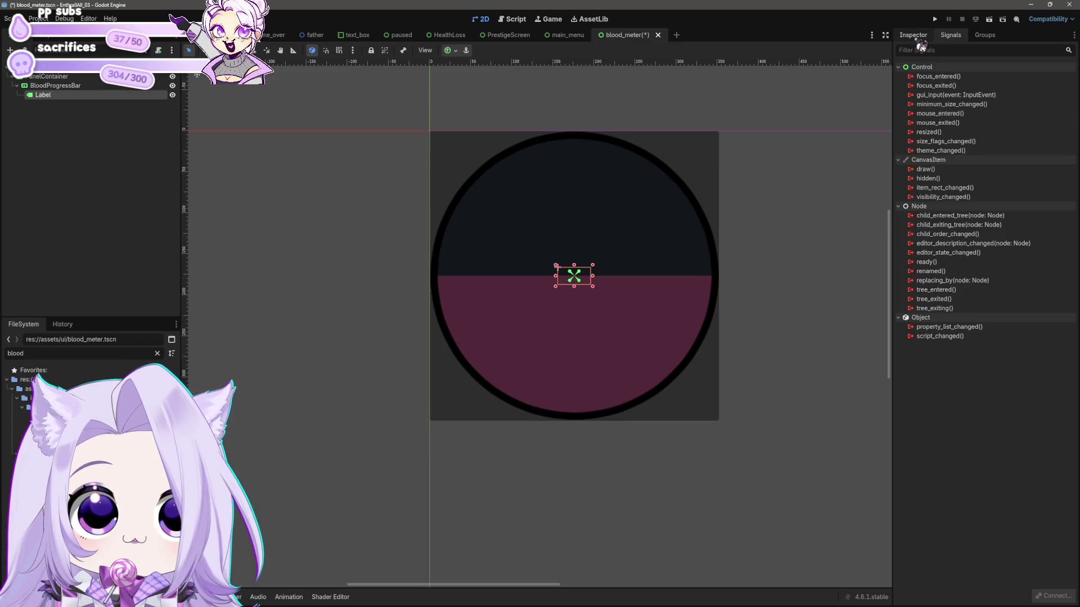
Attach a new blood_meter.gd script to the BloodMeter root node
click(915, 36)
click(159, 50)
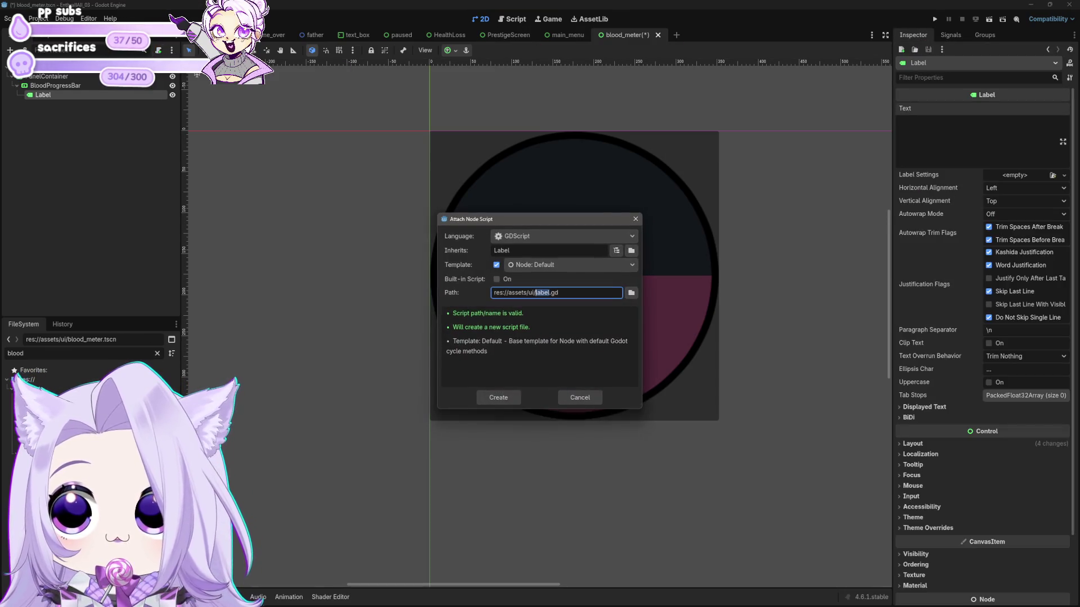
click(580, 397)
click(427, 129)
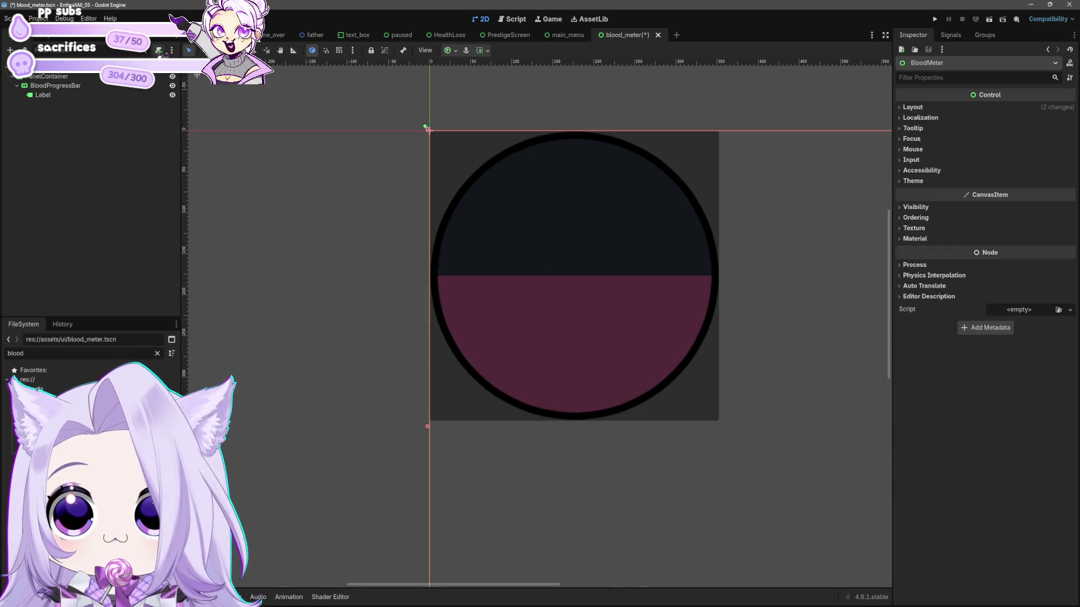
click(159, 51)
click(506, 387)
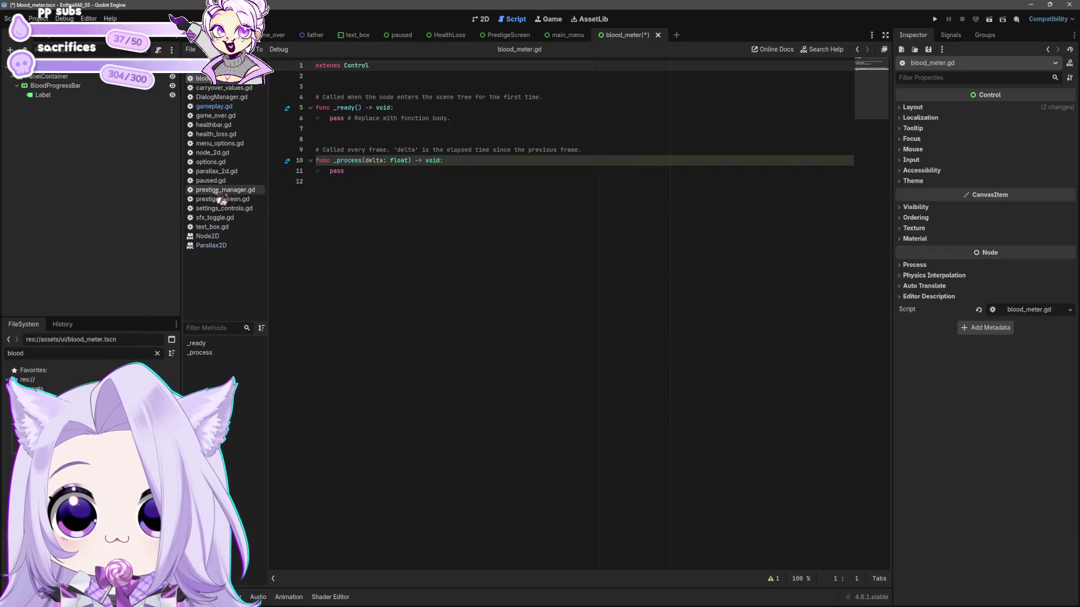
Tidy the blank lines below extends Control and select all the script text
click(336, 78)
key(Return)
key(Return)
key(Up)
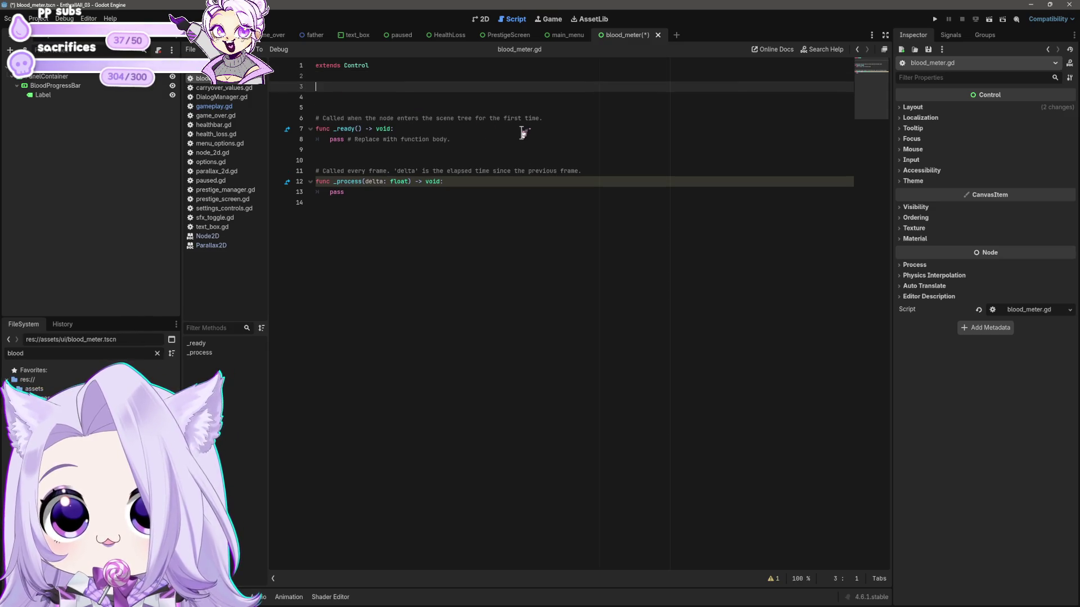
key(Delete)
key(Delete)
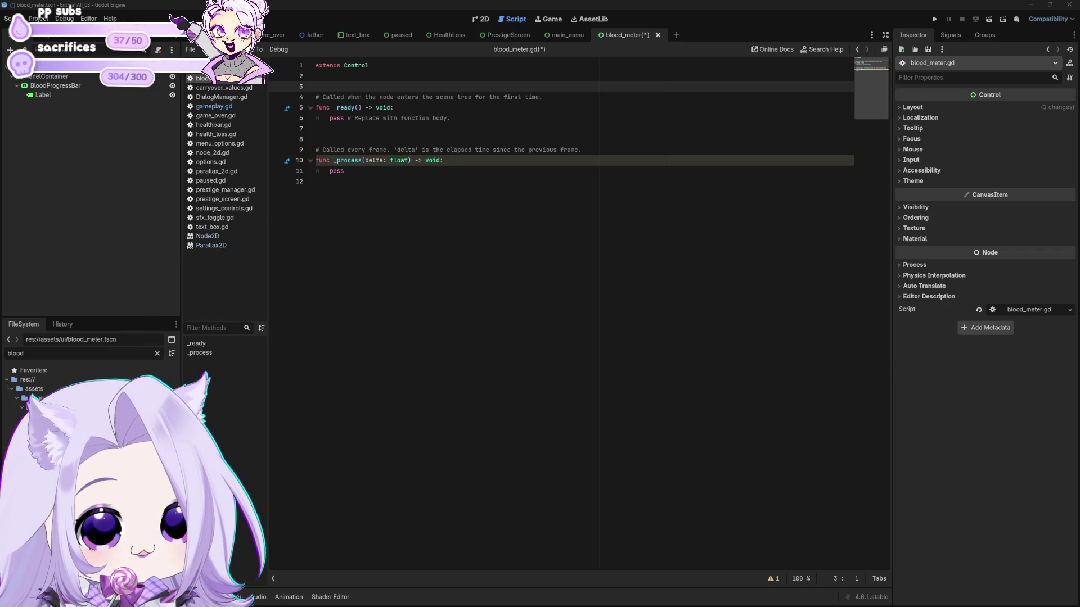
key(ctrl+a)
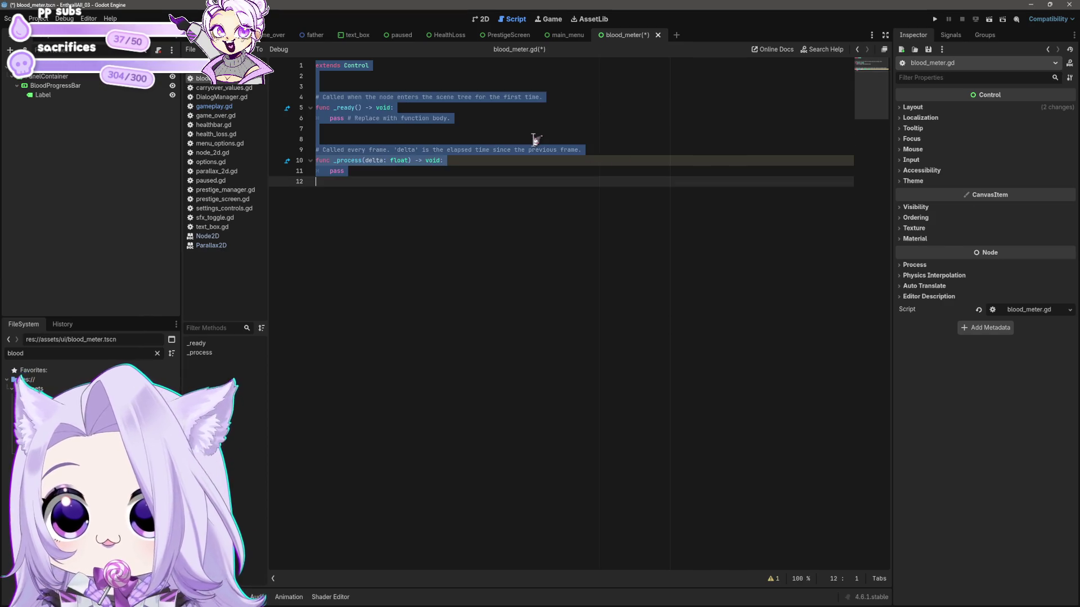
Paste the update_smoothly function and delete the duplicate extends ProgressBar line
click(513, 197)
click(388, 86)
key(Return)
key(Return)
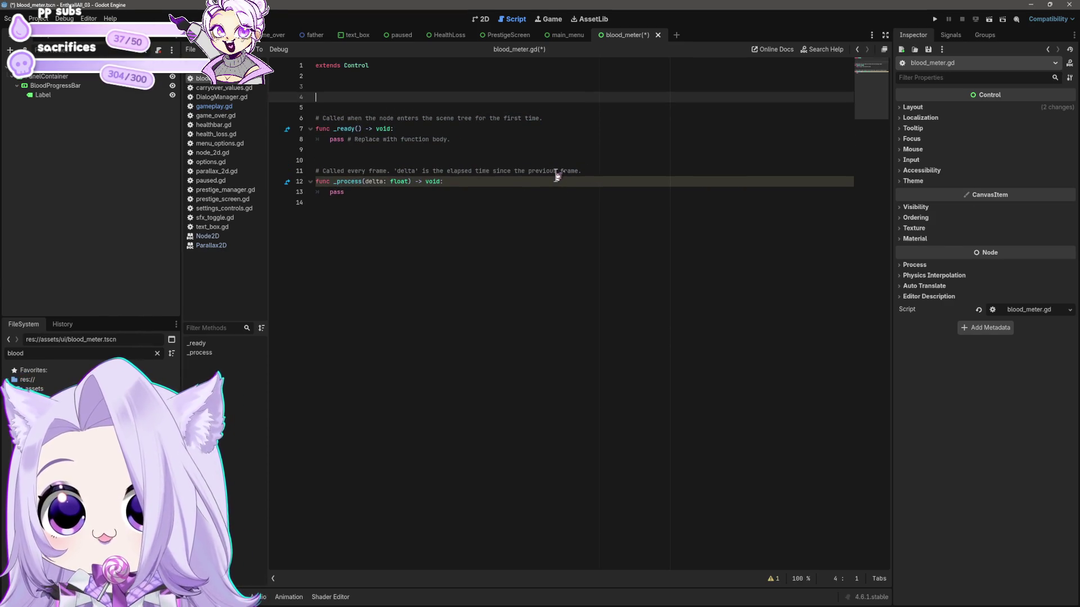
key(Up)
key(Up)
text(extends ProgressBar  func update_smoothly(new_value: float, duration: float = 0.5): 	# Kill any existing tween to prevent conflicts and start fresh 	if Engine.has_singleton("Tweener") and get_tree().get_tween(self): 		get_tree().get_tween(self).kill()  	# Create a new tween that animates the 'value' property 	var tween = create_tween() 	tween.tween_property(self, "value", new_value, duration).set_ease(Tween.EASE_OUT))
click(419, 87)
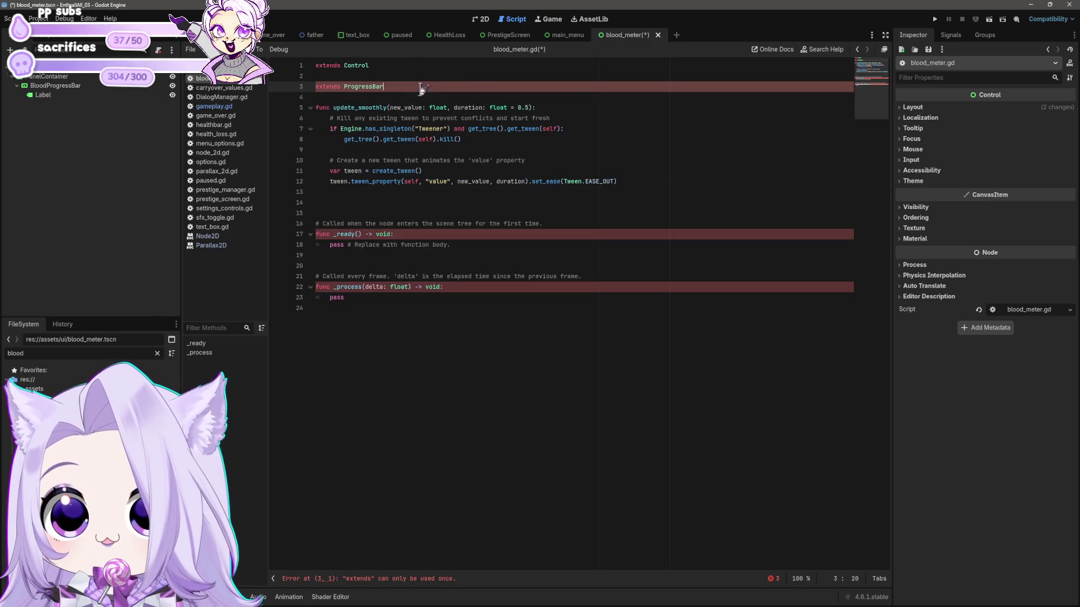
key(shift+Home)
key(Delete)
key(Delete)
Fix update_smoothly's indentation and delete the leftover _ready and _process stubs
key(Down)
key(Down)
key(shift+Down)
key(shift+End)
key(shift+Down)
key(shift+Down)
key(shift+Down)
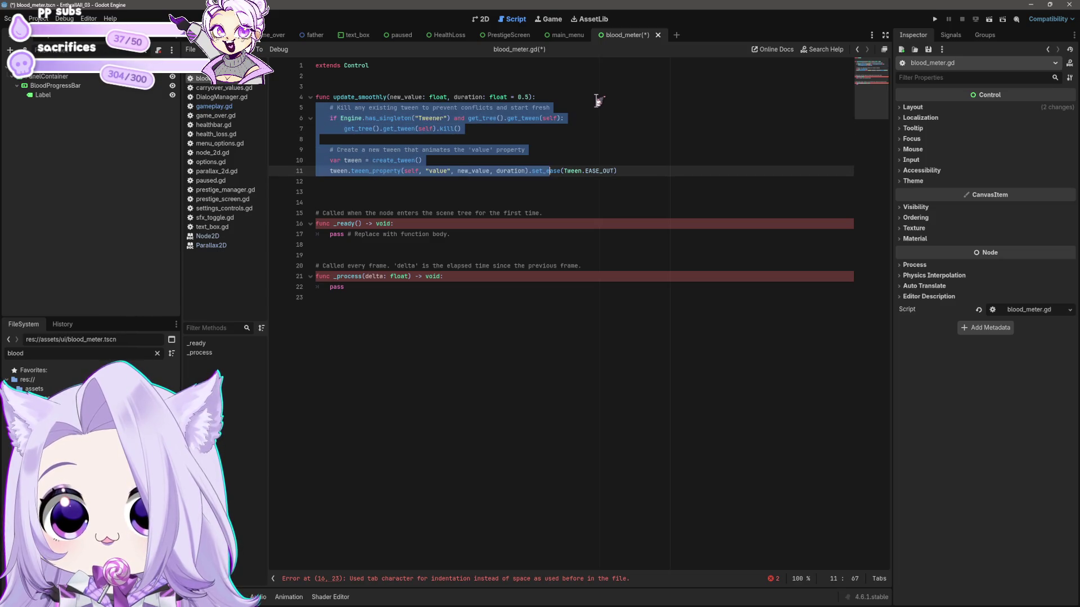
key(Right)
key(shift+Down)
key(ctrl+shift+End)
key(Delete)
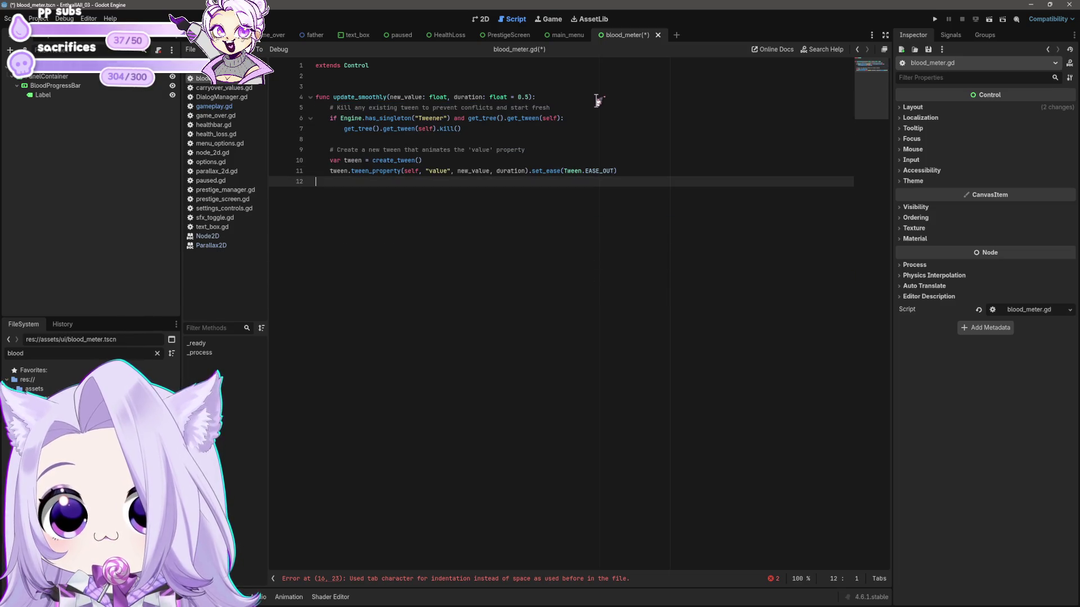
key(BackSpace)
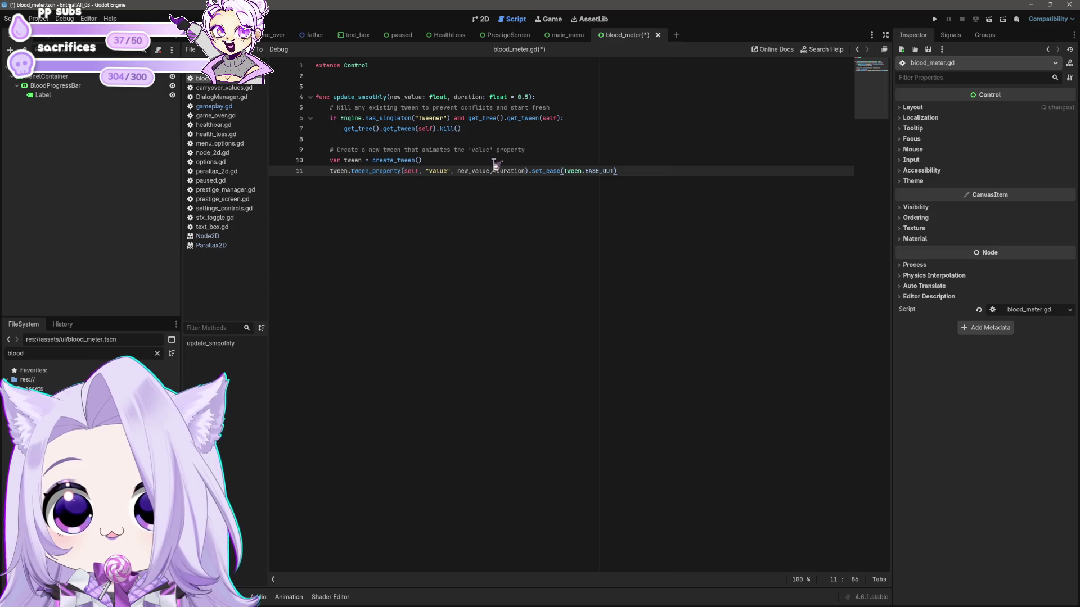
Delete new_value from update_smoothly's signature on line 4, trying and removing 'g' and 'Game'
double_click(474, 171)
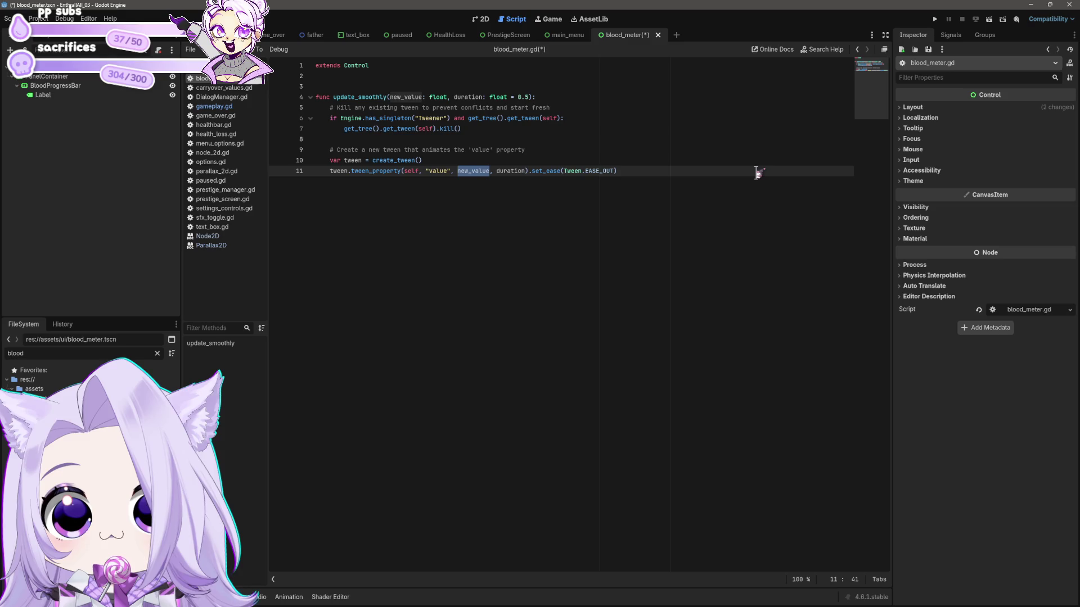
double_click(506, 170)
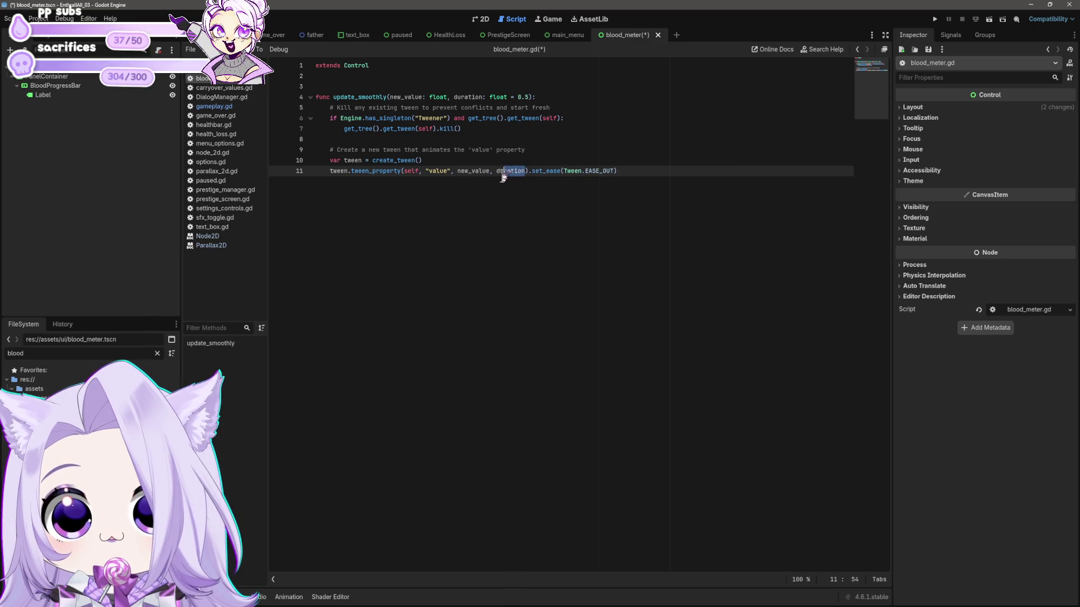
click(438, 96)
drag(422, 96, 392, 95)
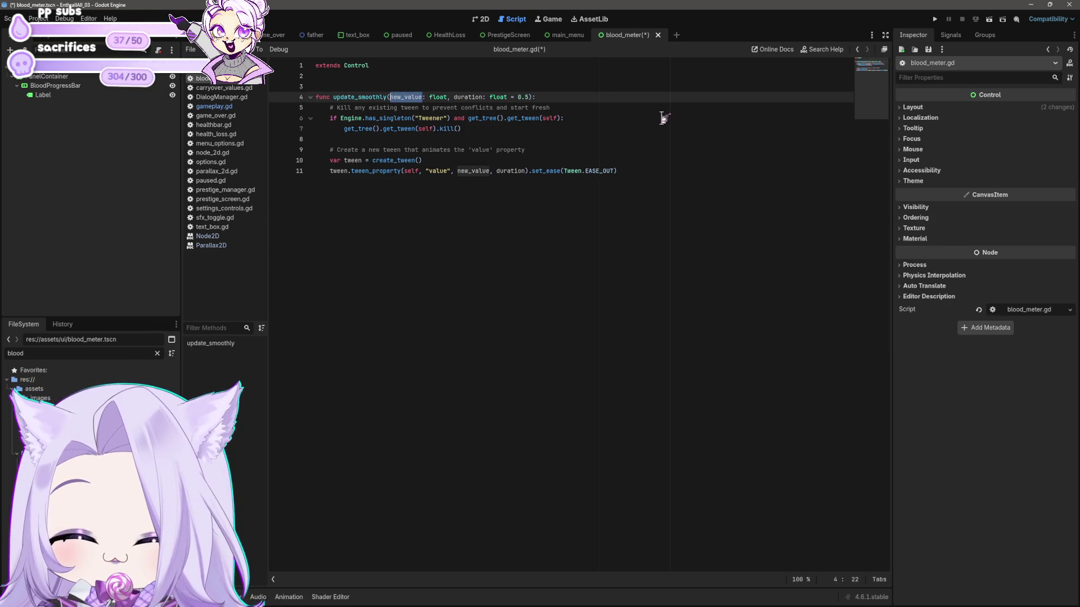
text(g)
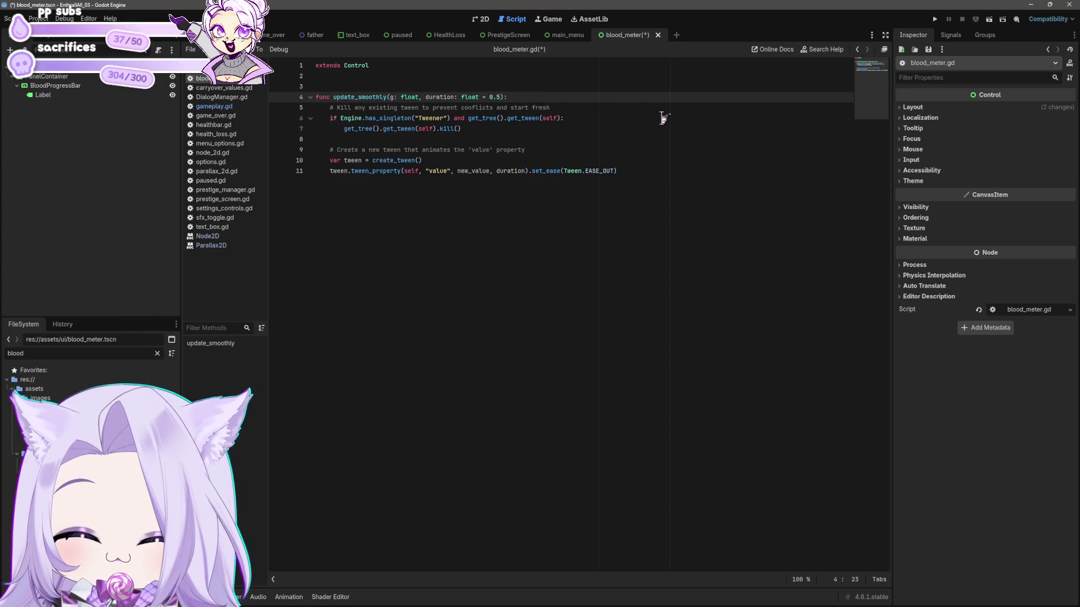
key(BackSpace)
text(Game)
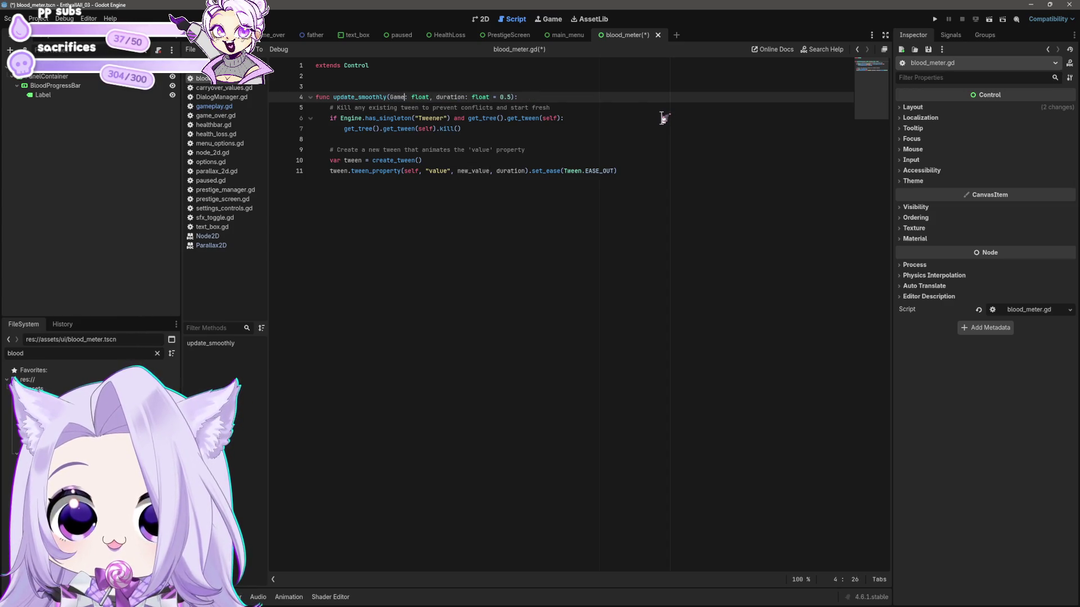
key(BackSpace)
key(BackSpace)
key(BackSpace)
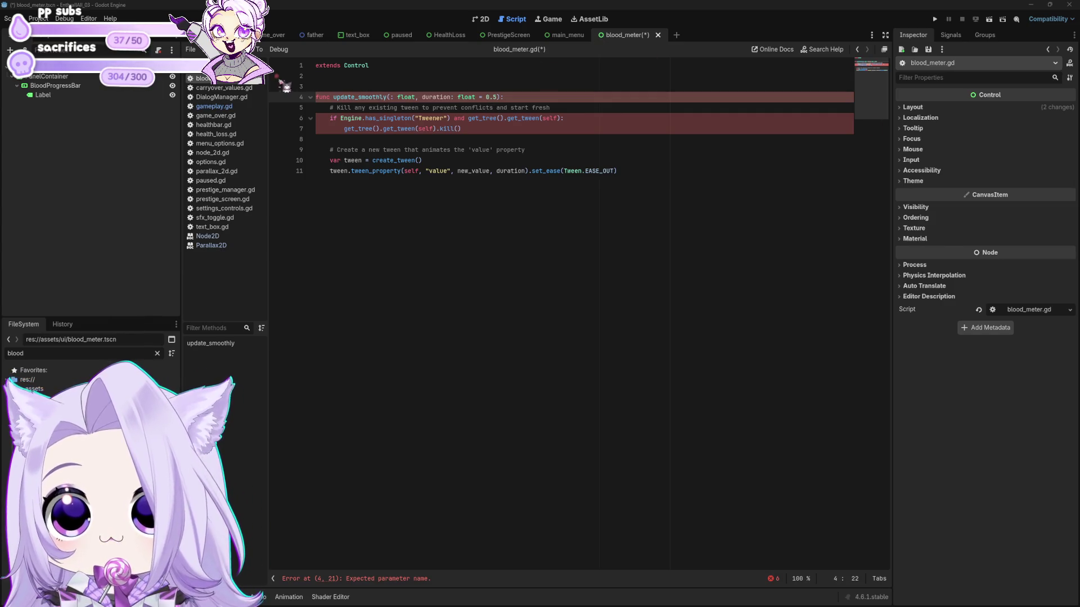
click(245, 107)
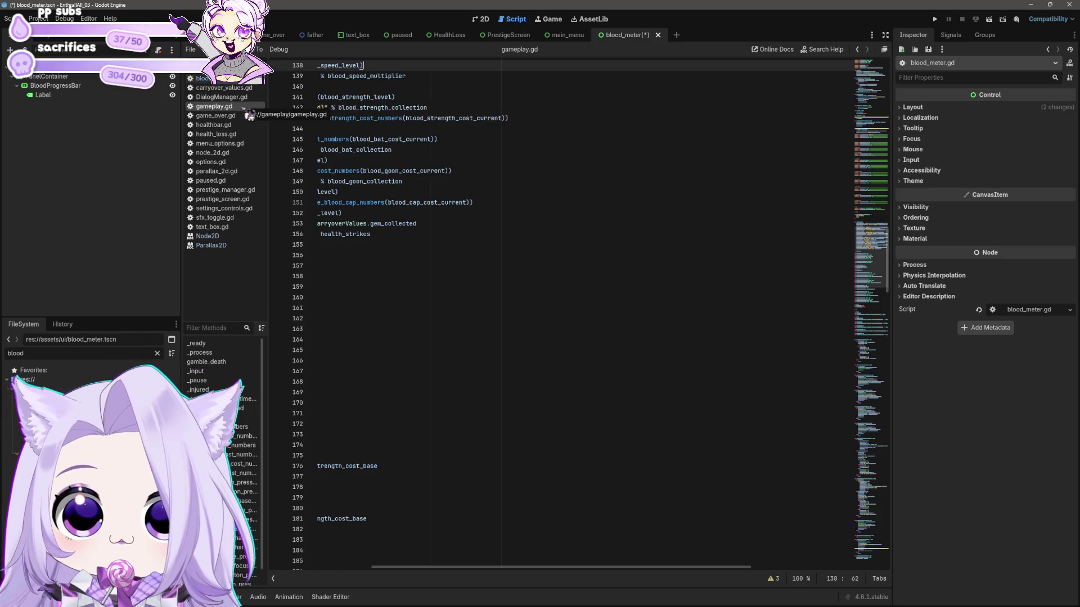
Check how blood_collected is used on line 20 of gameplay.gd
drag(484, 566, 388, 568)
click(454, 350)
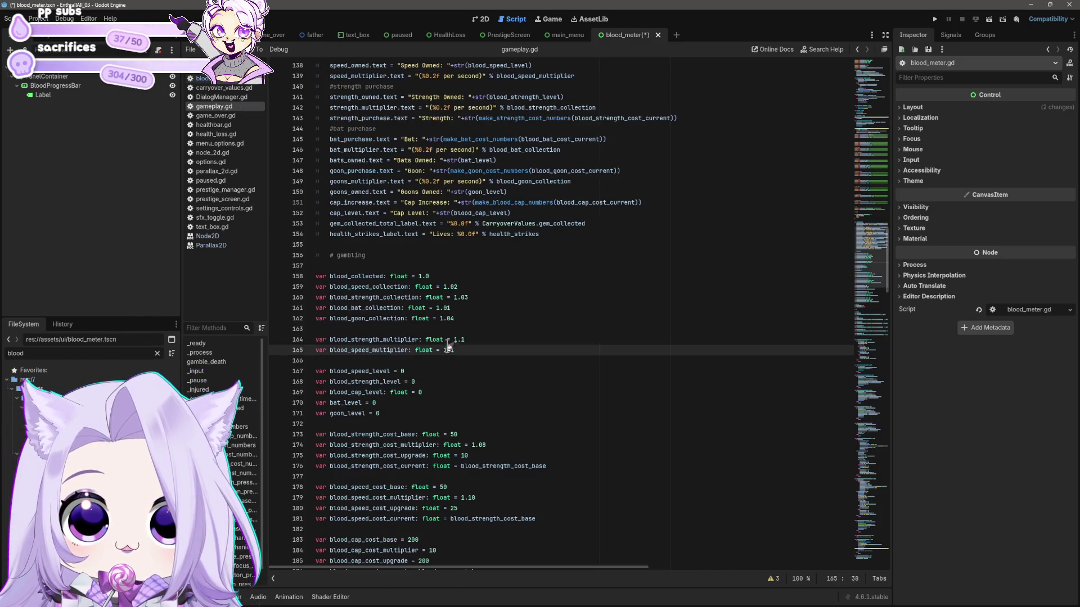
scroll(453, 329, up, 6)
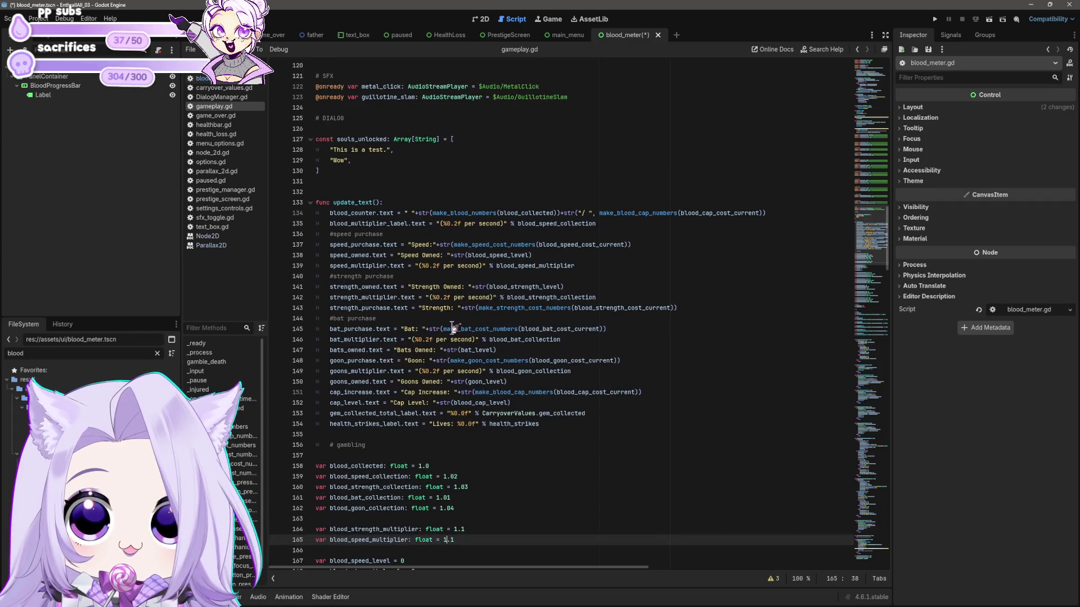
scroll(453, 329, up, 6)
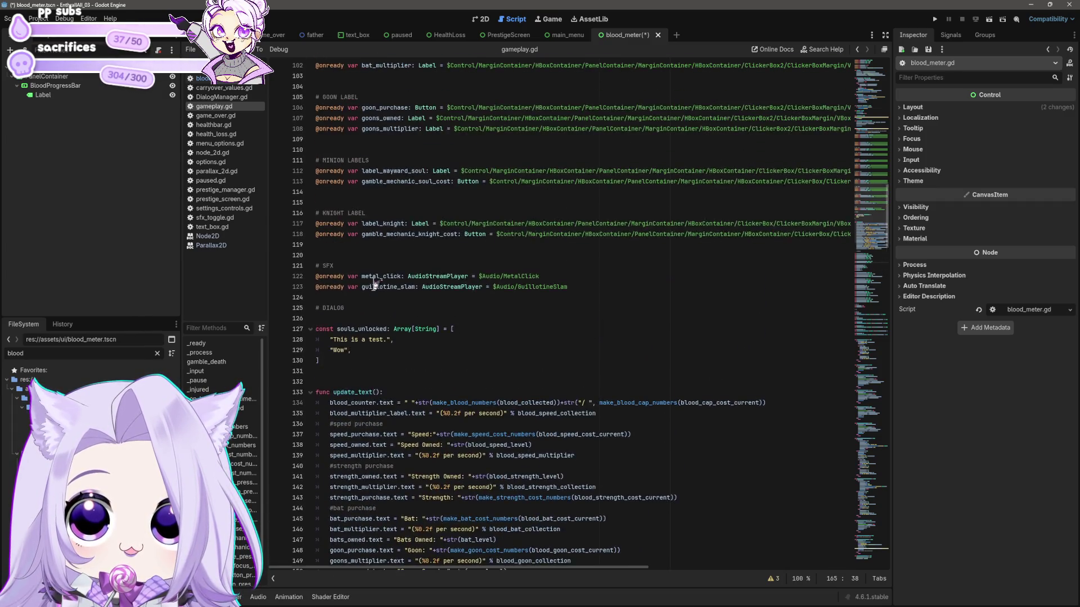
scroll(374, 283, up, 20)
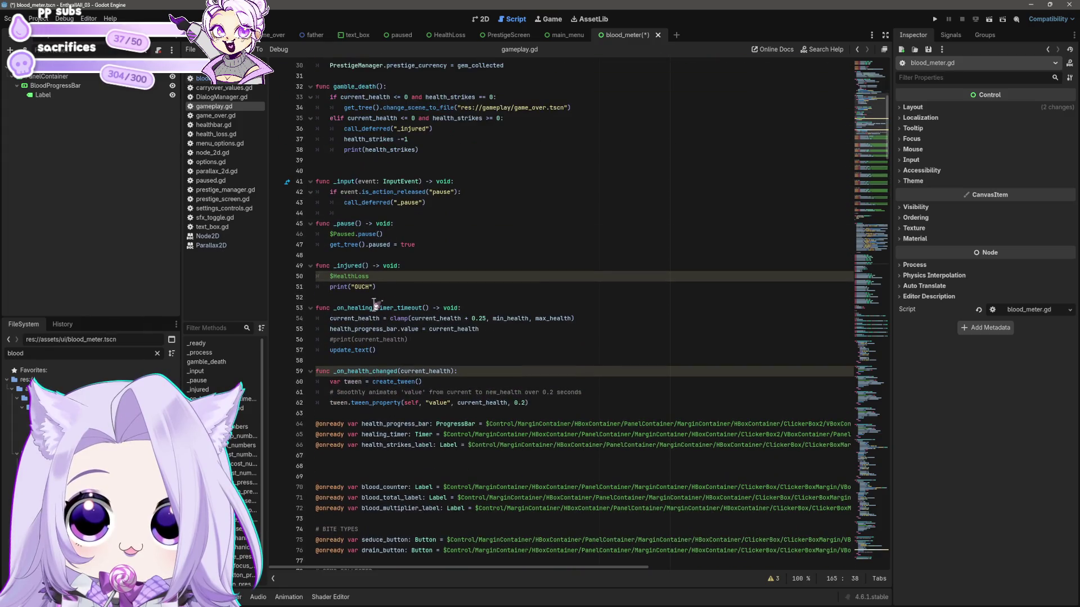
scroll(431, 318, up, 7)
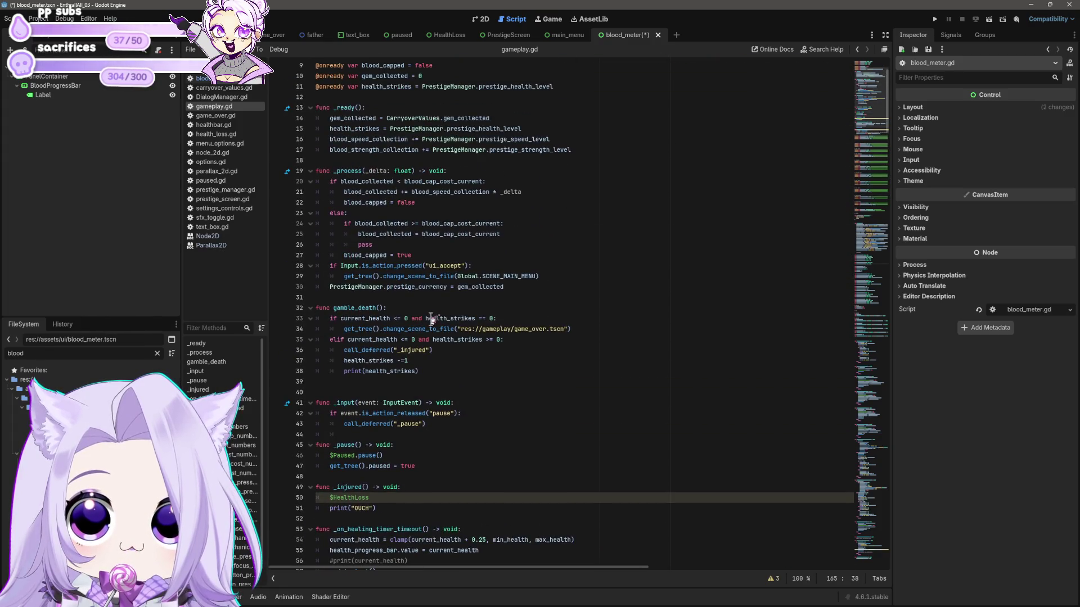
scroll(431, 319, up, 3)
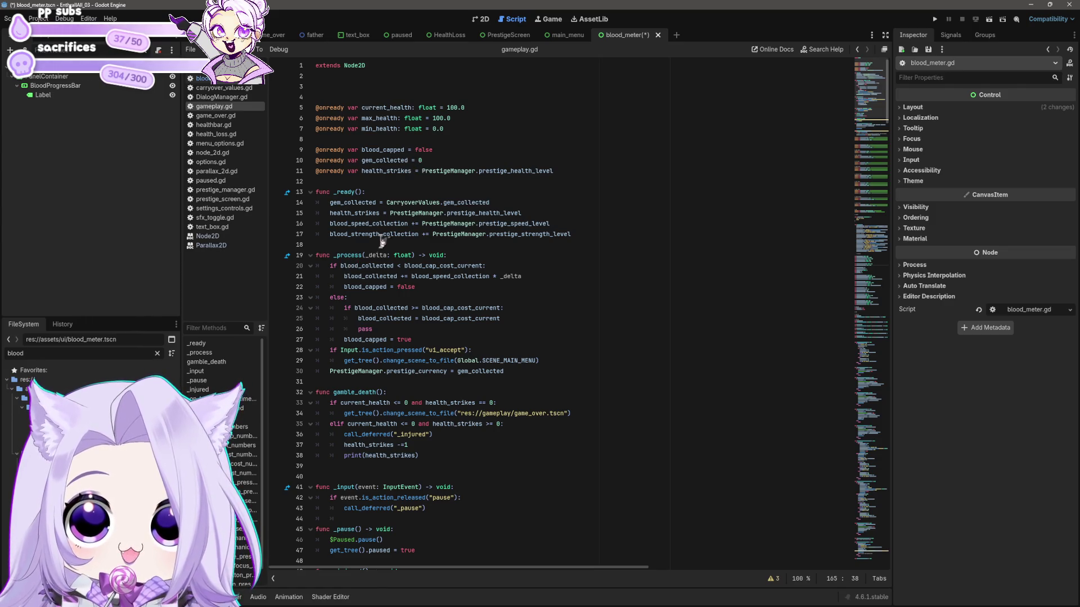
drag(341, 266, 396, 265)
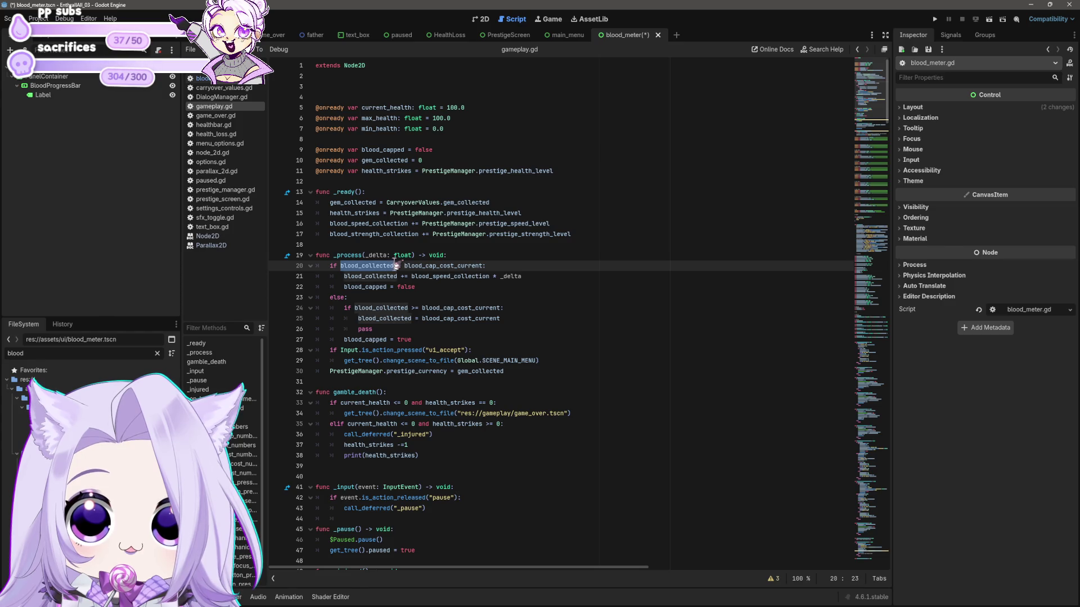
click(520, 284)
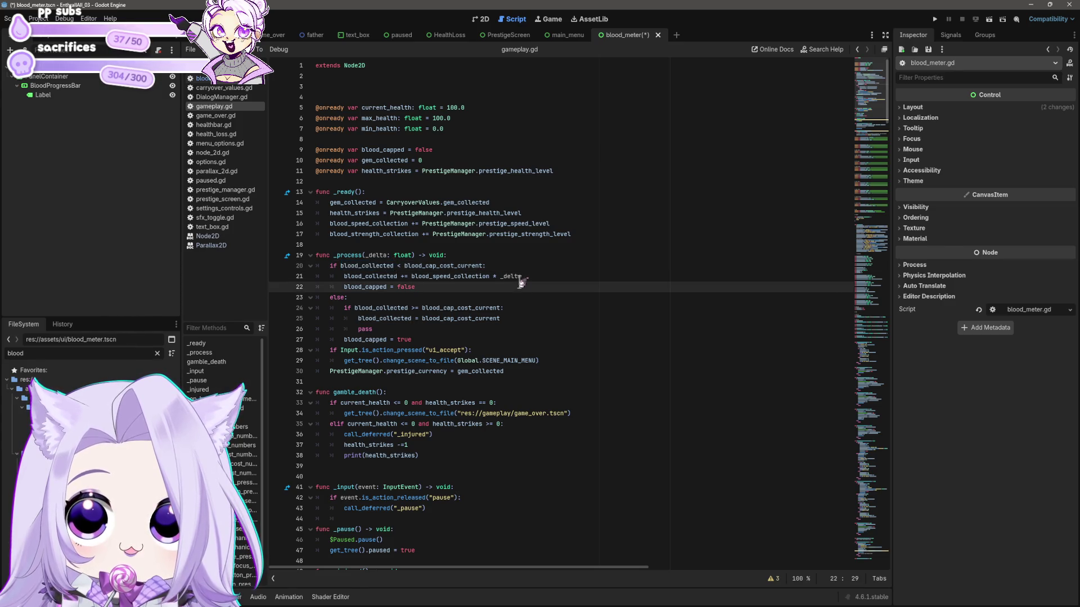
Save the script, select the Label node, and open healthbar.gd
key(ctrl+s)
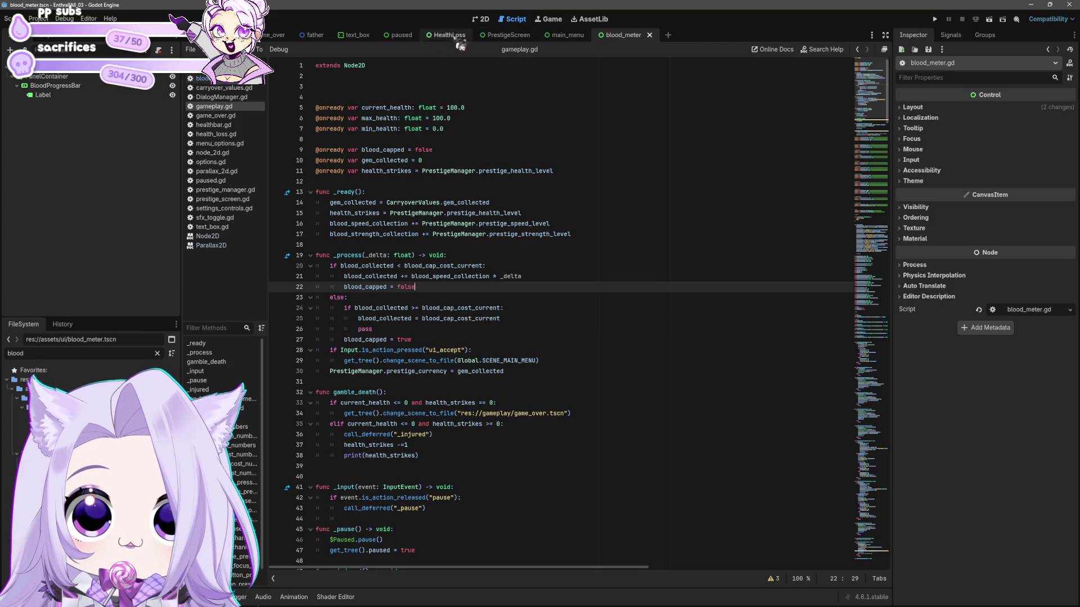
click(50, 96)
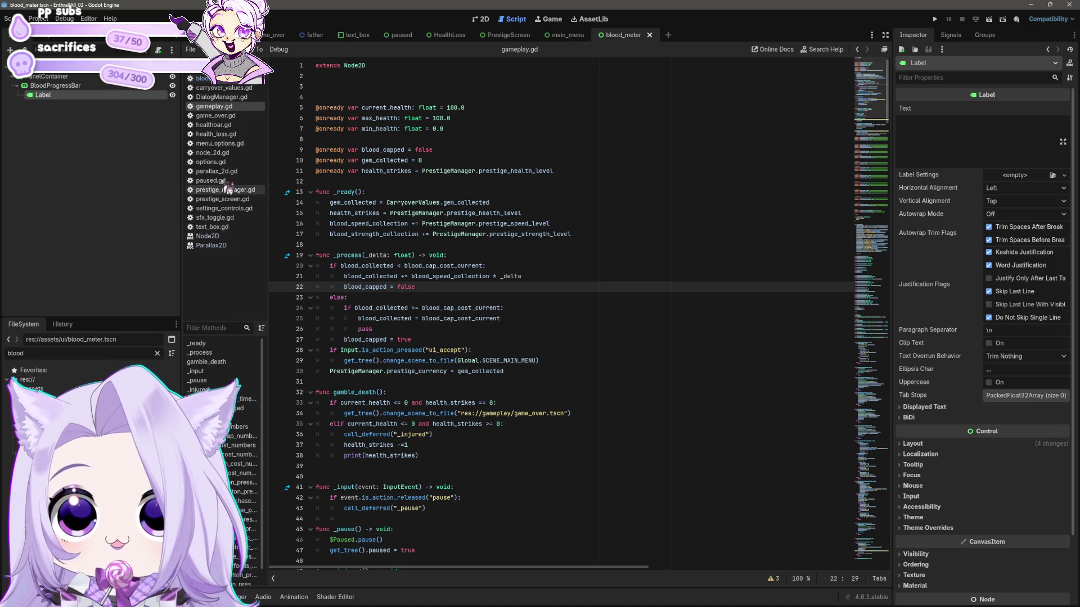
click(228, 125)
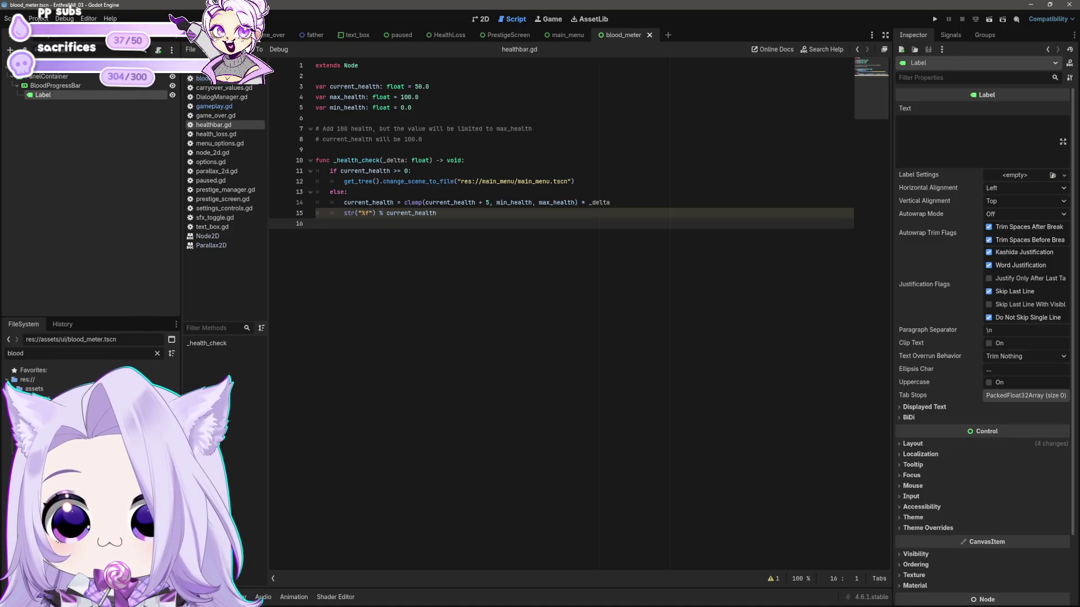
In blood_meter.gd, change the line 4 parameter to Gameplay.blood_collected
click(203, 78)
text(blood_collected: float, duration: float = 0.5):)
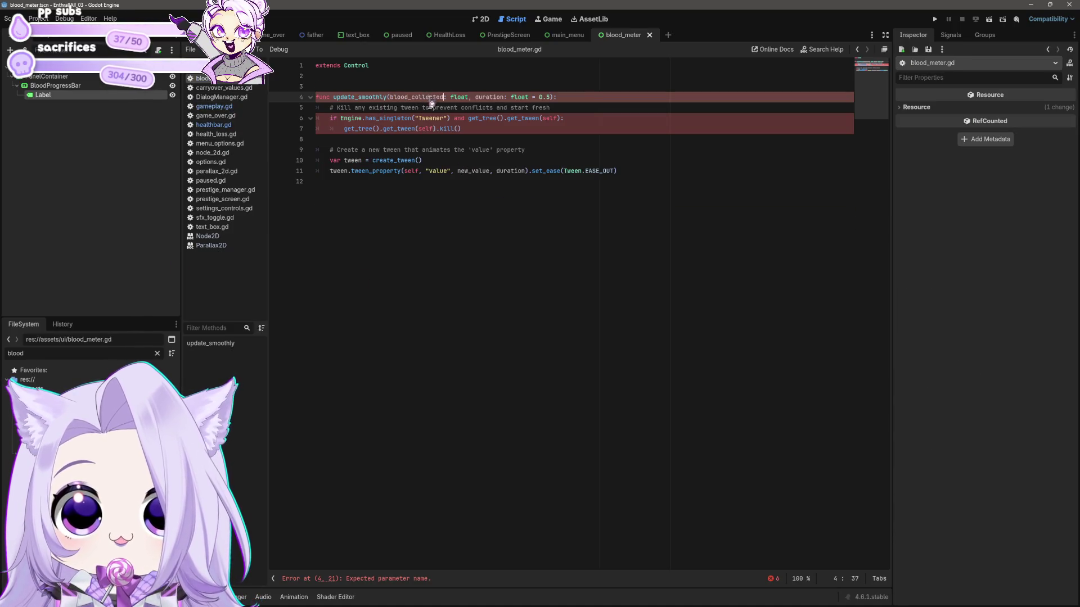
click(388, 98)
text(Gameplay.)
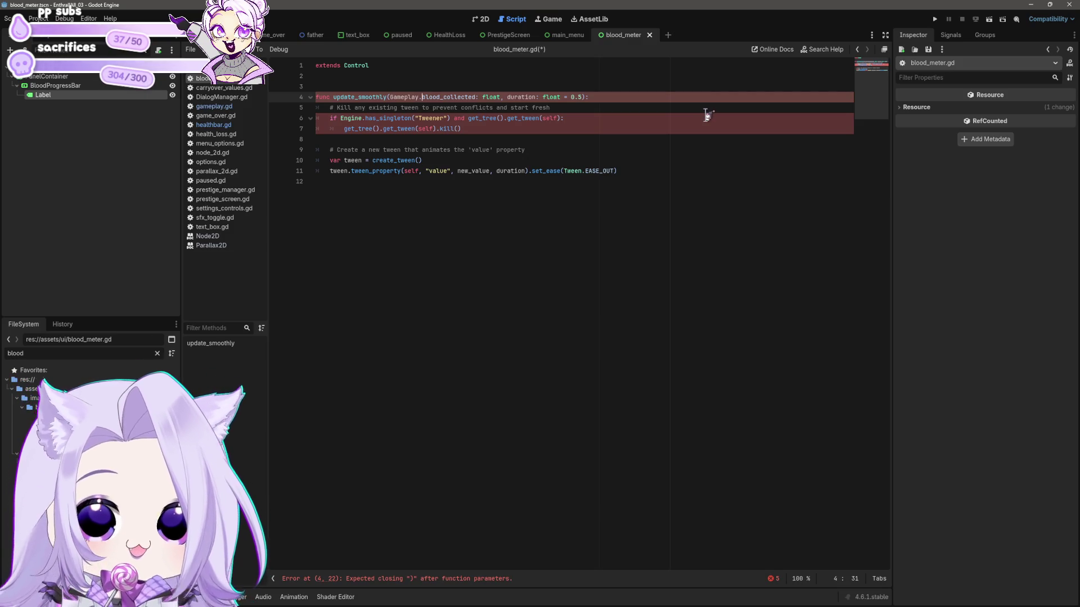
Delete lines 4–11 of update_smoothly, leaving only the extends Control line
click(568, 148)
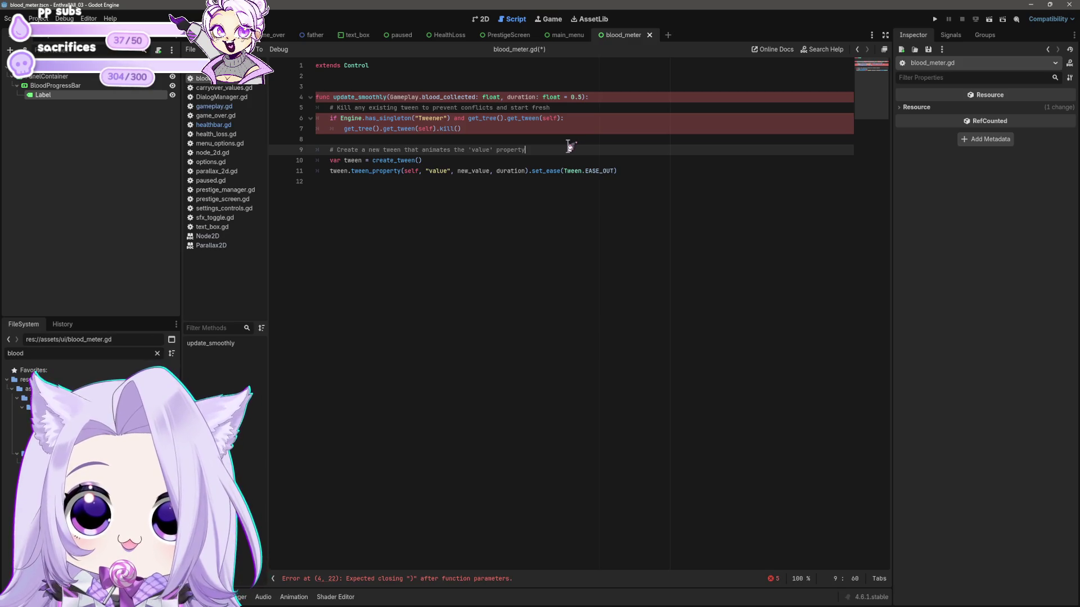
mouse_move(683, 170)
mouse_down()
mouse_move(315, 139)
mouse_move(299, 105)
mouse_up()
key(BackSpace)
key(BackSpace)
key(BackSpace)
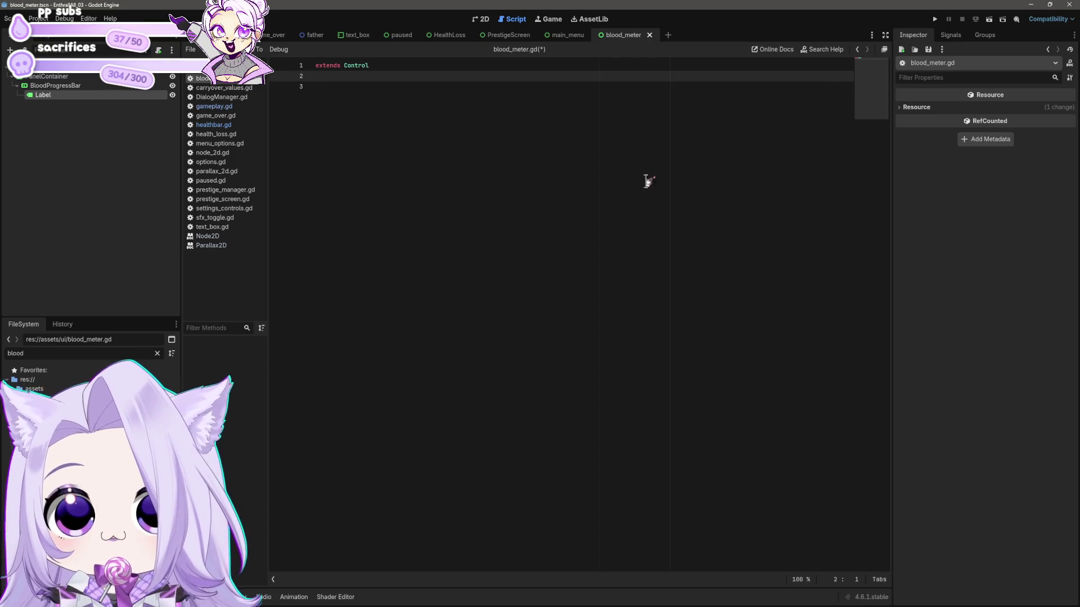
In the 2D view, select BloodProgressBar and list its signals
click(481, 20)
click(55, 86)
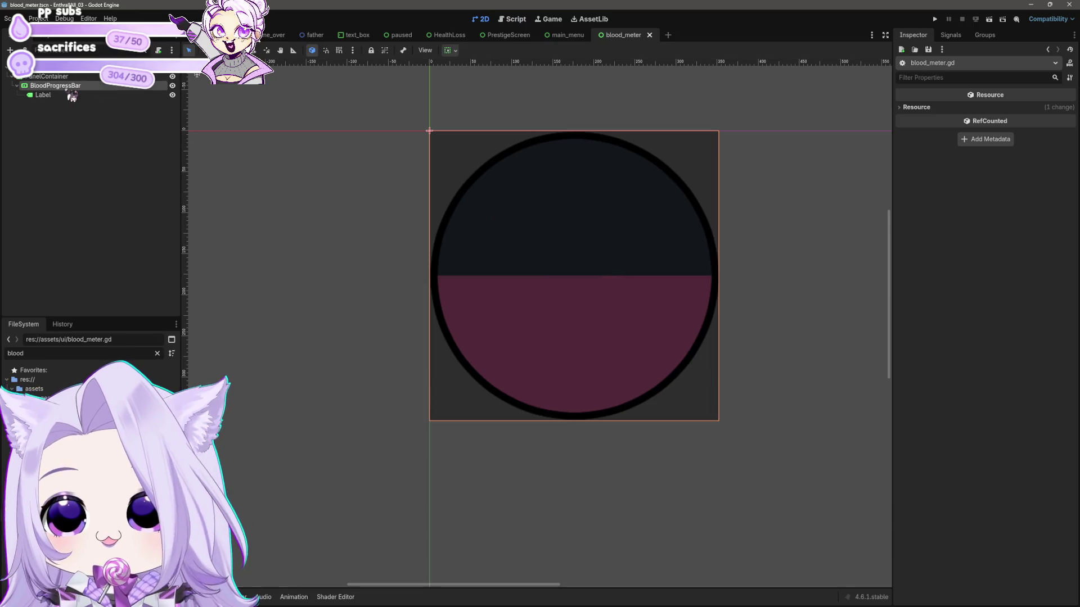
click(956, 36)
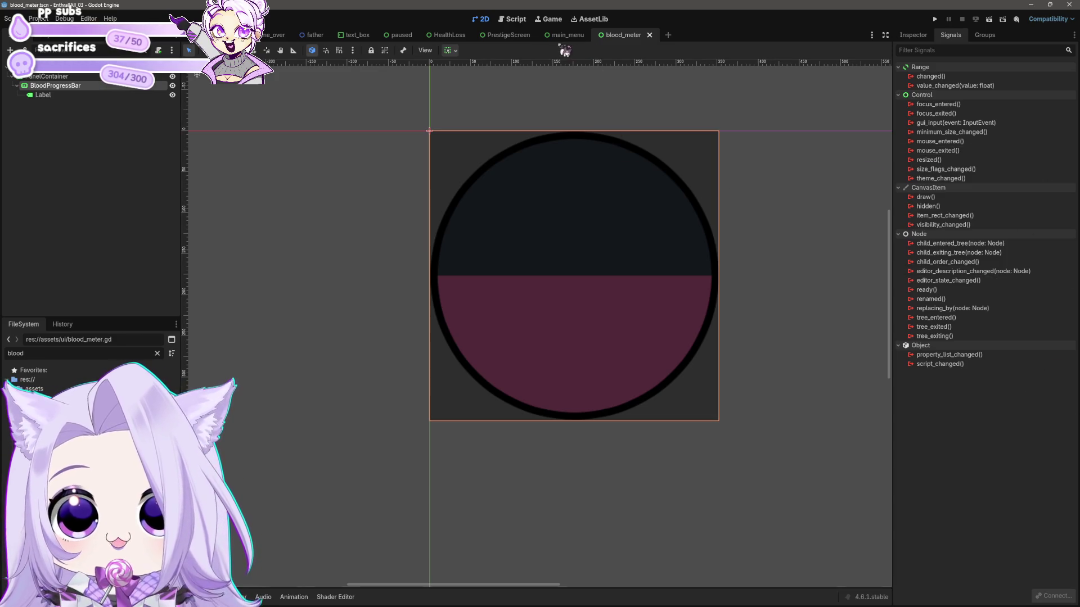
In gameplay.tscn, inspect BloodCounter, BloodMultiplierLabel and the BloodMeter in the clicker panel
click(213, 35)
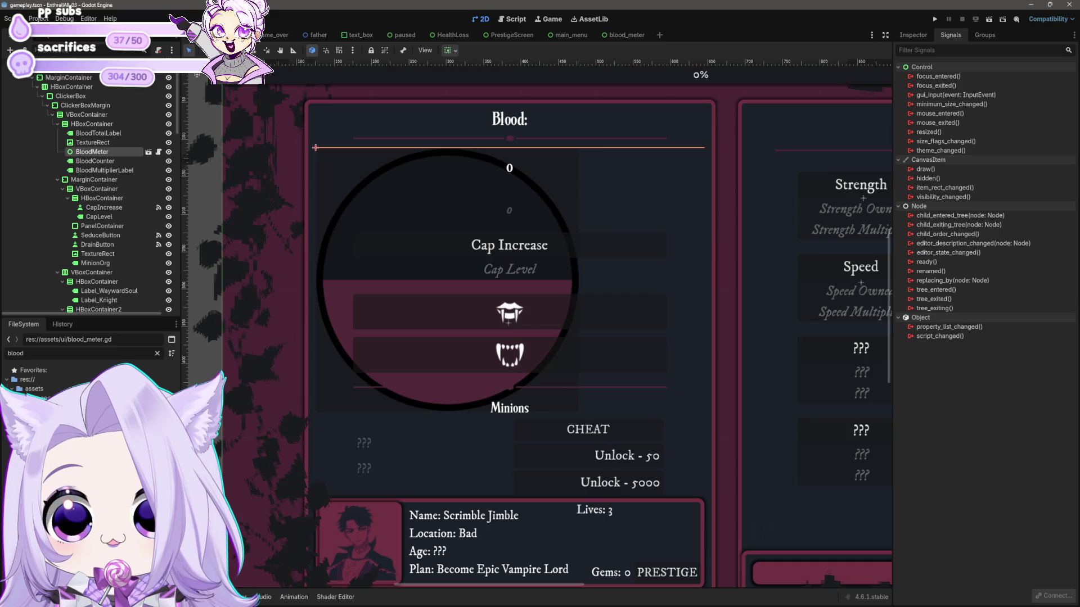
click(403, 184)
click(375, 222)
click(425, 173)
click(430, 153)
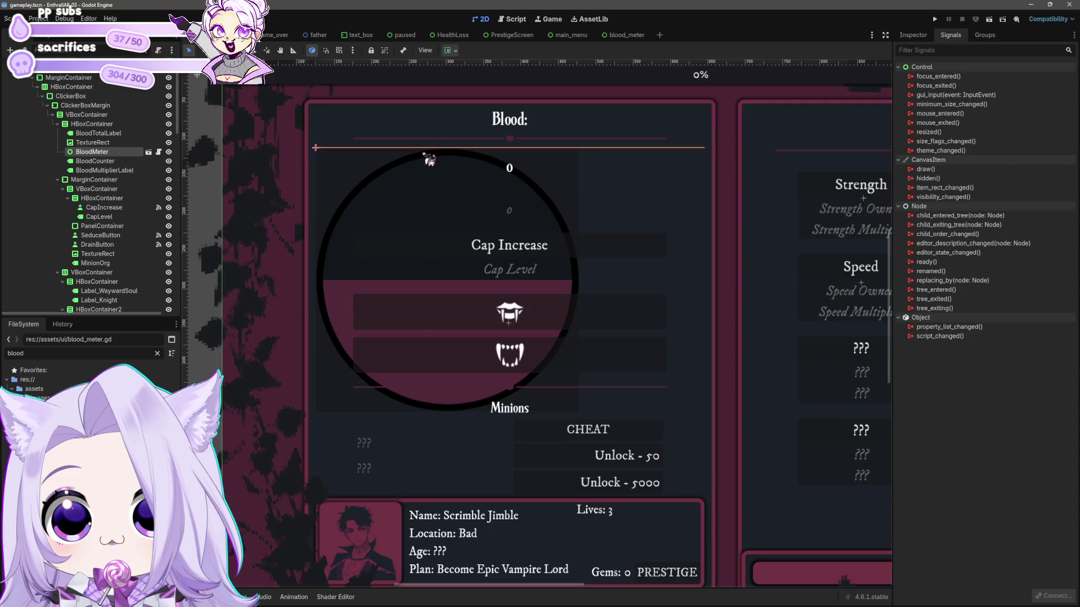
click(427, 160)
Back in the blood_meter scene, show BloodProgressBar's properties, sized 352 × 353 px
click(628, 37)
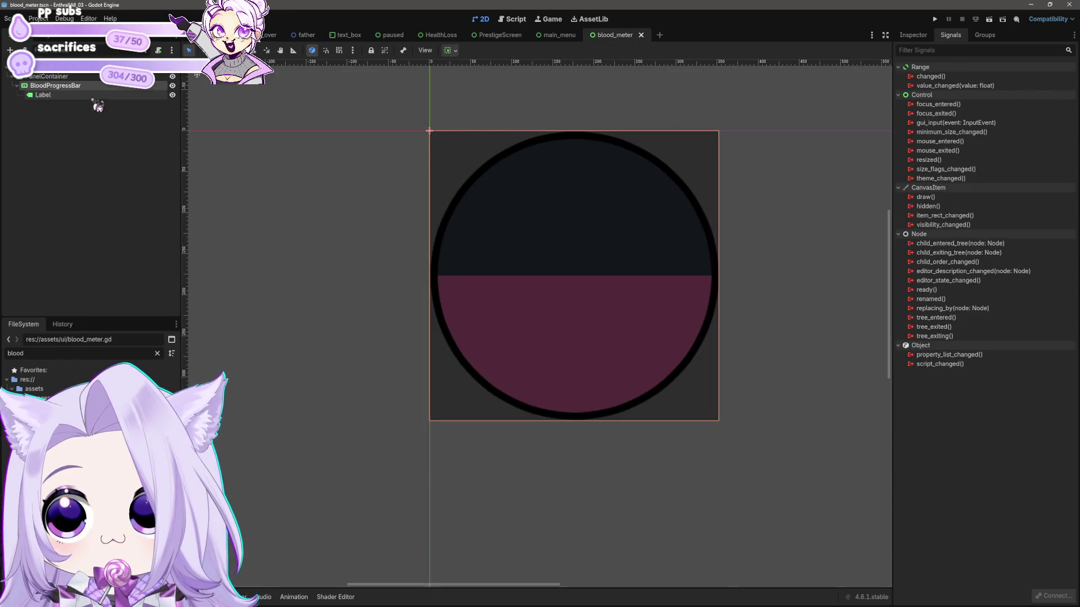
click(913, 35)
scroll(983, 483, down, 10)
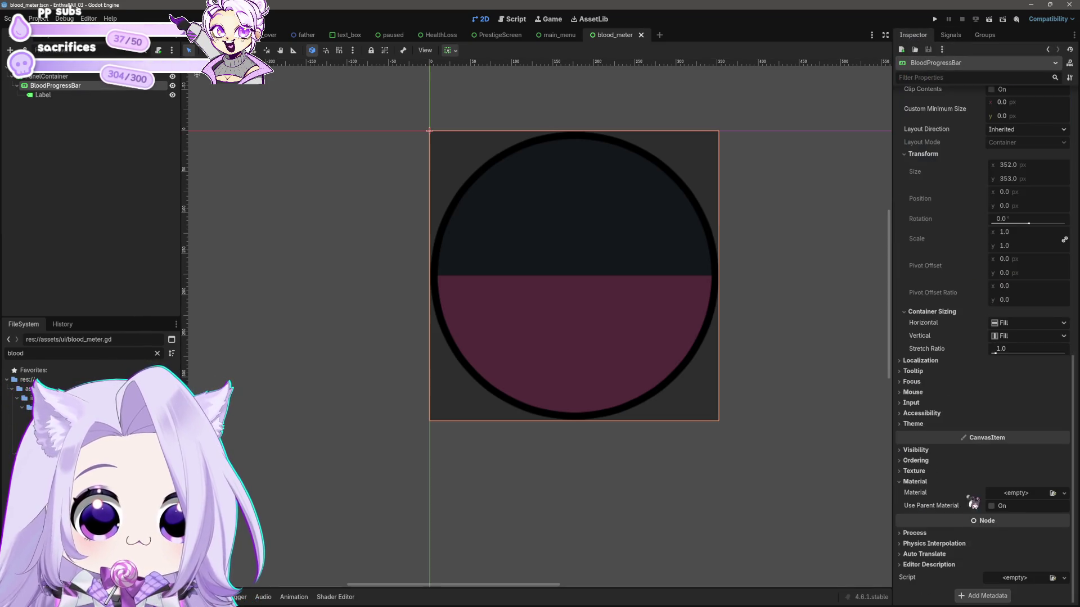
Give the PanelContainer a StyleBoxFlat under Theme Overrides > Styles > Panel
click(921, 424)
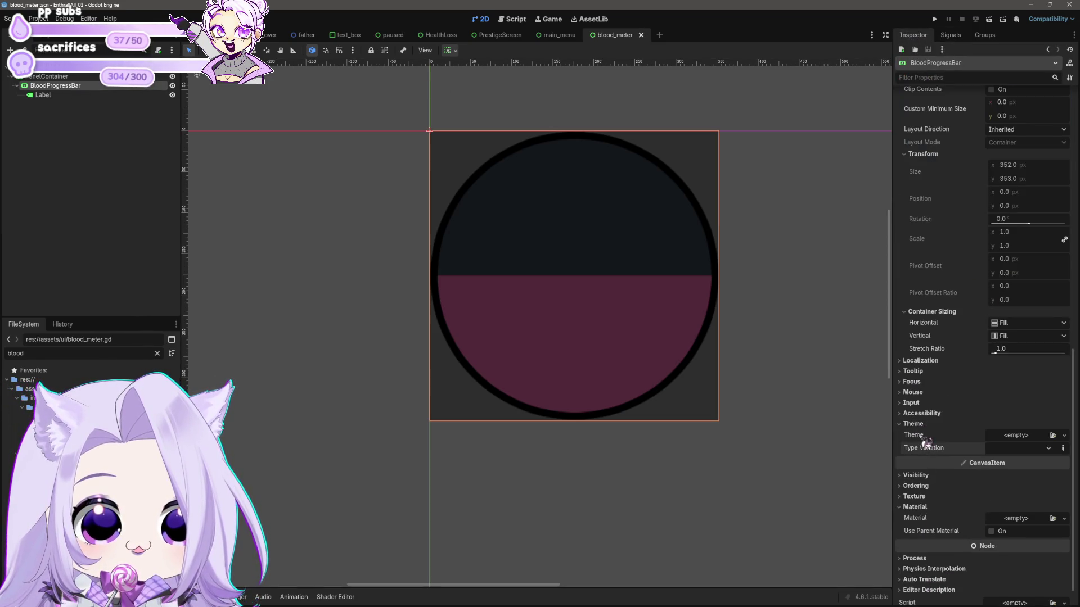
click(49, 76)
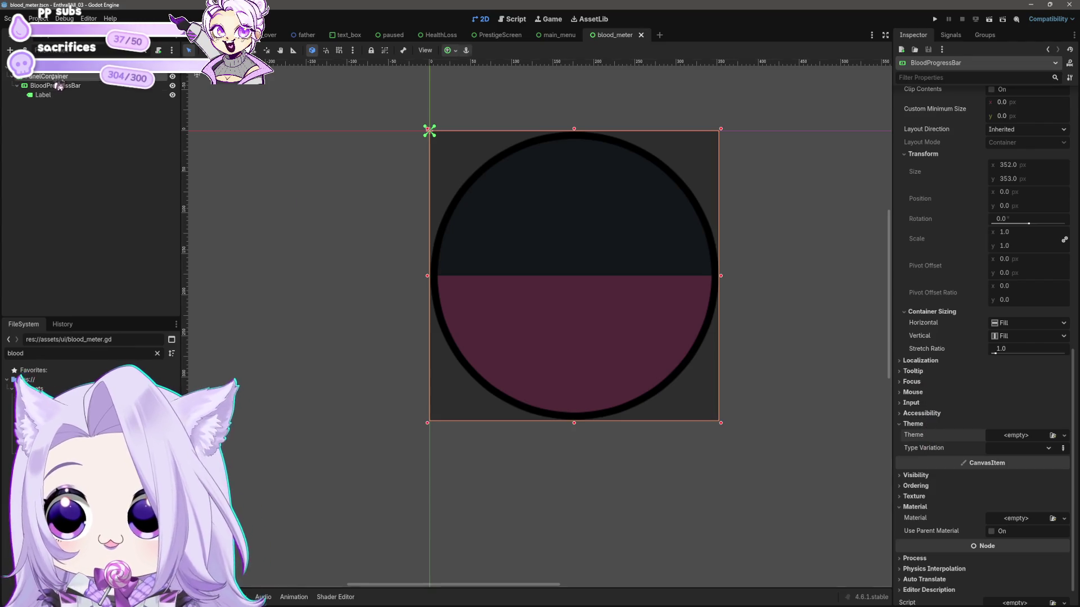
click(919, 249)
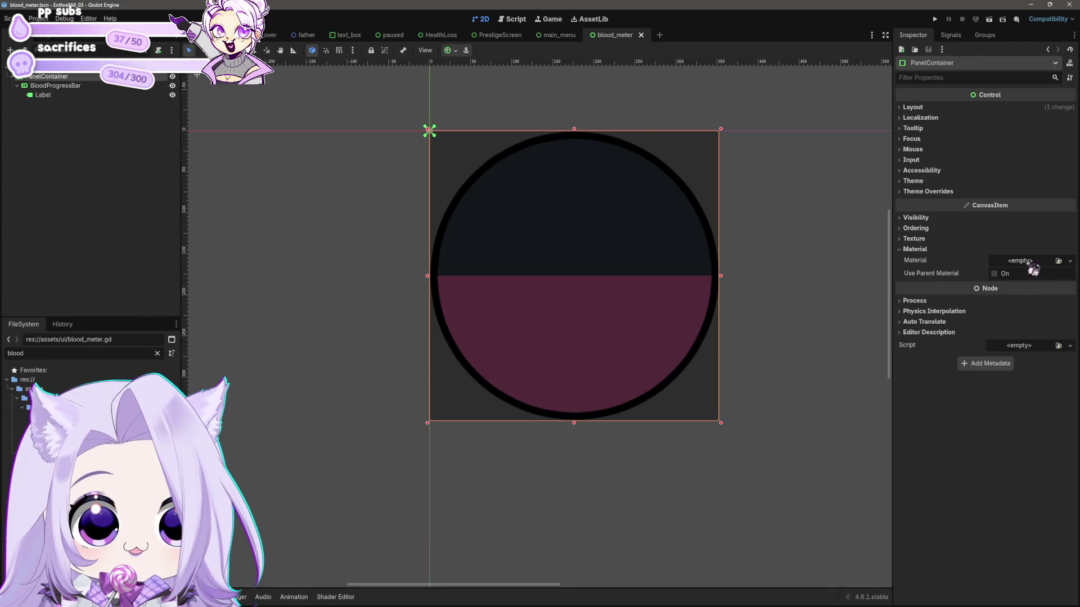
click(935, 193)
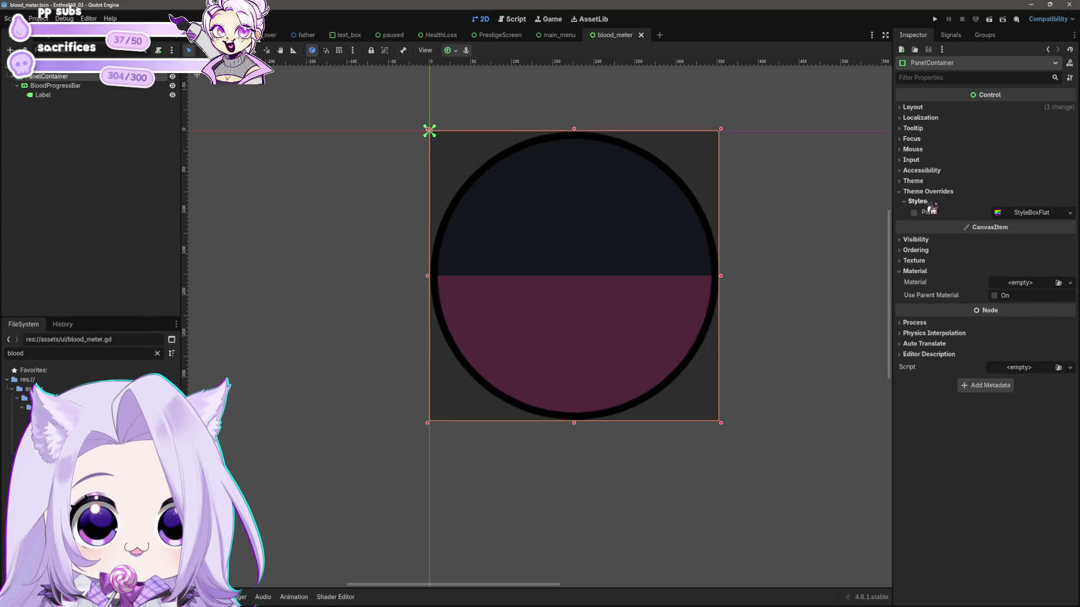
click(1060, 215)
right_click(1039, 217)
click(1047, 311)
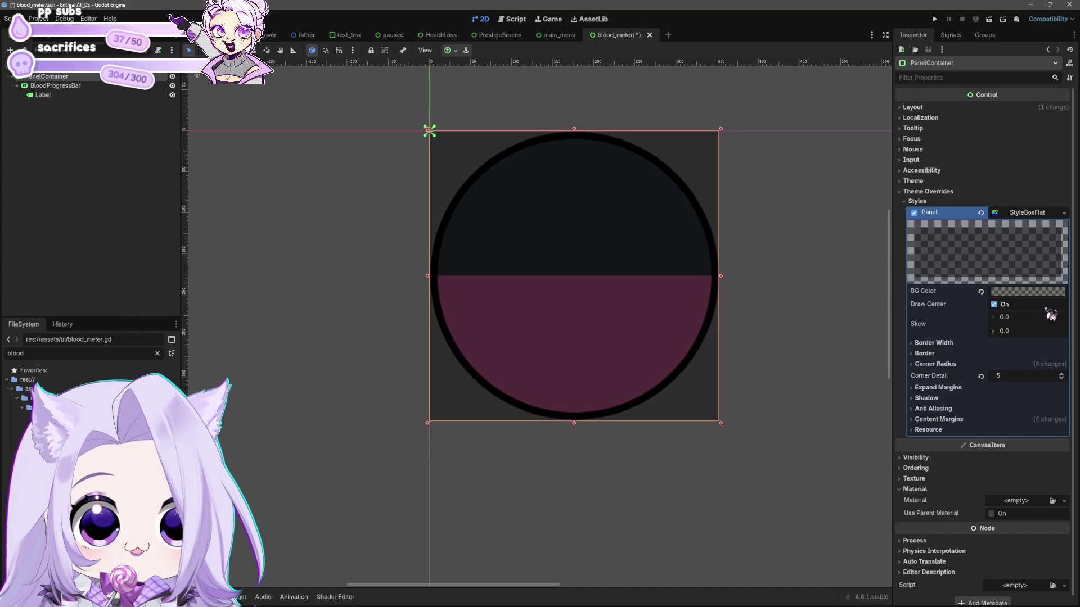
Set the panel's BG Color alpha to 0 so the background is fully transparent
click(1034, 292)
click(1002, 356)
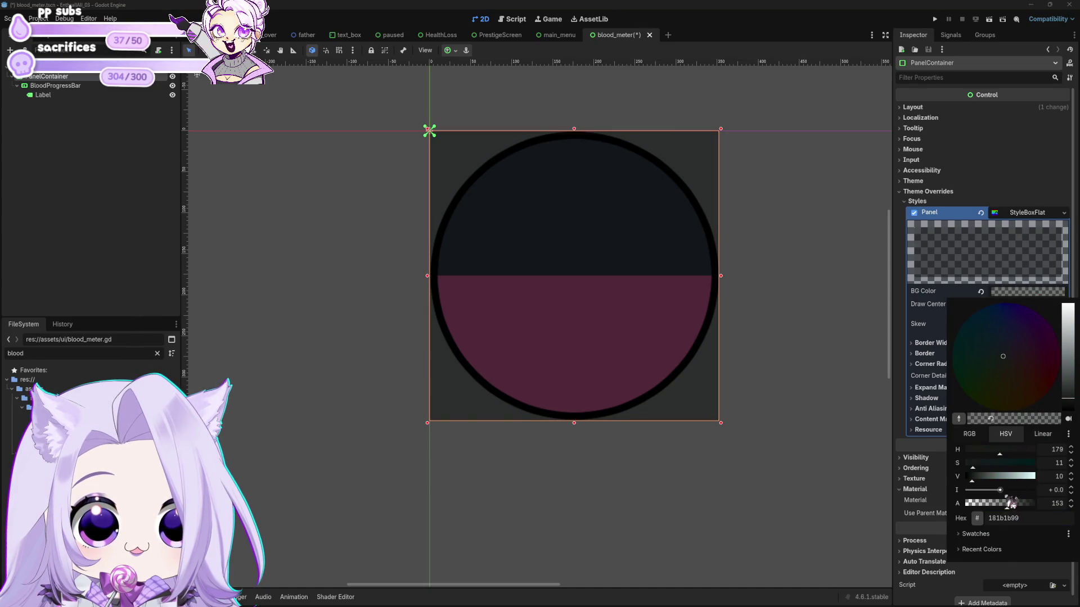
drag(1013, 500, 916, 517)
click(803, 525)
click(831, 430)
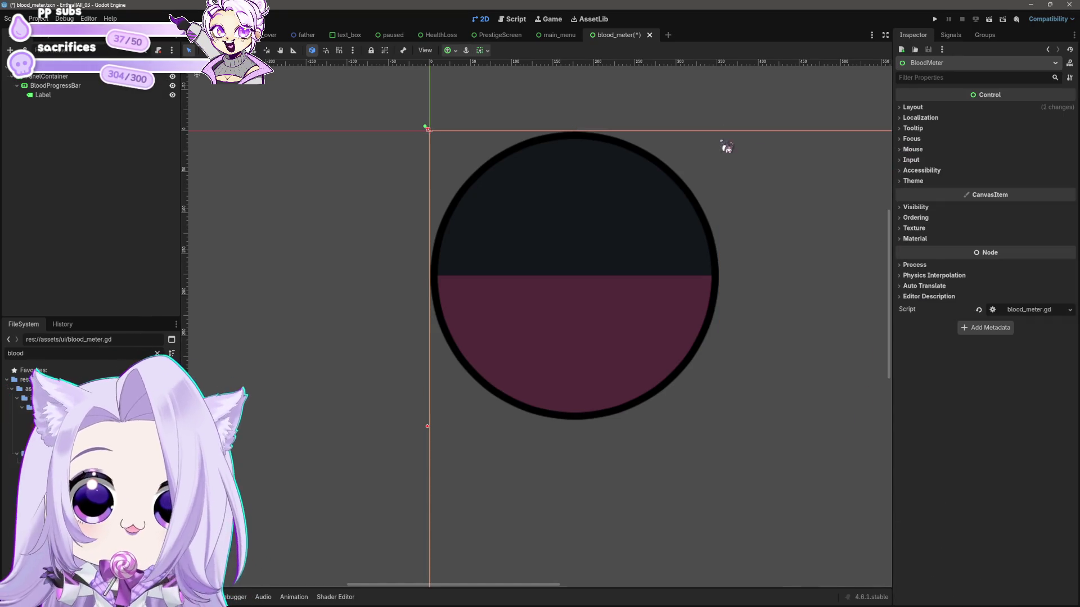
Save the blood meter scene and switch to gameplay.tscn
key(ctrl+s)
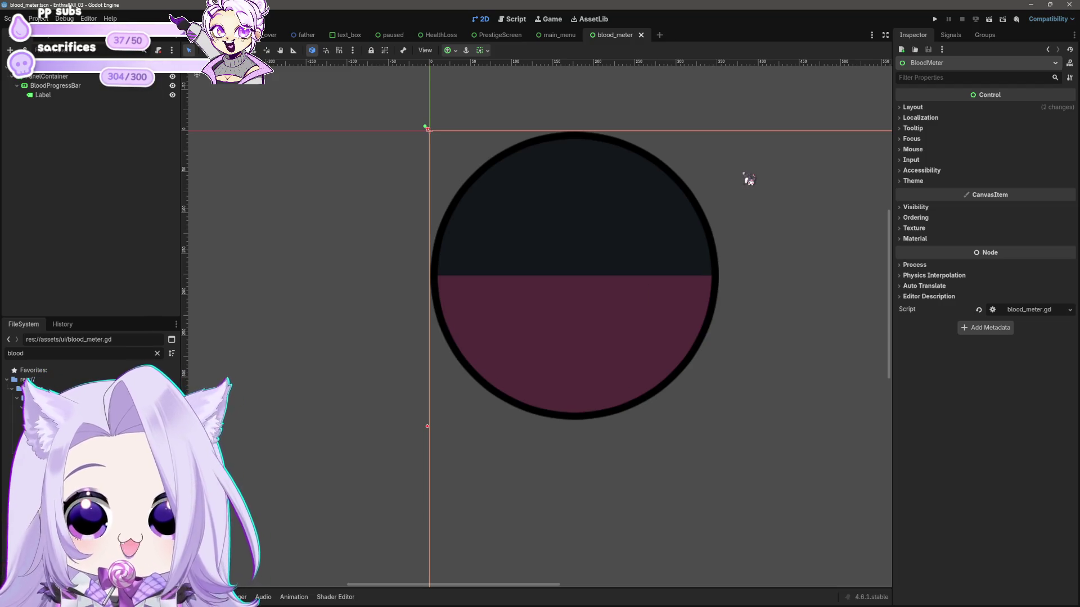
key(ctrl+Tab)
scroll(635, 289, down, 2)
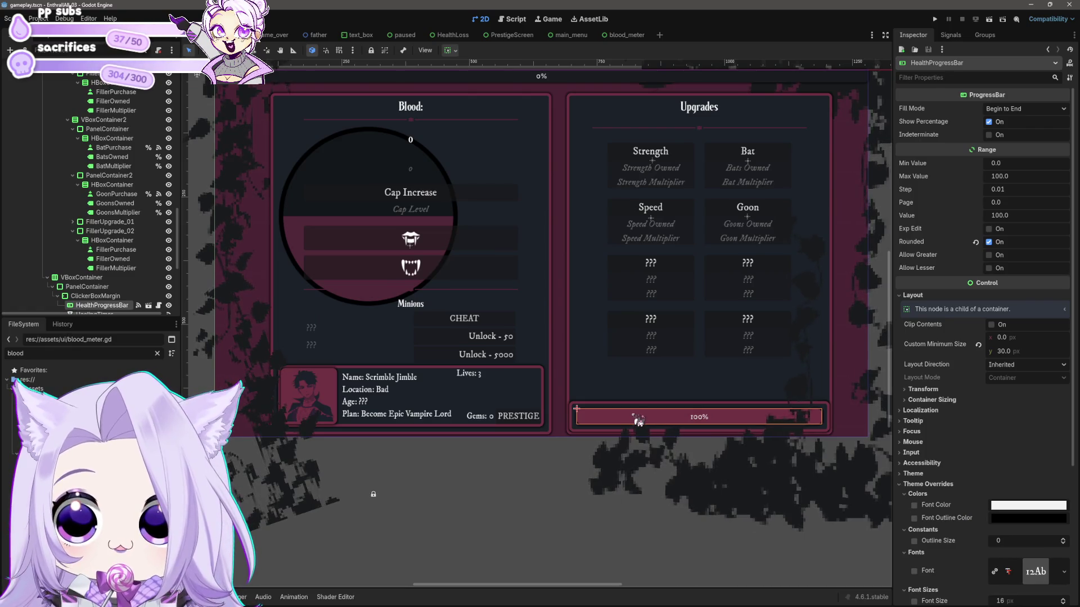
Inspect HealthProgressBar's value_changed signal connection, then view blood_meter.gd in the script editor
click(950, 35)
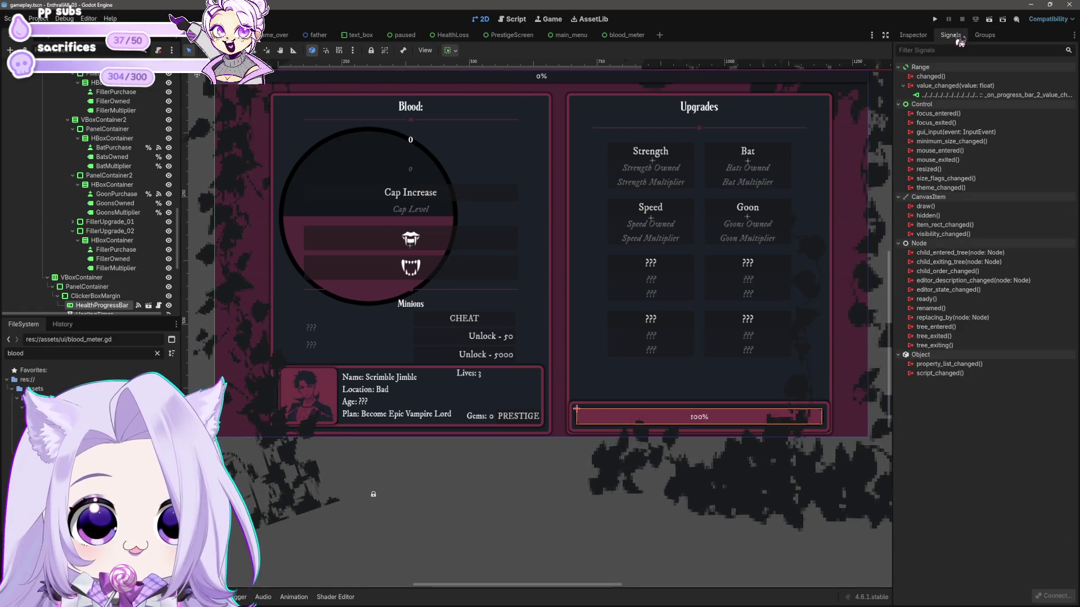
click(948, 95)
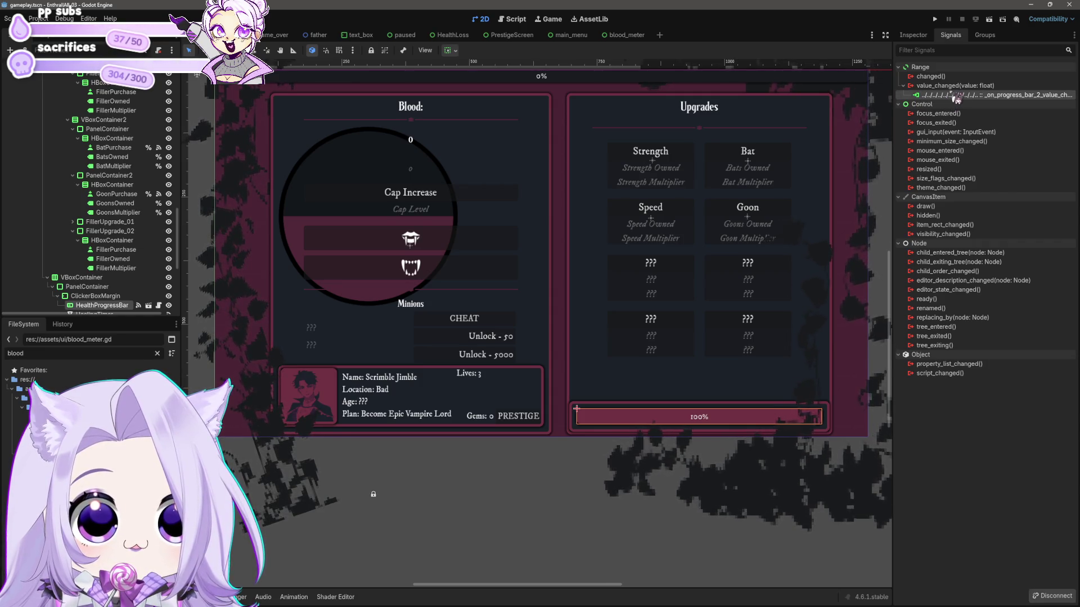
right_click(952, 96)
key(Escape)
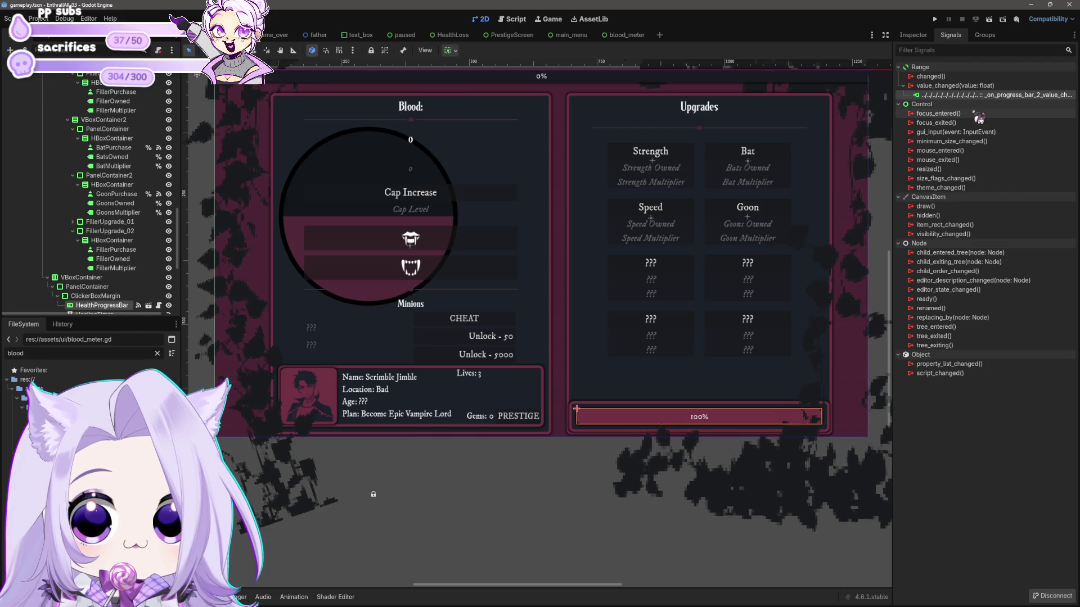
click(516, 19)
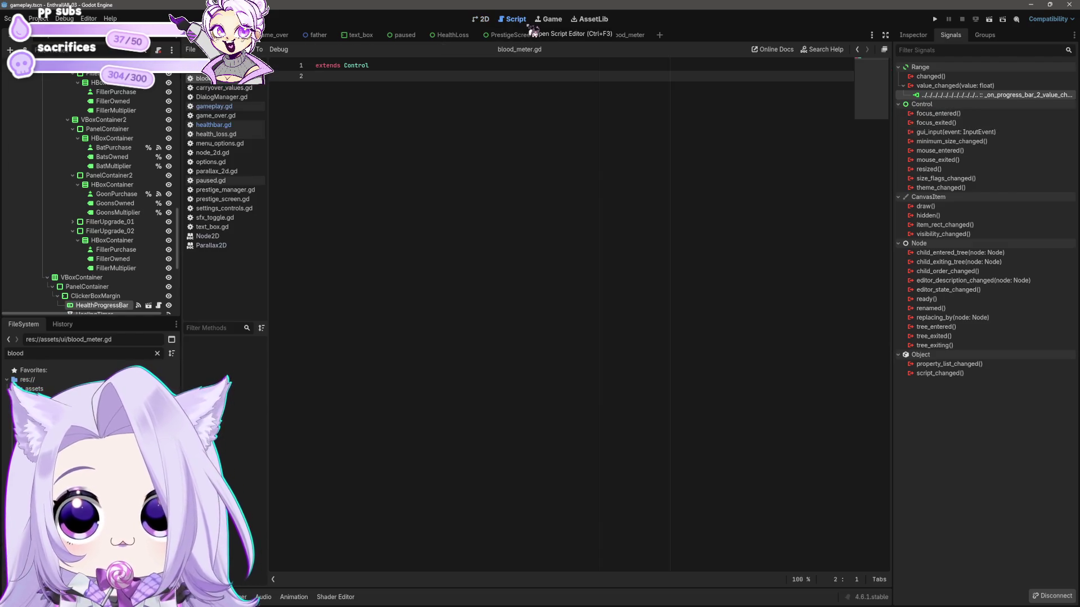
Dismiss the value_changed options and open gameplay.gd to read its code
right_click(951, 98)
click(984, 110)
drag(983, 103, 344, 89)
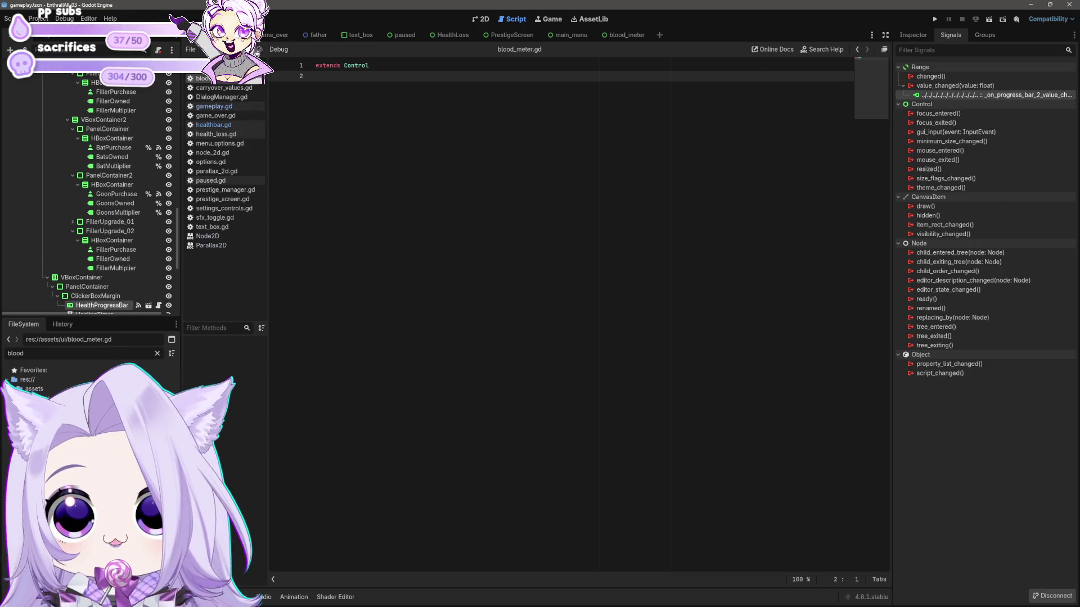
click(214, 106)
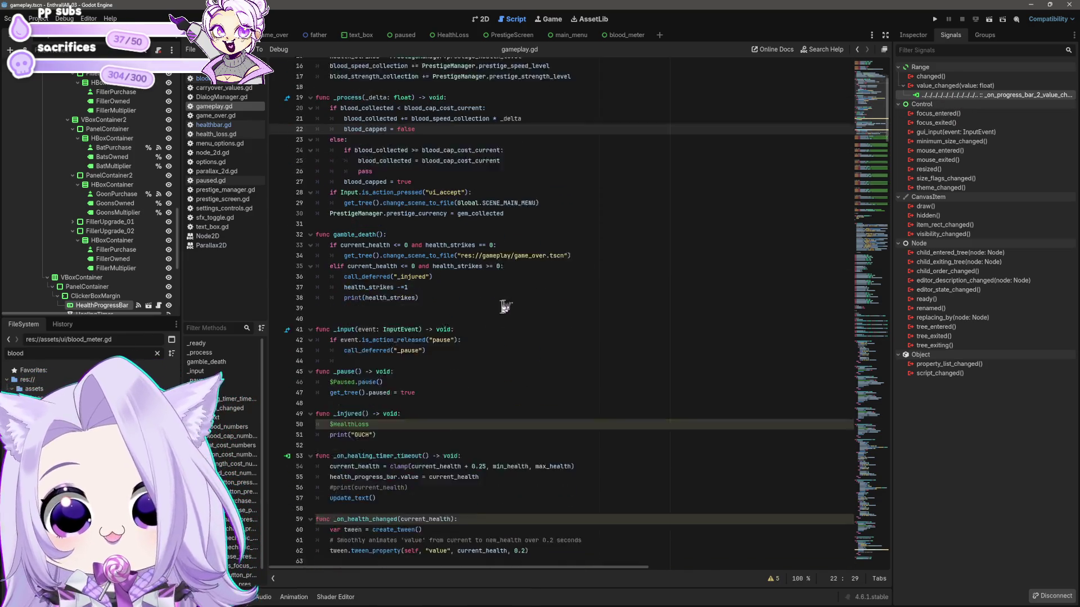
scroll(500, 301, down, 11)
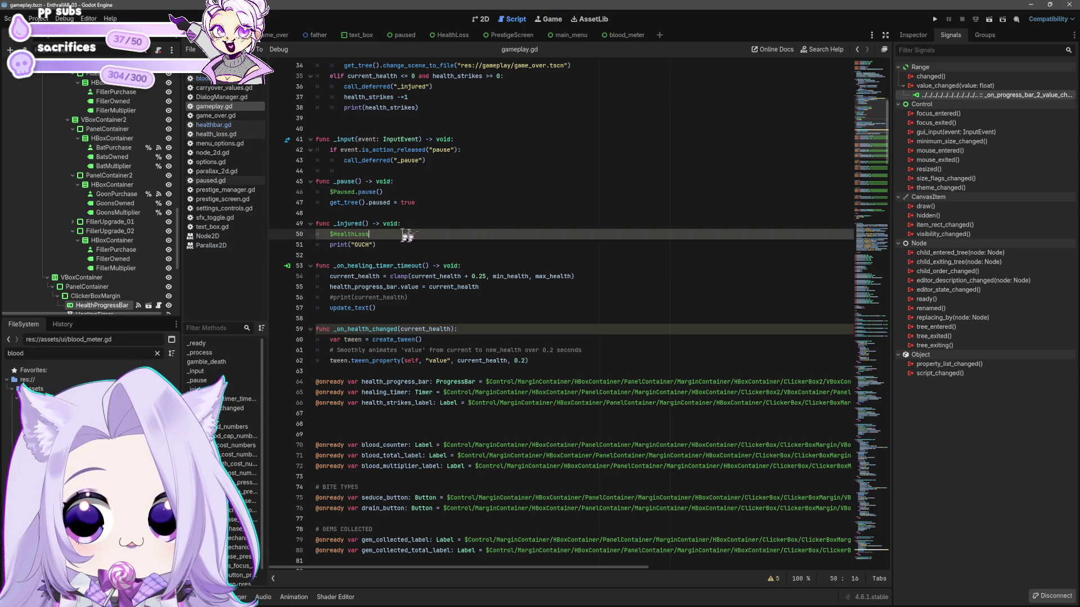
Review the _on_health_changed tween function on lines 59–62 of gameplay.gd
click(489, 243)
scroll(458, 281, down, 4)
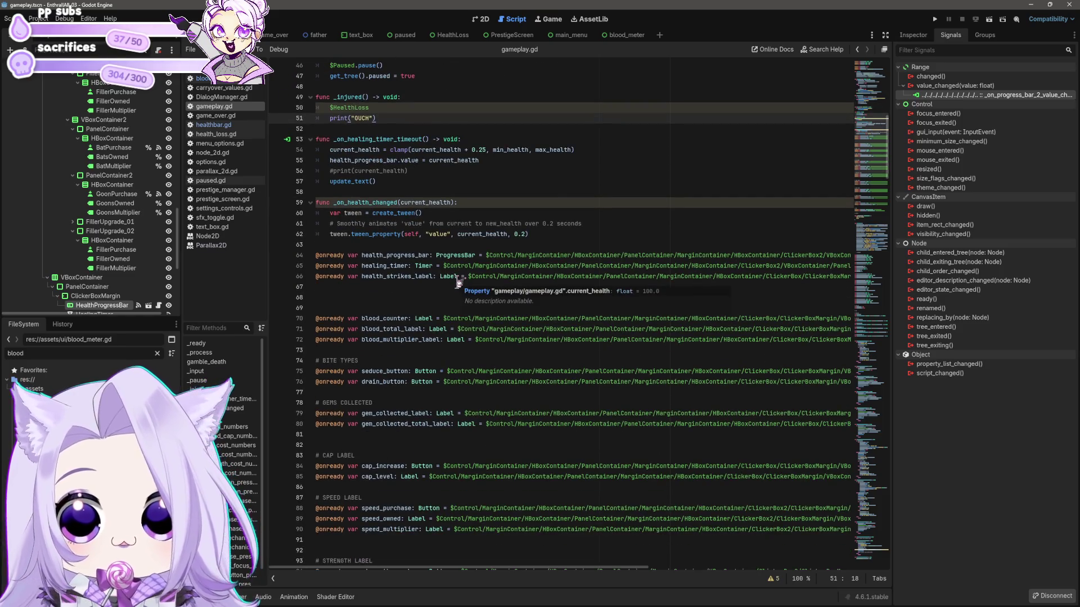
click(348, 235)
click(545, 234)
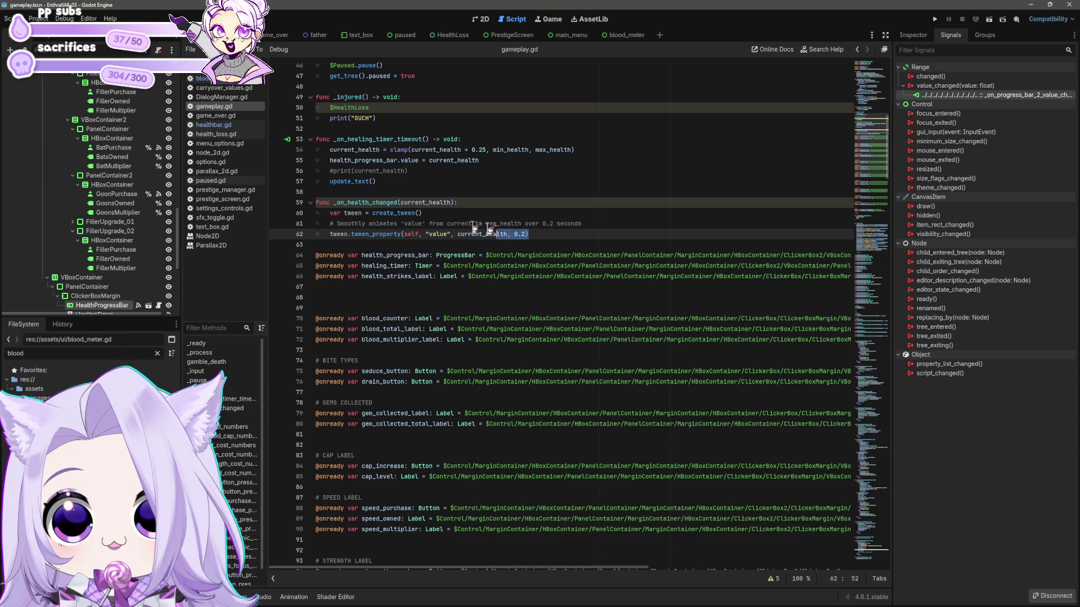
drag(528, 234, 284, 206)
click(548, 223)
scroll(510, 238, up, 5)
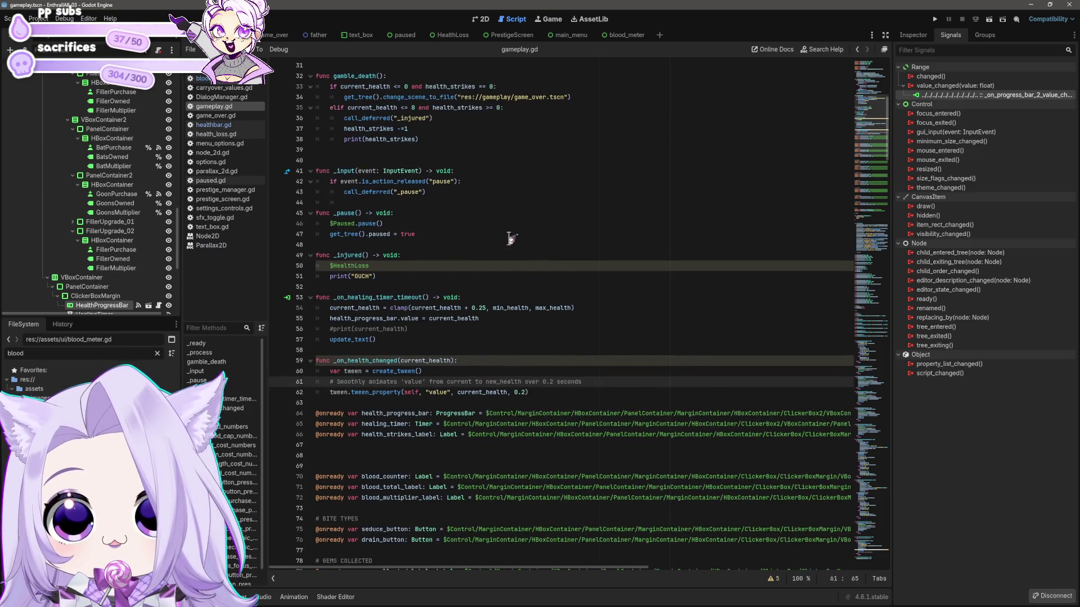
scroll(423, 285, up, 6)
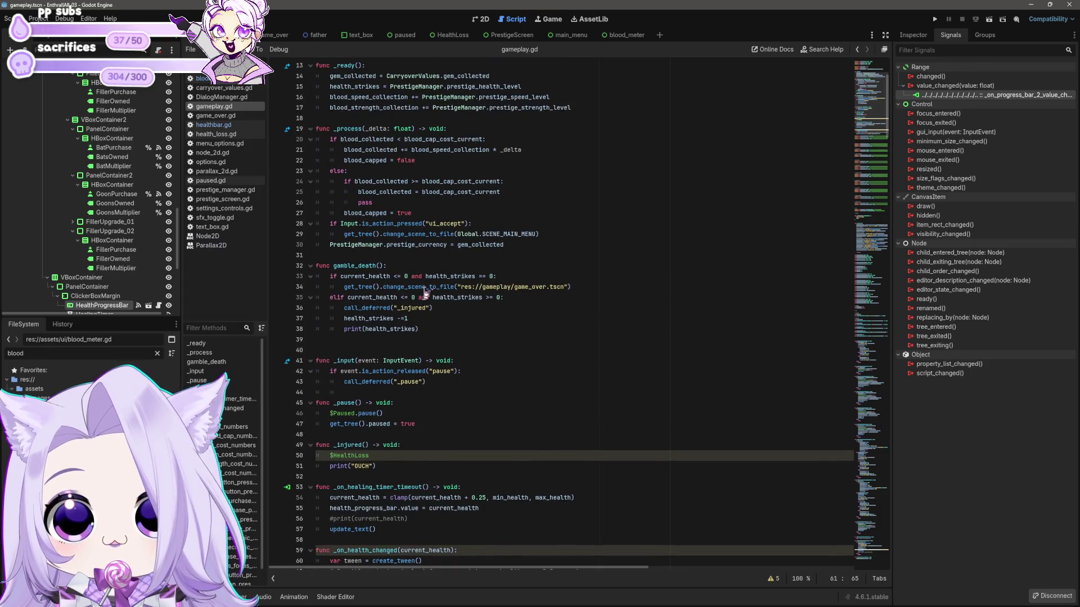
scroll(426, 293, down, 5)
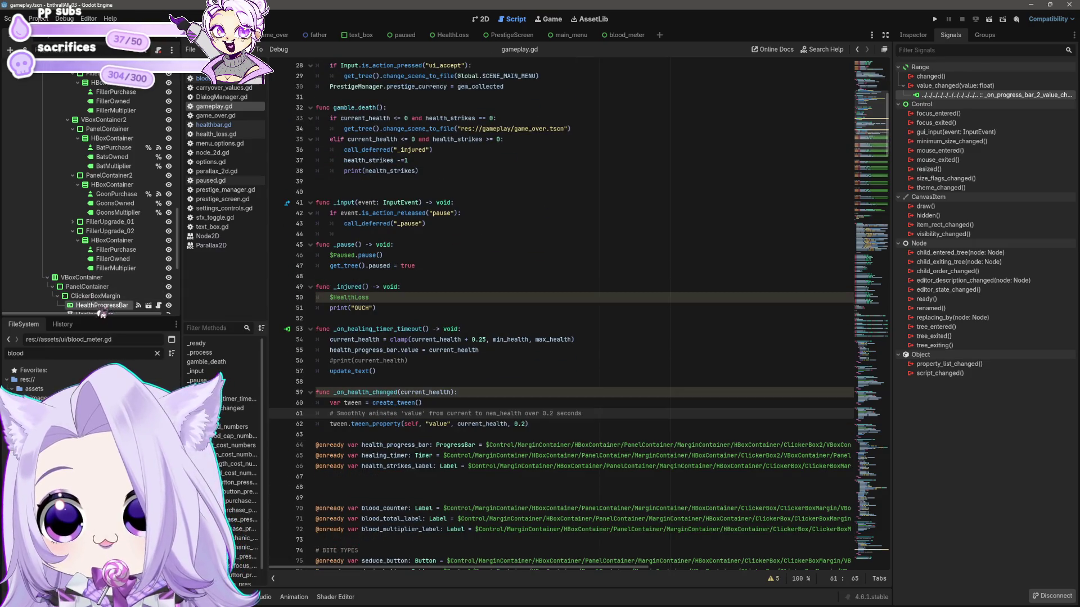
scroll(102, 314, down, 3)
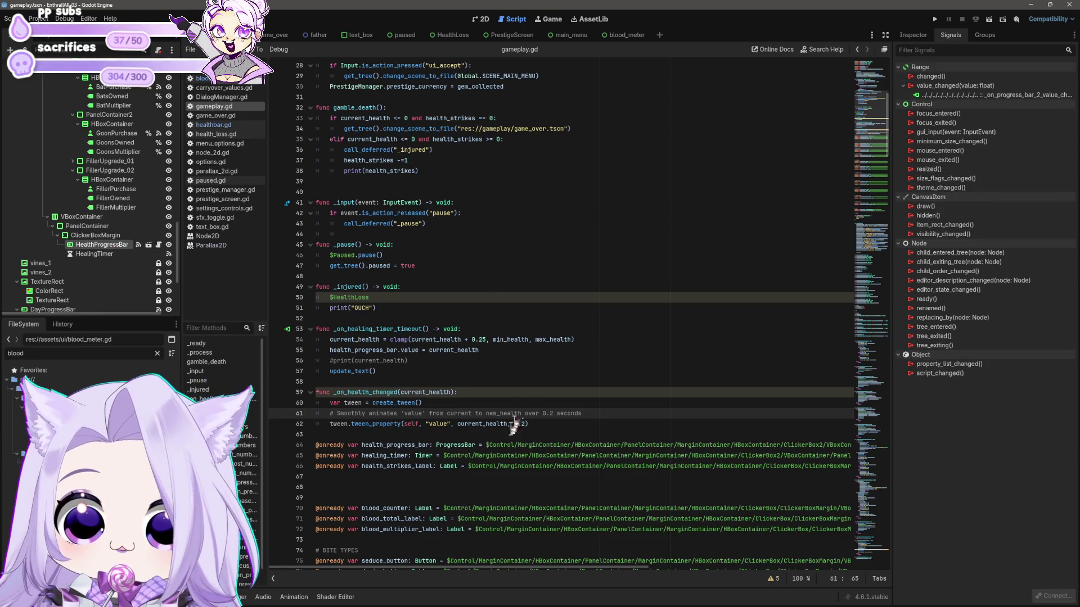
Search gameplay.gd for healthprogressbar
text(healthprogressbar)
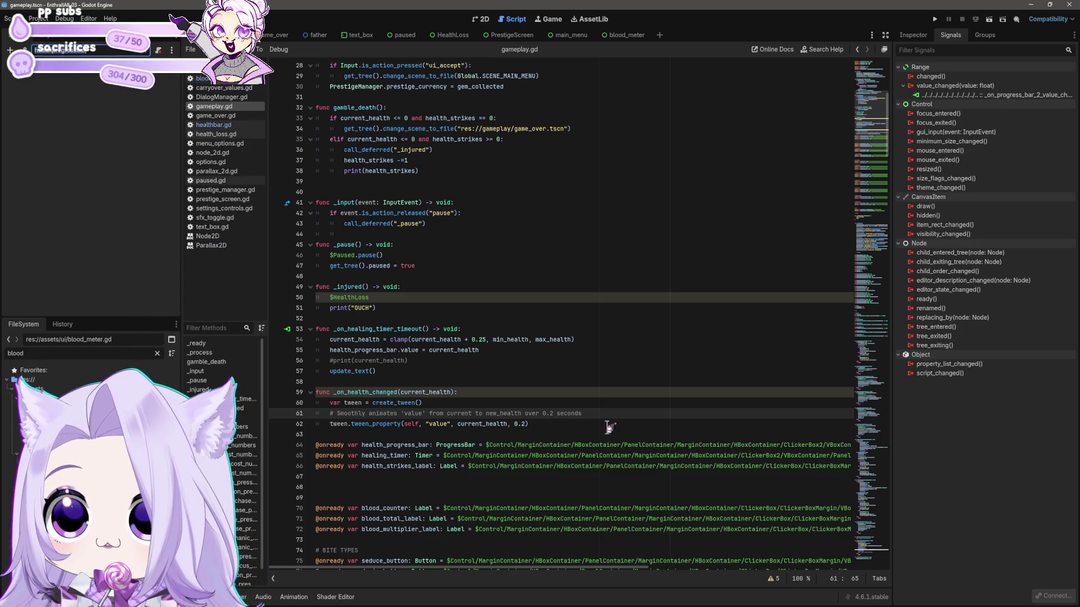
click(543, 318)
key(ctrl+f)
text(healthprogressbar)
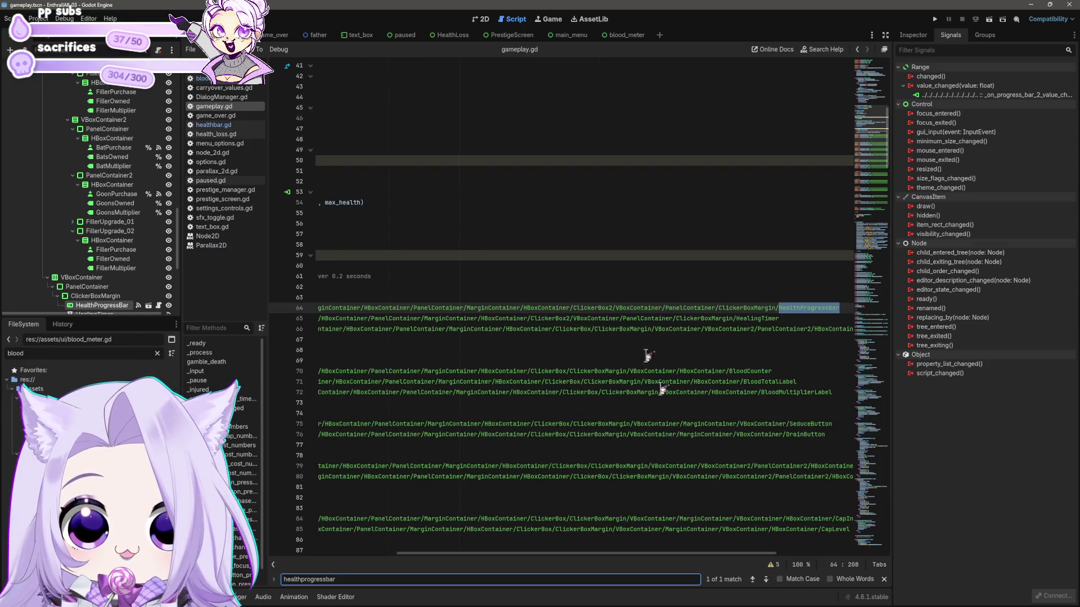
Review healthbar.gd's current_health declaration and code through line 15
click(212, 125)
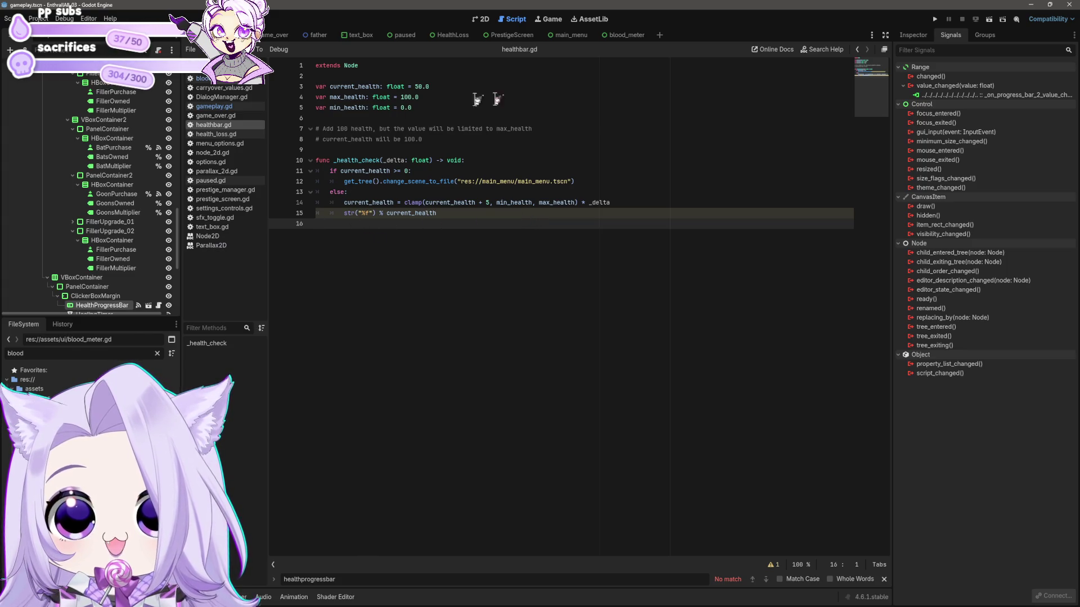
click(357, 87)
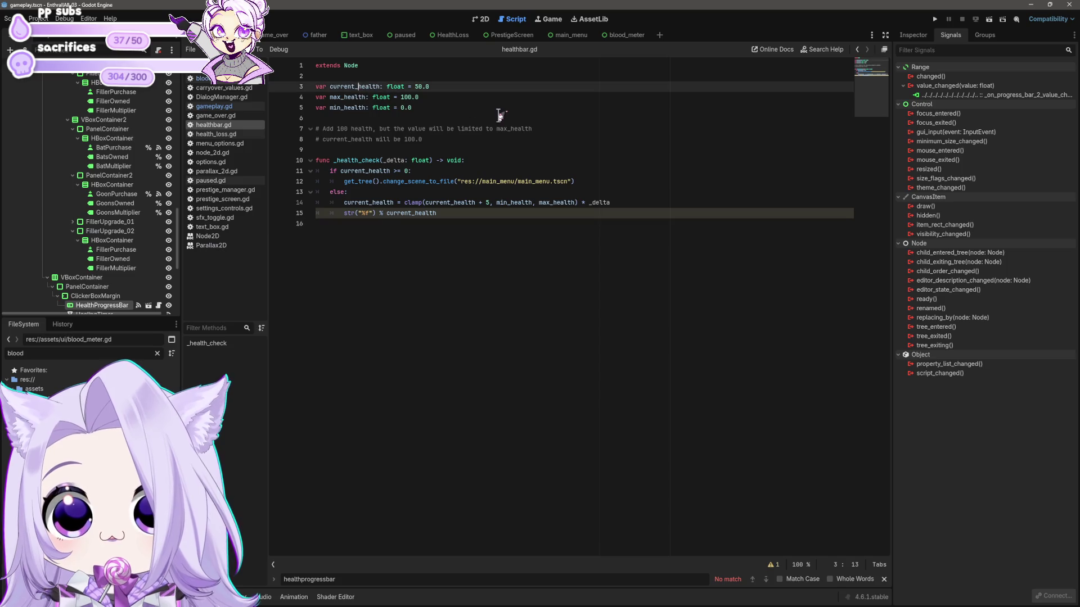
click(474, 213)
scroll(113, 225, up, 5)
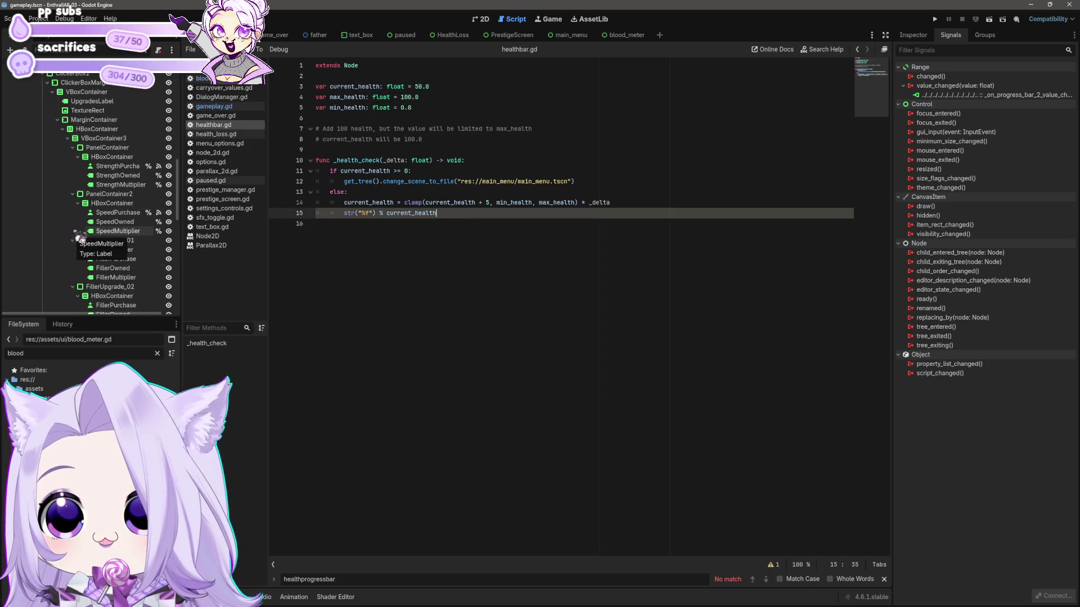
scroll(113, 225, up, 3)
click(483, 20)
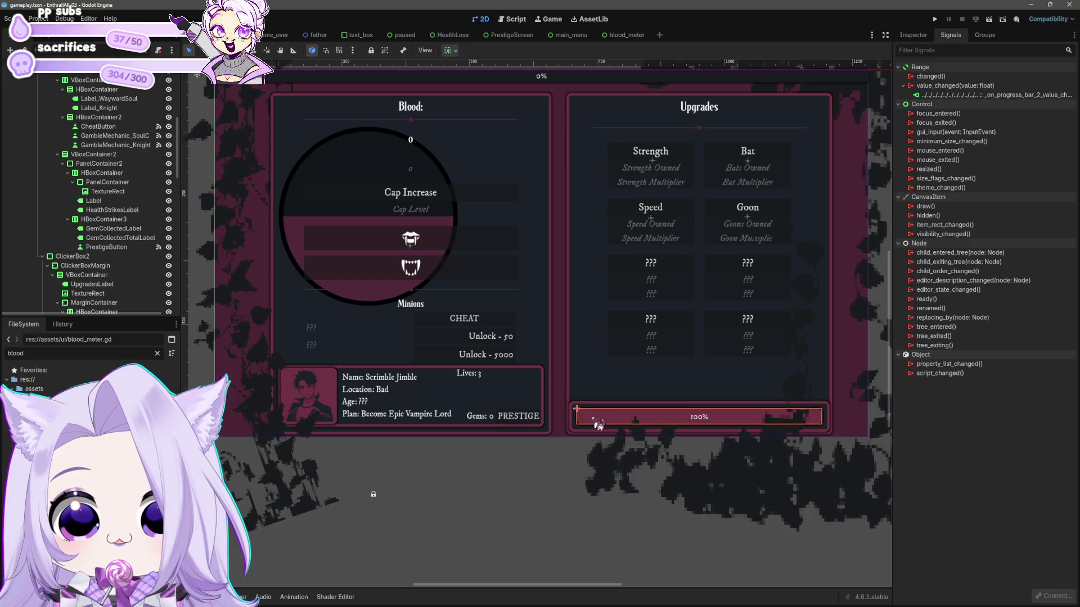
Open the health bar's value_changed connection dialog and cancel without connecting
click(917, 35)
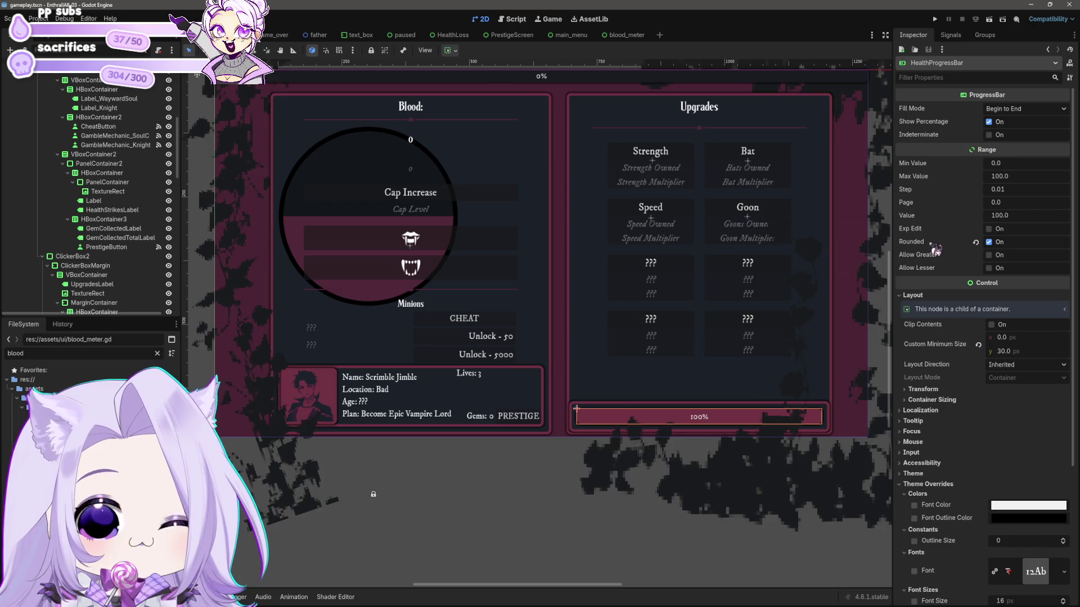
scroll(946, 349, down, 5)
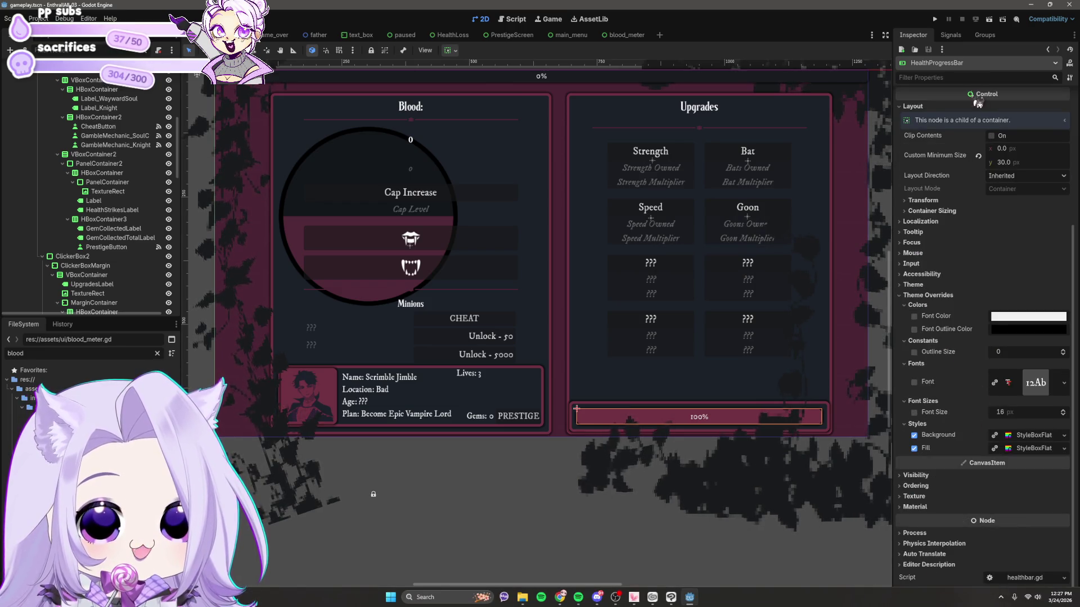
click(956, 37)
click(953, 97)
double_click(955, 86)
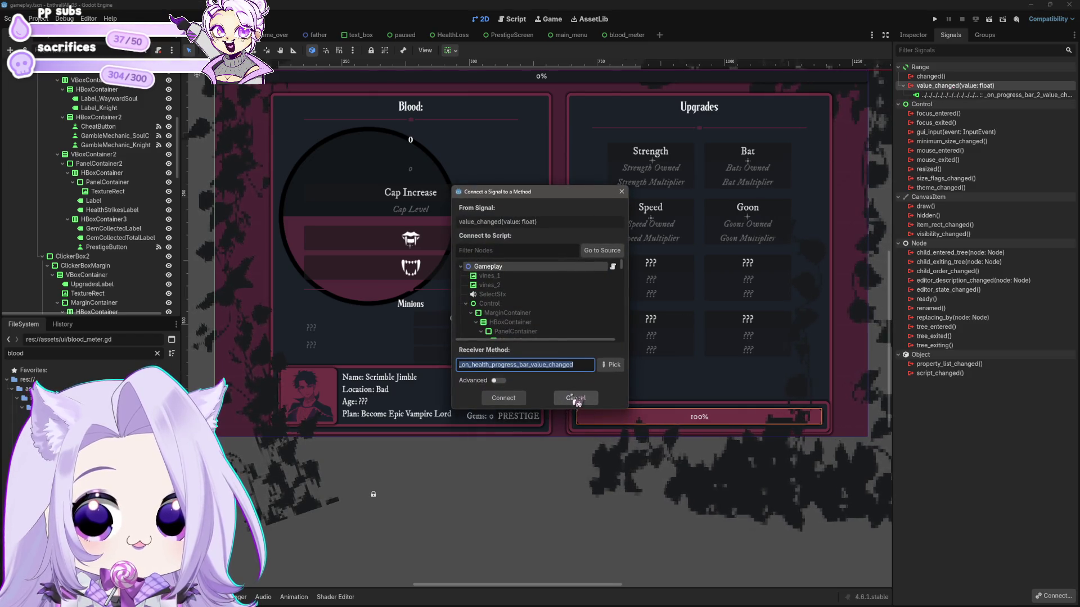
click(574, 398)
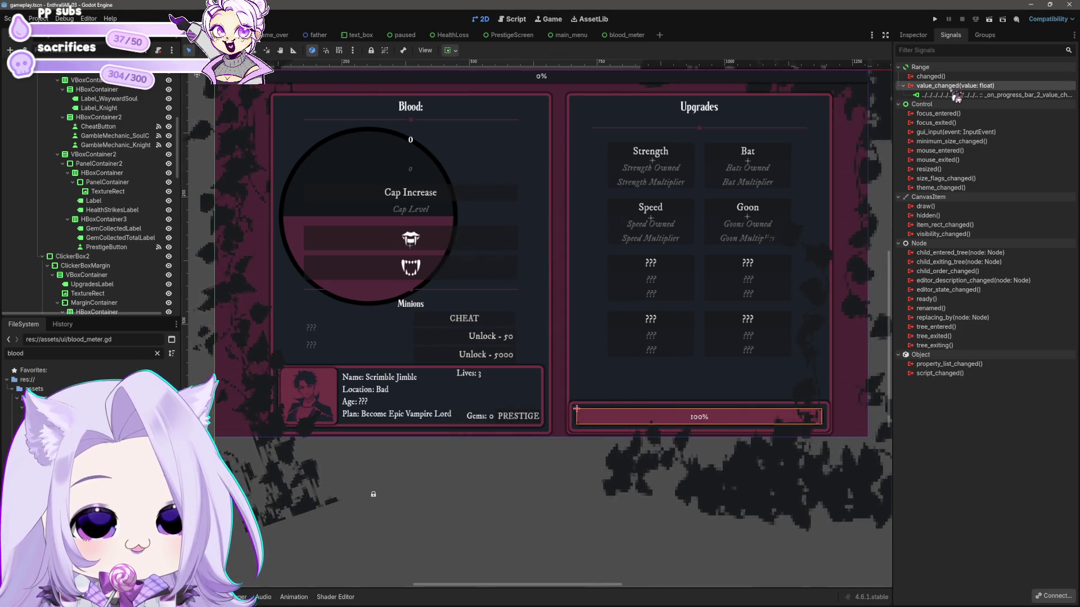
Inspect the BloodCounter label and the ClickerBoxMargin container in the gameplay scene
scroll(118, 298, down, 10)
scroll(118, 298, down, 5)
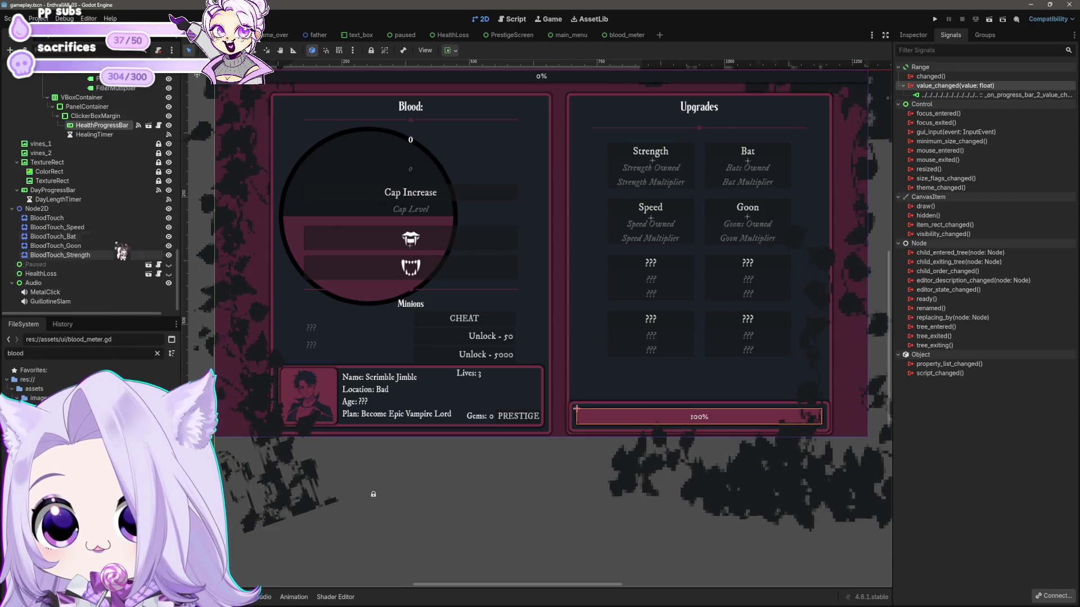
key(ctrl+F3)
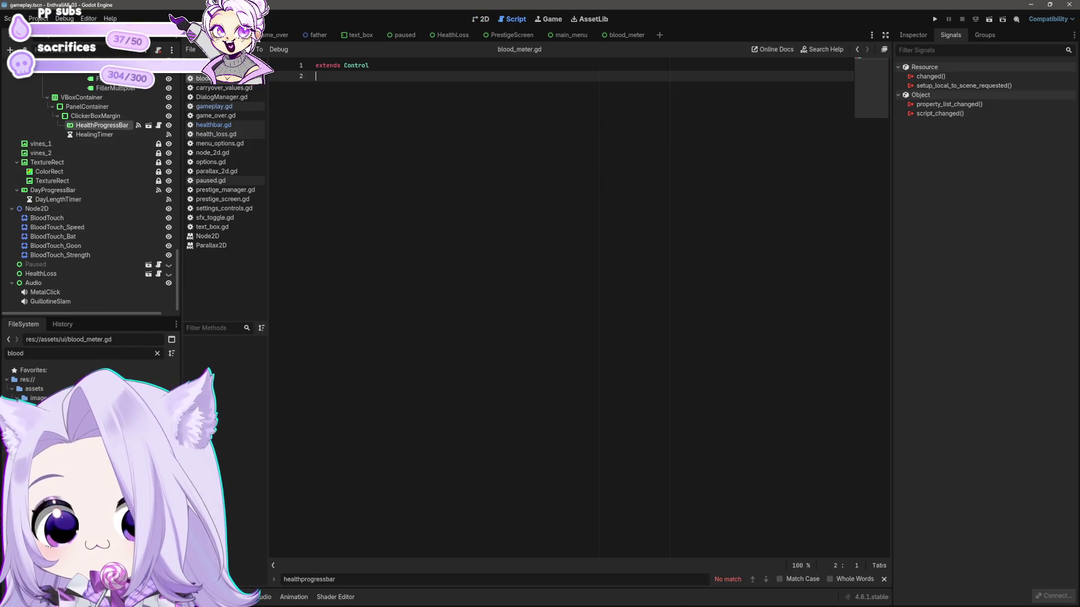
click(482, 20)
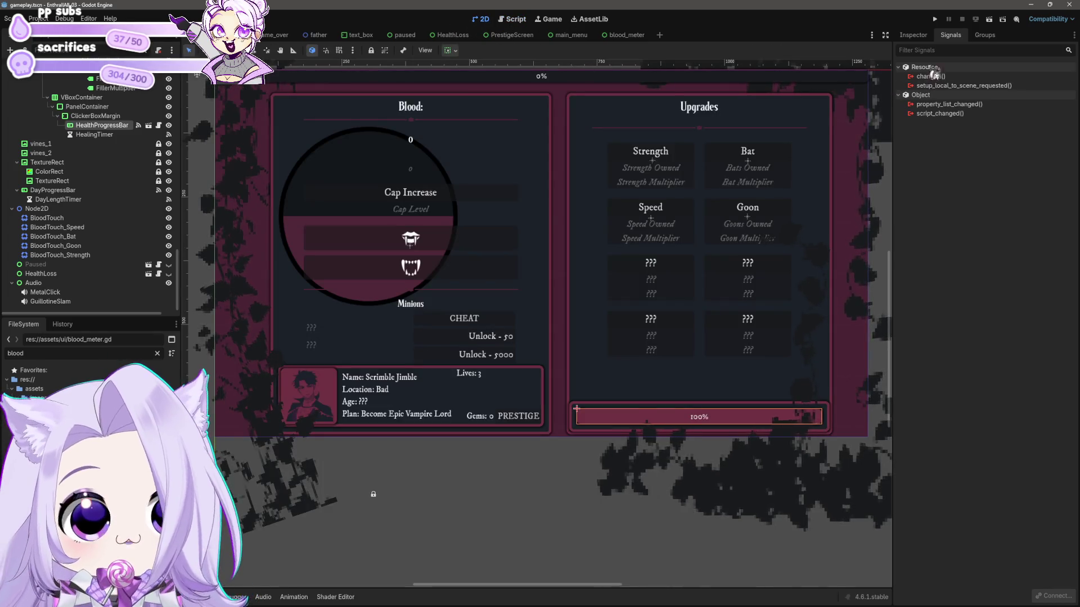
click(922, 36)
click(319, 149)
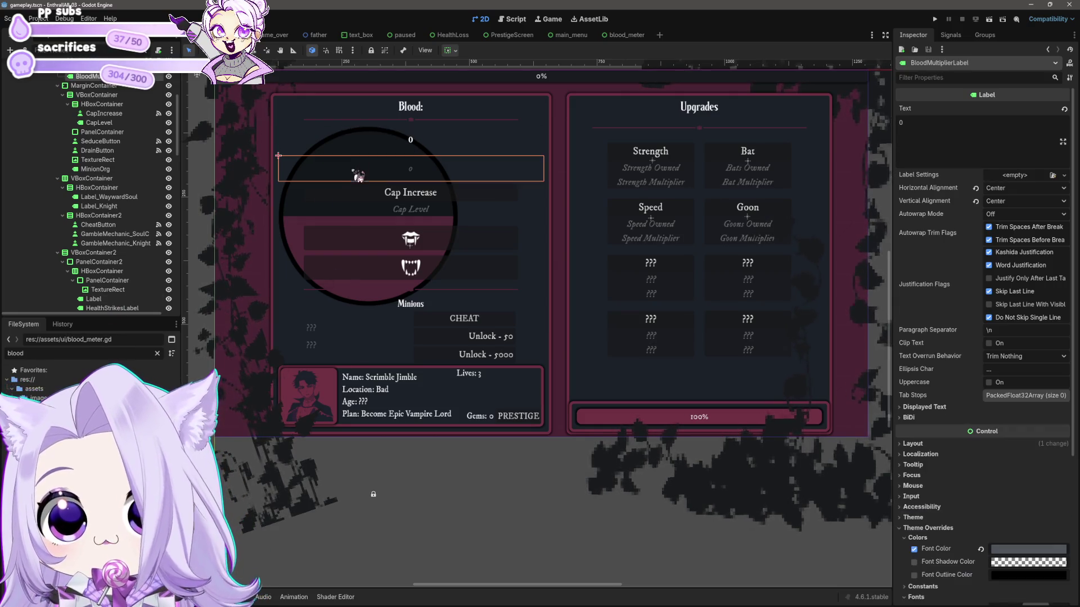
click(686, 429)
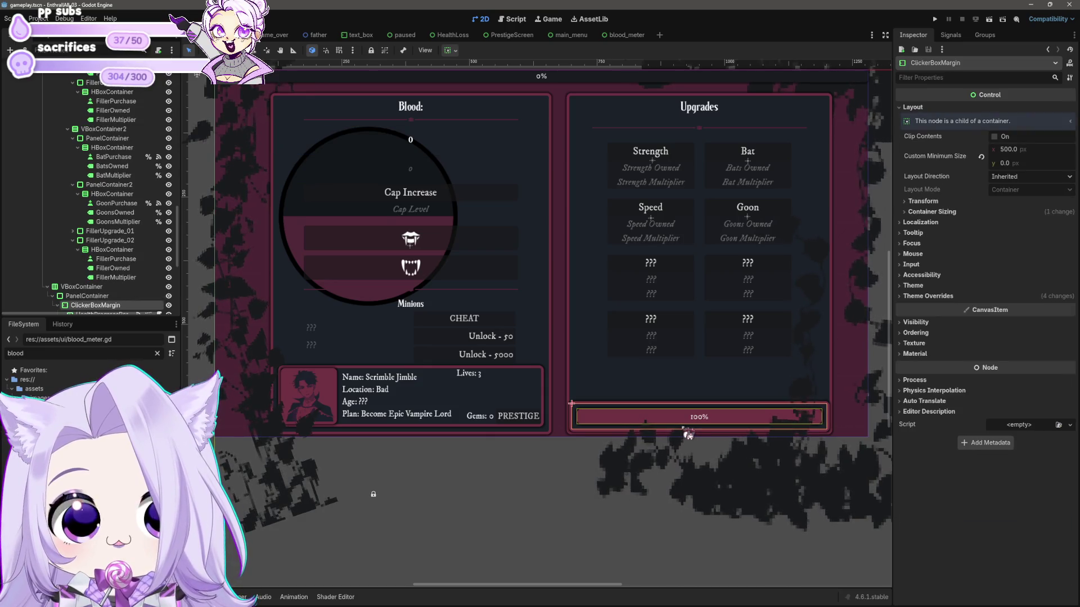
click(512, 18)
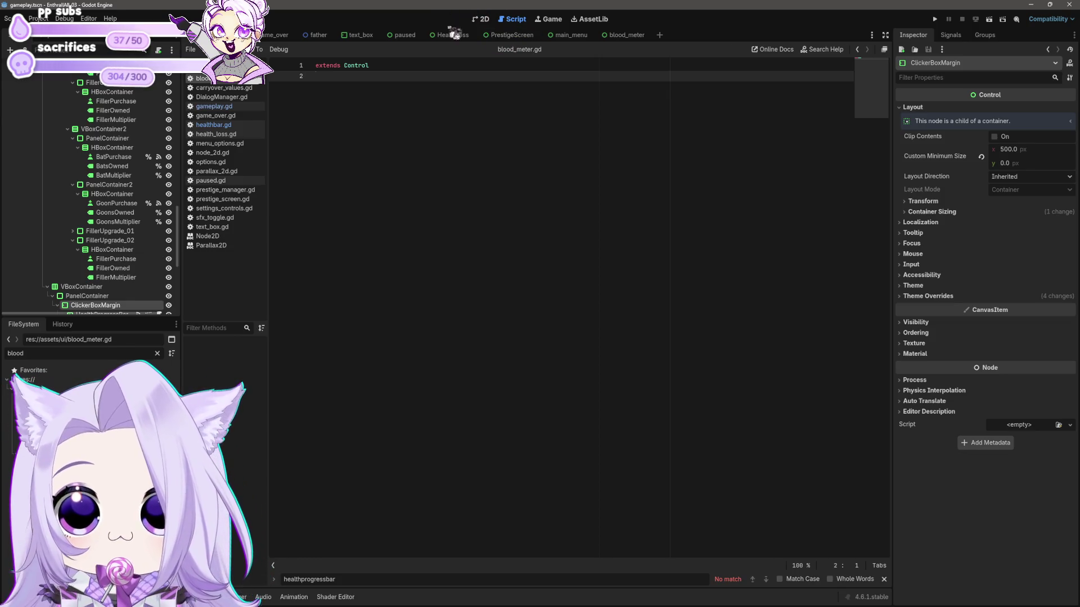
click(482, 19)
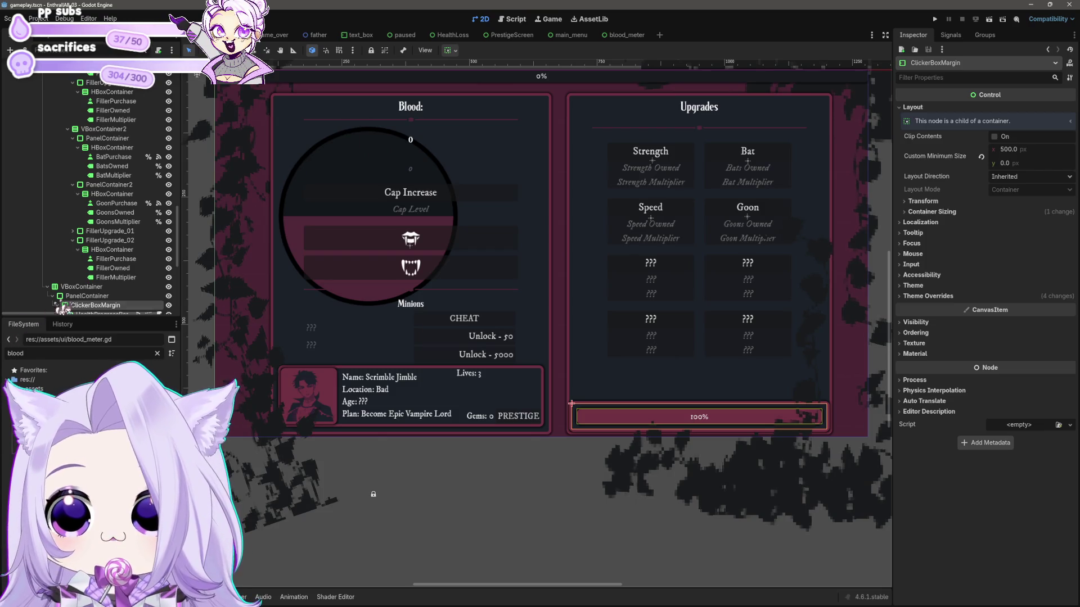
Select BloodProgressBar in the blood meter scene and list its signals
scroll(101, 225, down, 5)
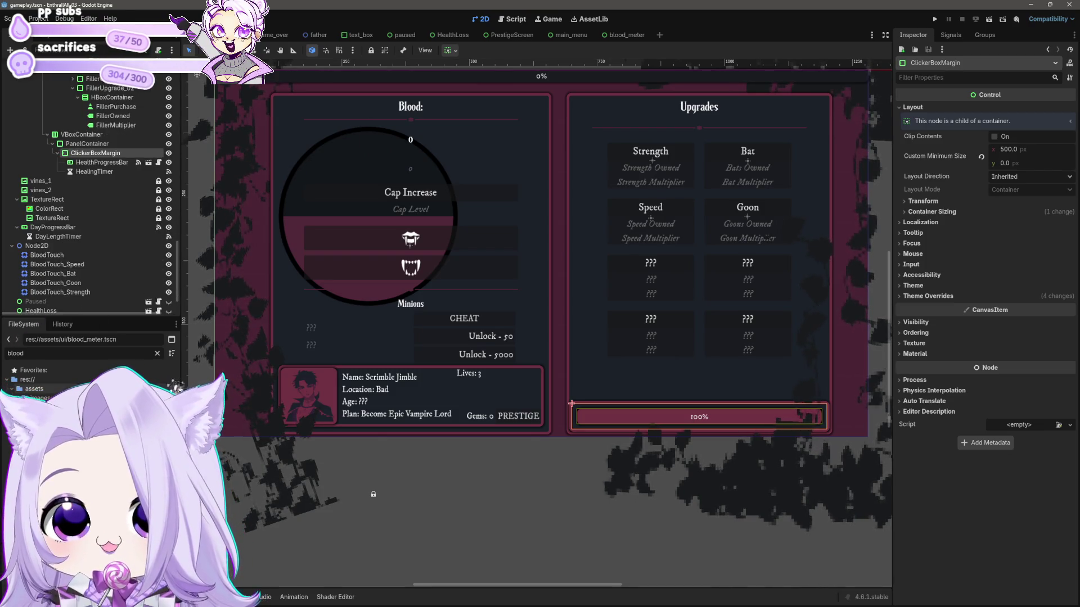
scroll(283, 35, down, 1)
scroll(283, 35, up, 1)
scroll(283, 35, down, 2)
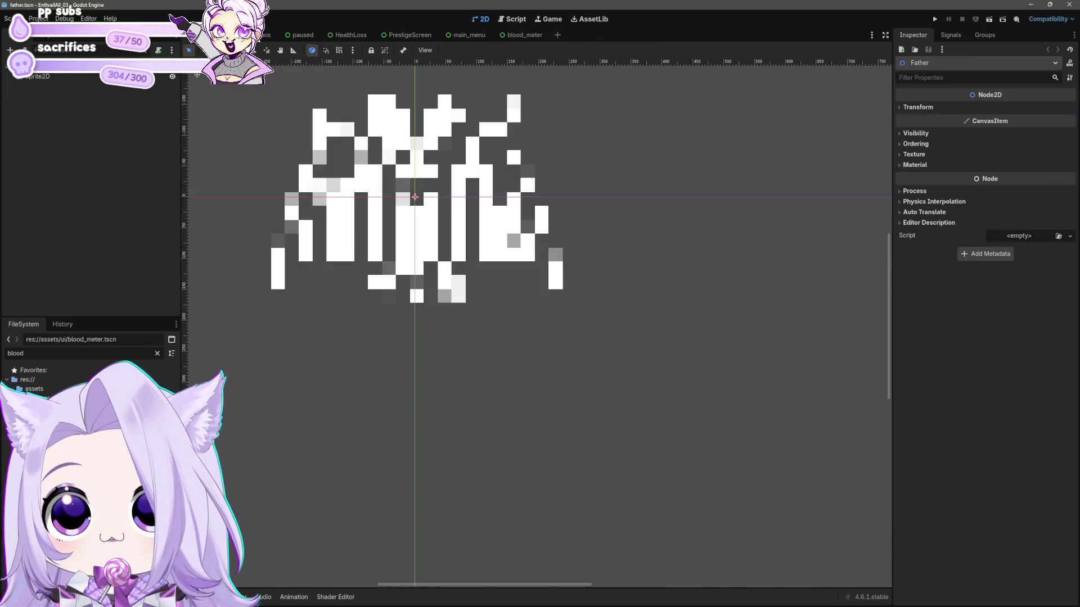
scroll(282, 35, down, 3)
scroll(283, 35, down, 3)
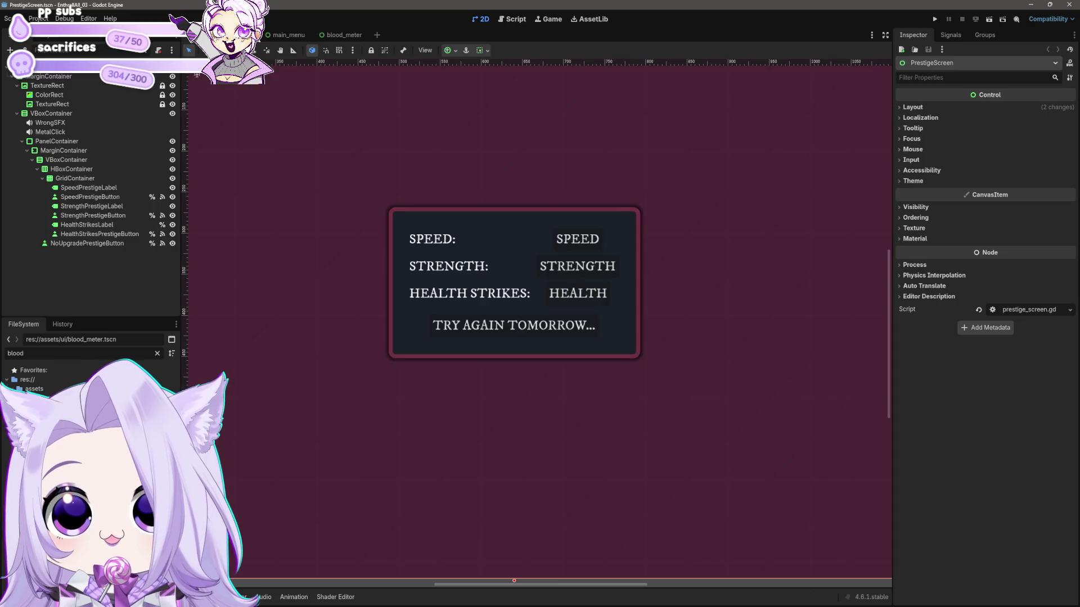
scroll(283, 35, up, 1)
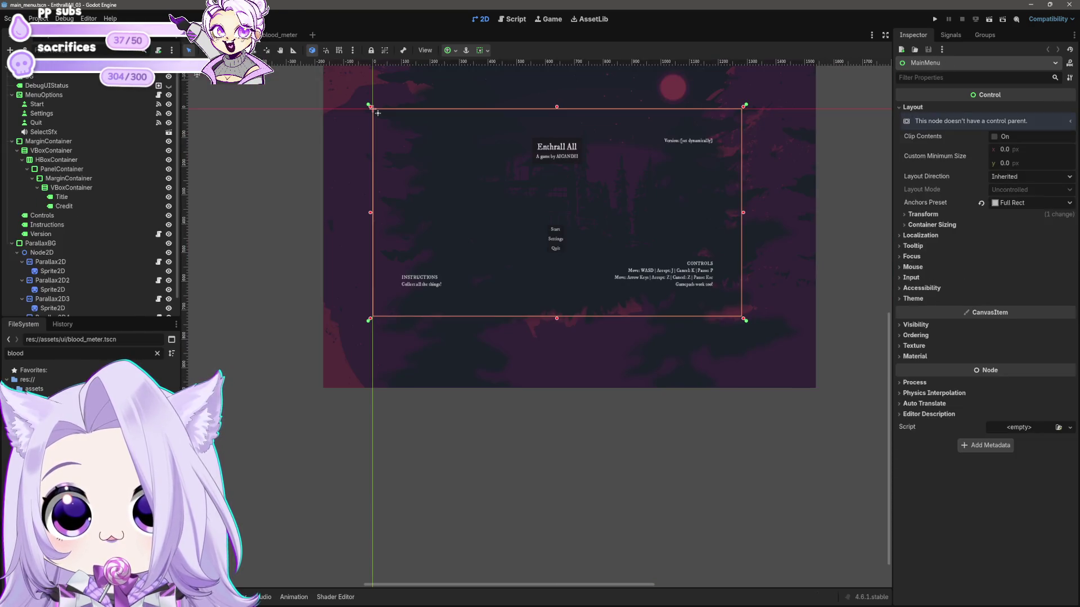
scroll(283, 35, down, 1)
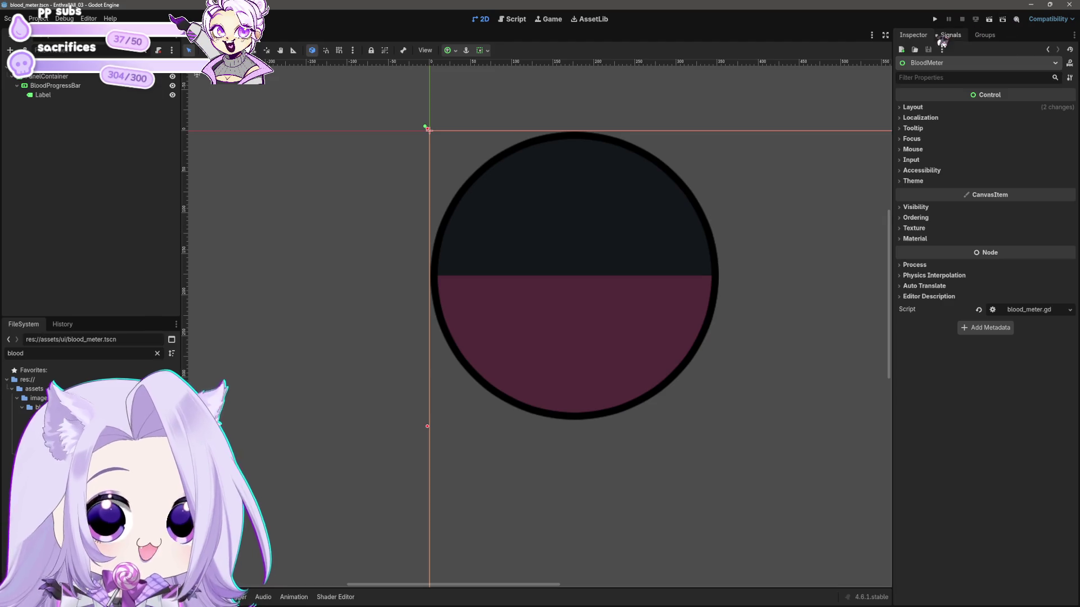
click(950, 35)
click(671, 185)
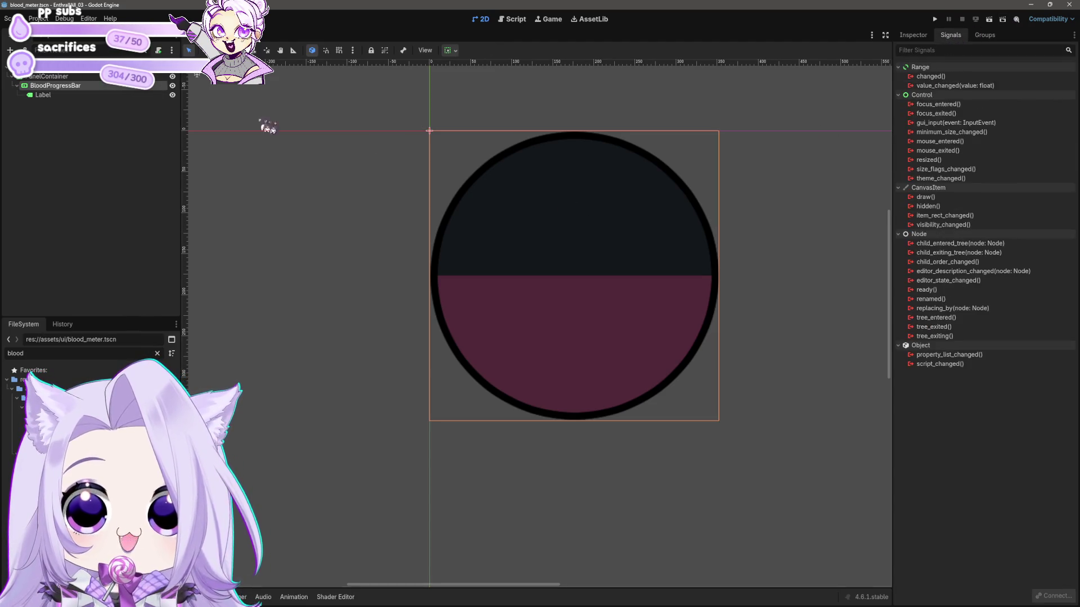
Connect value_changed to a new handler function in blood_meter.gd
double_click(966, 86)
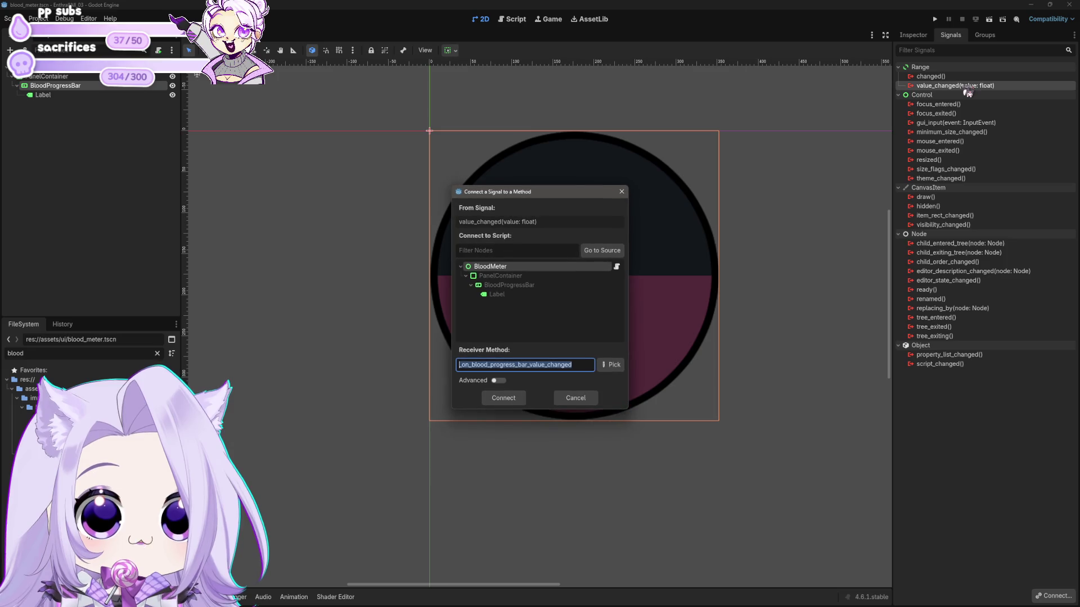
click(505, 395)
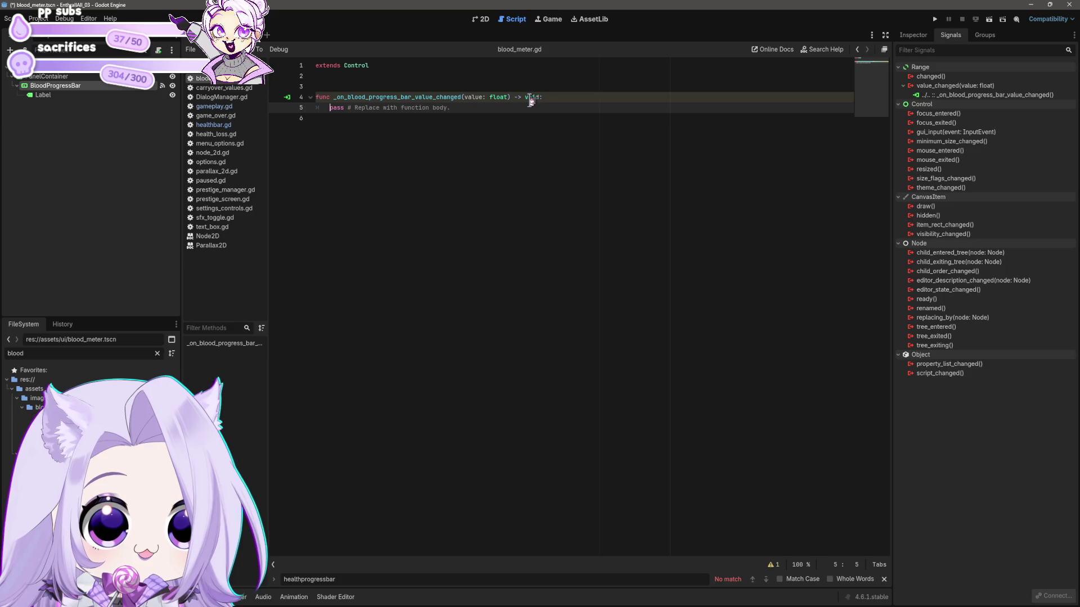
click(576, 99)
Write $Gameplay.blood_collected in the handler, remove pass, and save blood_meter.gd
key(Return)
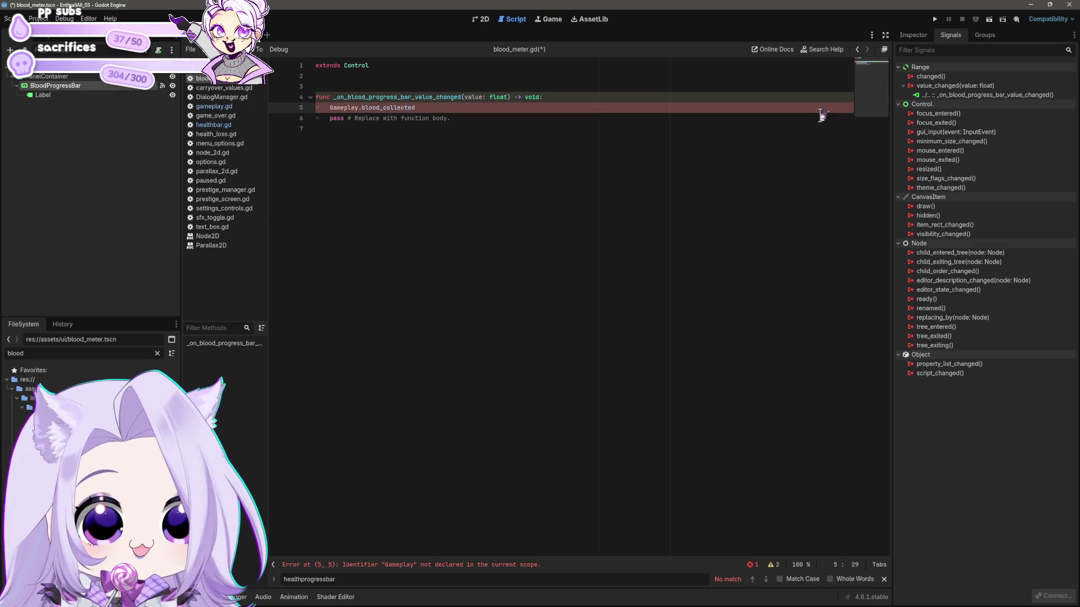
key(Home)
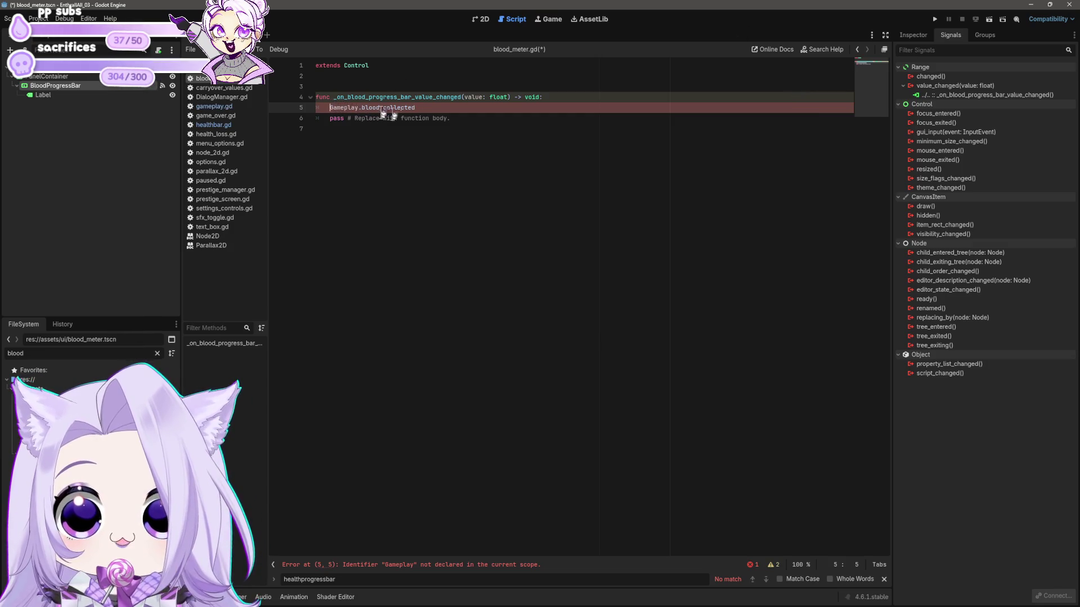
text($)
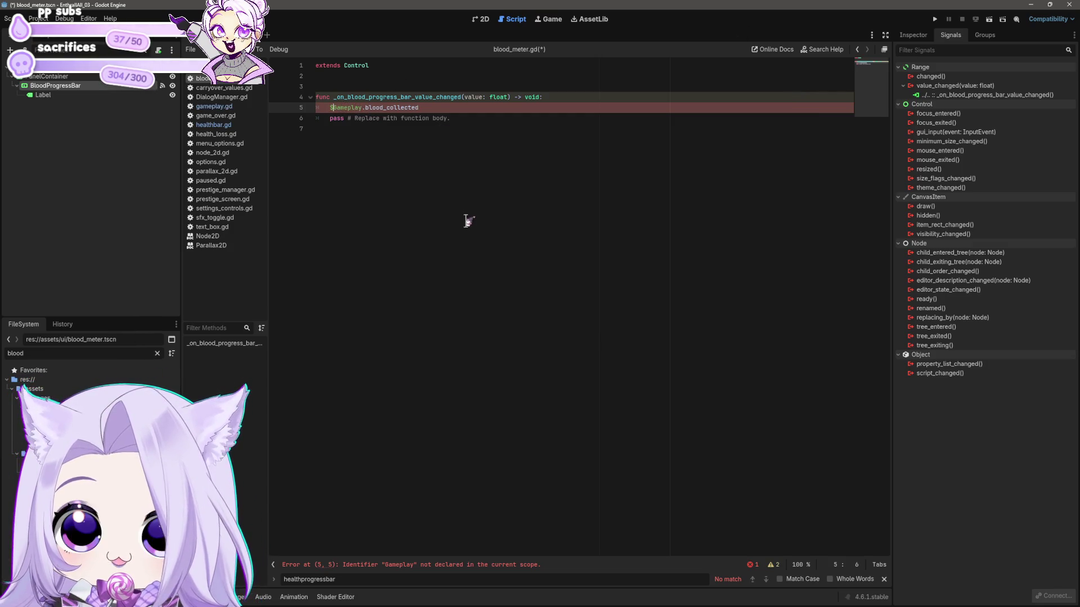
click(465, 252)
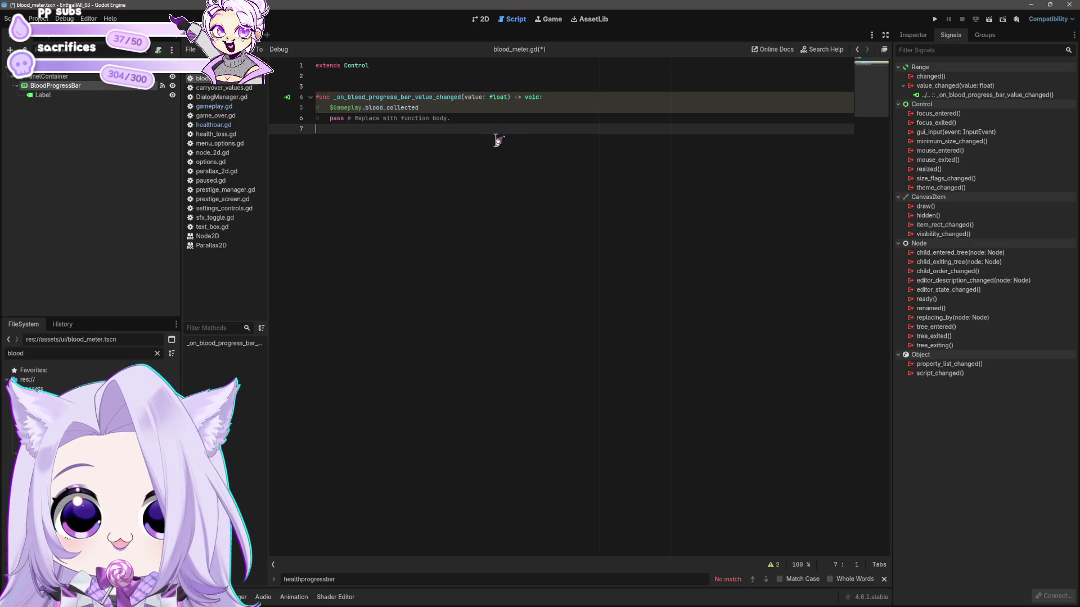
click(516, 118)
key(shift+Home)
key(shift+Home)
key(BackSpace)
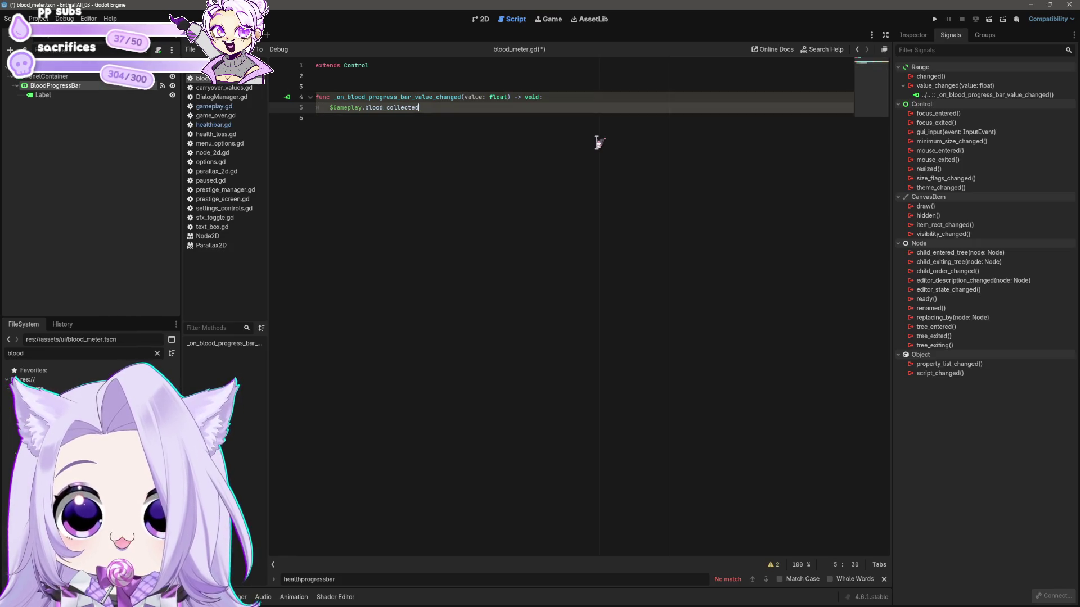
key(ctrl+s)
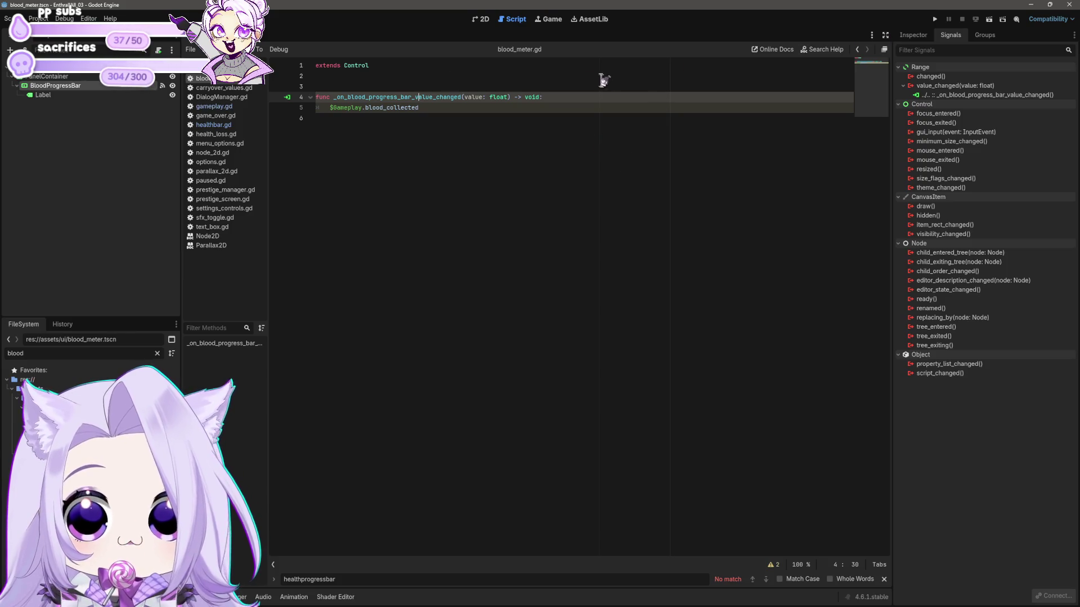
click(482, 20)
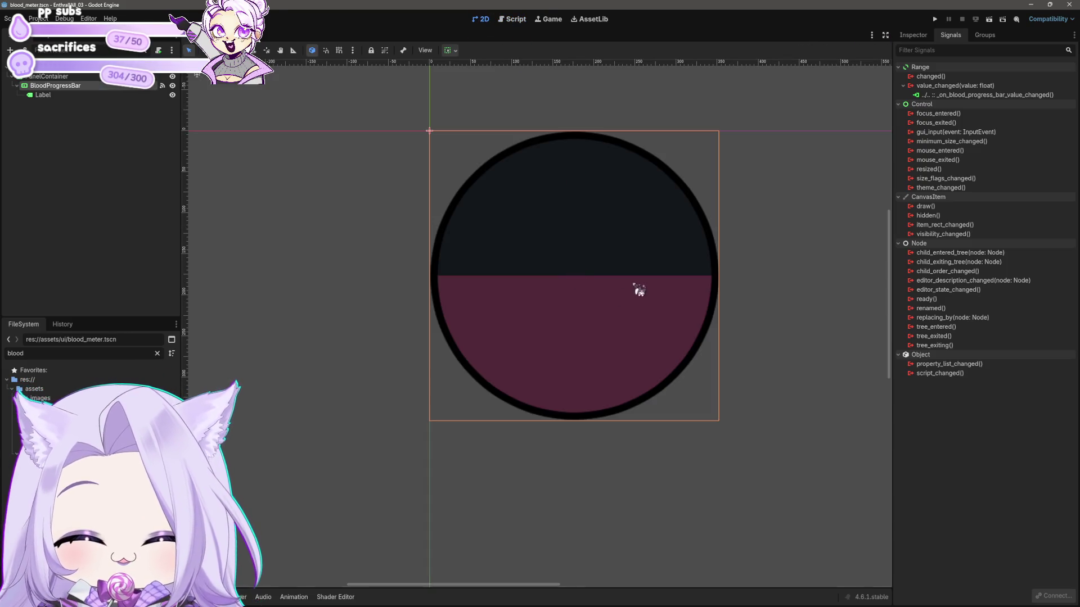
key(F6)
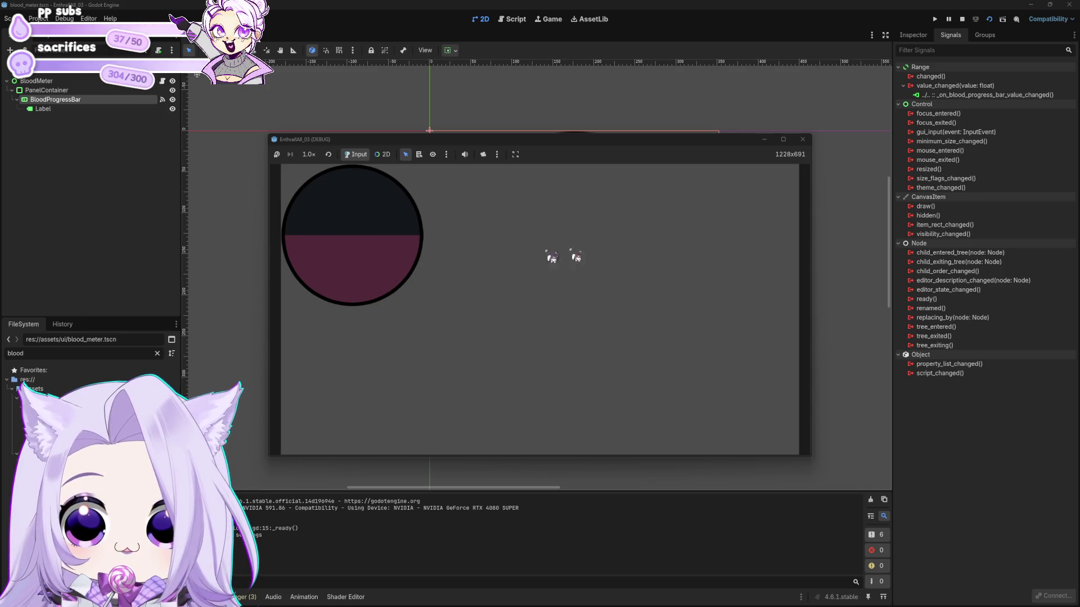
click(805, 144)
click(512, 19)
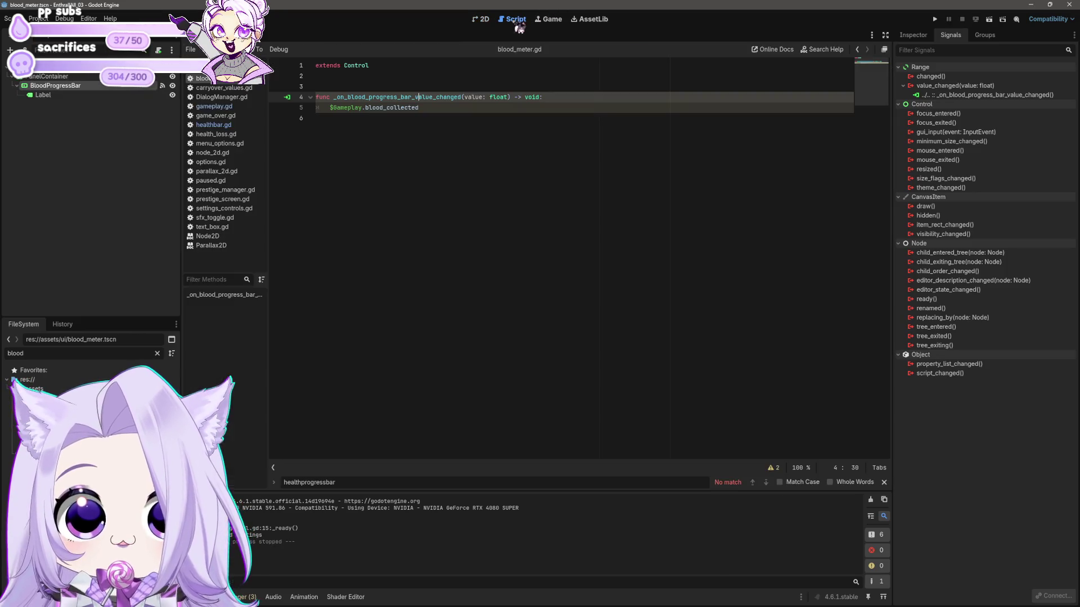
click(608, 270)
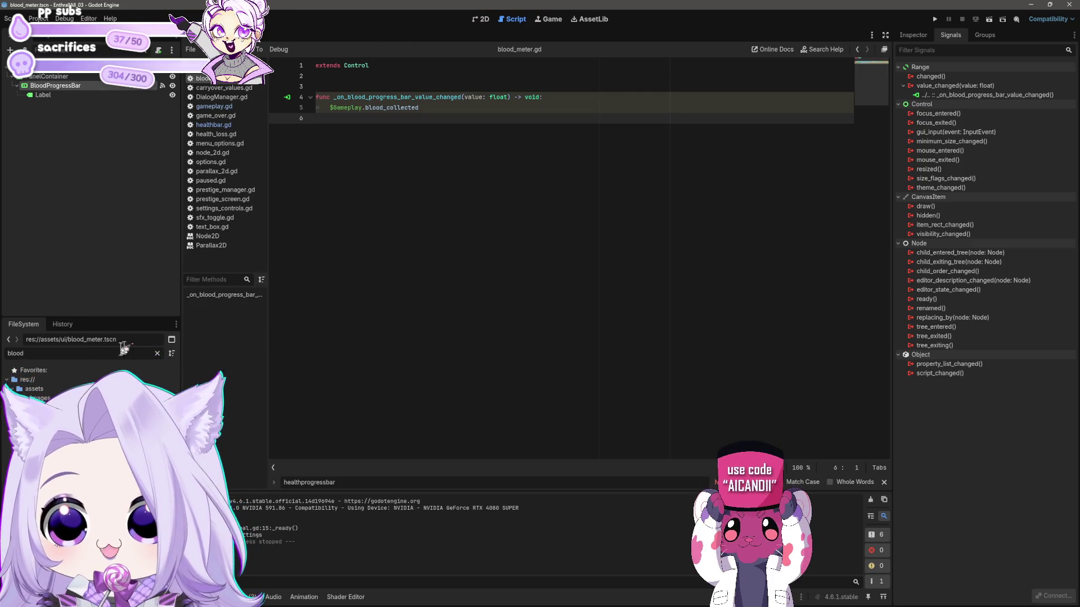
scroll(90, 382, up, 5)
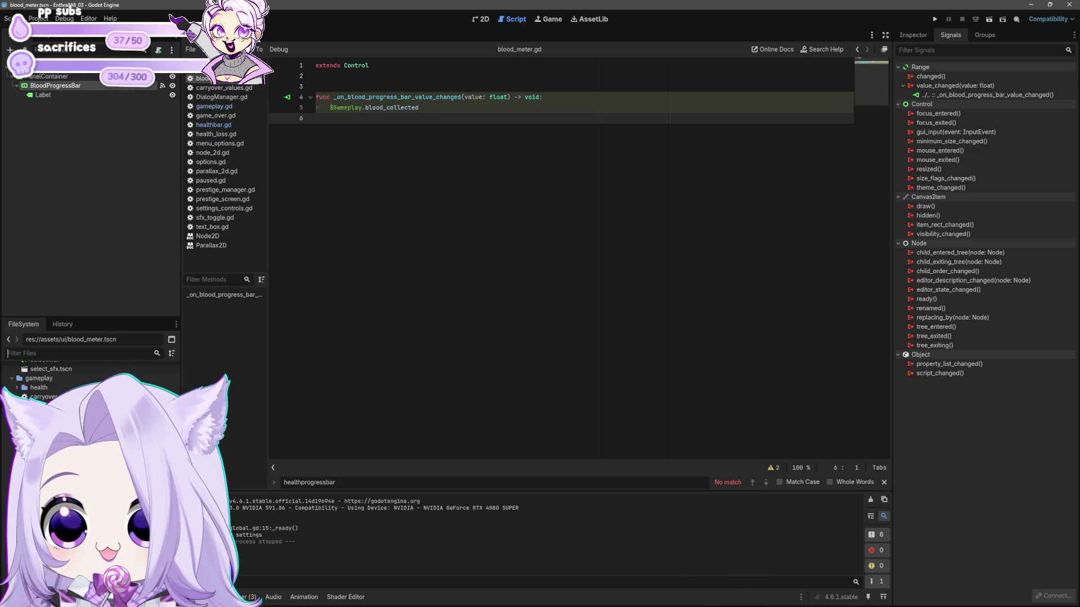
double_click(45, 415)
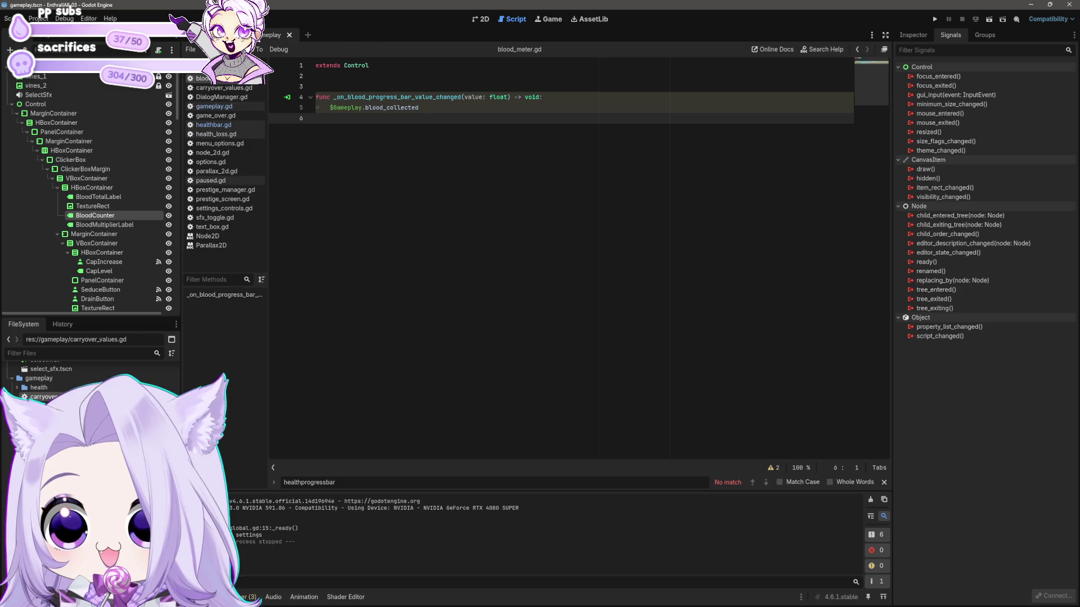
Move from the 2D canvas to the script editor and open gameplay.gd
click(484, 19)
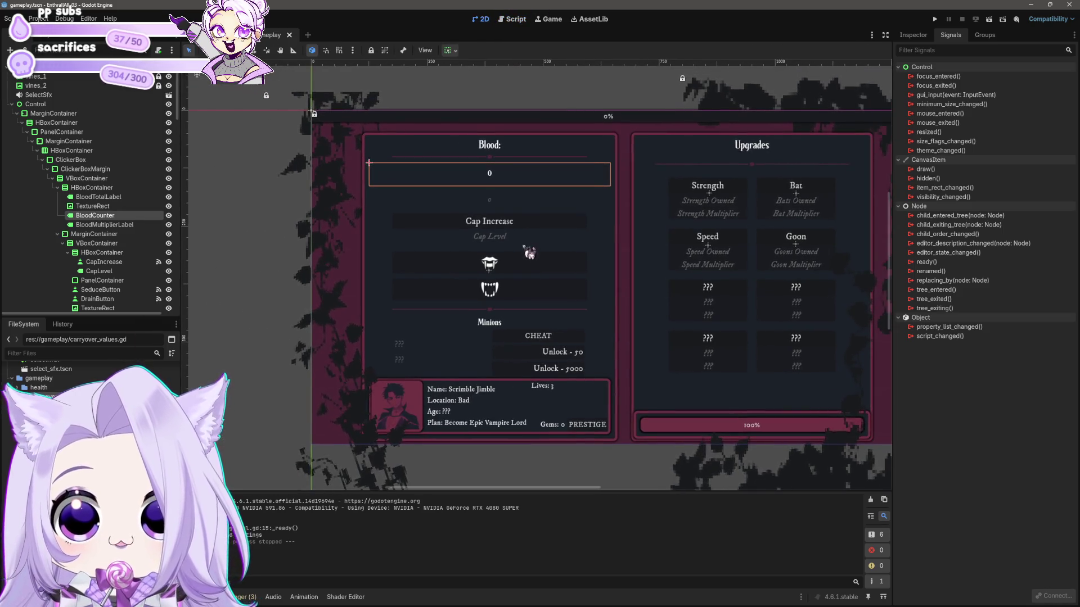
click(913, 35)
click(950, 35)
click(514, 20)
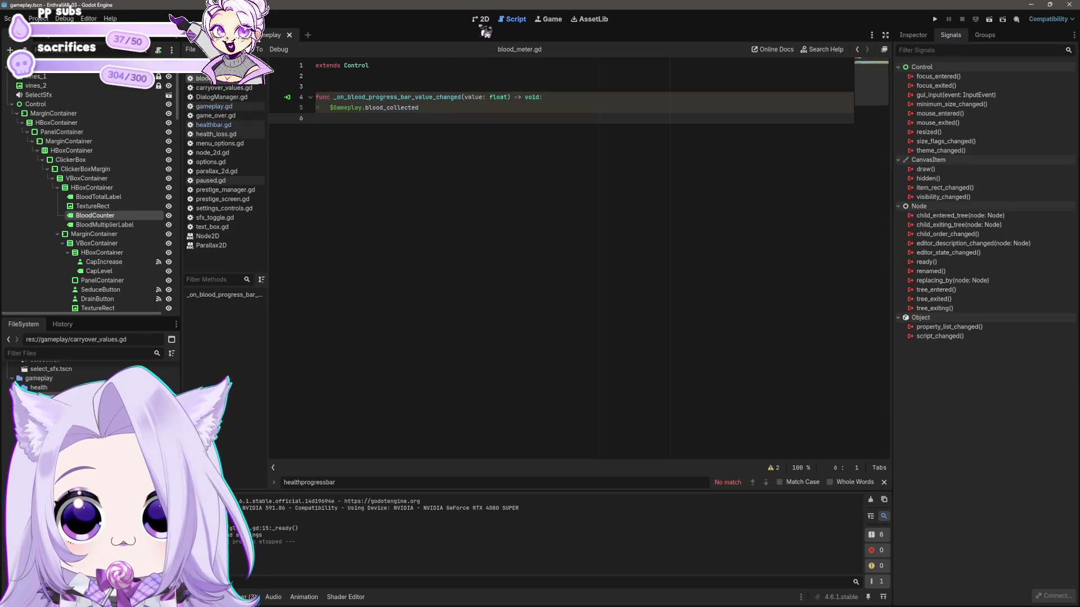
click(482, 22)
click(515, 19)
click(213, 106)
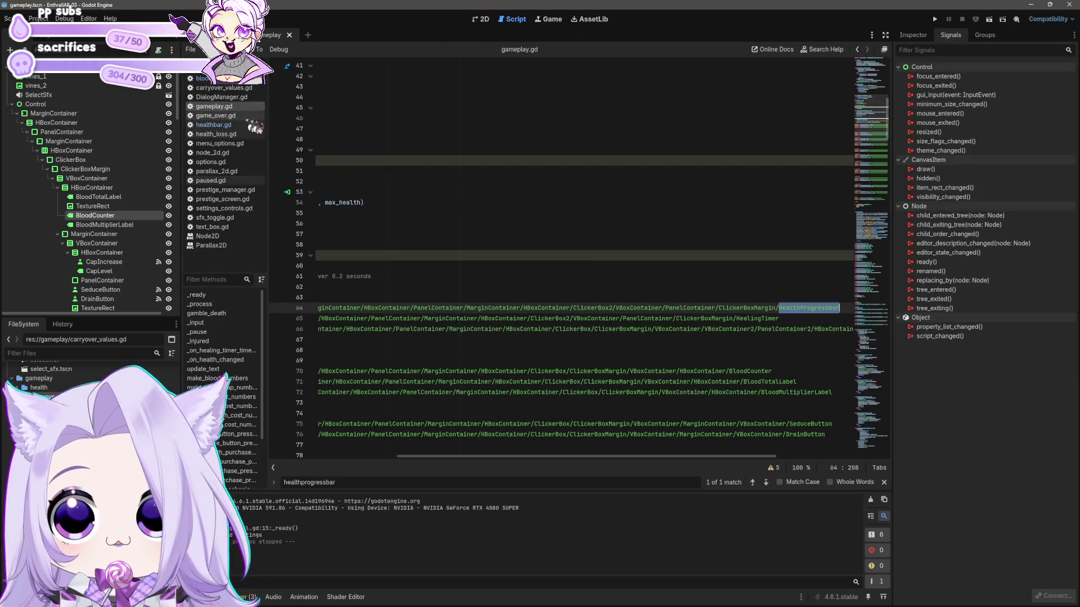
Search gameplay.gd for blood_collected and browse its 52 matches
drag(528, 456, 401, 456)
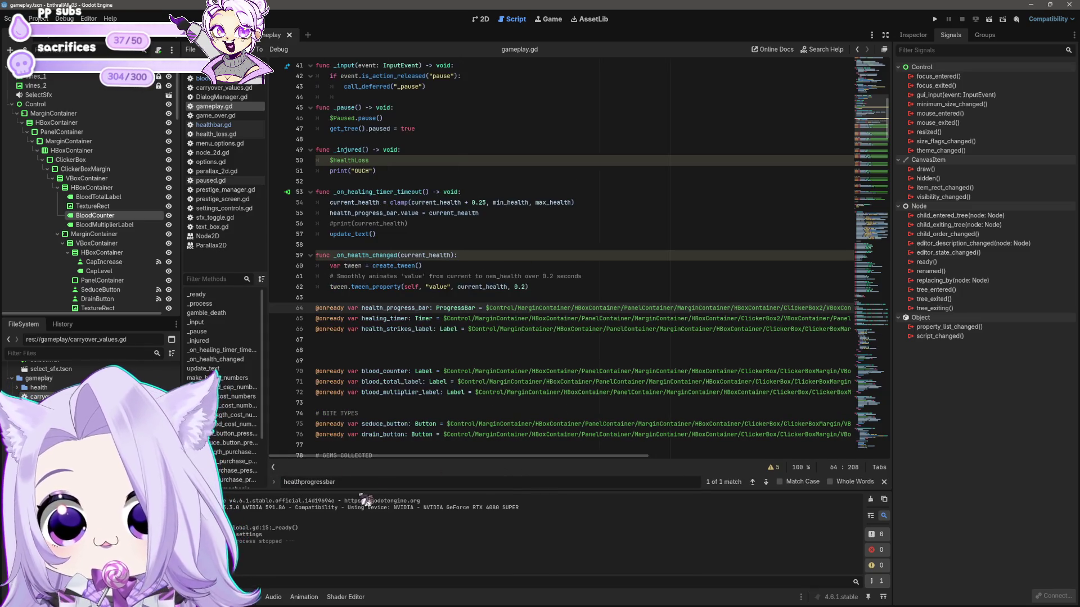
key(ctrl+a)
text(blood_colle)
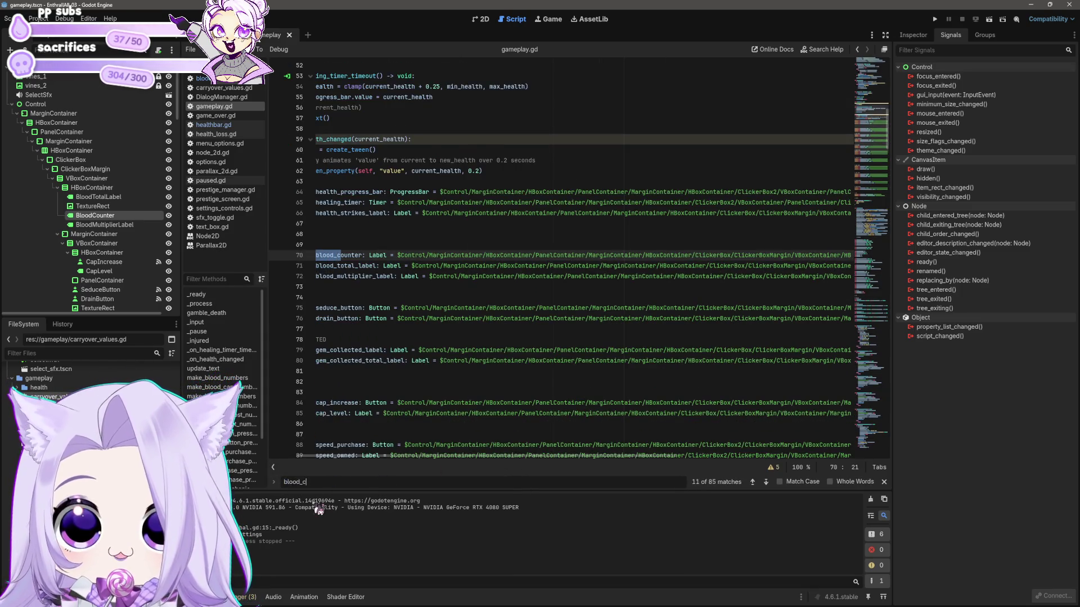
text(cted)
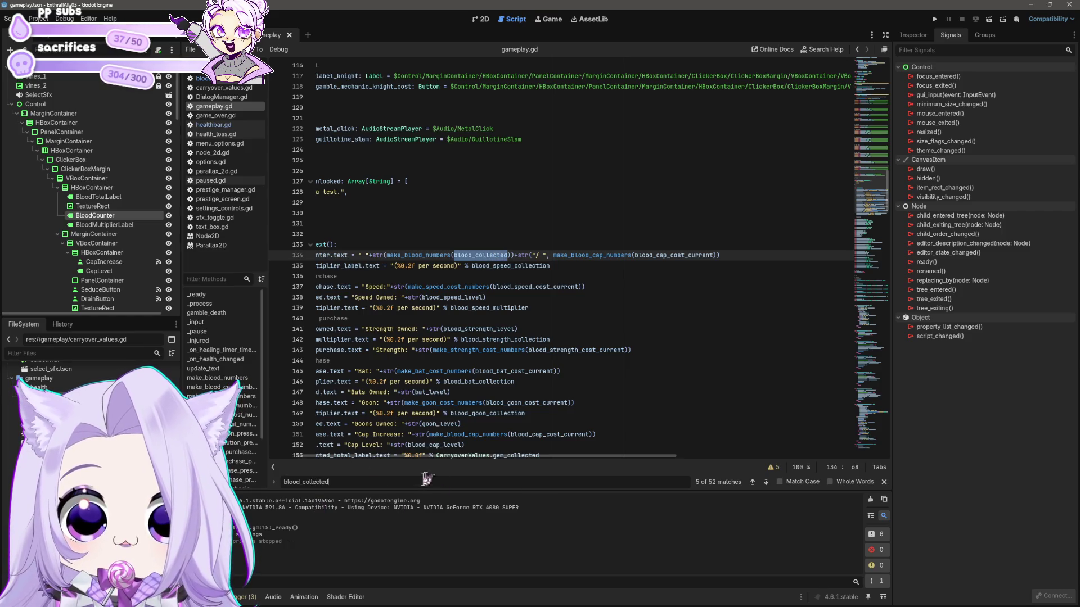
click(765, 484)
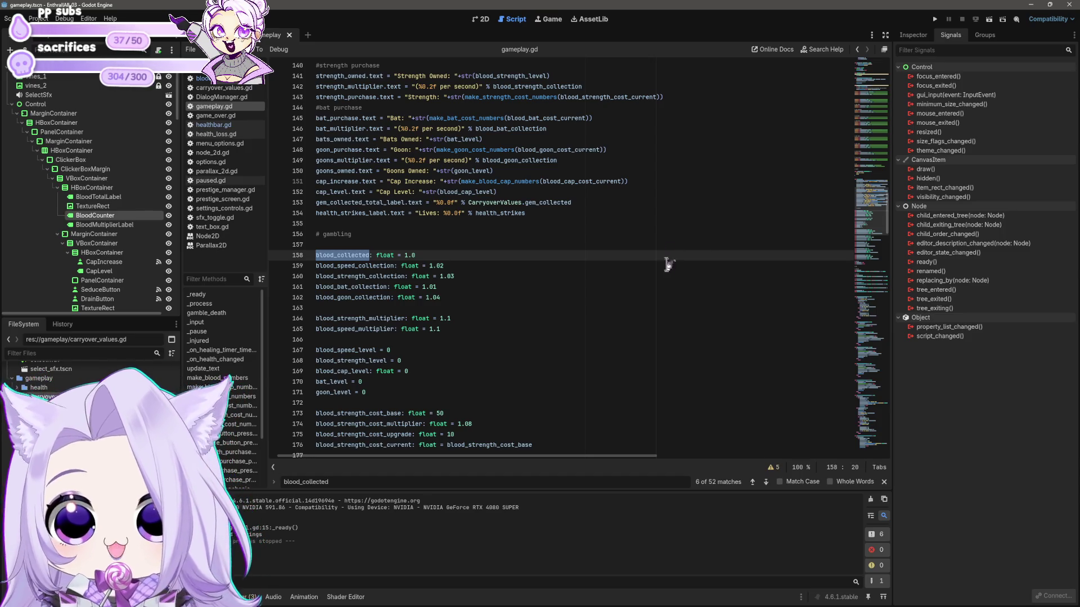
scroll(590, 318, down, 5)
scroll(499, 264, down, 5)
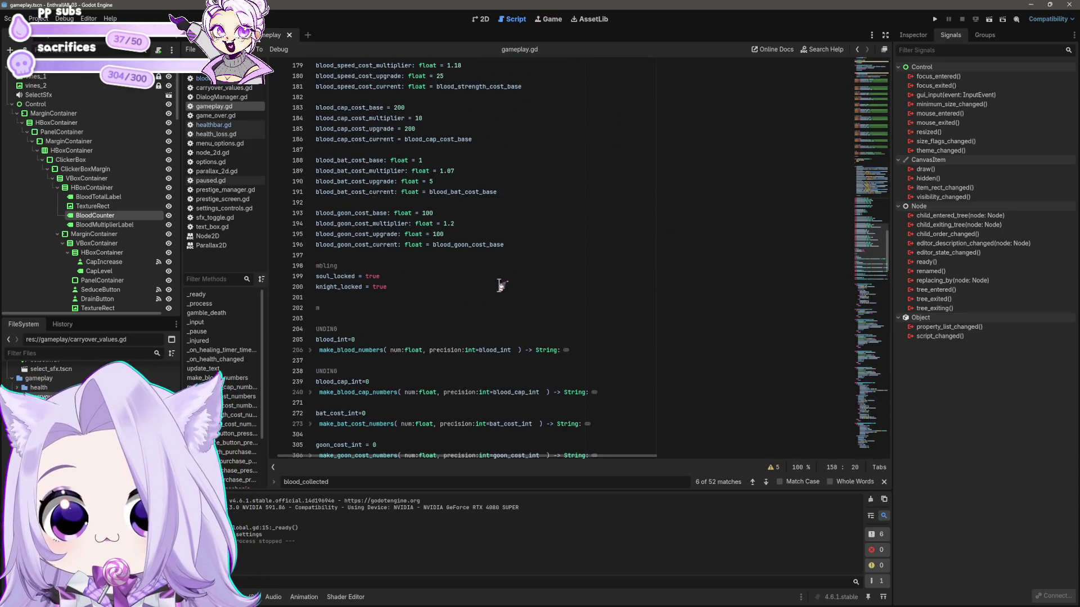
scroll(540, 281, up, 10)
scroll(552, 306, up, 13)
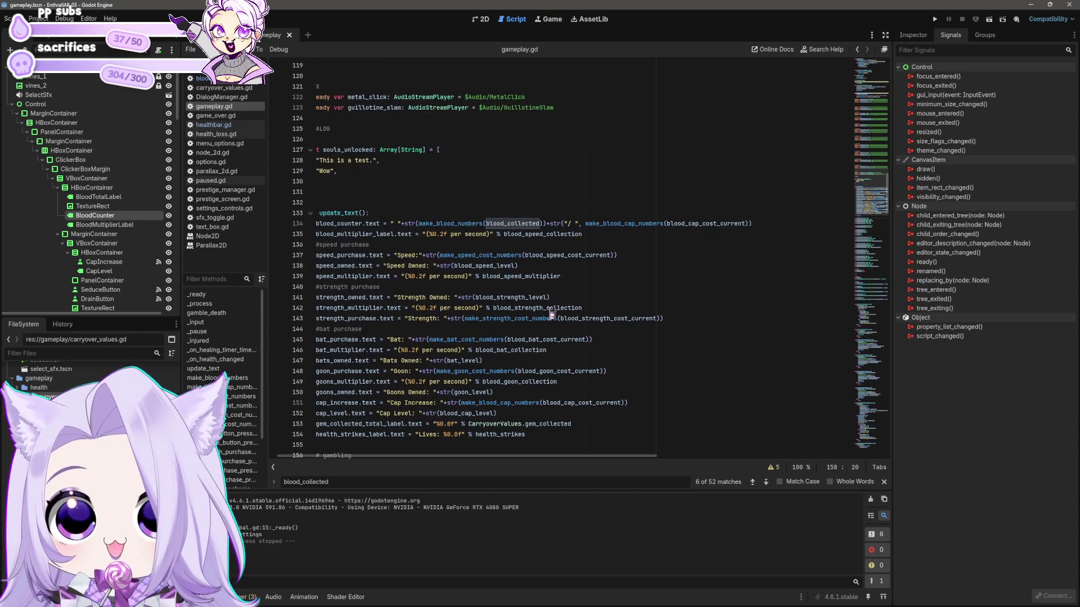
scroll(550, 313, up, 12)
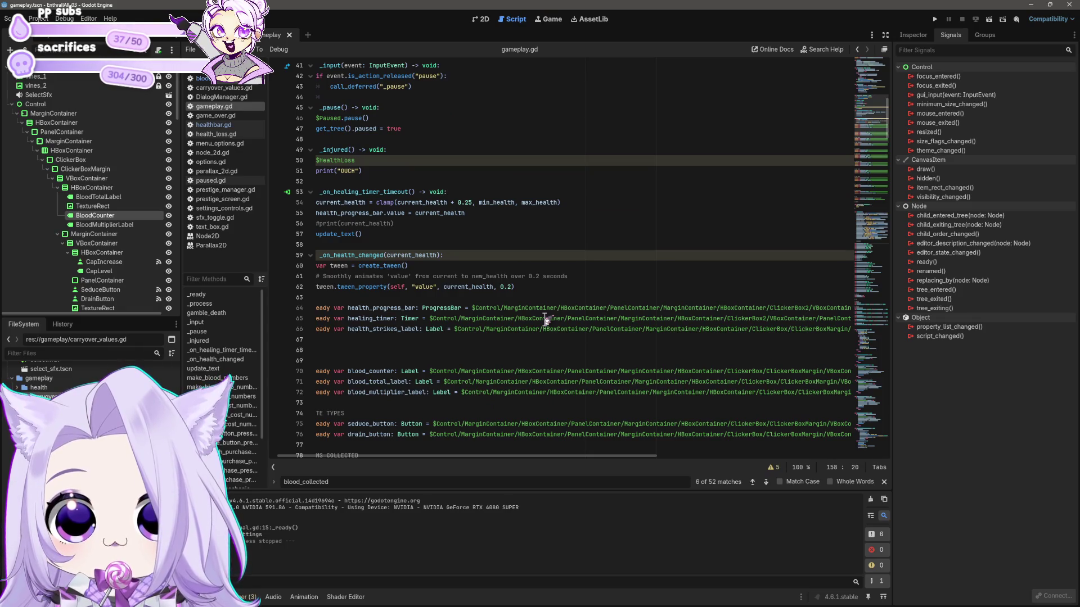
click(474, 259)
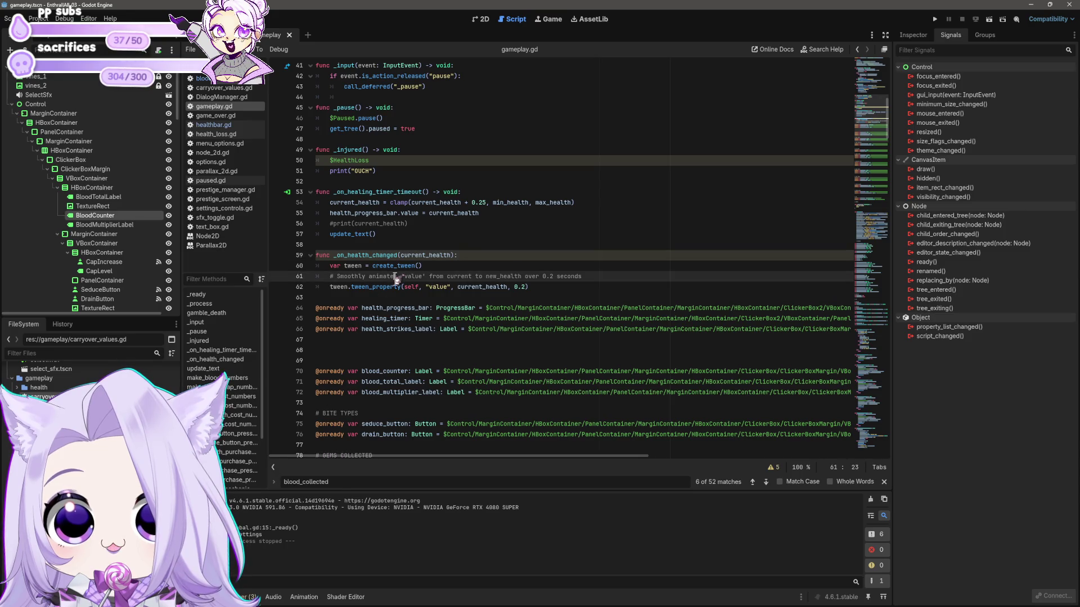
drag(545, 287, 253, 256)
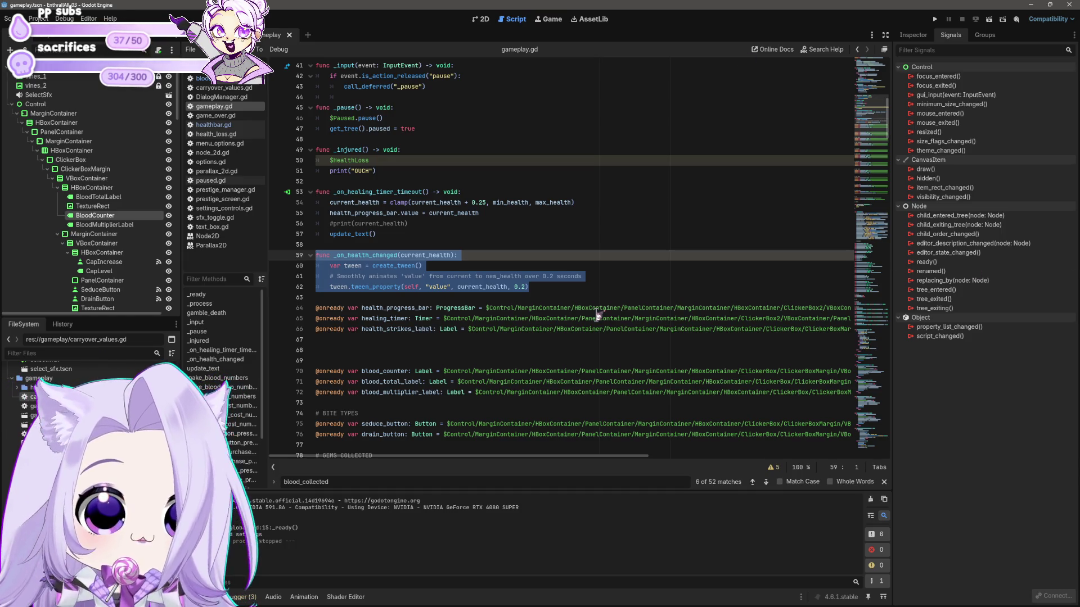
mouse_move(599, 315)
drag(531, 288, 301, 259)
key(ctrl+c)
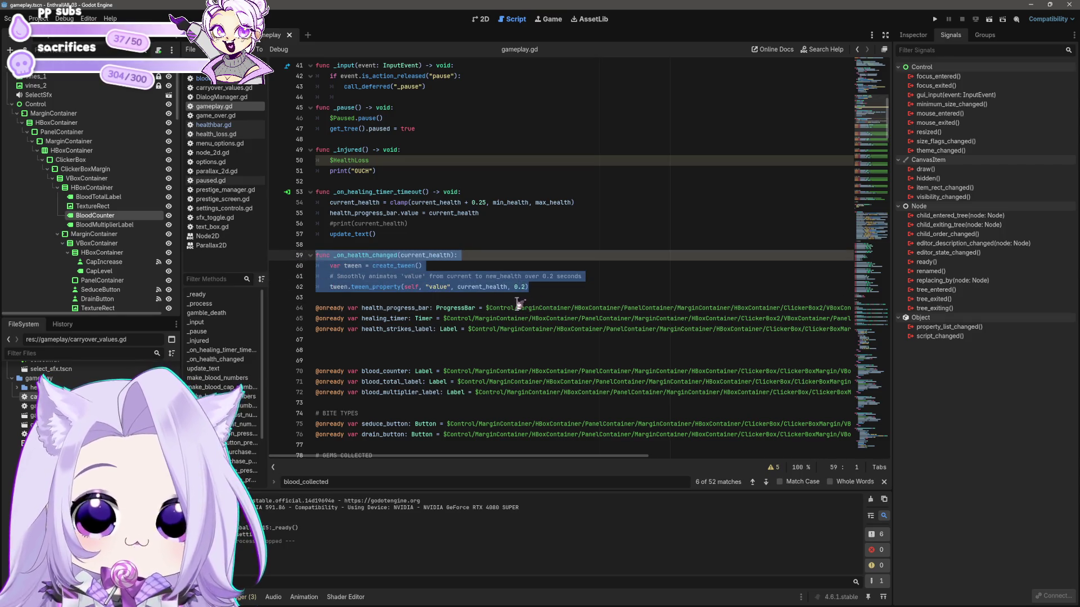
mouse_move(516, 303)
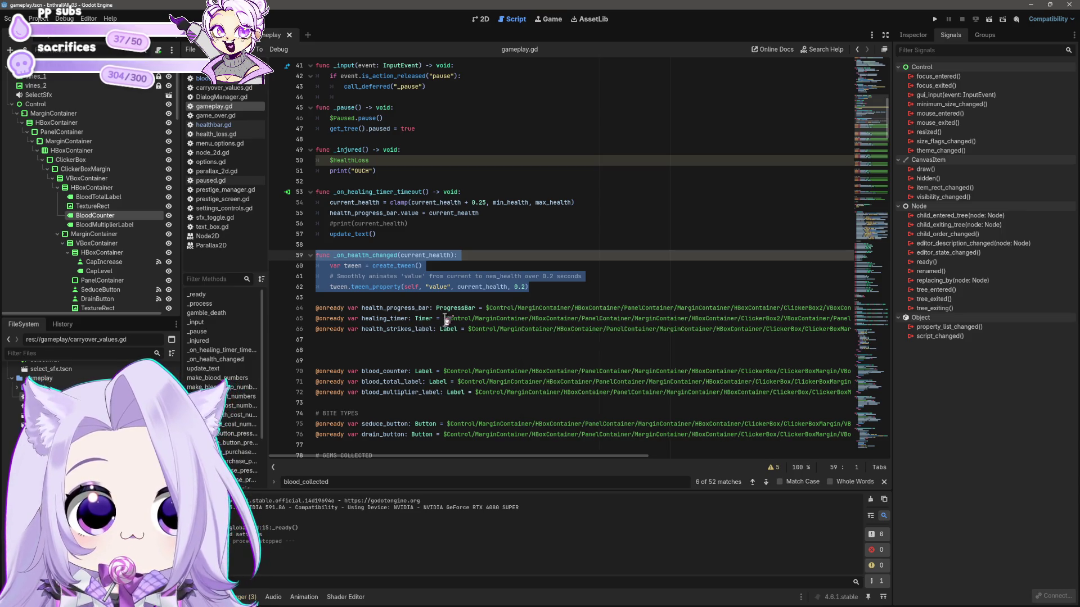
scroll(446, 320, down, 1)
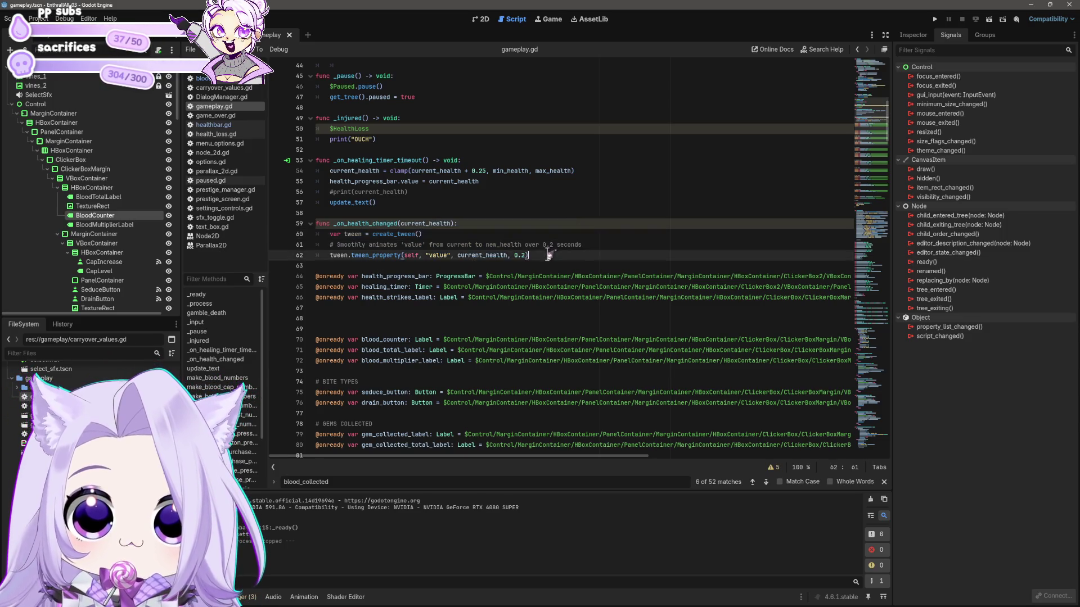
Paste a copy of _on_health_changed and rename it _on_blood_changed(blood_collected)
key(Right)
key(Return)
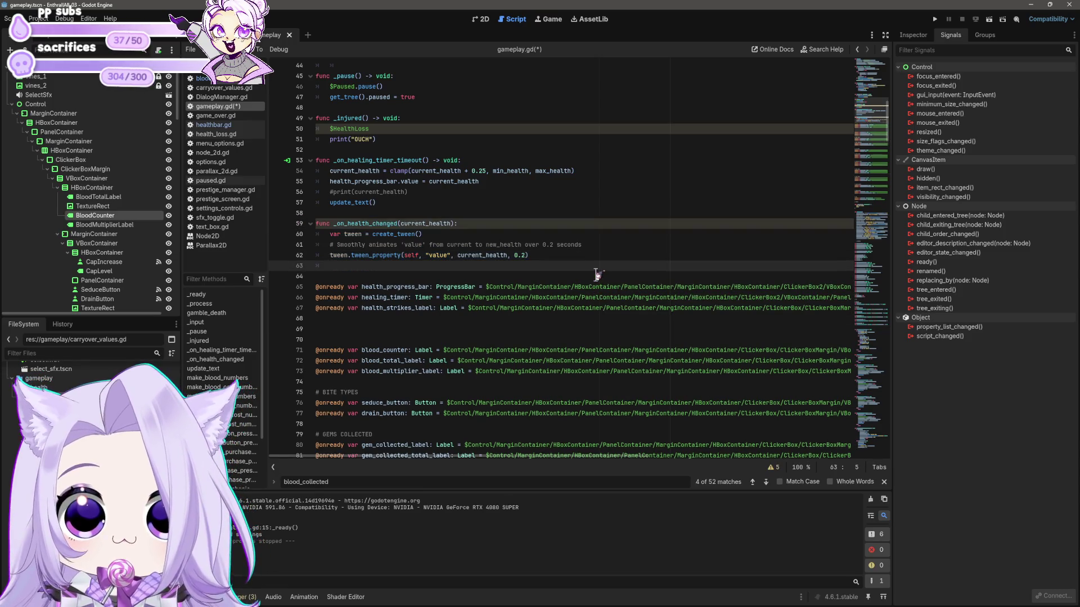
key(ctrl+v)
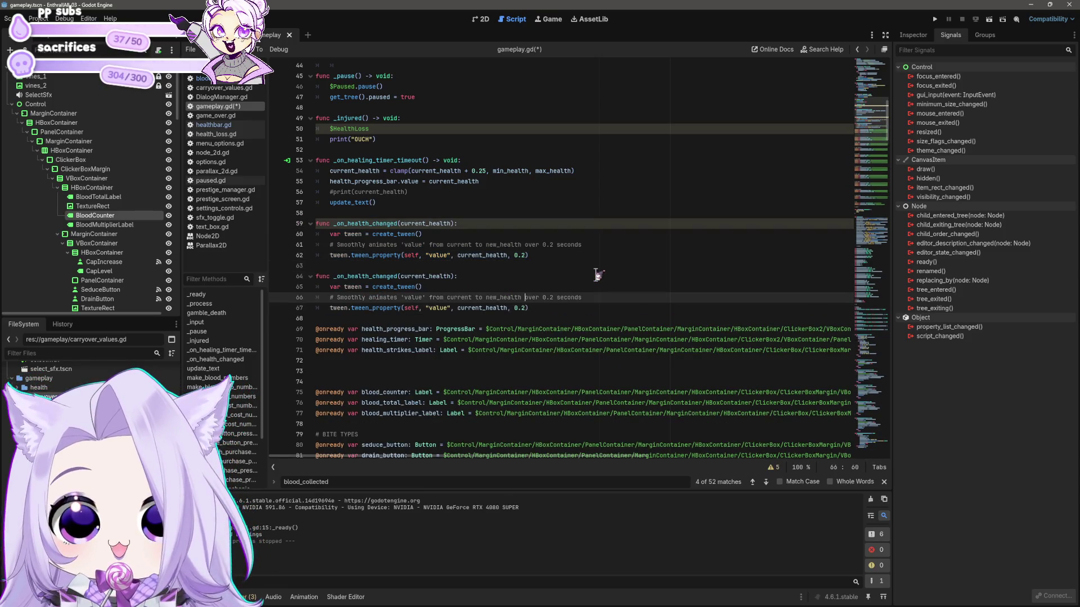
key(Left)
key(Left)
key(Left)
key(Up)
key(Up)
key(Right)
key(Right)
key(Right)
key(BackSpace)
key(BackSpace)
key(BackSpace)
text(blood_)
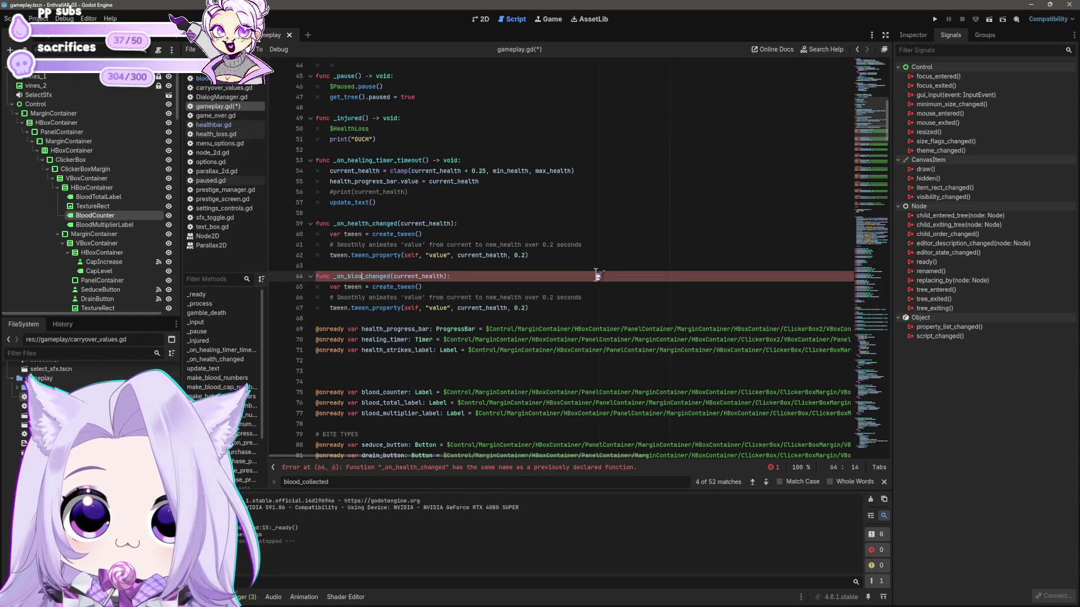
text(c)
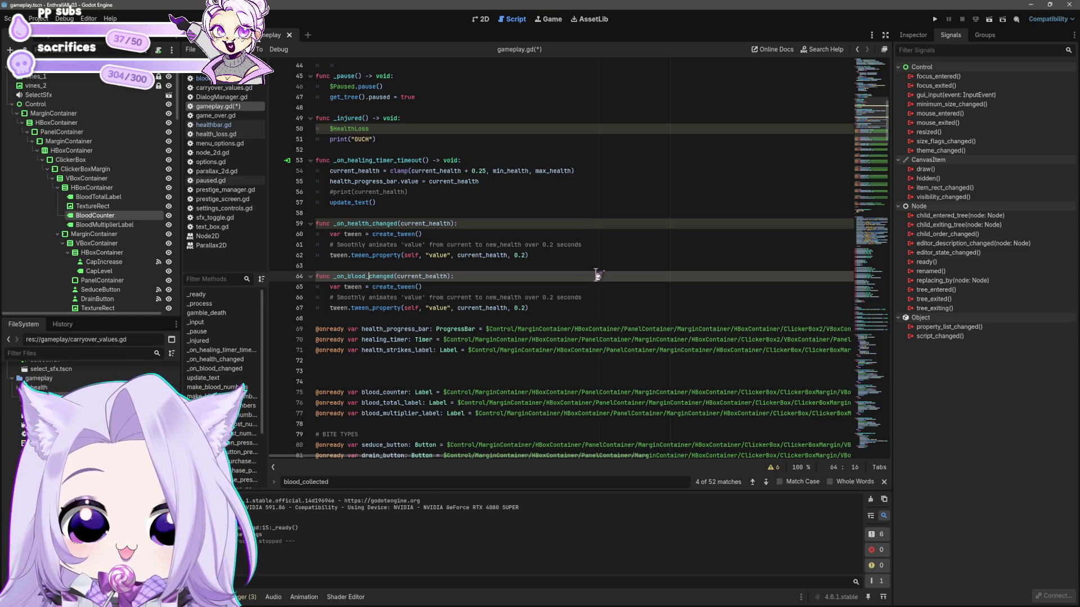
key(Right)
key(Right)
key(Right)
key(Delete)
key(Delete)
key(Delete)
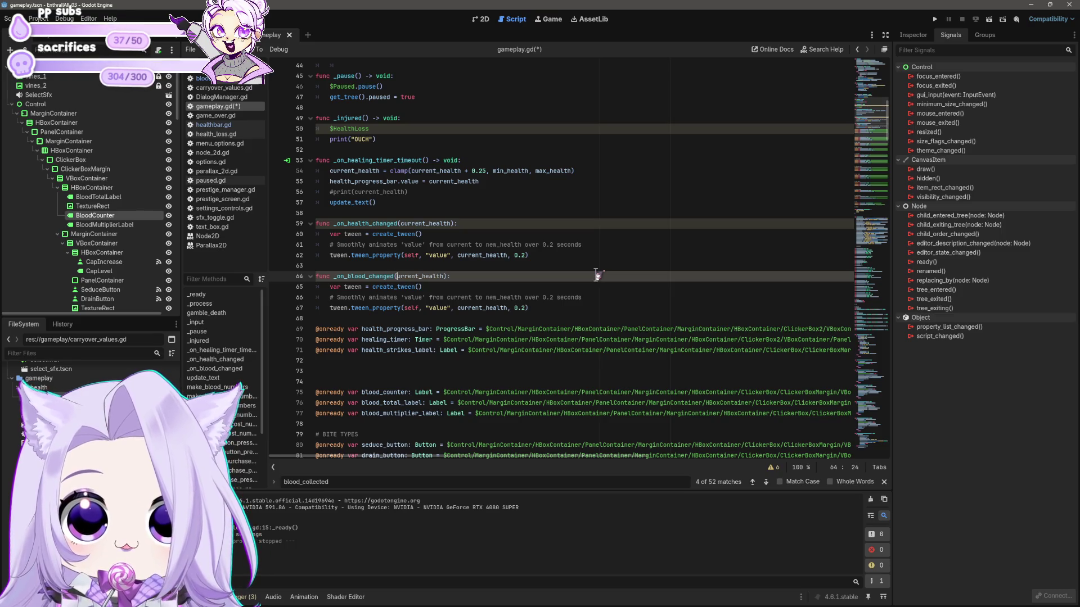
key(Delete)
key(Delete)
key(Delete)
text(blood)
text(_collected)
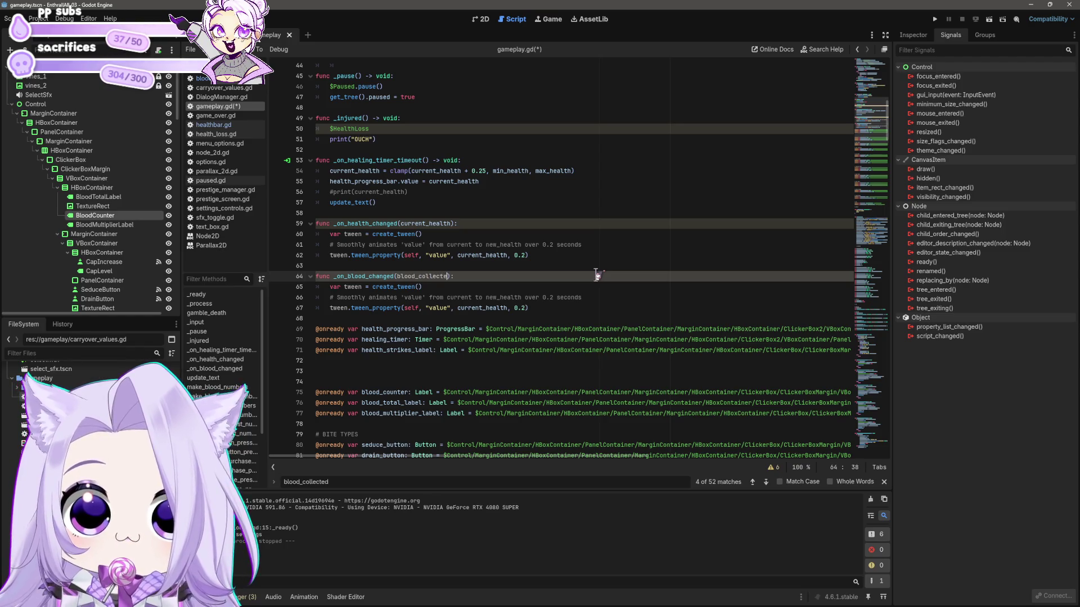
Replace current_health with blood_collected in the 0.2-second tween and save gameplay.gd
key(Down)
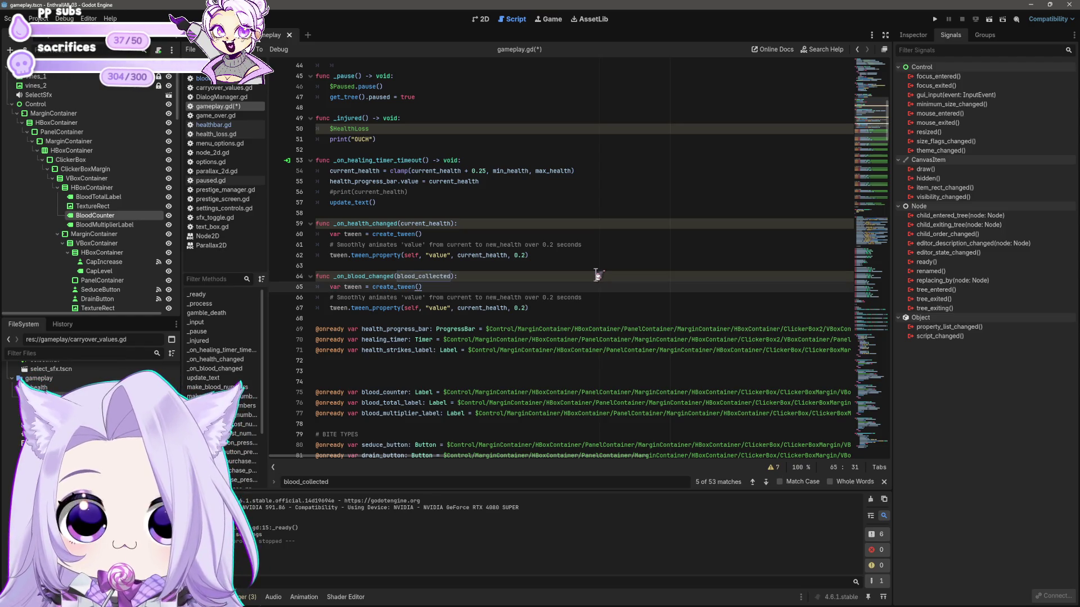
key(Down)
key(Down)
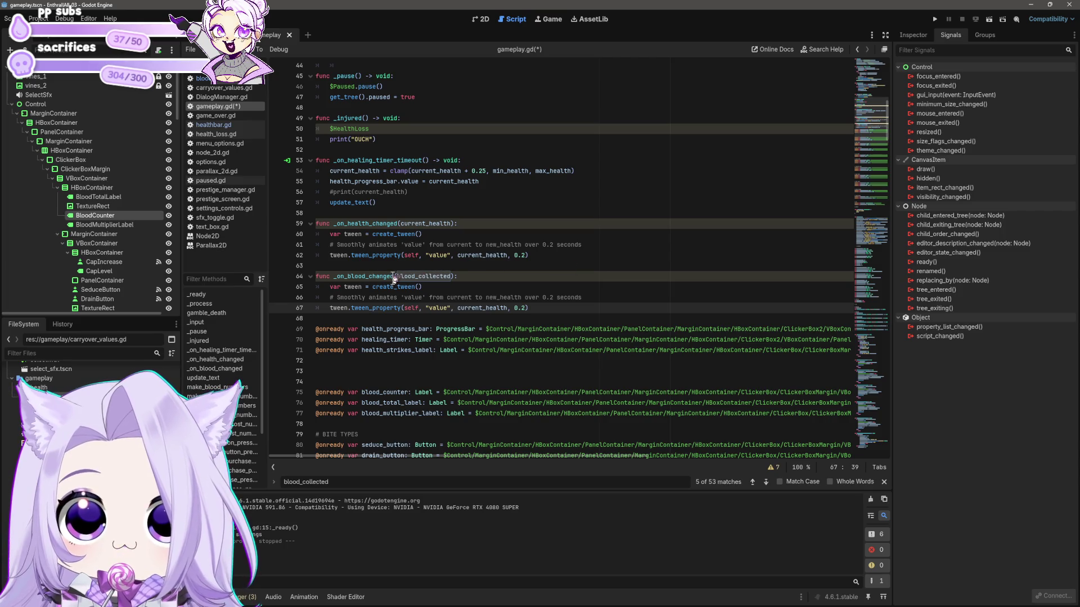
click(536, 308)
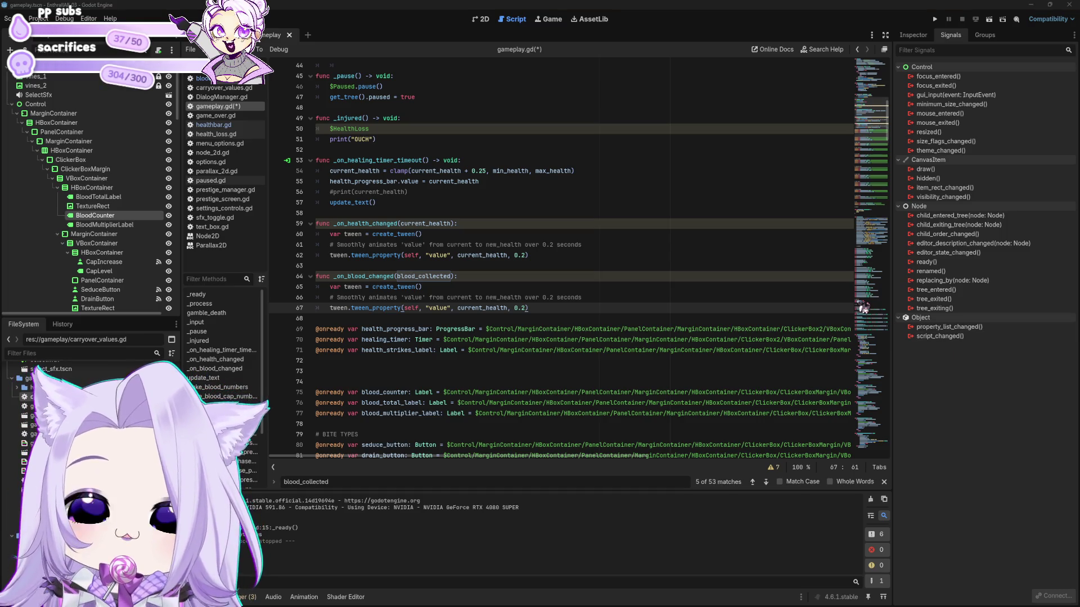
click(449, 276)
drag(441, 279, 398, 277)
drag(458, 308, 504, 309)
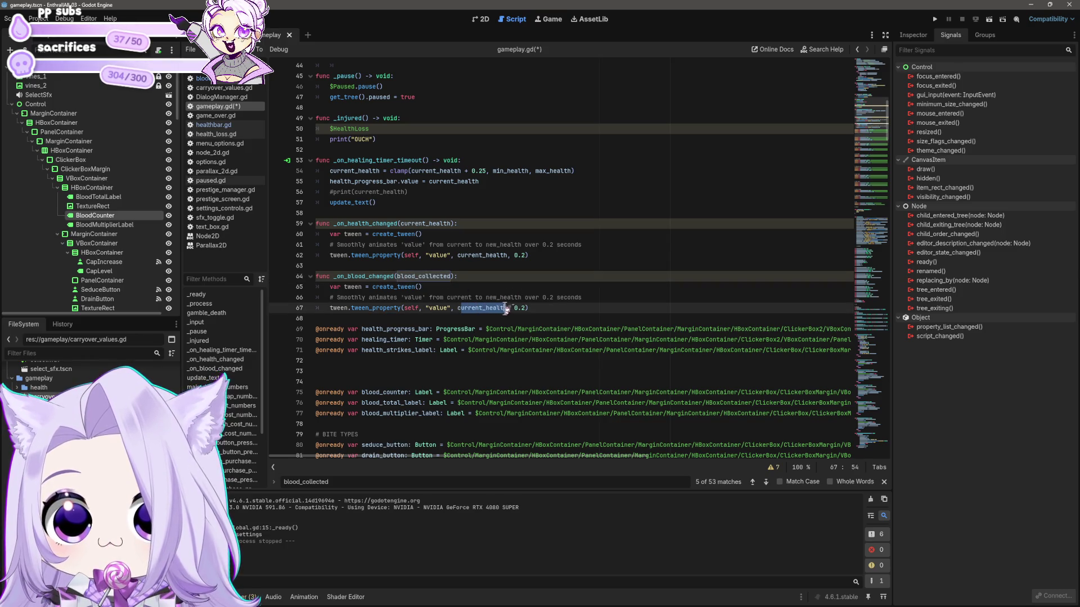
text(blood_collected)
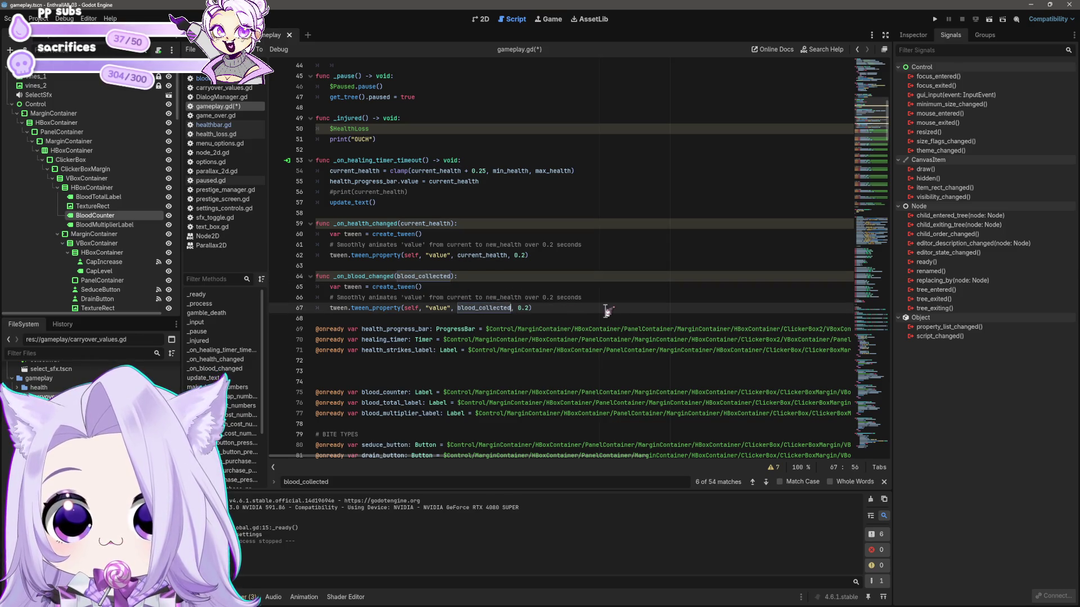
key(ctrl+s)
Test-run the game, start a round from the title menu, then close it
click(935, 20)
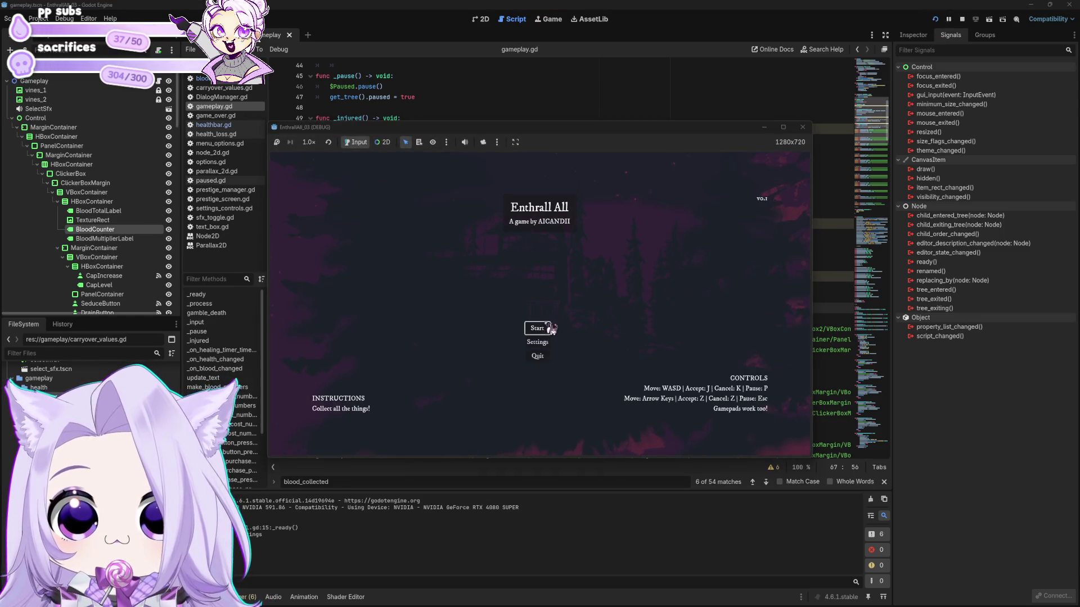
click(548, 327)
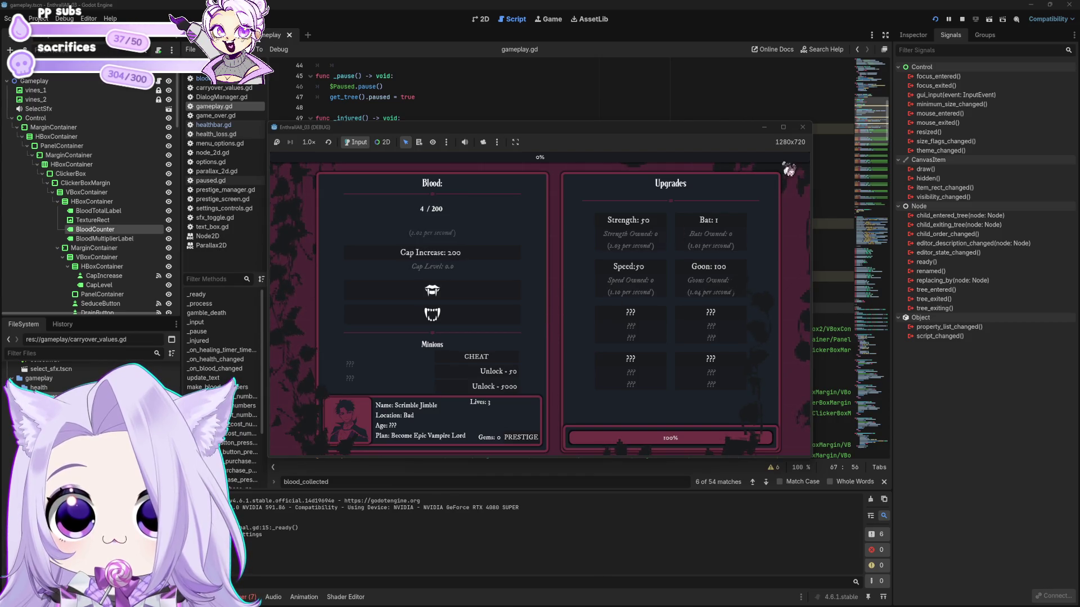
click(802, 128)
Return to the 2D editor and switch to the blood_meter.tscn scene tab
click(481, 20)
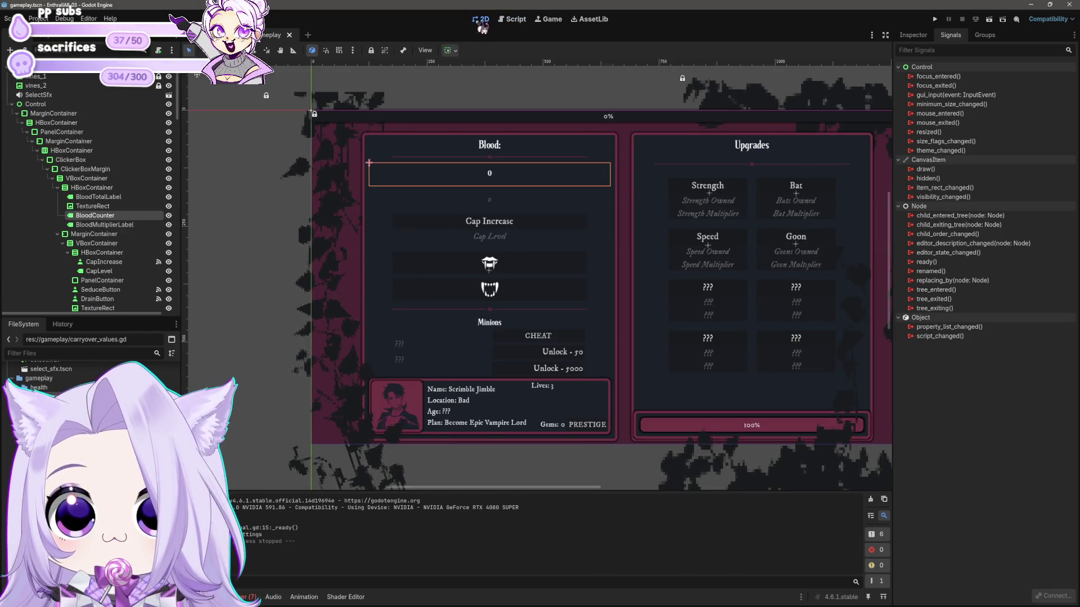
scroll(109, 239, down, 5)
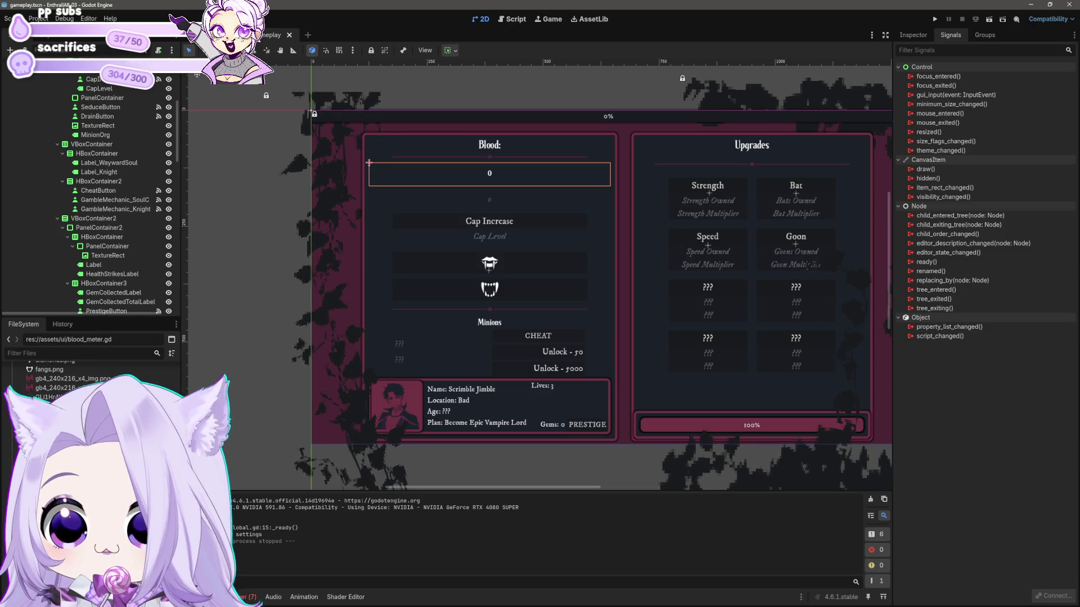
key(ctrl+shift+Tab)
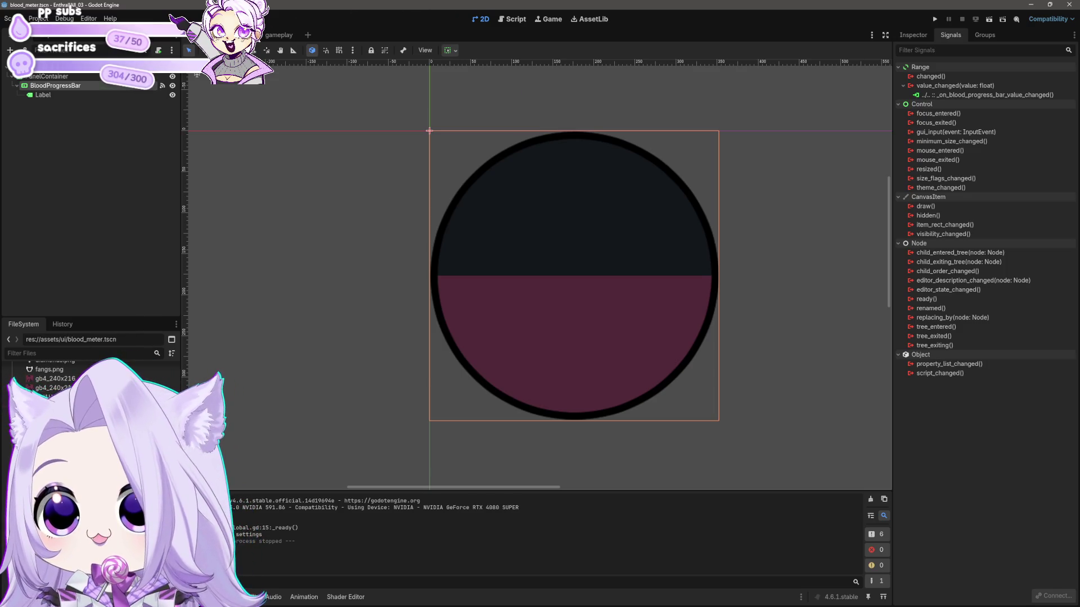
Try pasting the blood meter's nodes beside BloodTotalLabel in gameplay.tscn, then undo the paste
ctrl+click(163, 94)
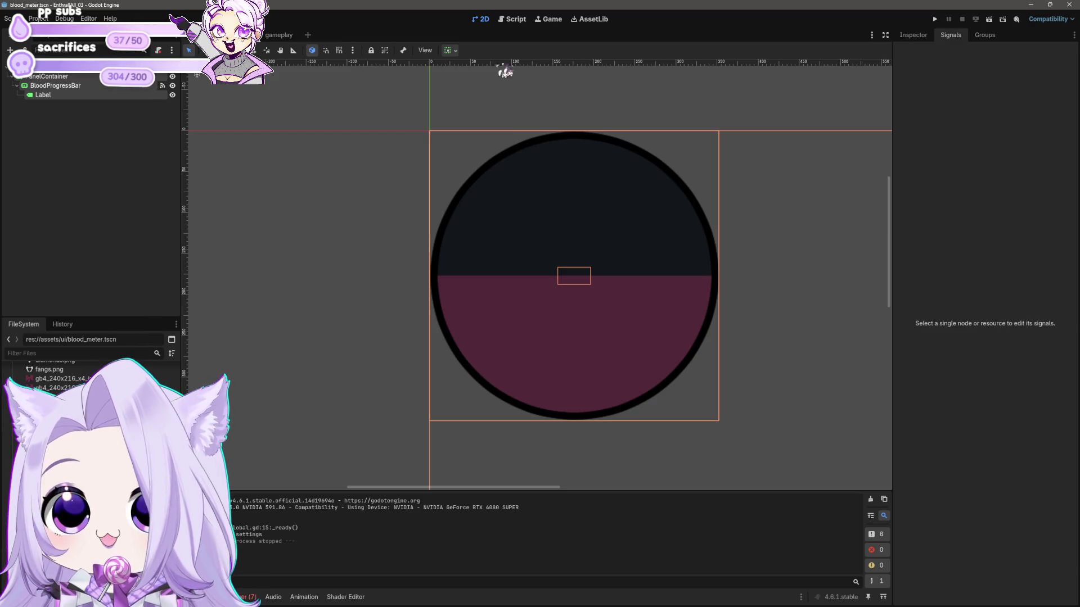
click(278, 35)
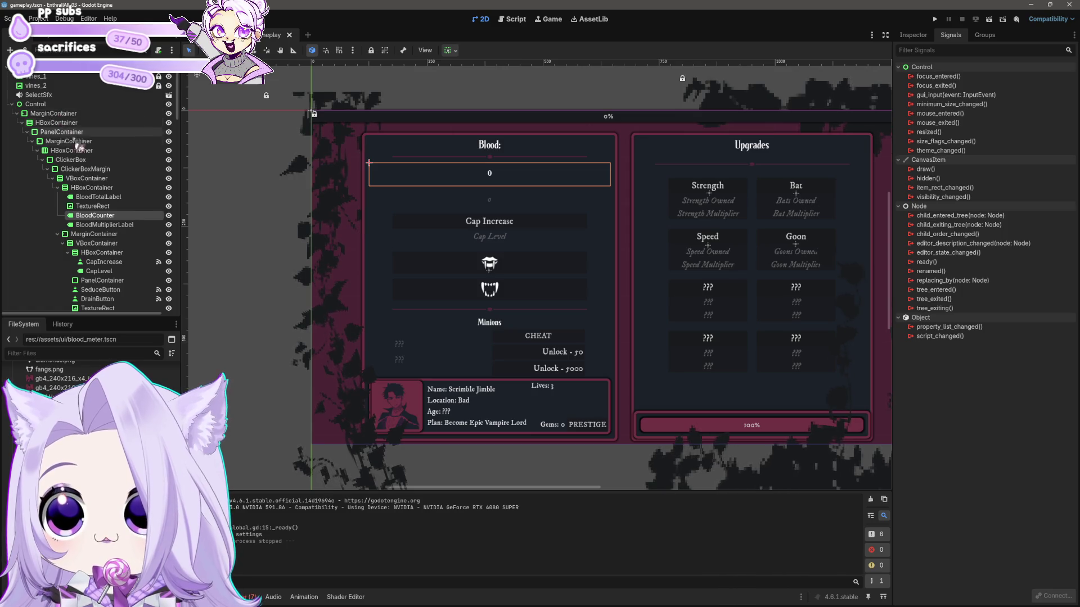
click(95, 206)
click(107, 198)
key(ctrl+shift+v)
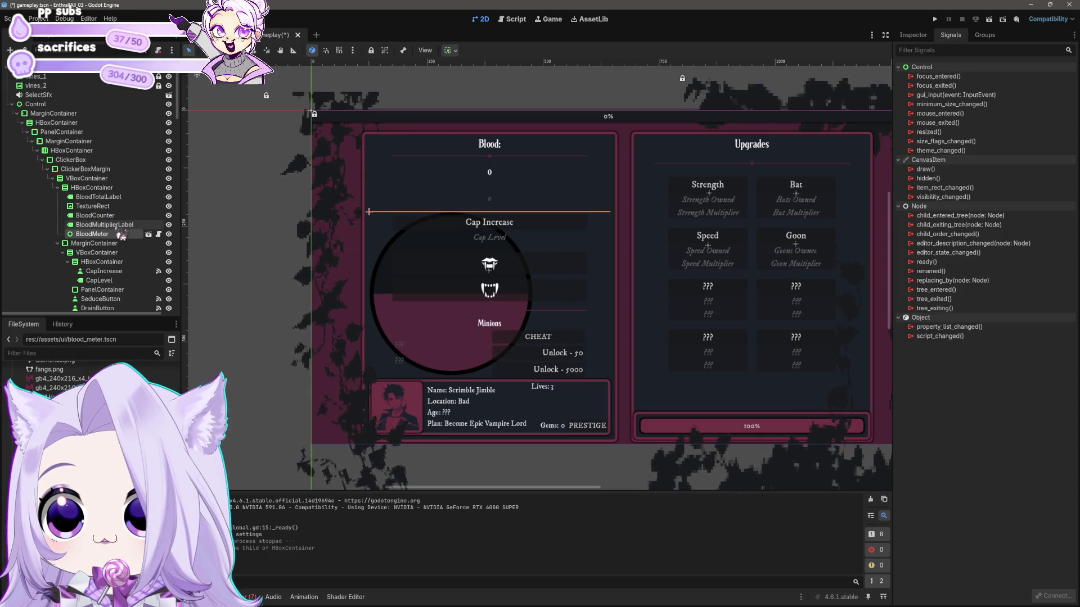
key(ctrl+z)
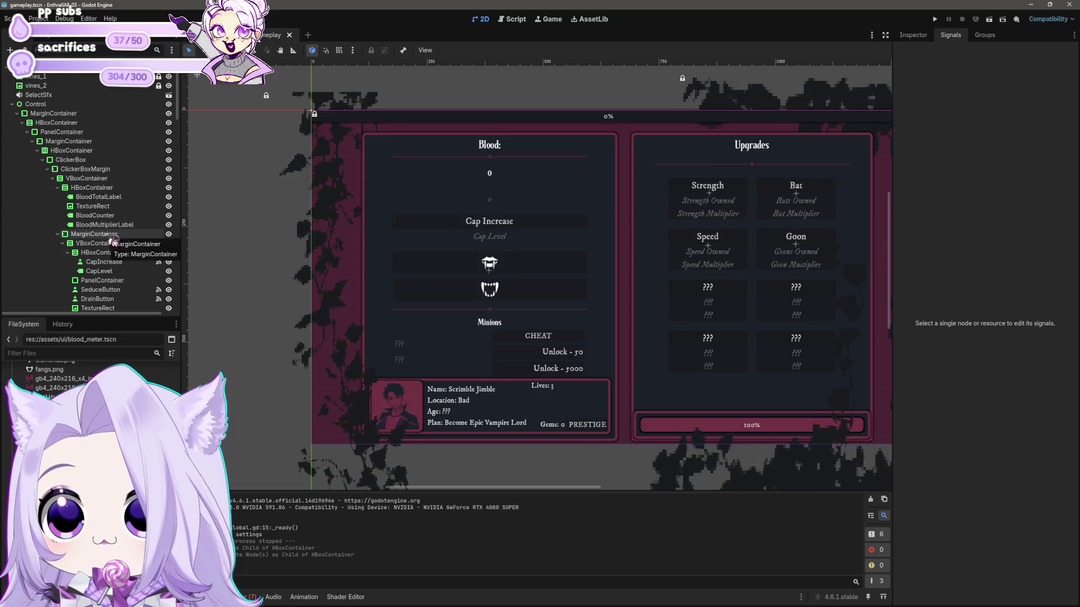
Drag blood_meter.tscn into the HBoxContainer row under ClickerBox's VBoxContainer and begin renaming it
click(106, 189)
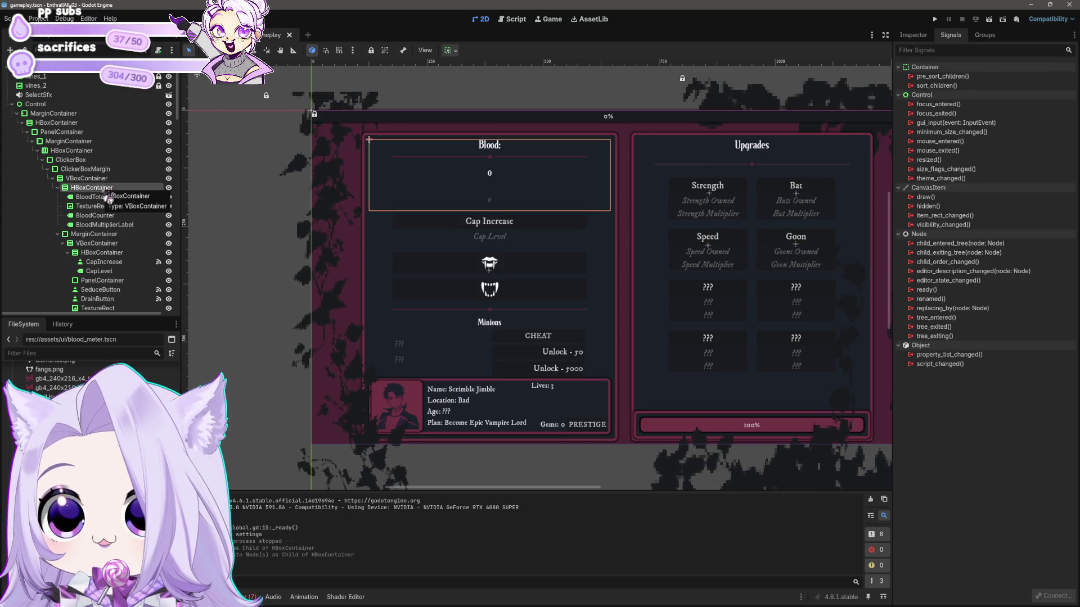
click(225, 35)
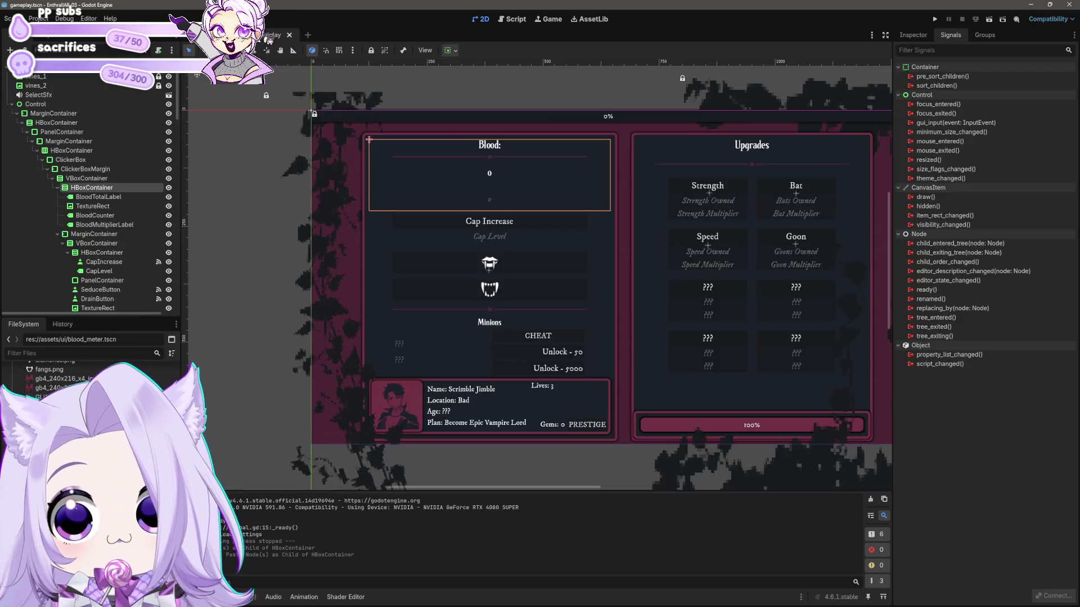
click(270, 35)
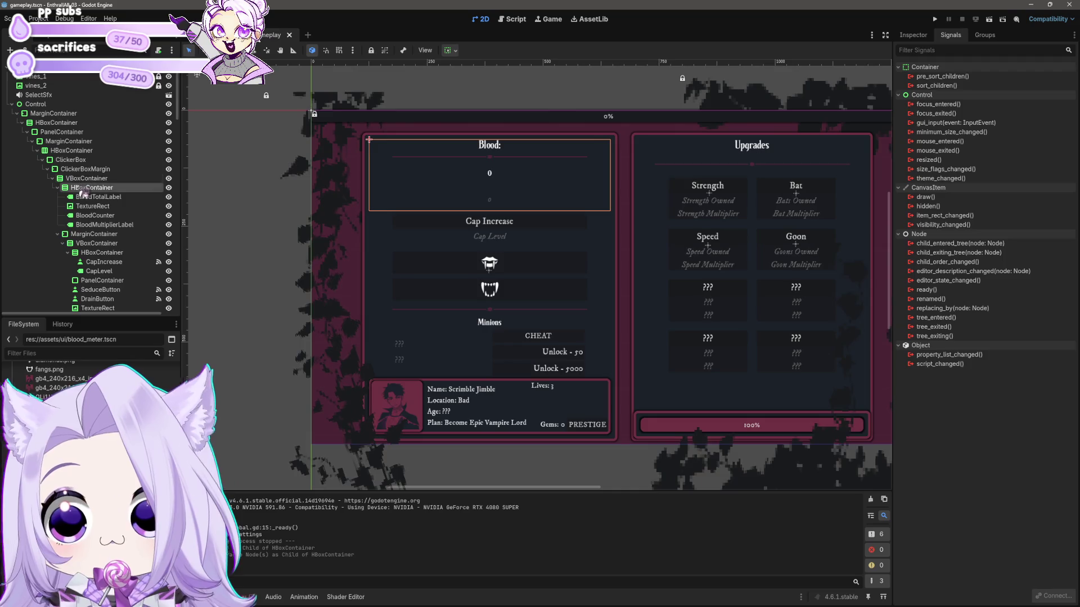
drag(104, 228, 95, 188)
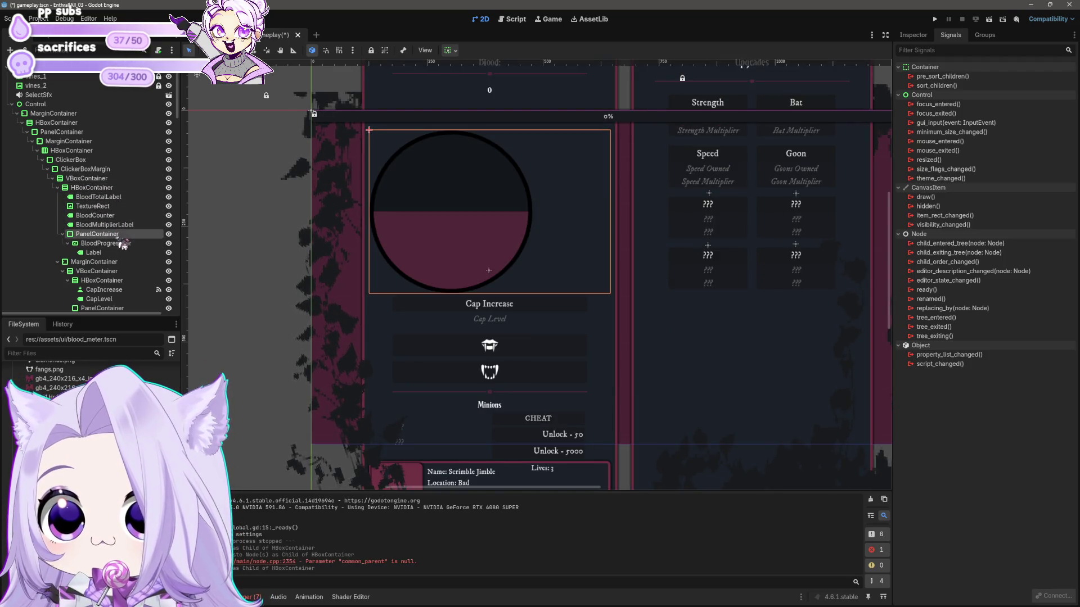
key(F2)
Name the container BloodProgressBox and select its BloodProgressBar child
text(BloodProgre)
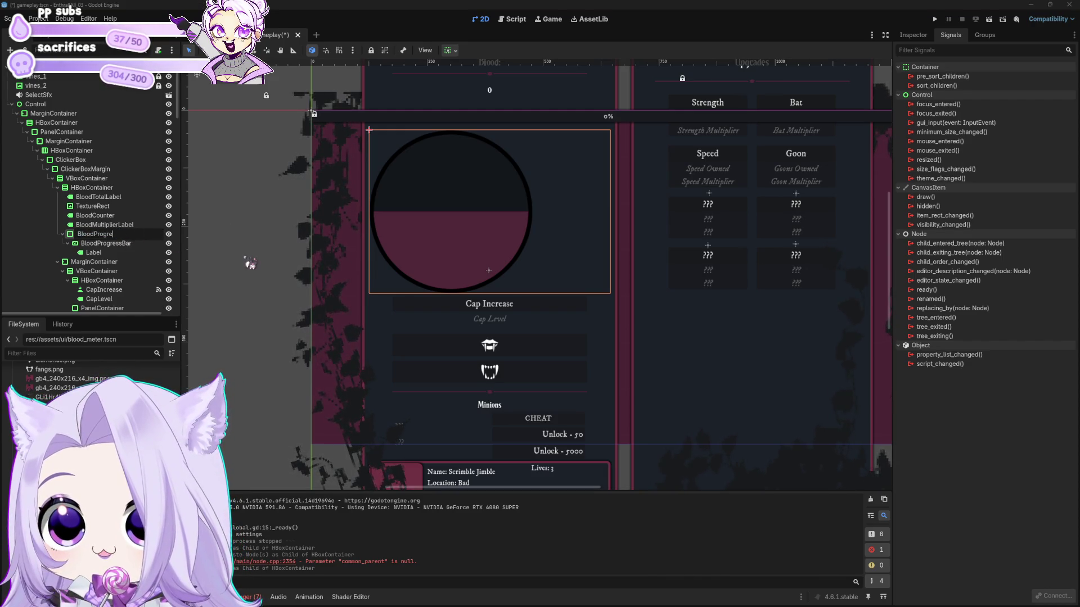
text(ox)
key(Return)
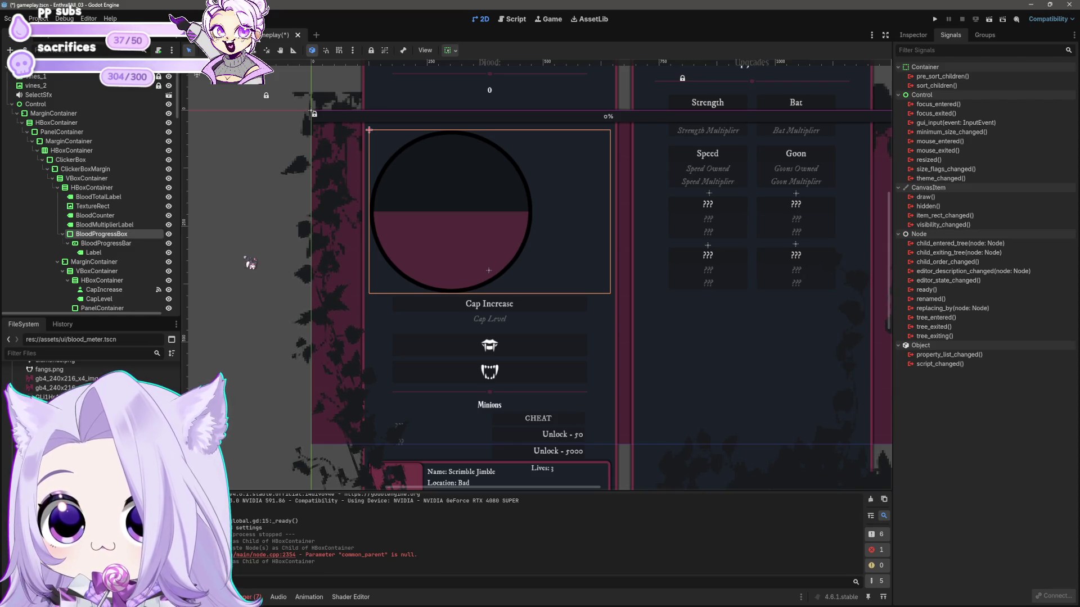
mouse_move(415, 248)
mouse_down()
mouse_move(356, 229)
mouse_move(400, 230)
mouse_up()
ctrl+click(106, 243)
ctrl+click(107, 245)
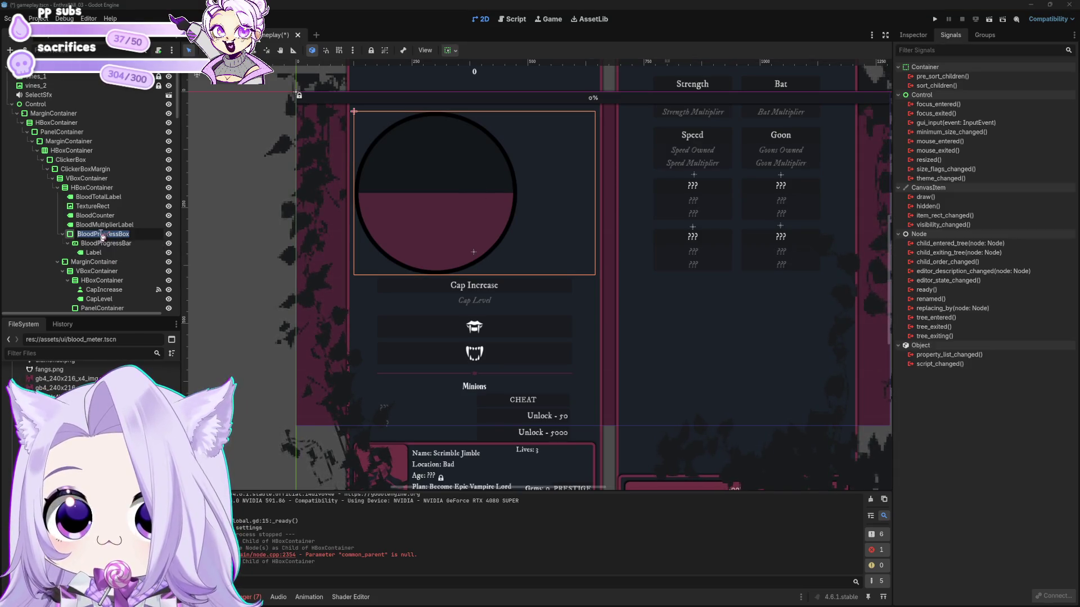
click(106, 243)
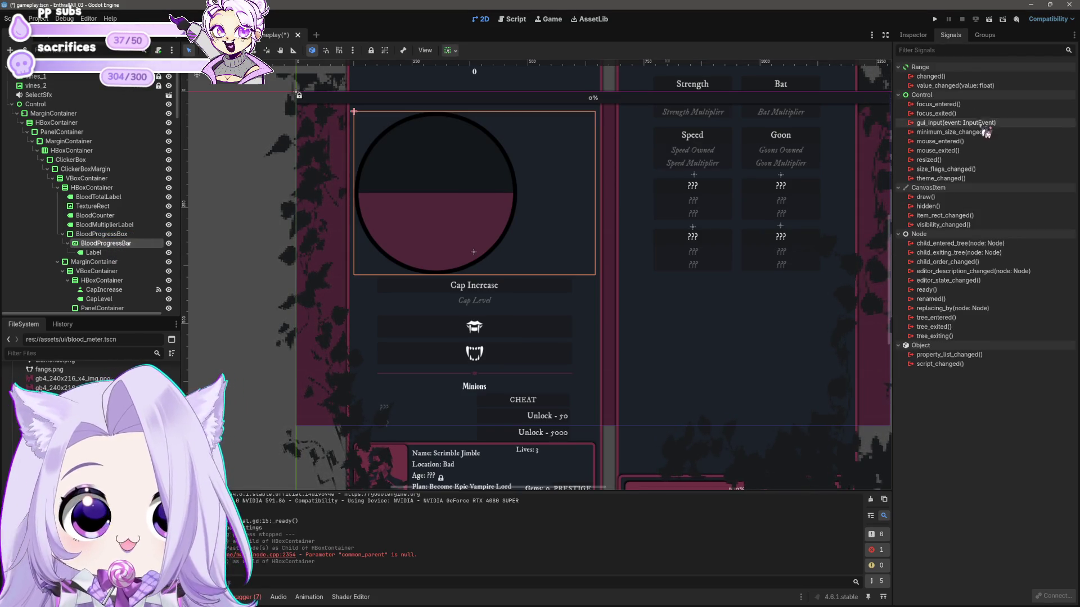
Inspect the Layout size values of BloodProgressBar and BloodProgressBox in the Inspector
click(913, 35)
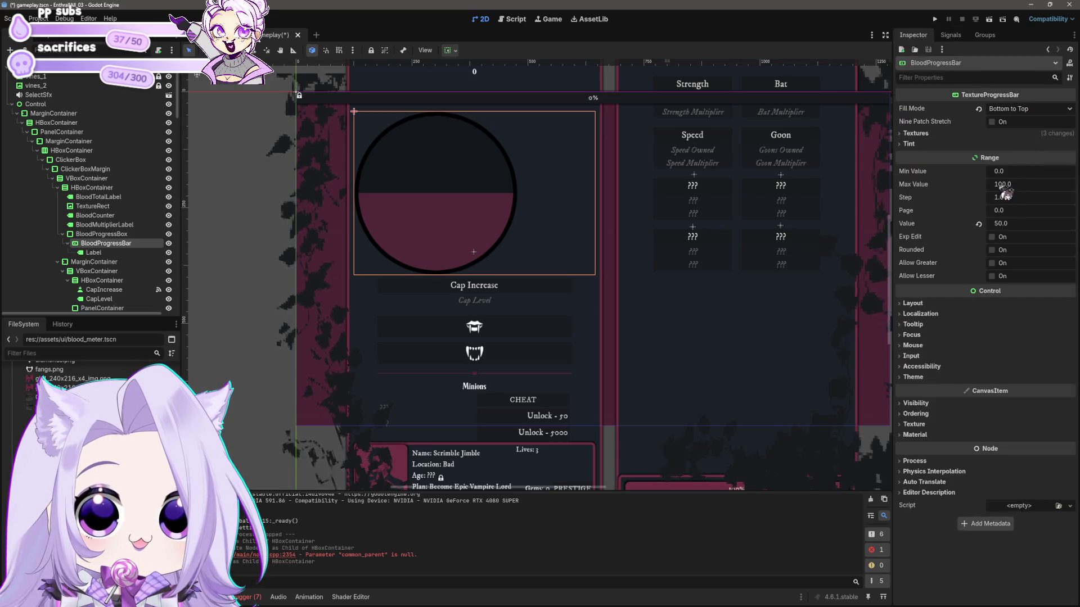
click(942, 304)
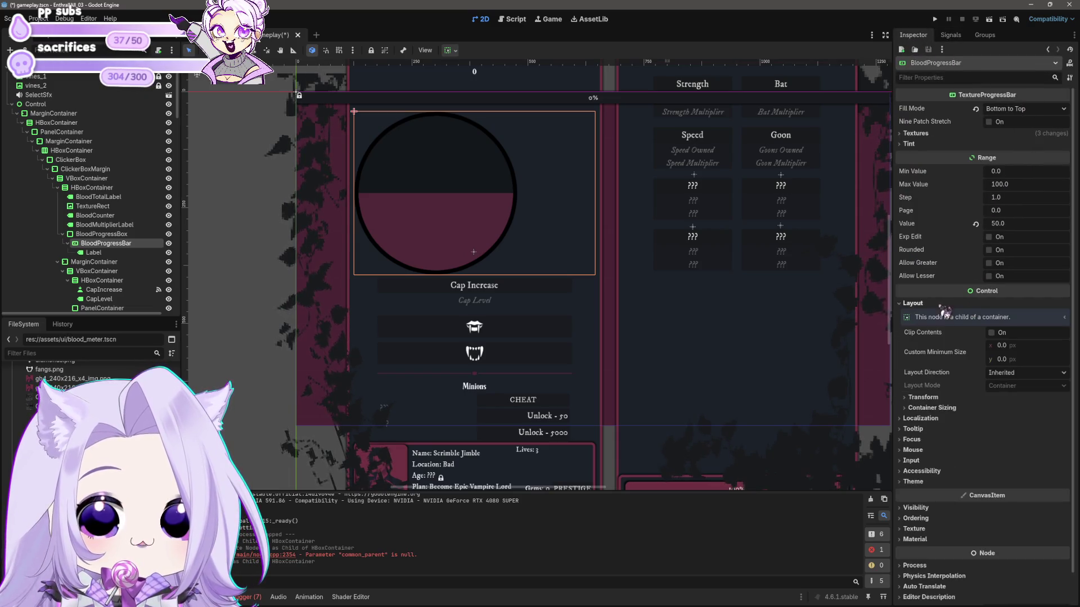
click(957, 402)
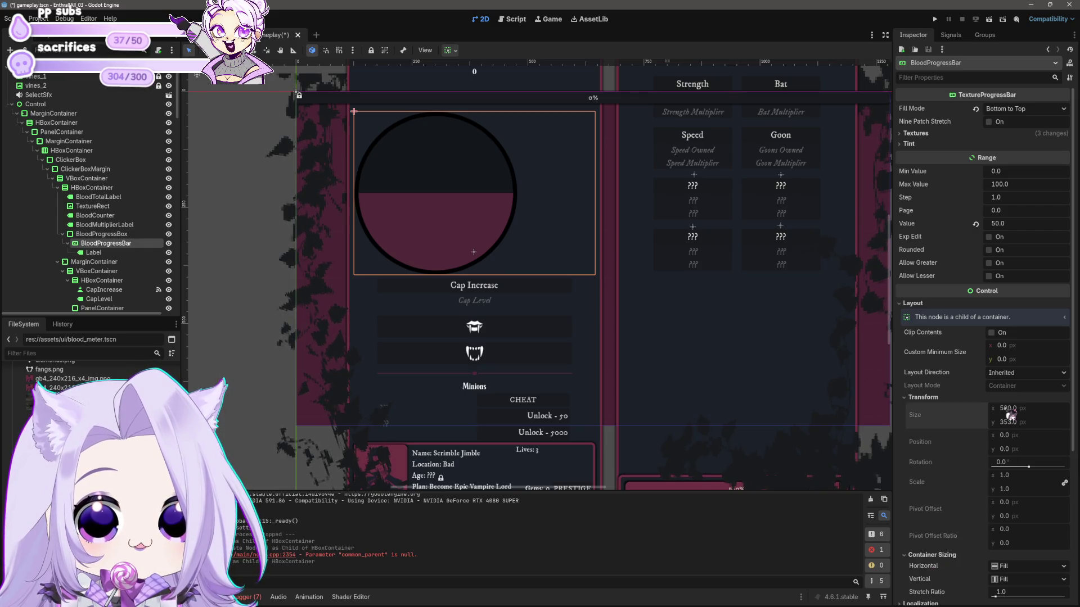
scroll(1010, 416, down, 5)
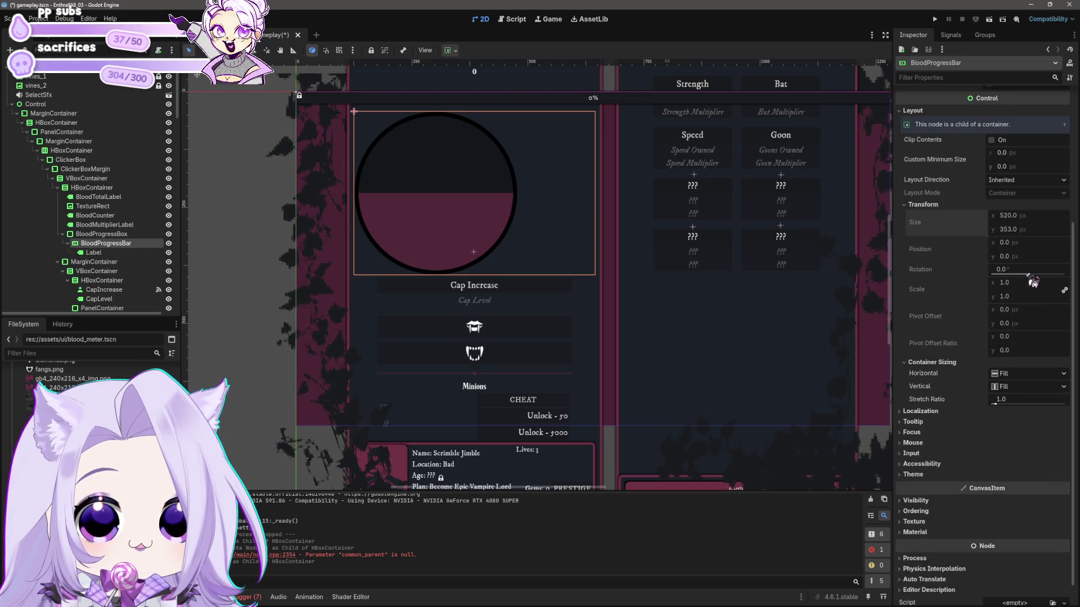
click(101, 234)
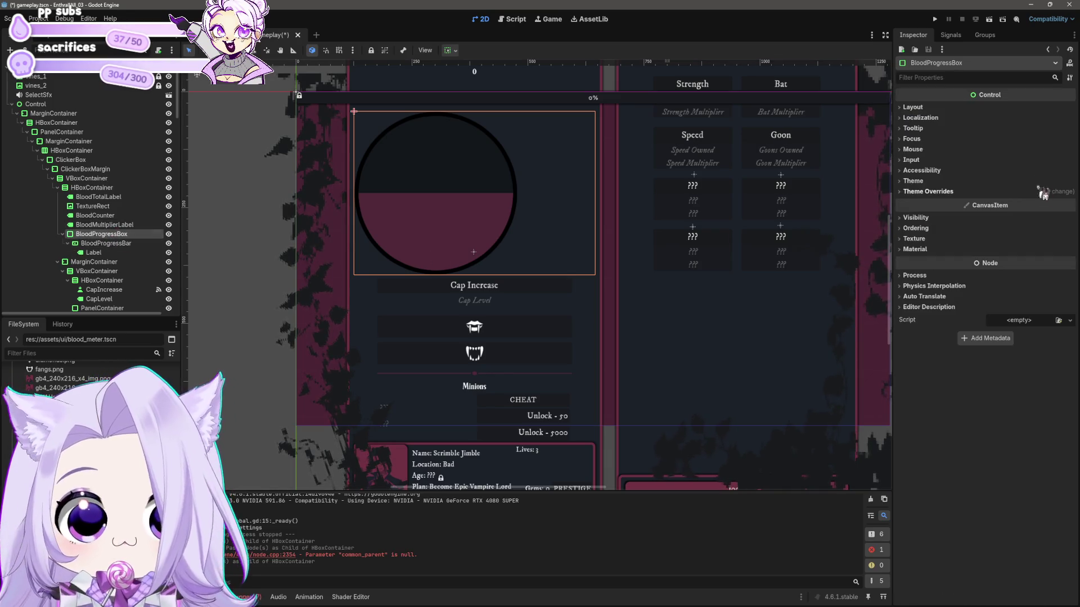
click(930, 107)
click(954, 79)
Filter the Inspector for 'sca' and set the container's Stretch Ratio to 0.25
text(sca)
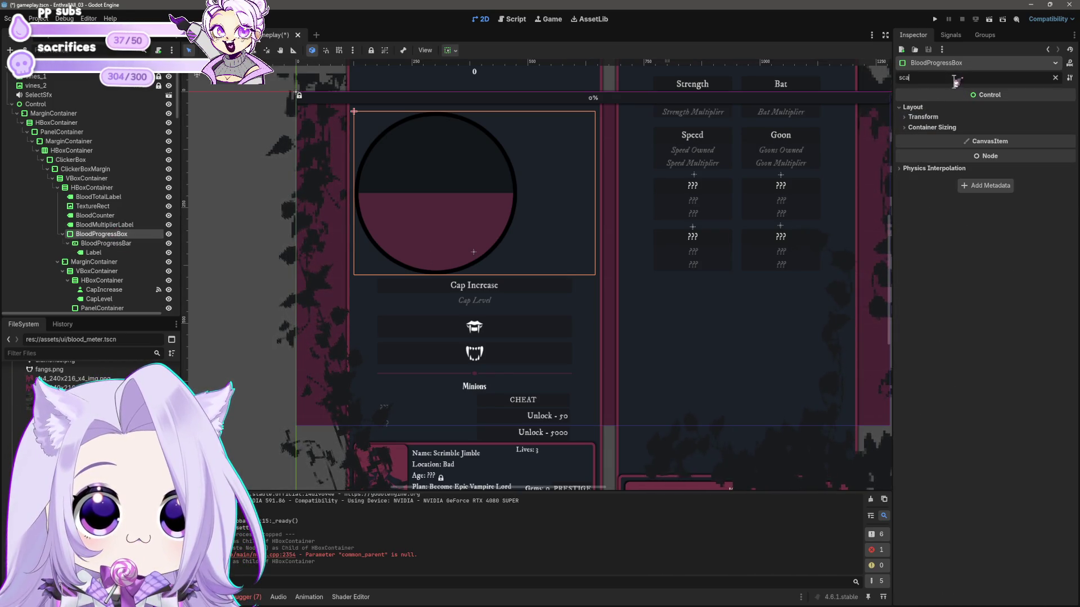
click(932, 127)
click(1017, 148)
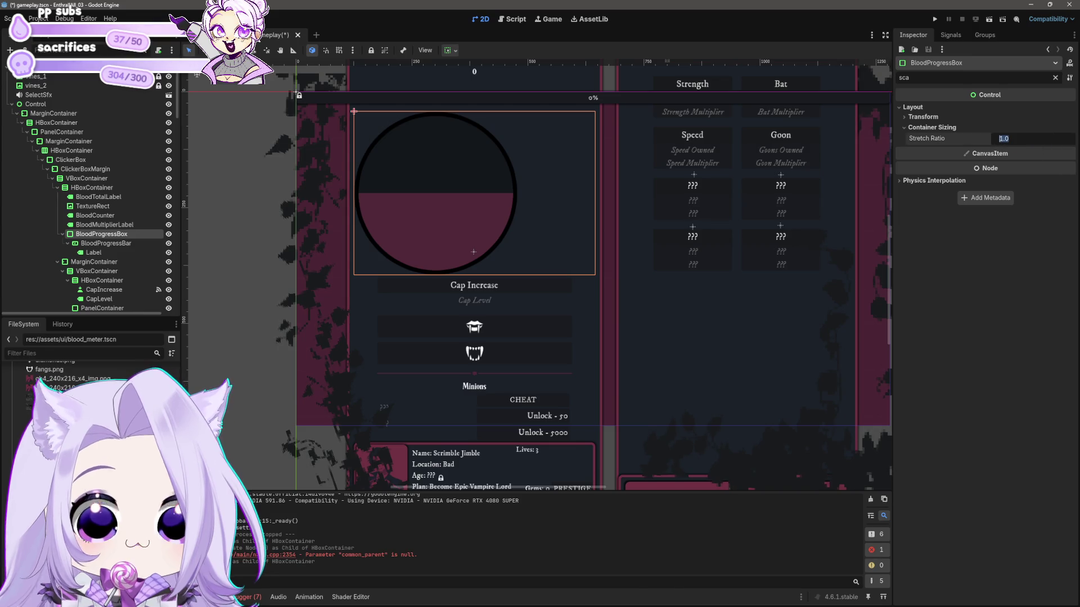
key(Return)
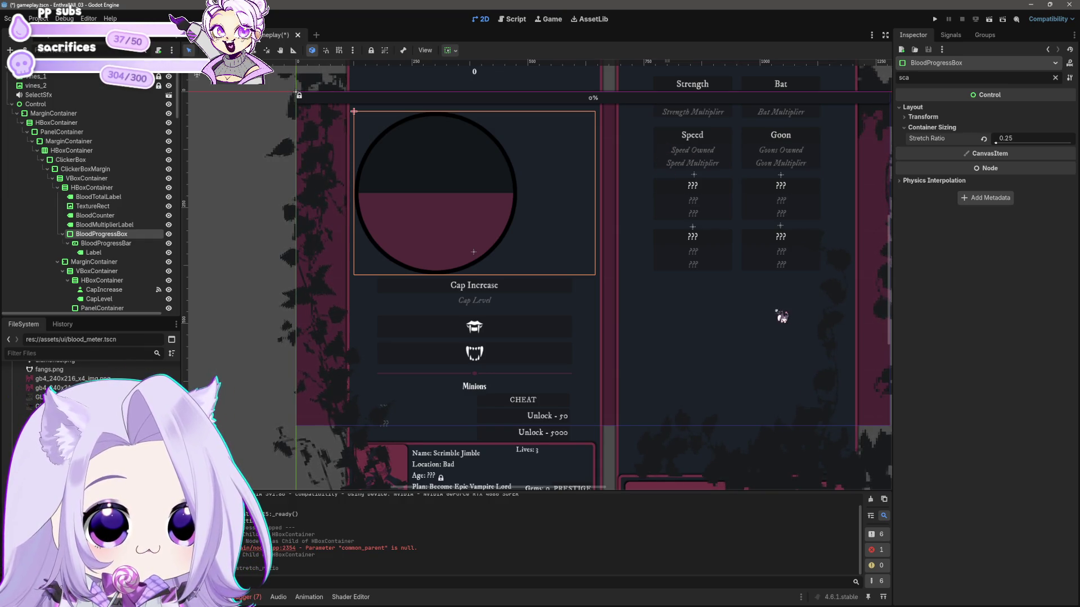
Select BloodProgressBar and undo, reverting the container's name to PanelContainer
scroll(782, 316, right, 3)
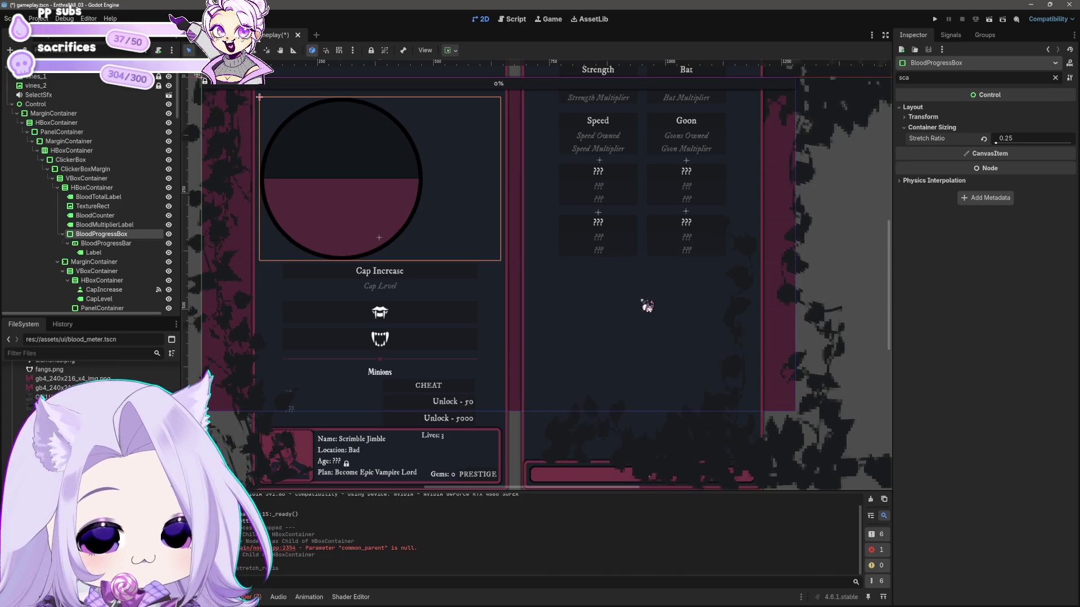
scroll(322, 234, left, 2)
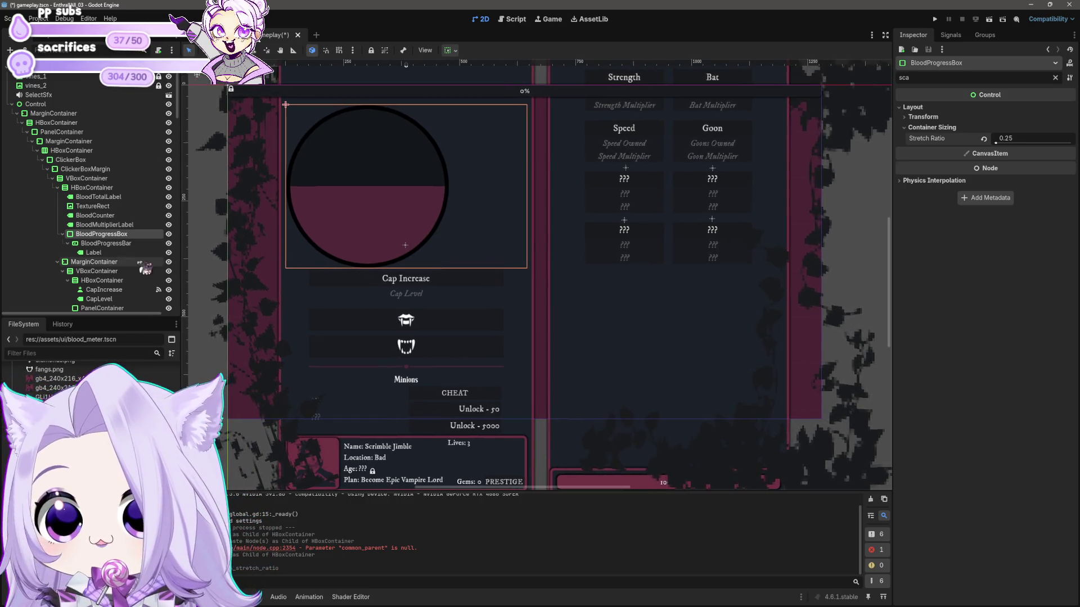
click(110, 244)
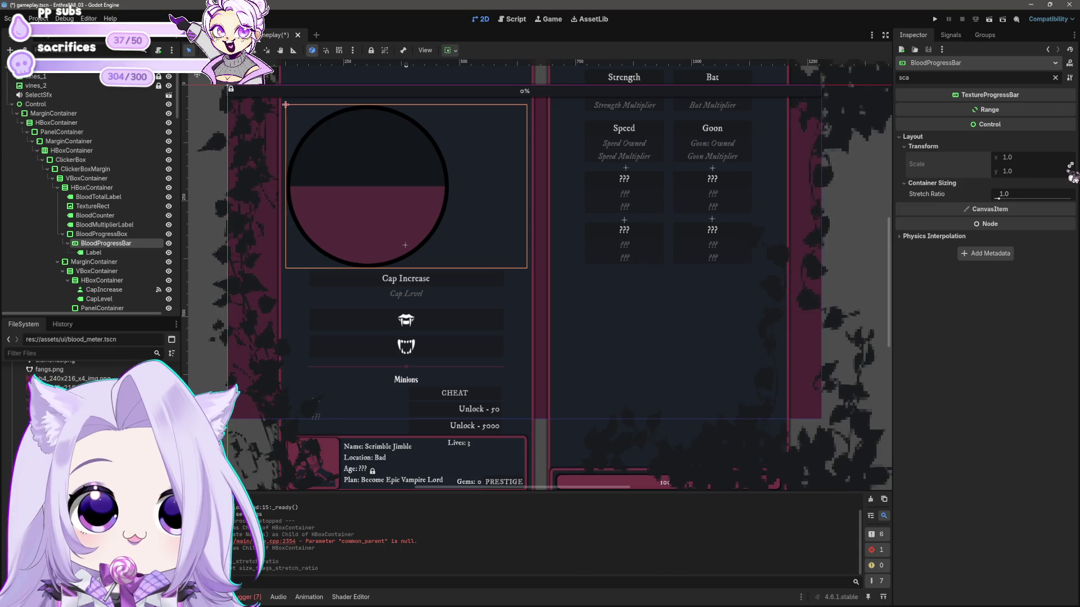
key(ctrl+z)
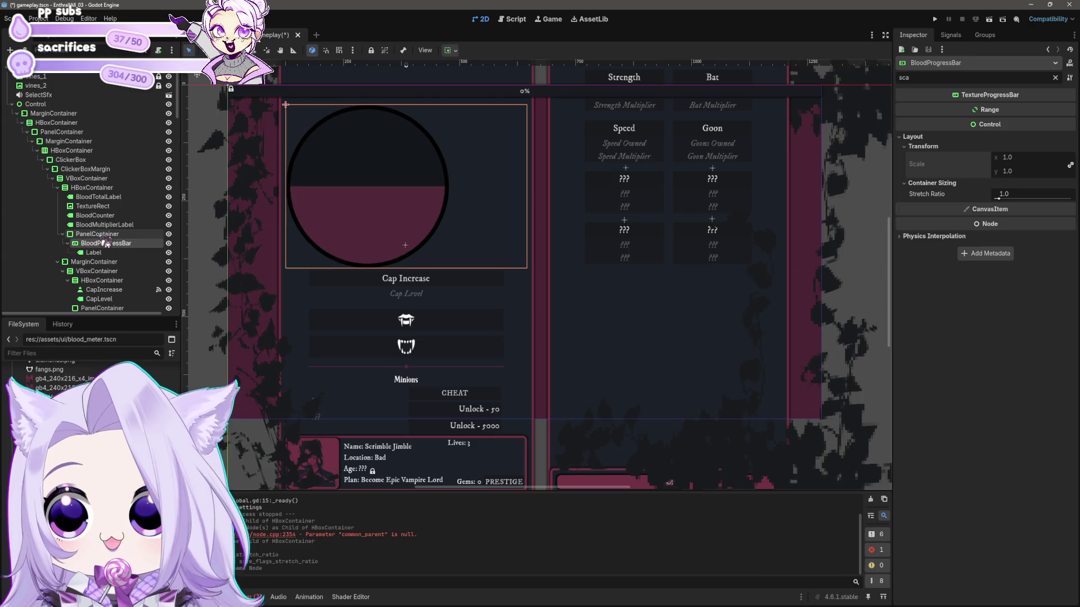
Select the meter's PanelContainer and drag its Stretch Ratio up to 3.76
click(99, 235)
click(108, 253)
click(107, 243)
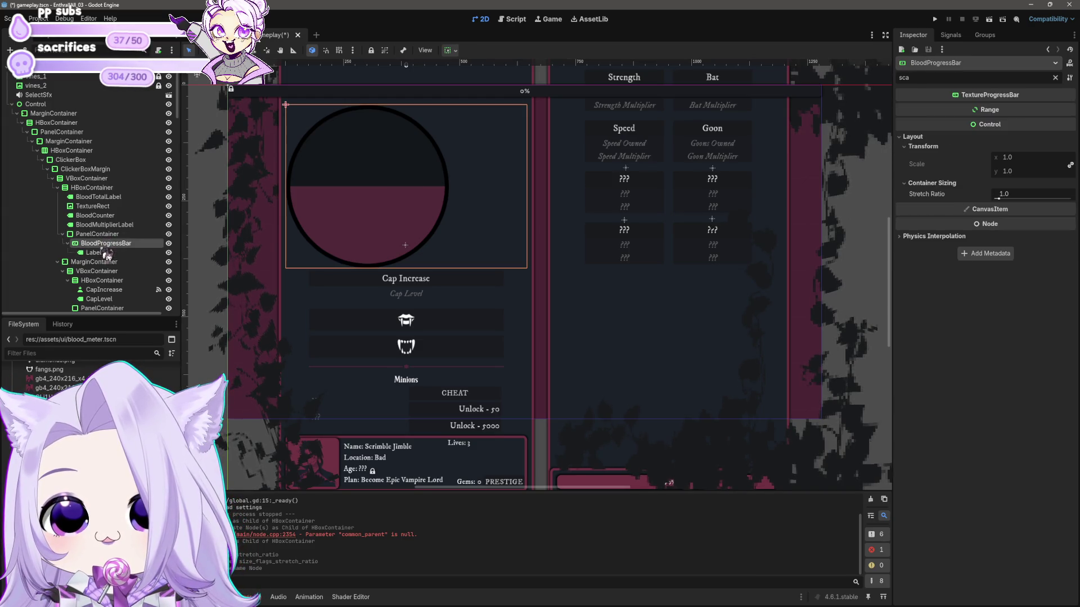
click(110, 237)
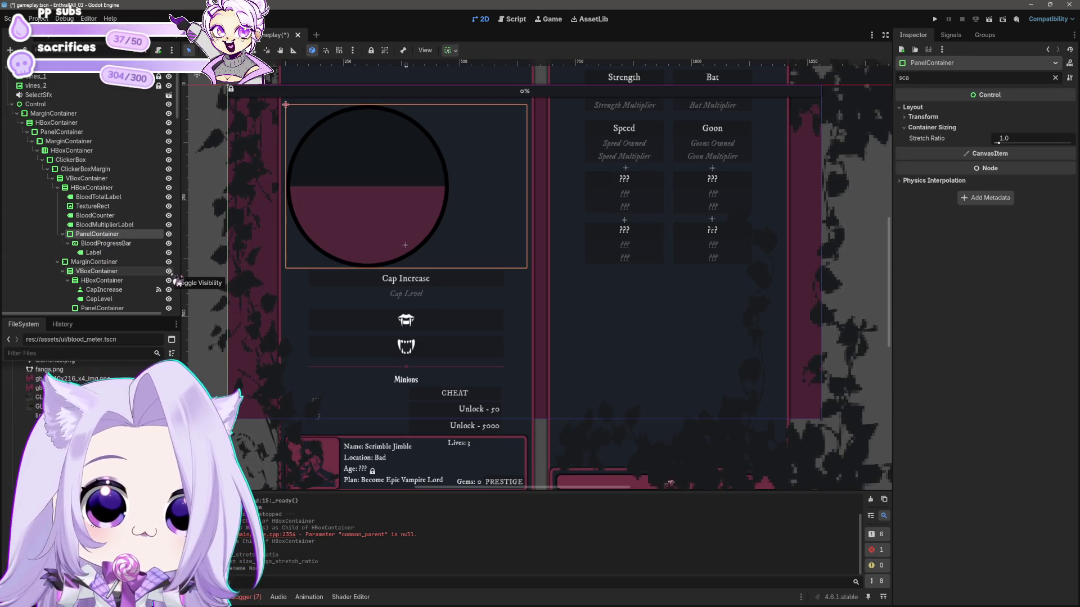
click(922, 117)
drag(1019, 164, 1055, 164)
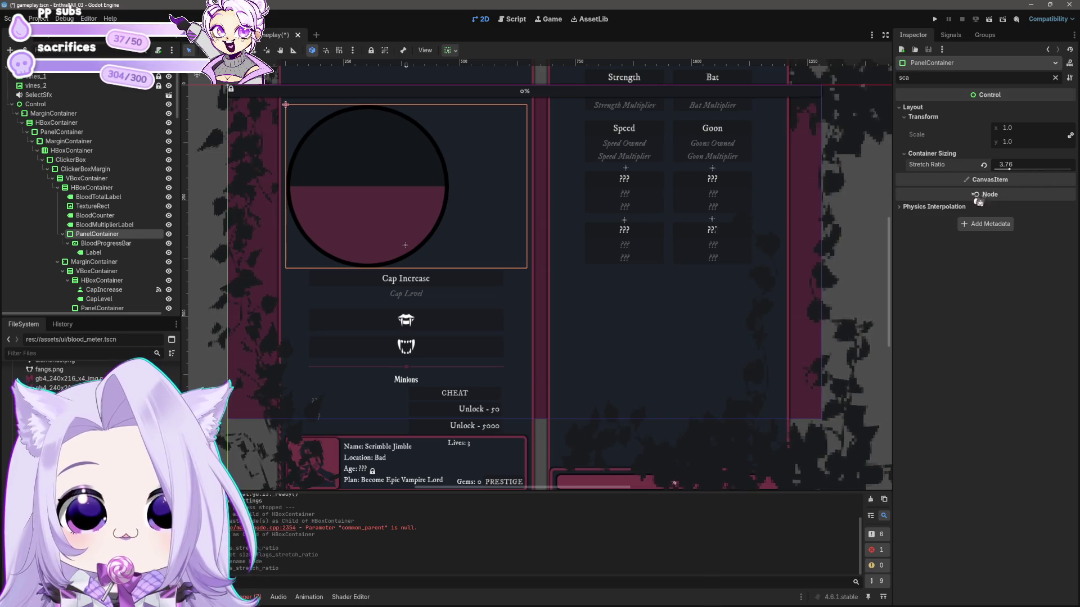
Apply an anchor preset to the meter's Label, then filter BloodProgressBar's properties by 'size'
click(109, 252)
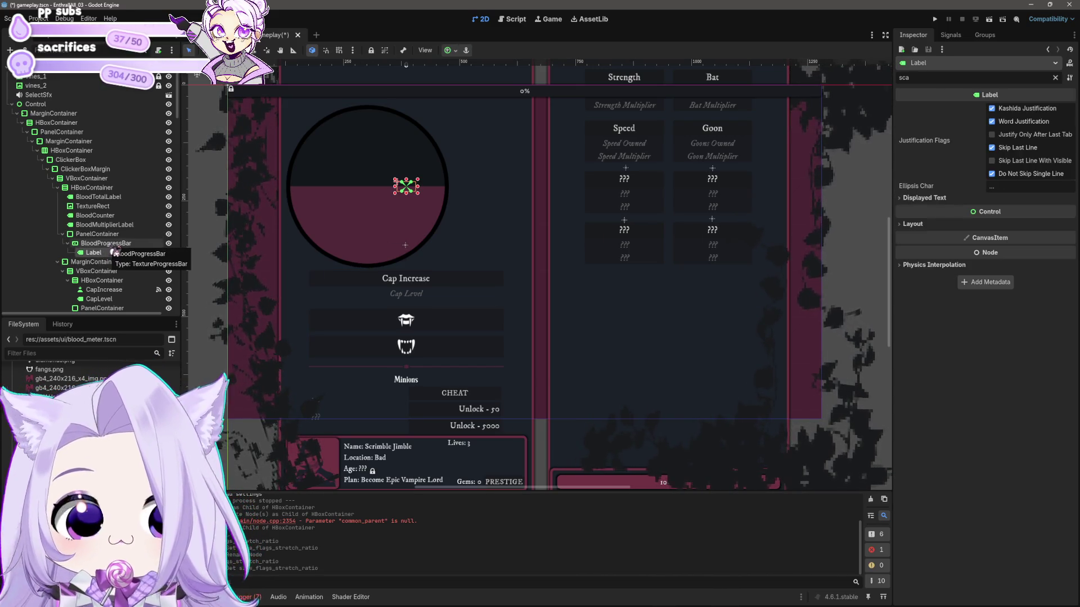
click(449, 50)
click(479, 101)
click(105, 244)
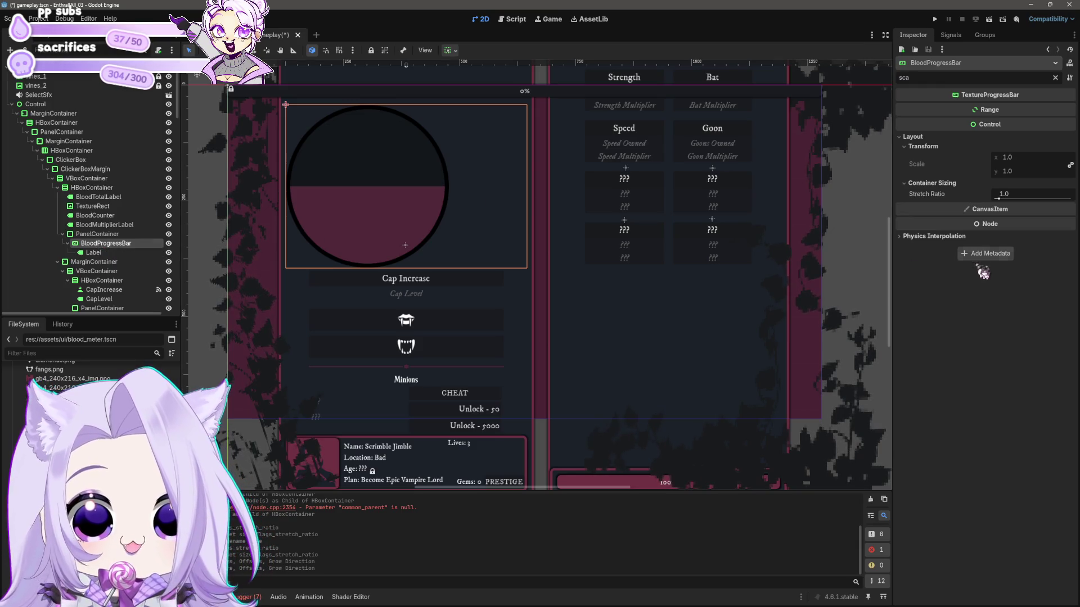
click(934, 236)
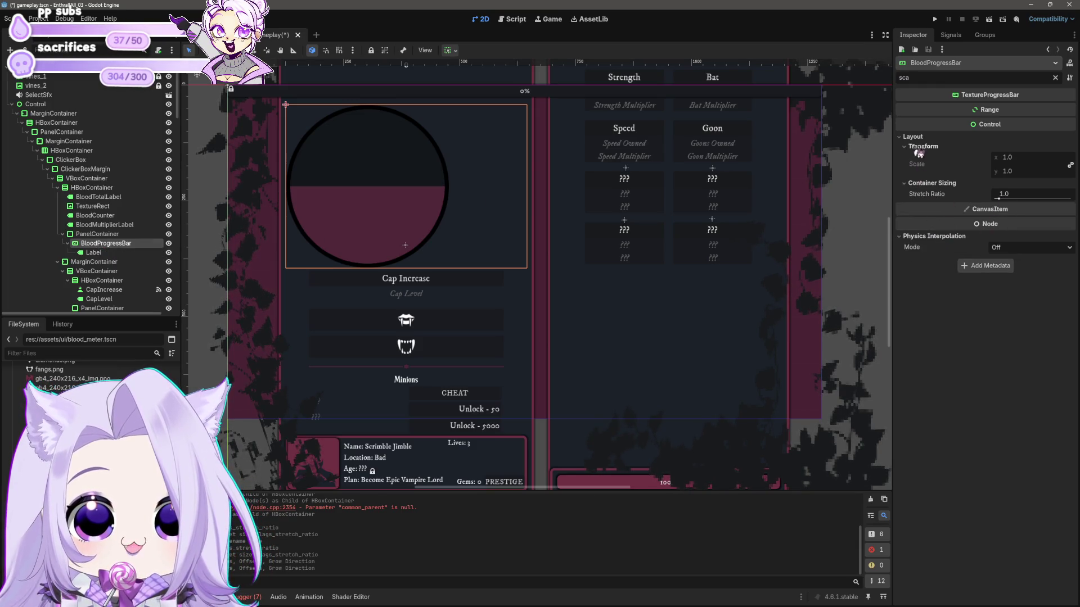
key(BackSpace)
key(BackSpace)
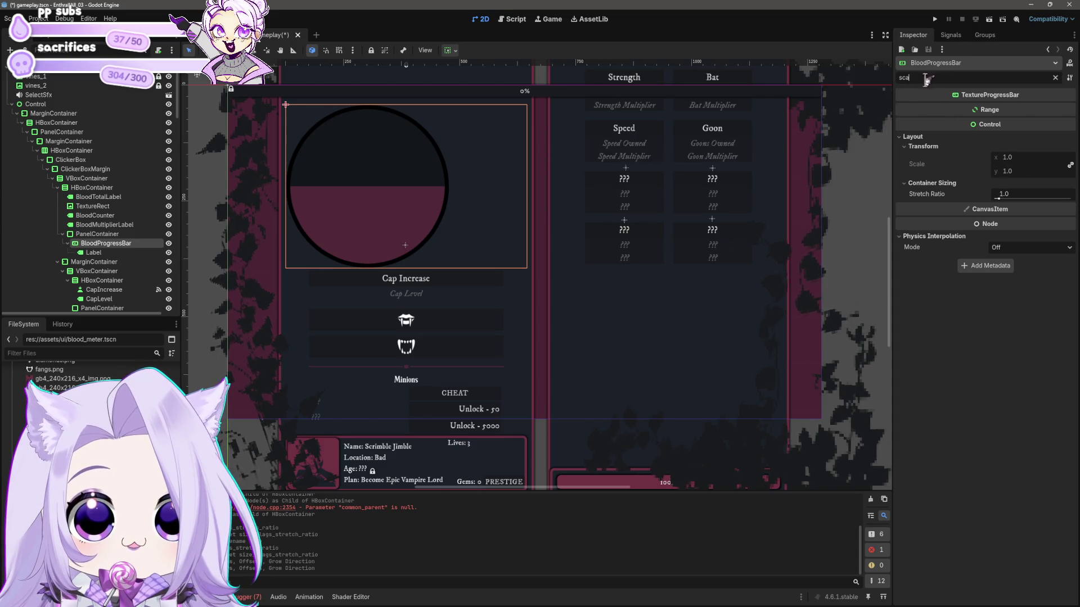
text(ize)
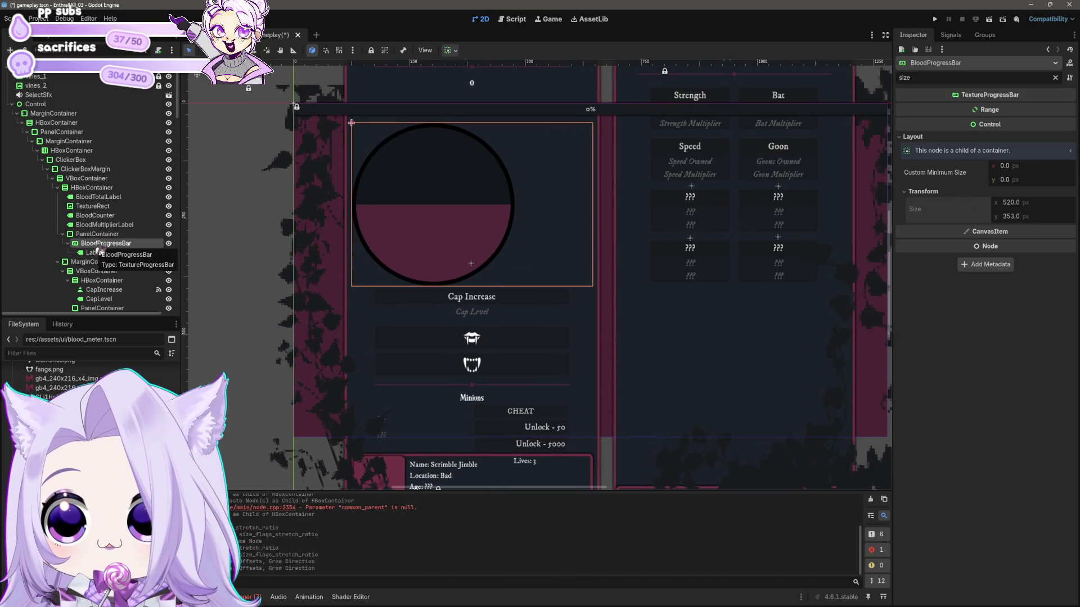
Move PanelContainer and its children higher in the tree, comparing layouts via undo and redo
click(97, 234)
shift+click(101, 253)
drag(104, 243, 77, 181)
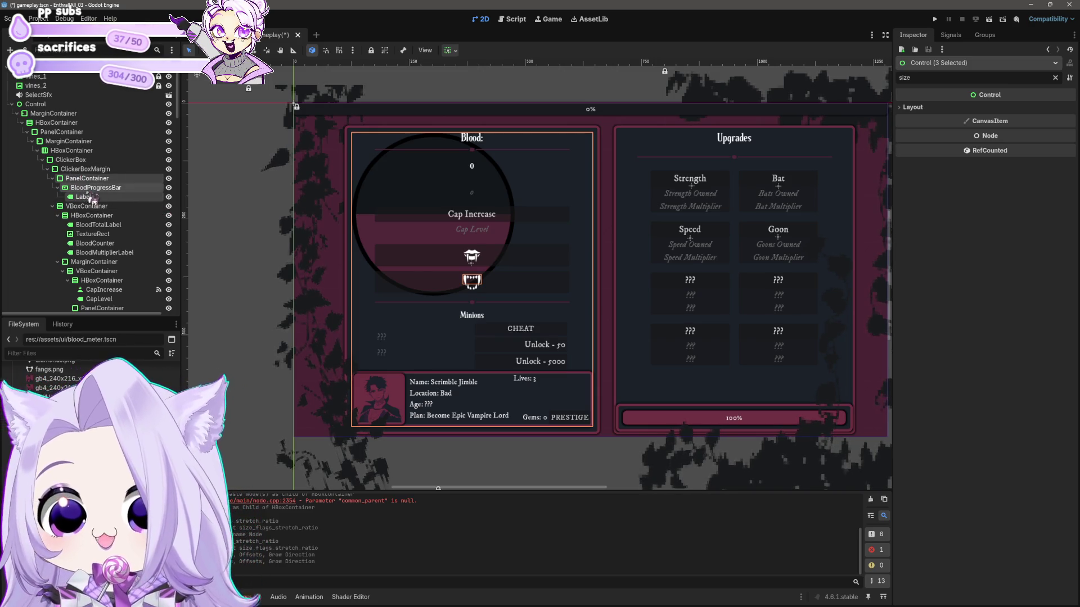
key(ctrl+z)
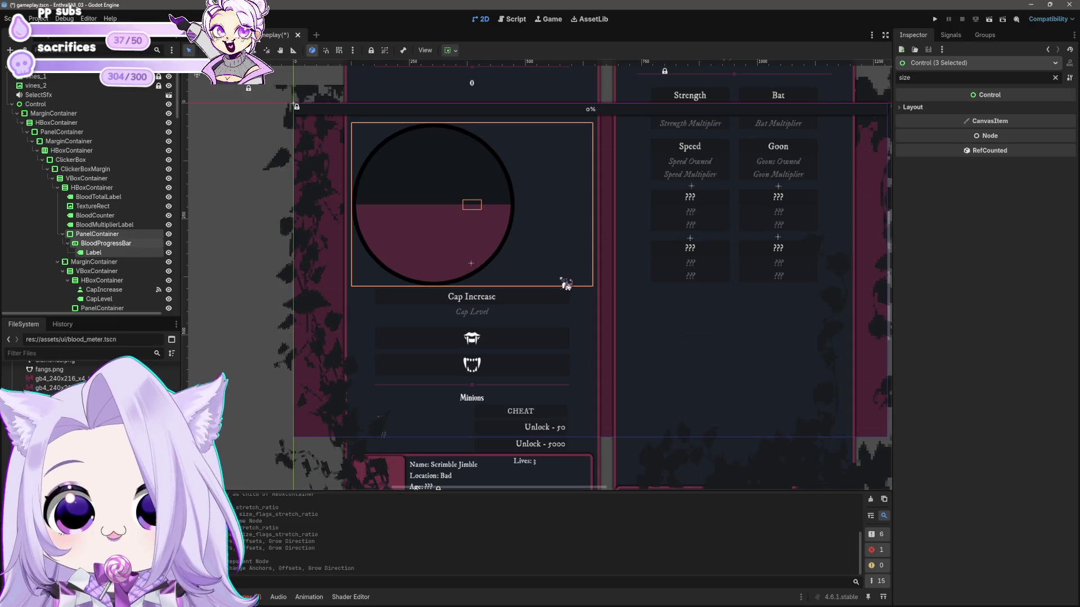
key(ctrl+shift+z)
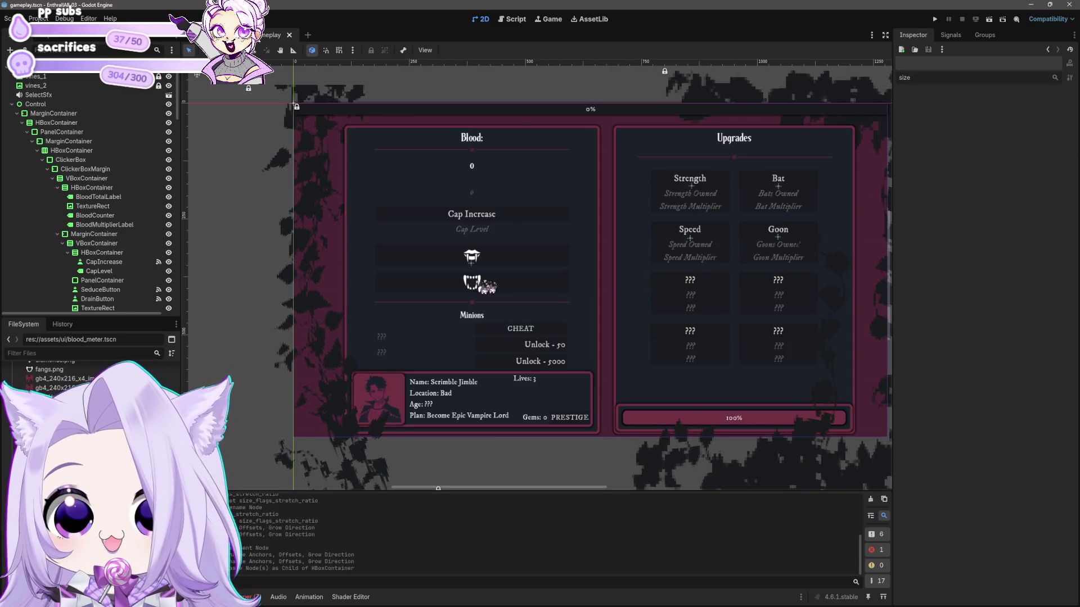
key(ctrl+z)
key(ctrl+z)
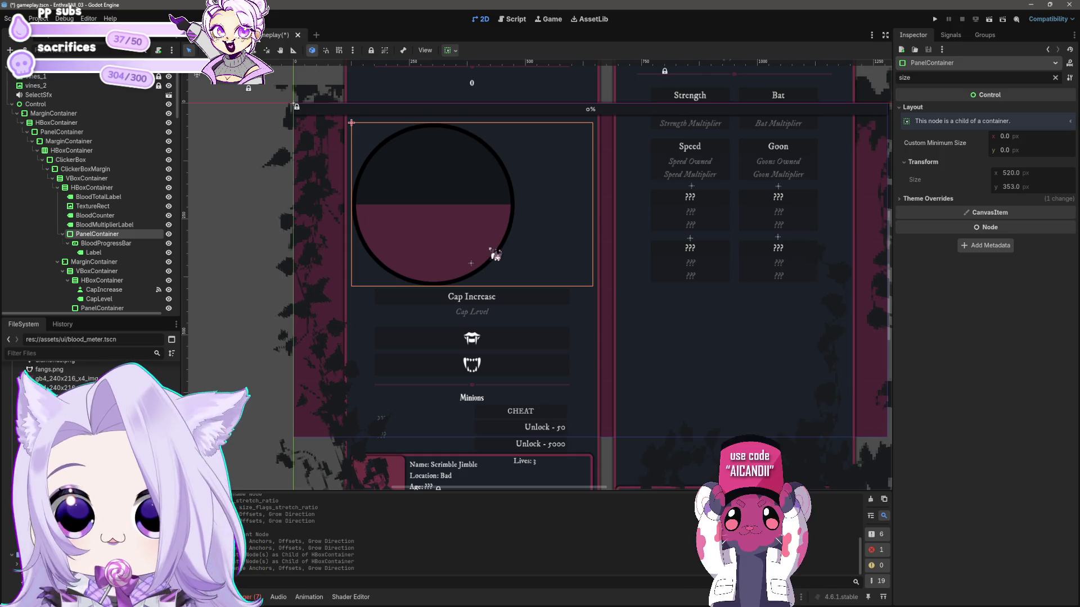
Inspect the PanelContainer's Theme Overrides > Styles panel StyleBoxFlat, then collapse it
click(946, 203)
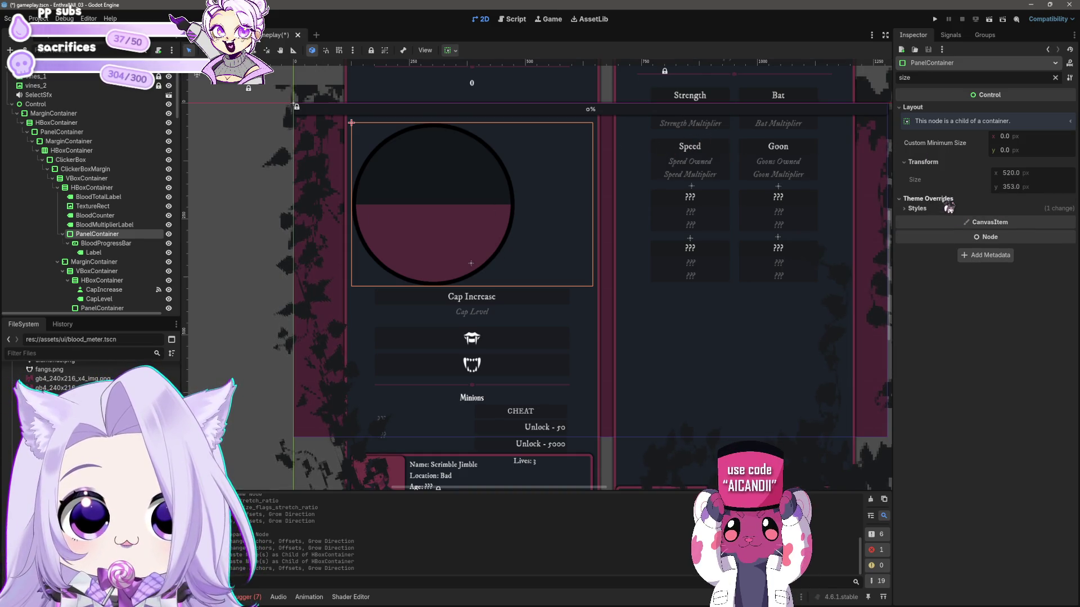
click(940, 207)
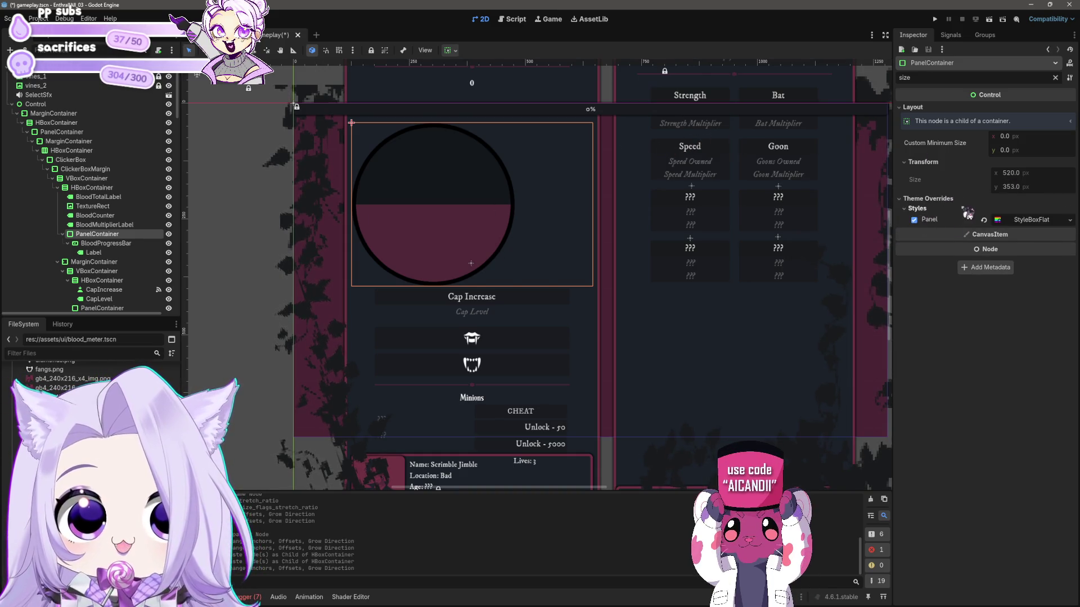
click(1025, 221)
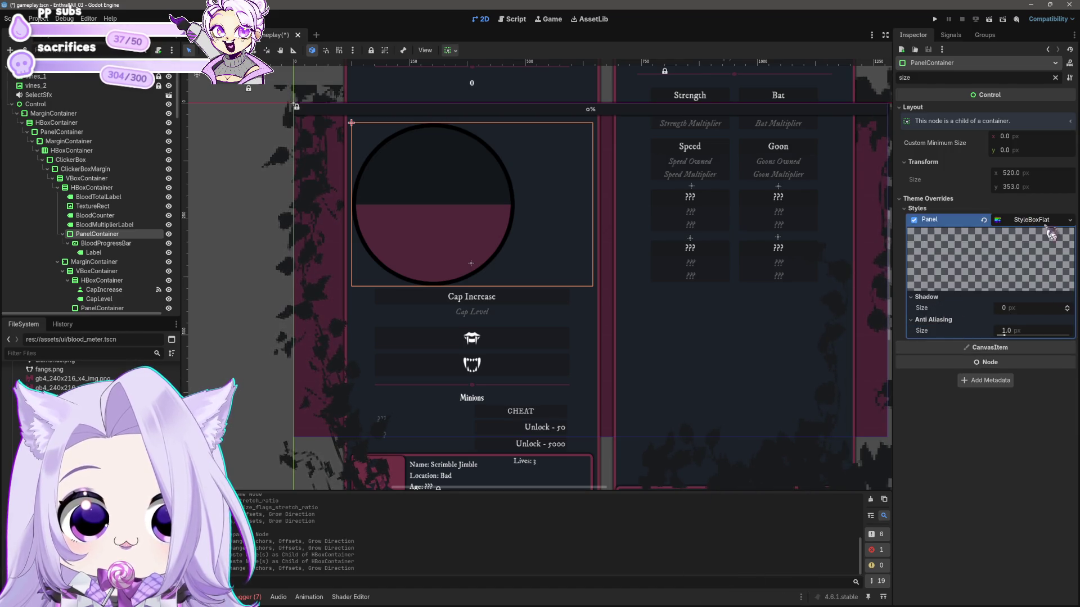
click(927, 209)
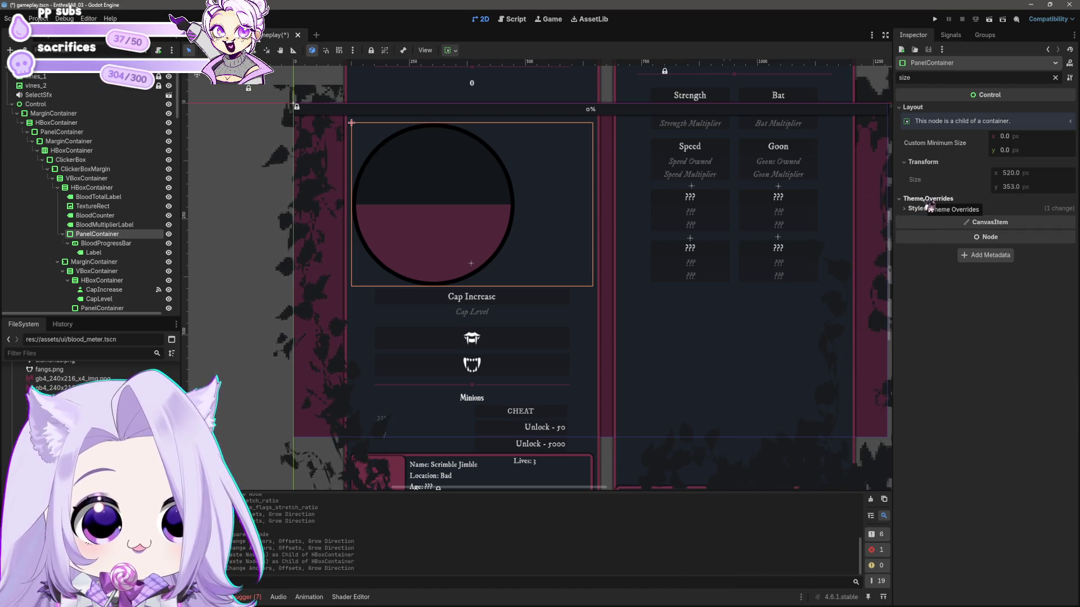
Read BloodProgressBar's container positioning note, then select the VBoxContainer
click(95, 245)
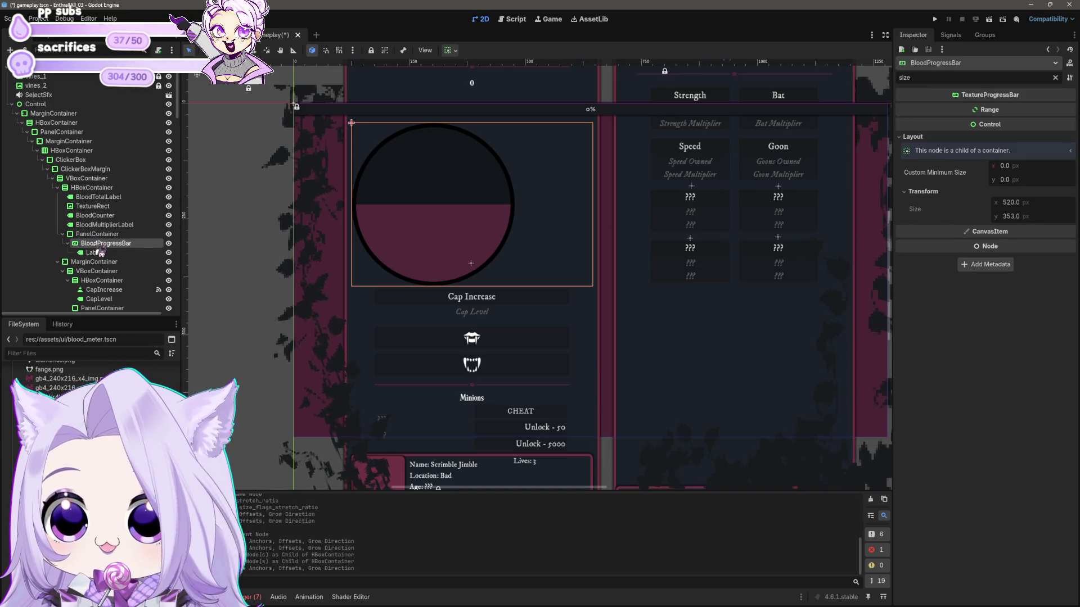
click(982, 152)
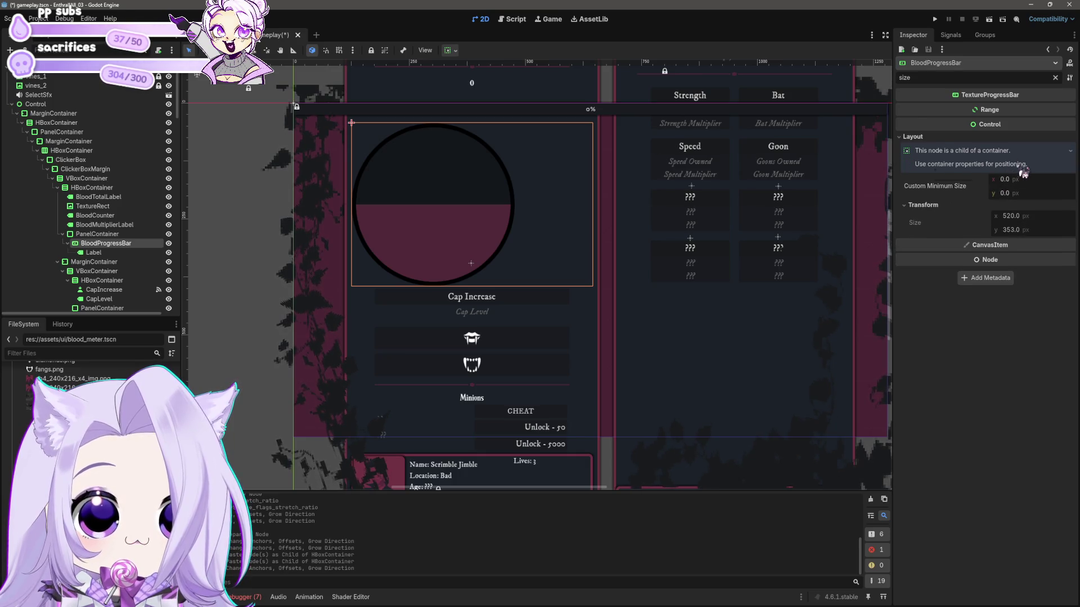
click(95, 179)
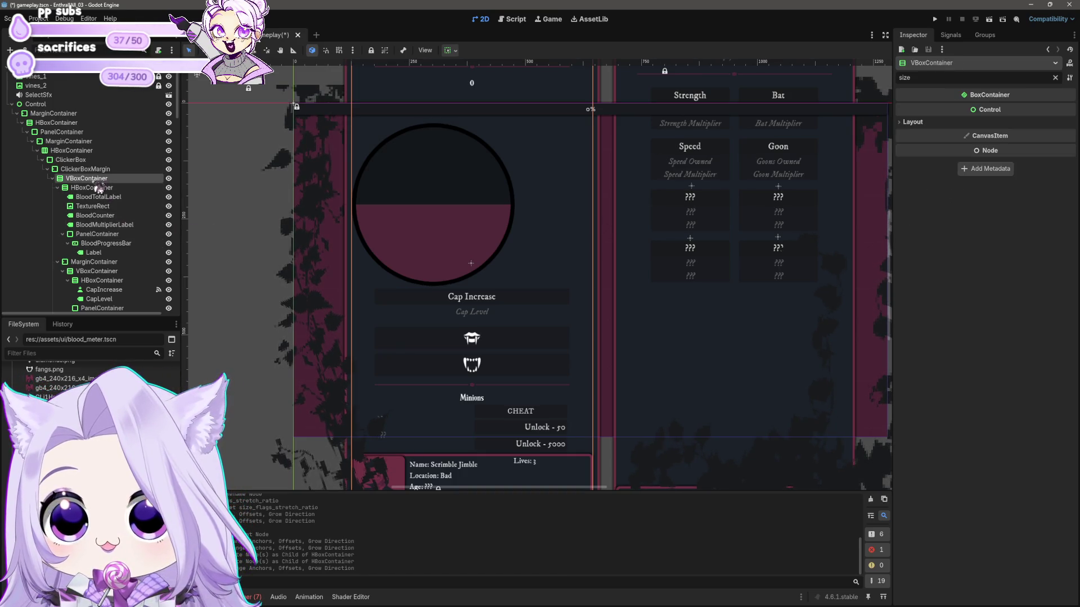
Check ClickerBoxMargin's minimum size and the PanelContainer, filtering the Inspector by 'scale'
click(105, 169)
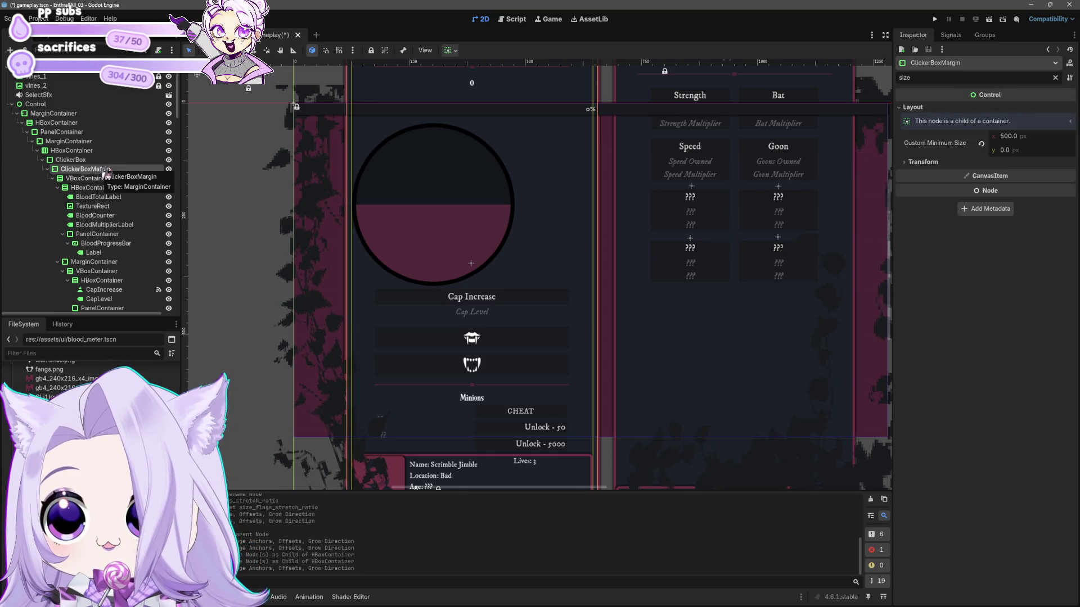
click(105, 234)
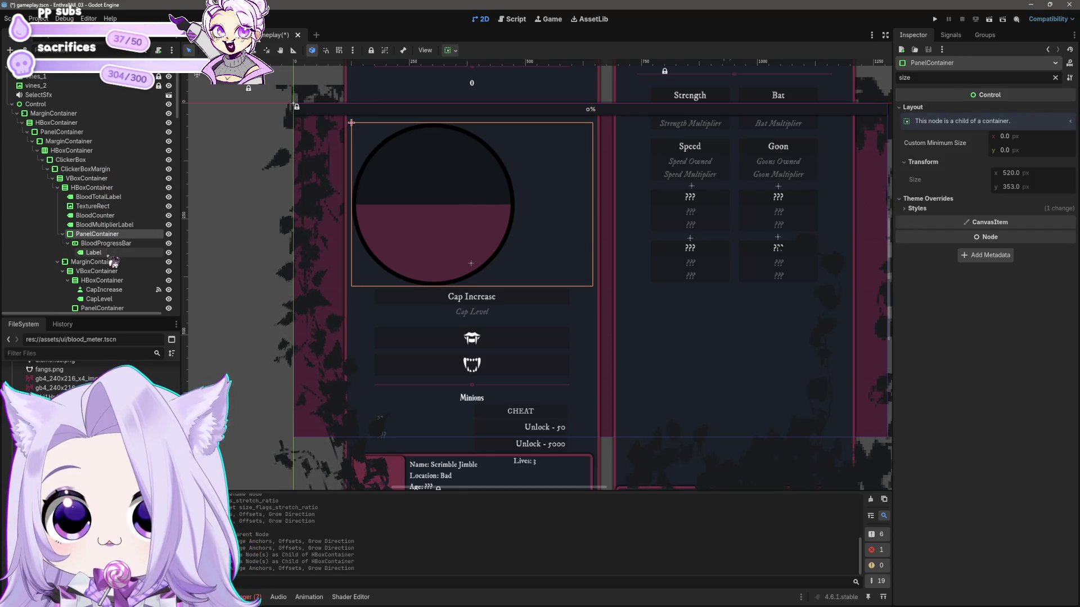
click(96, 253)
click(99, 234)
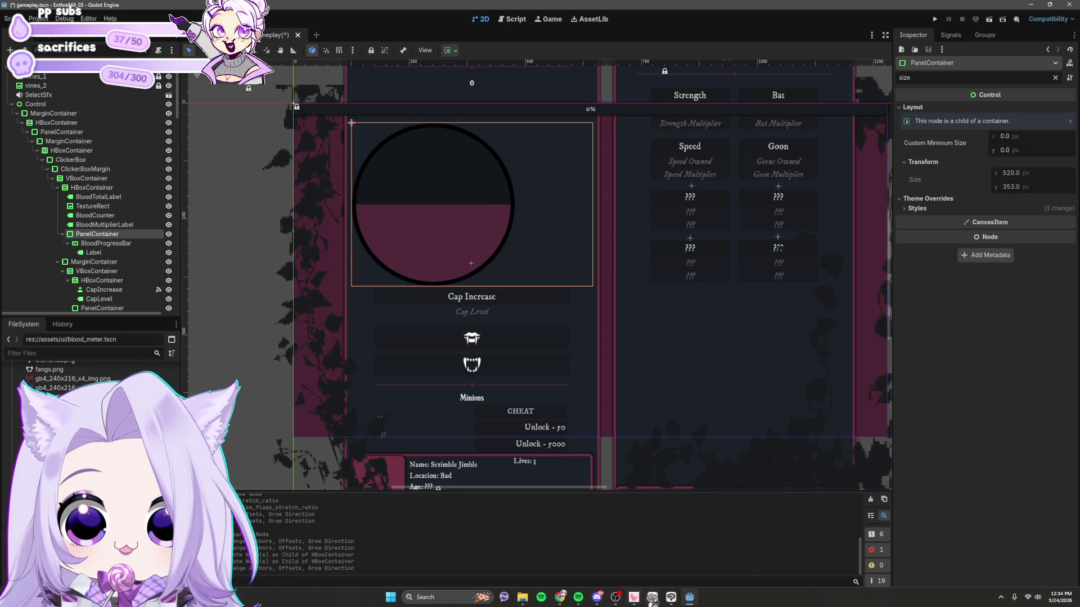
mouse_move(675, 602)
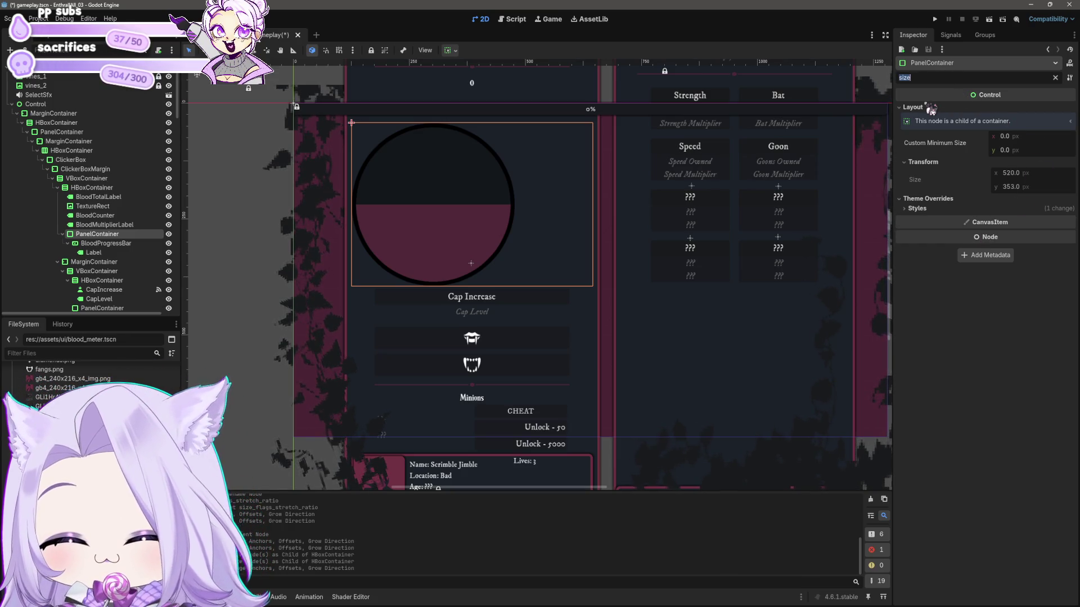
text(scale)
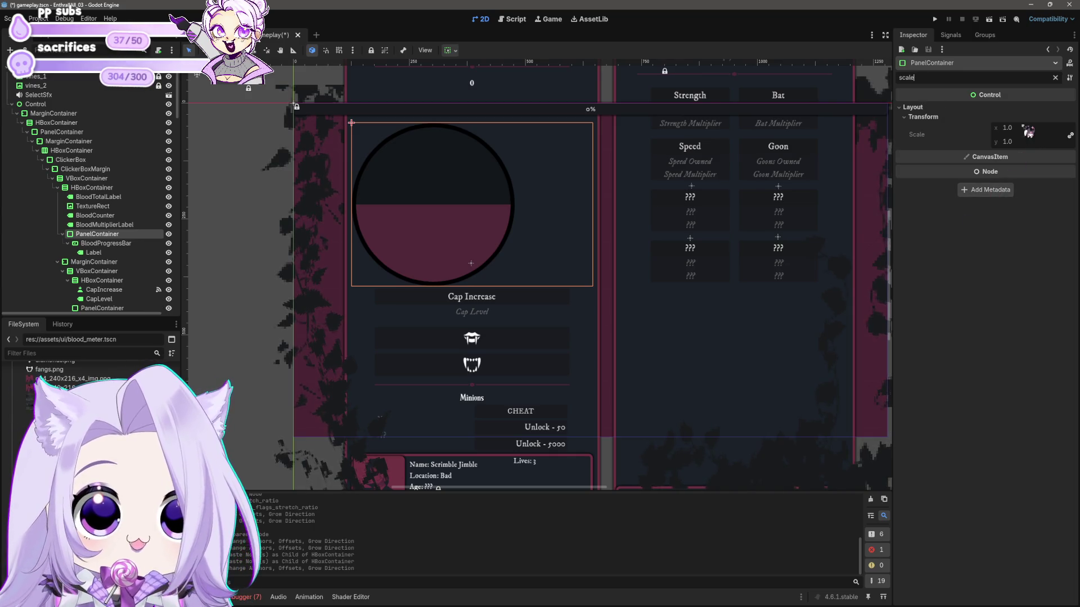
Set BloodProgressBar's horizontal container sizing to Shrink Center and frame the view
click(114, 245)
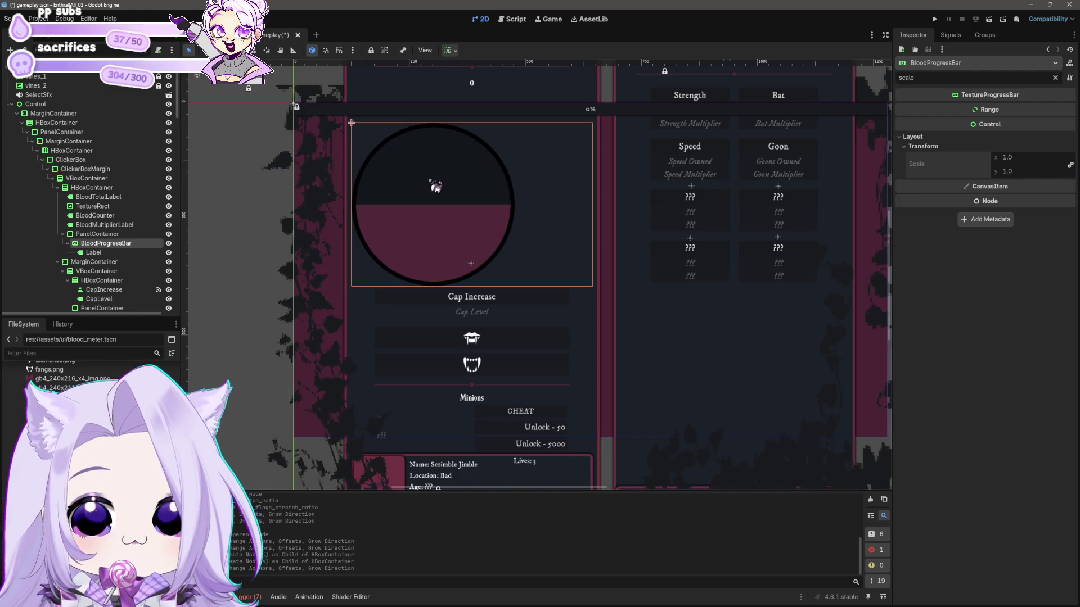
click(451, 51)
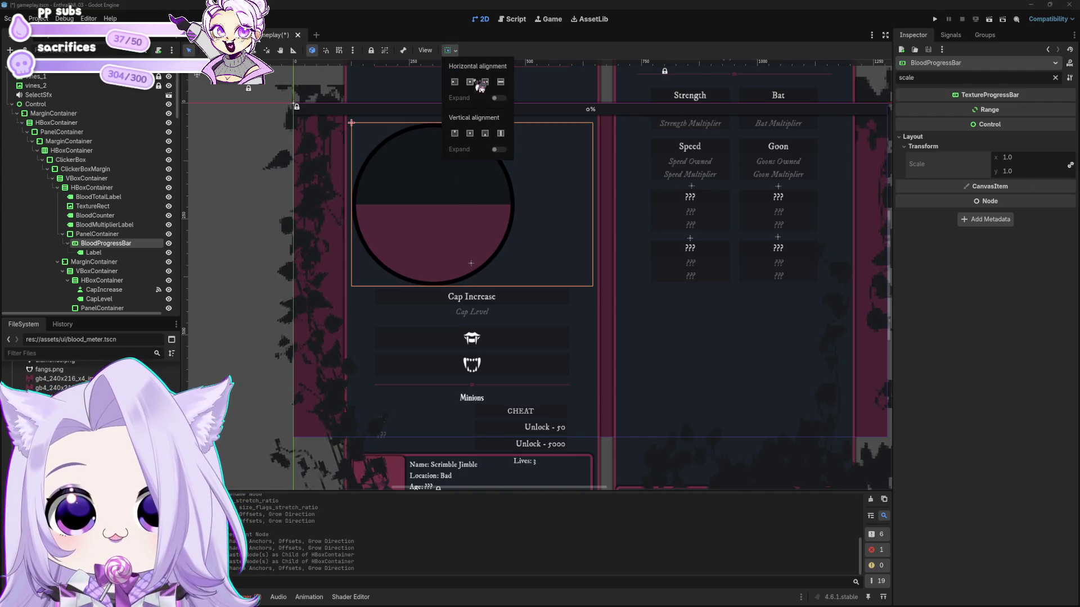
click(476, 85)
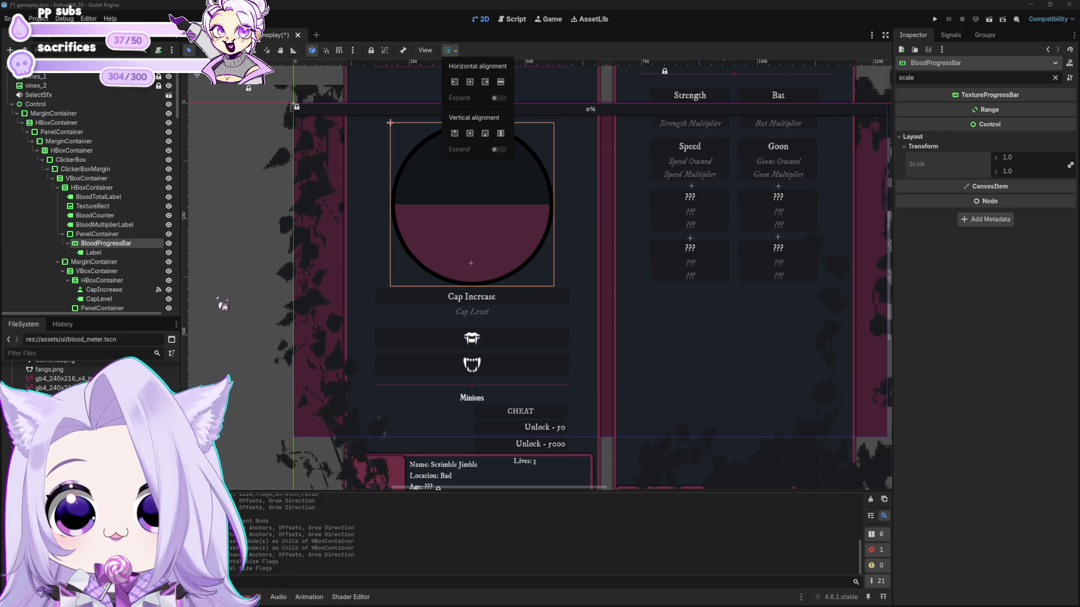
key(f)
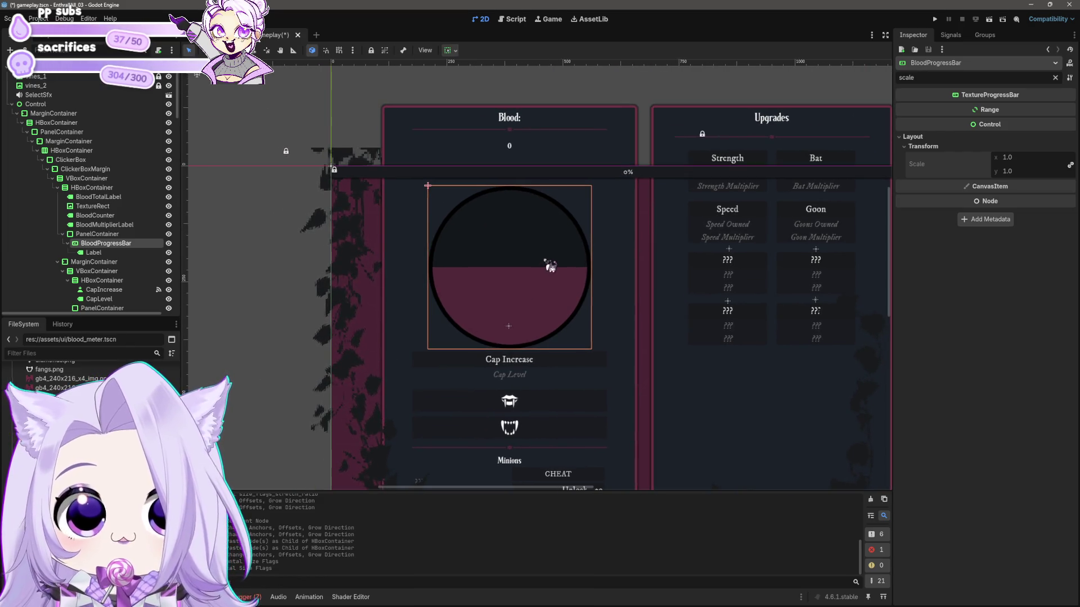
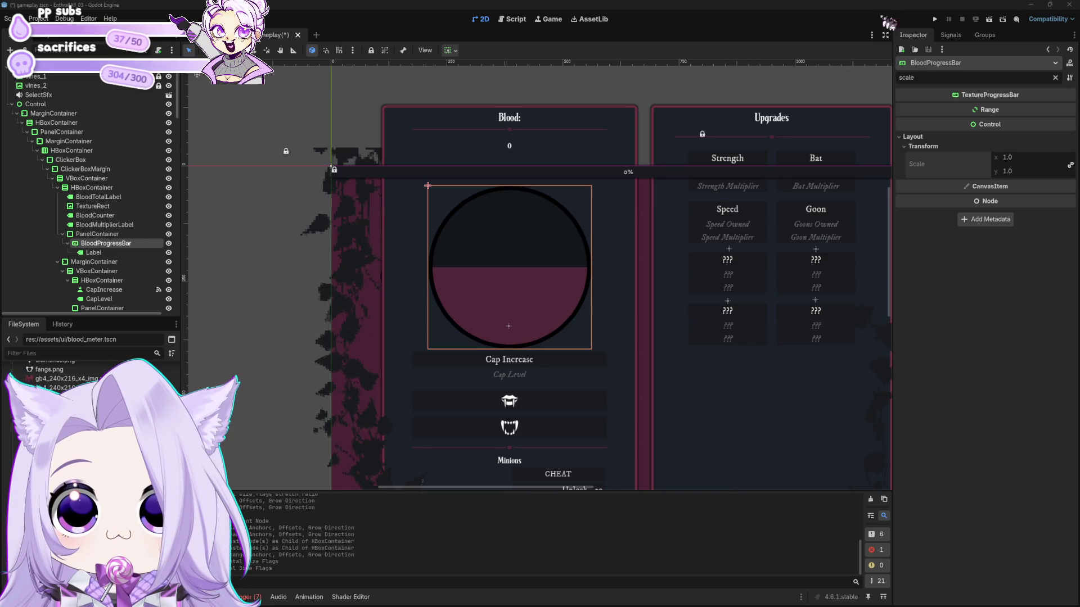
Select the PanelContainer and filter the Inspector by 'expand'
double_click(925, 78)
text(pand)
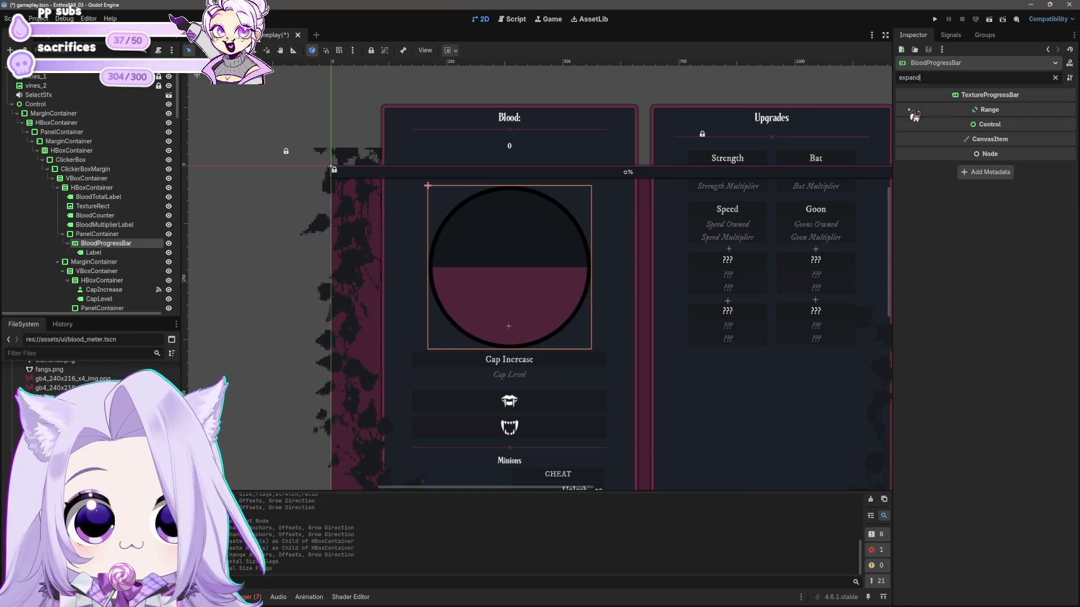
key(ctrl+a)
text(fill)
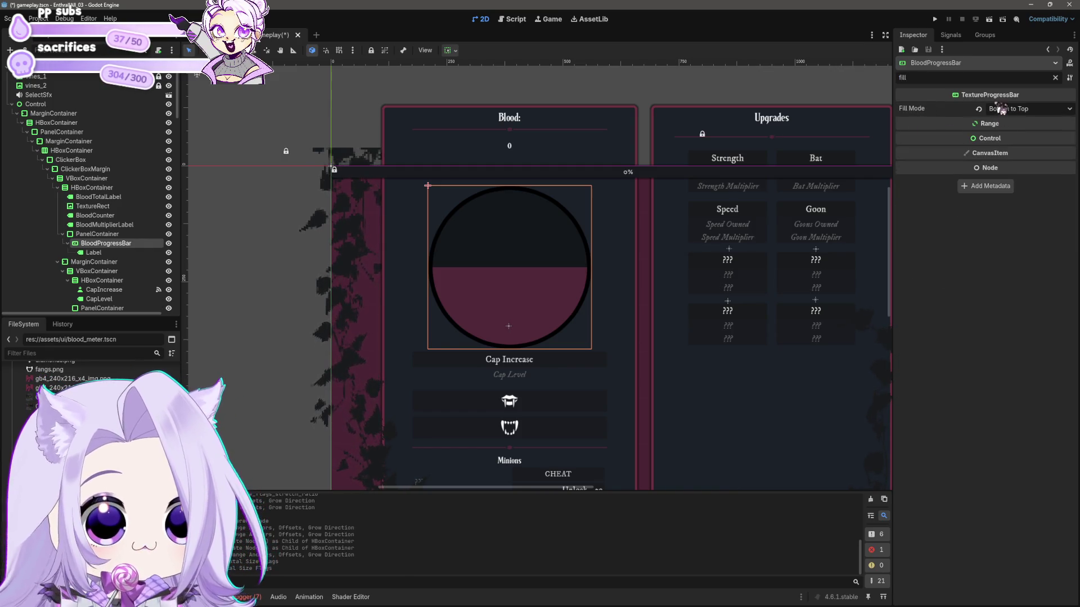
click(104, 234)
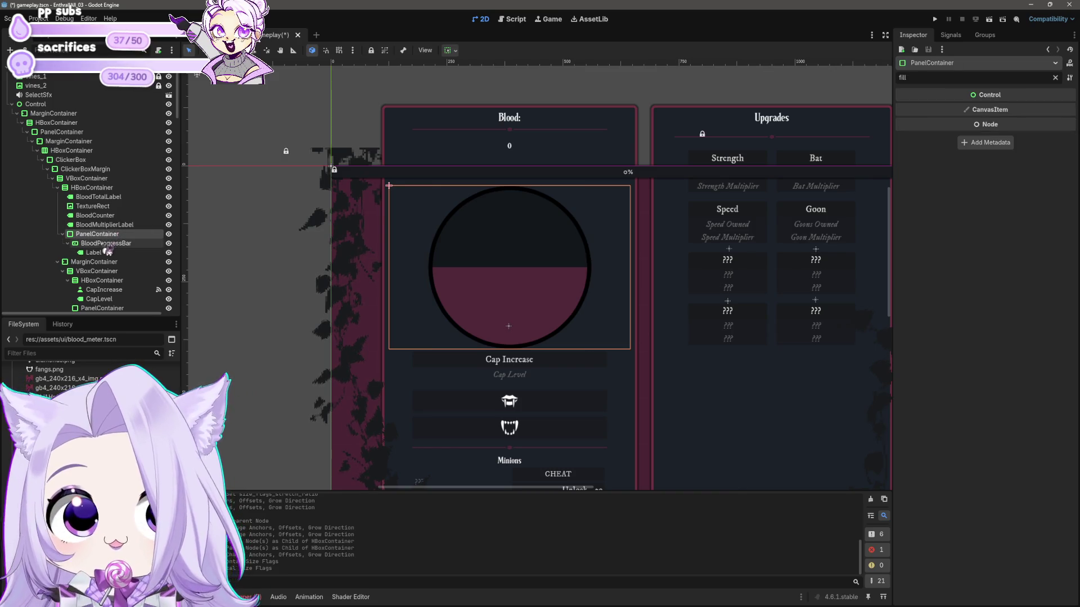
click(106, 243)
click(97, 234)
click(934, 77)
key(ctrl+a)
text(expand)
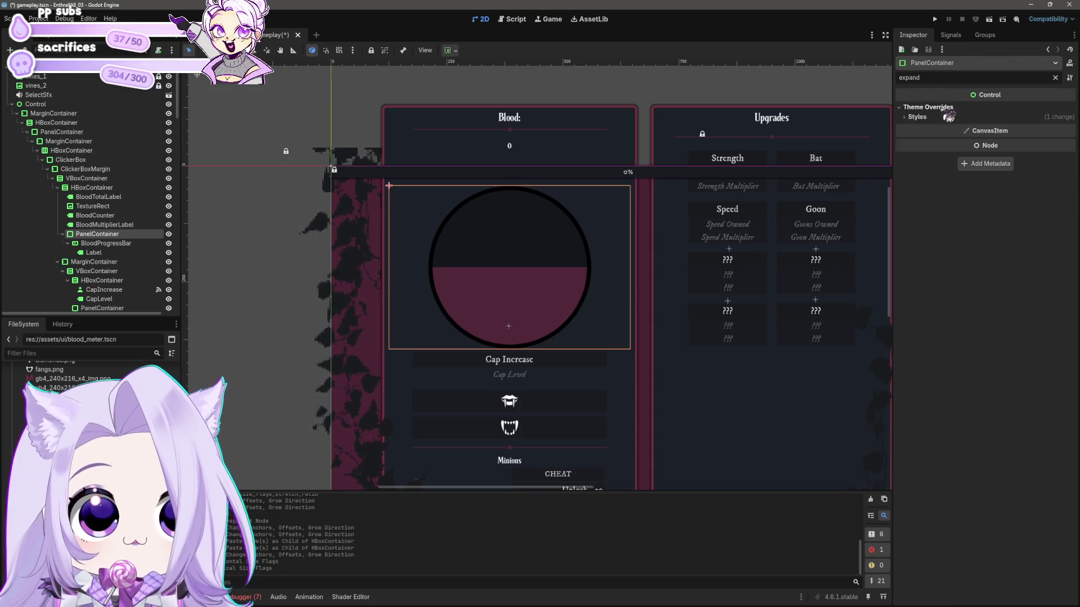
Open the Panel style's Expand Margins, try a 20 px left margin, then undo it
click(928, 117)
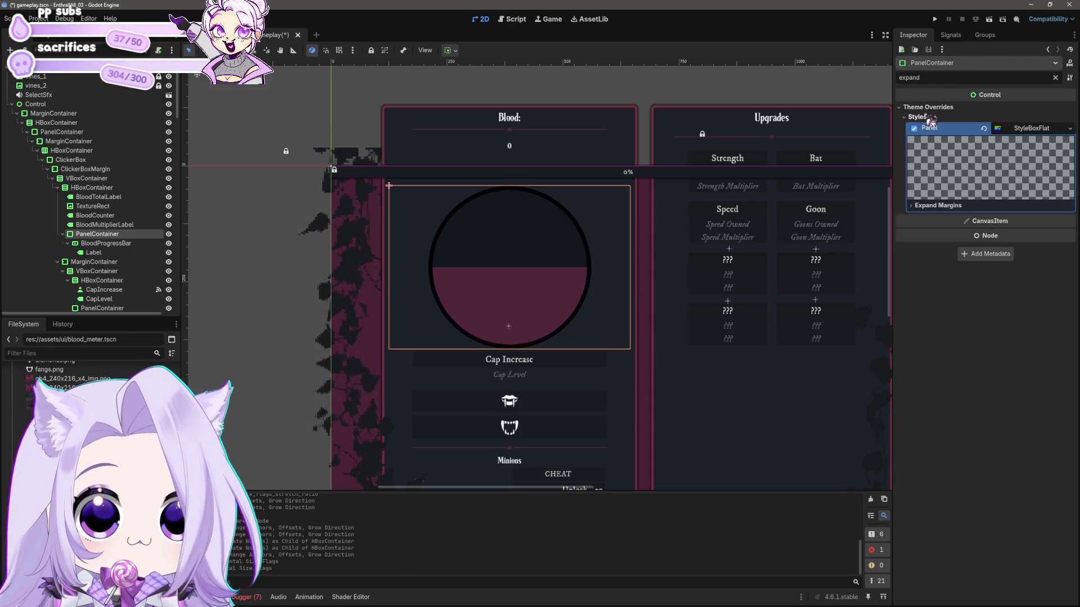
click(951, 205)
click(1021, 219)
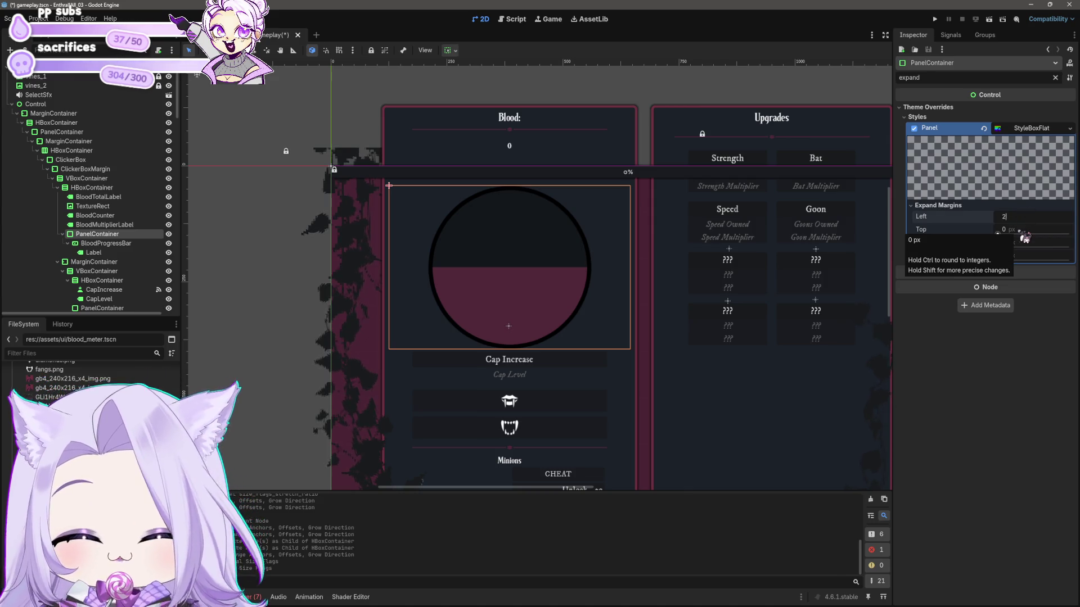
key(Tab)
key(Tab)
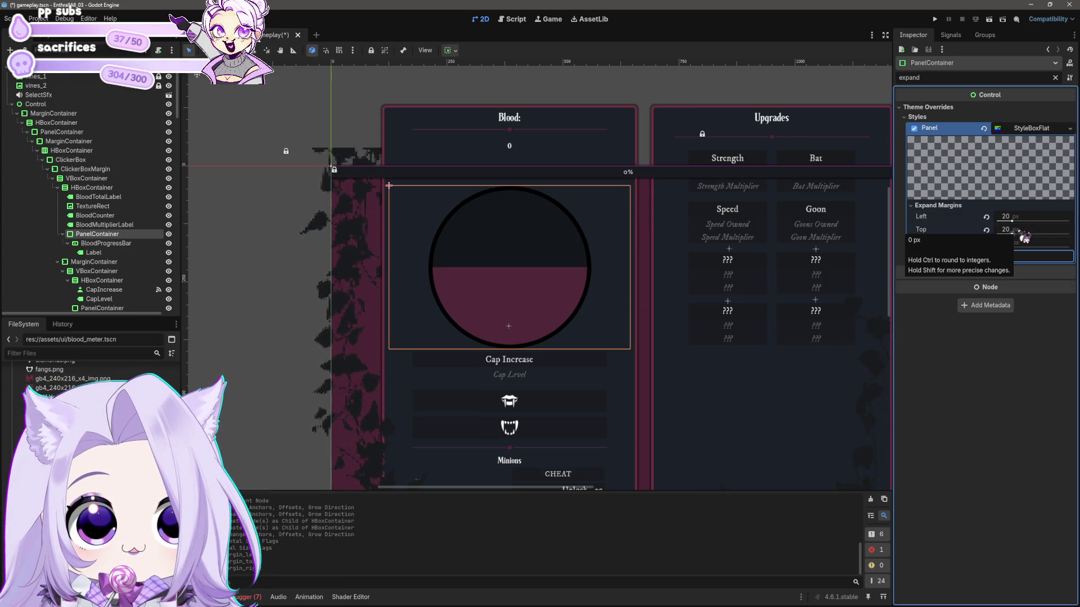
key(ctrl+z)
key(ctrl+z)
key(ctrl+z)
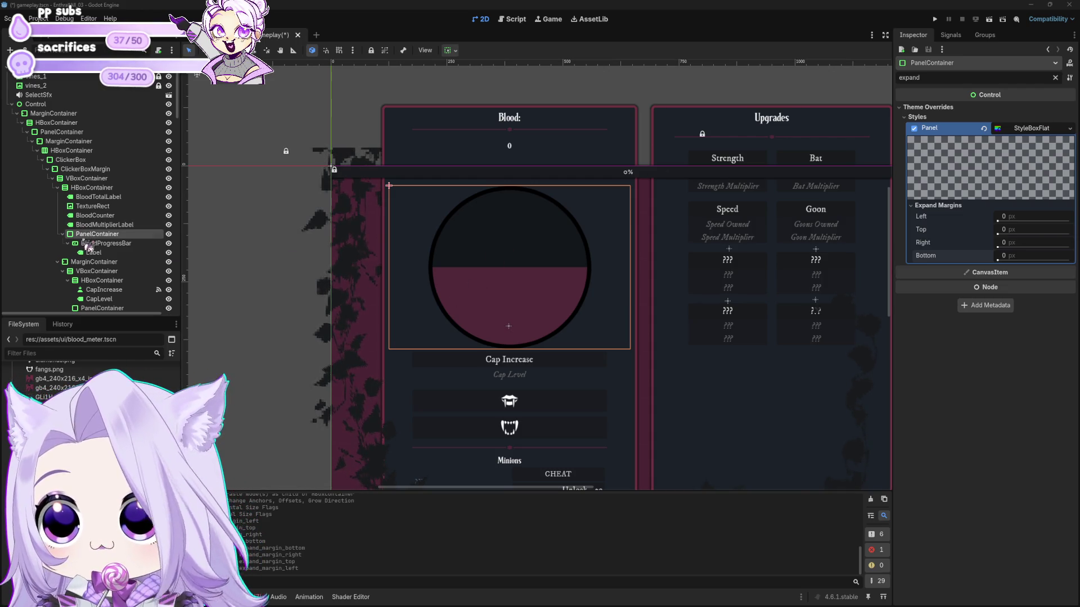
Drag PanelContainer, BloodProgressBar and Label under the root Control, then filter the Inspector for size
shift+click(94, 253)
drag(103, 244, 49, 110)
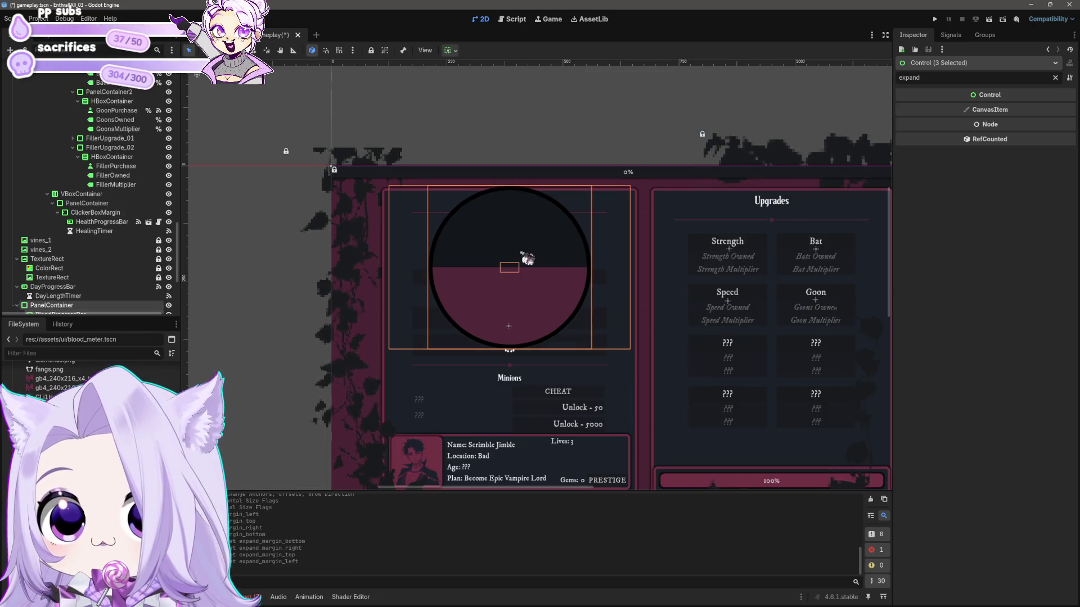
double_click(949, 74)
text(scale)
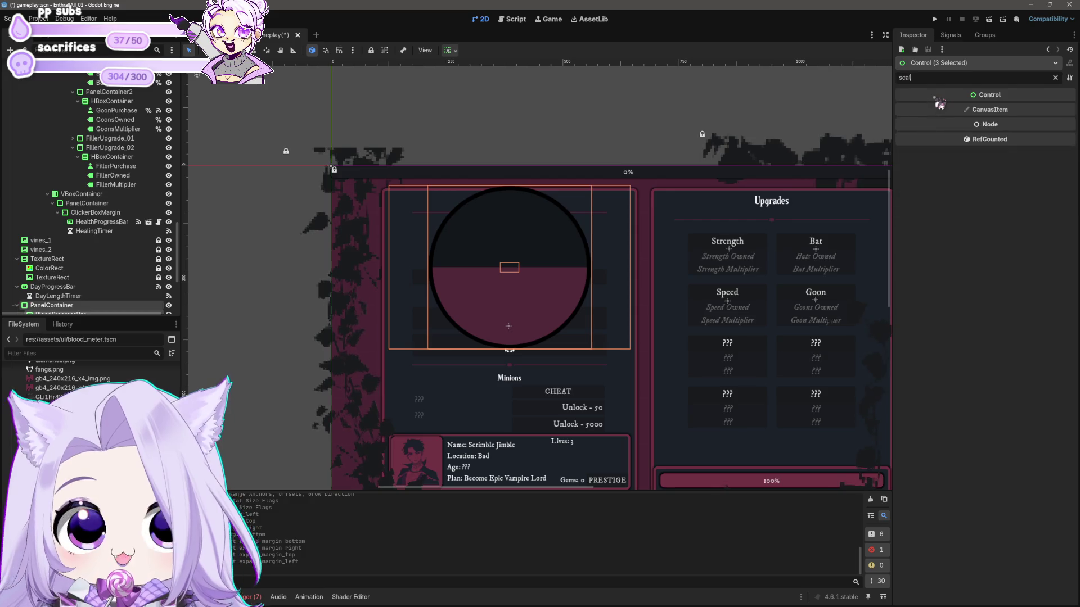
text(size)
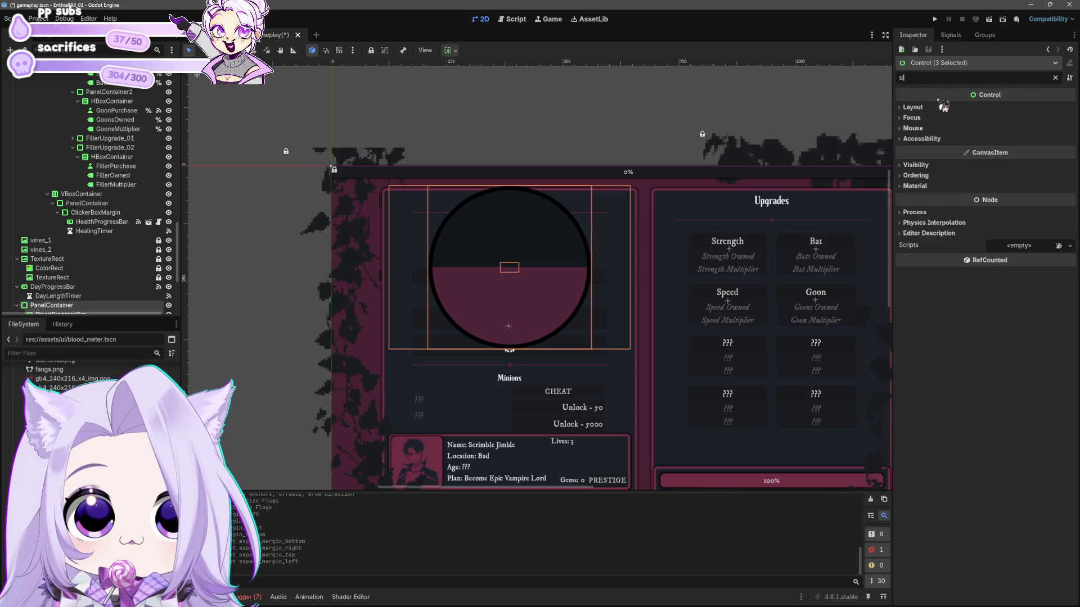
Try a custom minimum height change, undo it, and select BloodProgressBar
click(912, 107)
drag(1021, 131, 1012, 133)
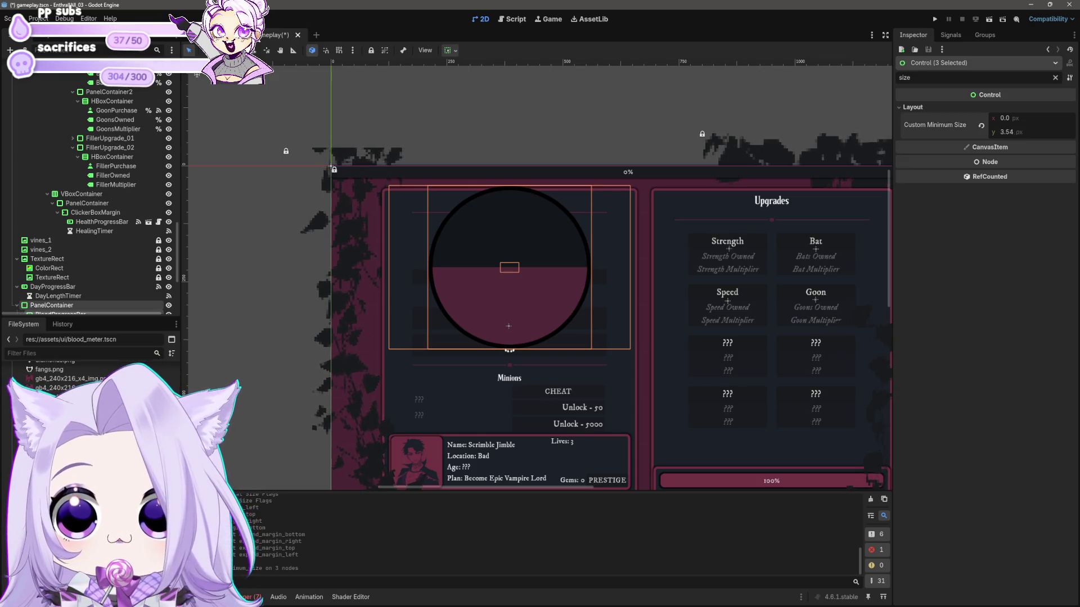
key(ctrl+z)
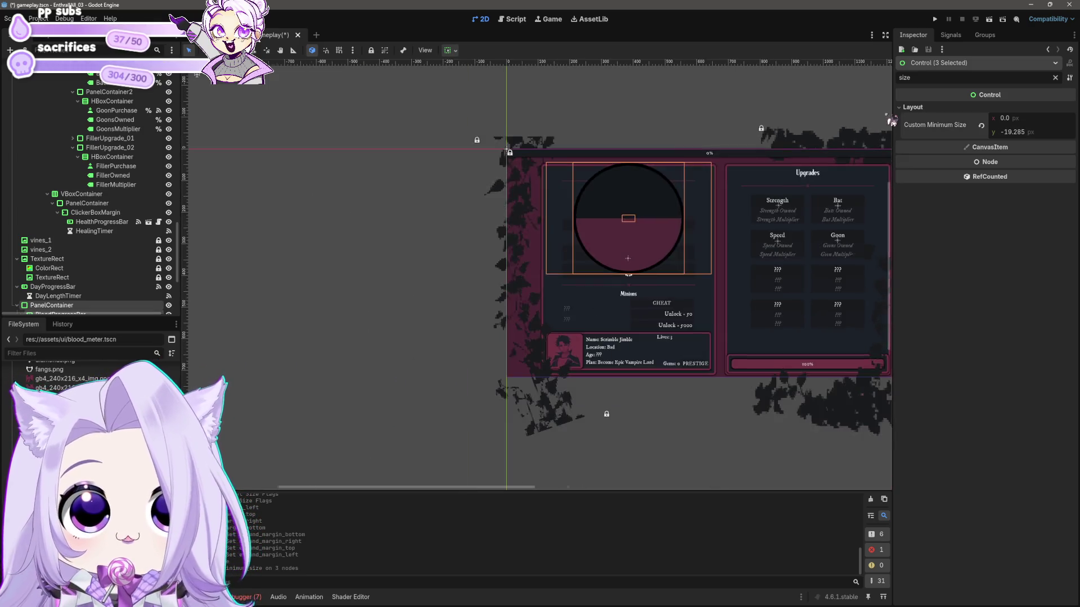
scroll(42, 274, down, 3)
click(56, 254)
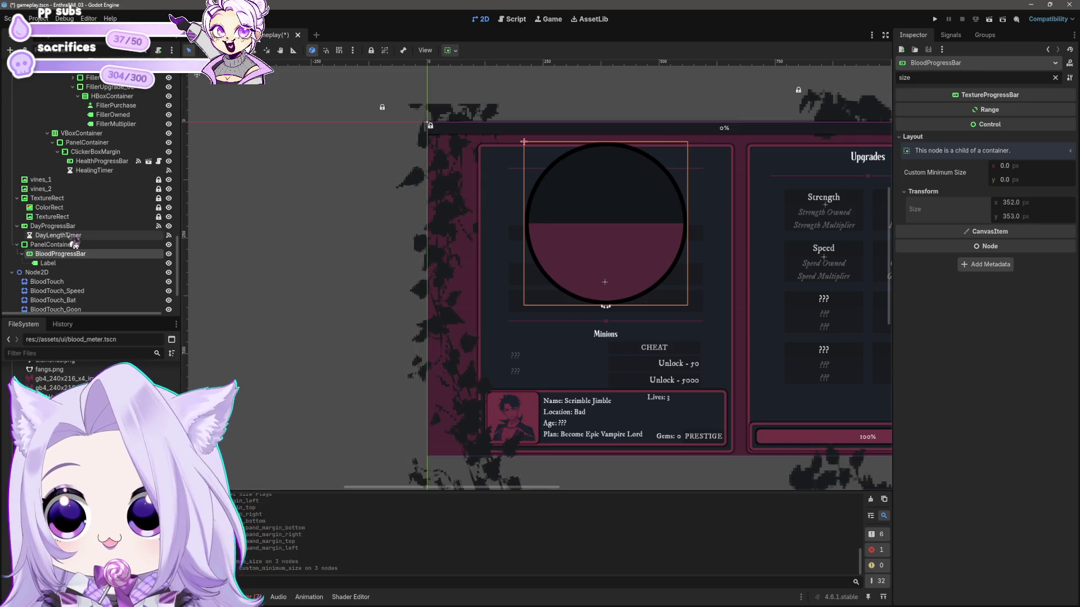
Move BloodProgressBar and Label out of PanelContainer and delete the empty PanelContainer
shift+click(56, 263)
drag(56, 264, 57, 241)
click(59, 263)
key(Delete)
key(Return)
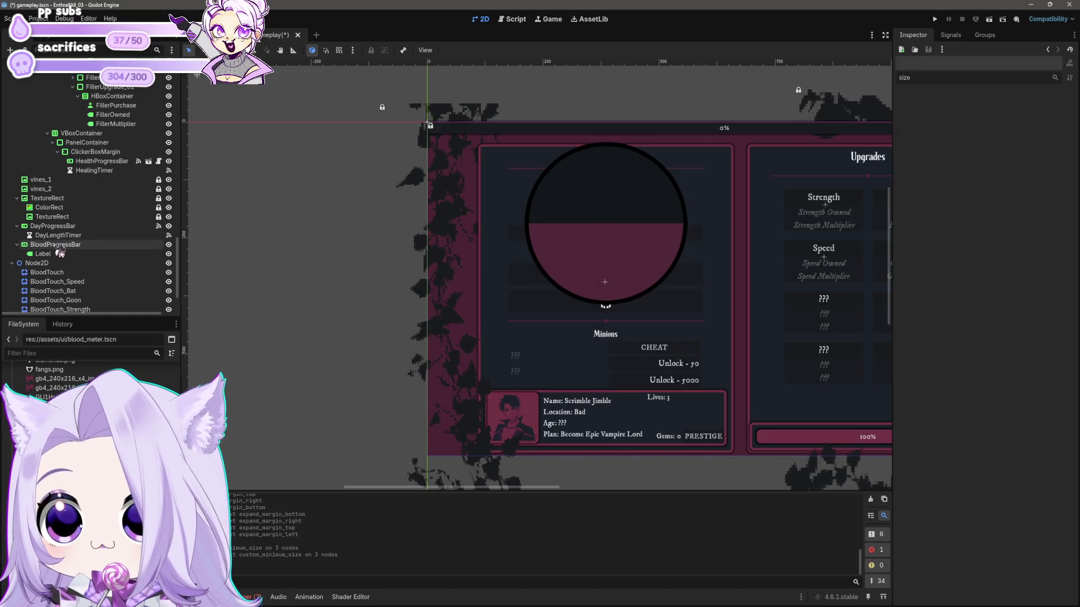
Move BloodProgressBar and Label to the end of the root Control's children
click(56, 244)
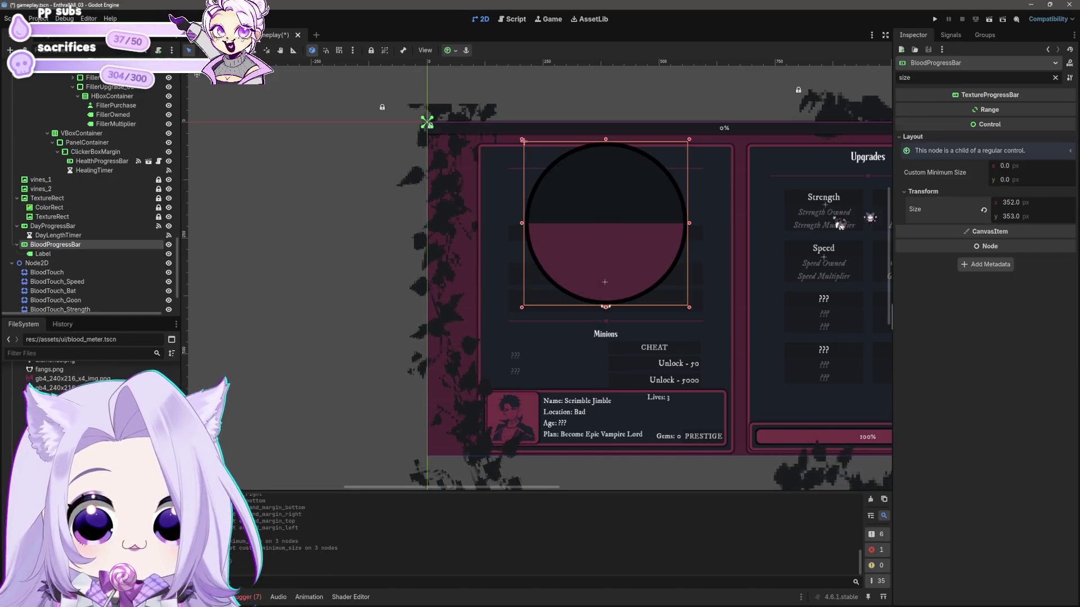
shift+click(59, 264)
ctrl+click(59, 263)
mouse_move(59, 253)
mouse_down()
mouse_move(62, 76)
mouse_move(48, 59)
mouse_move(45, 82)
mouse_up()
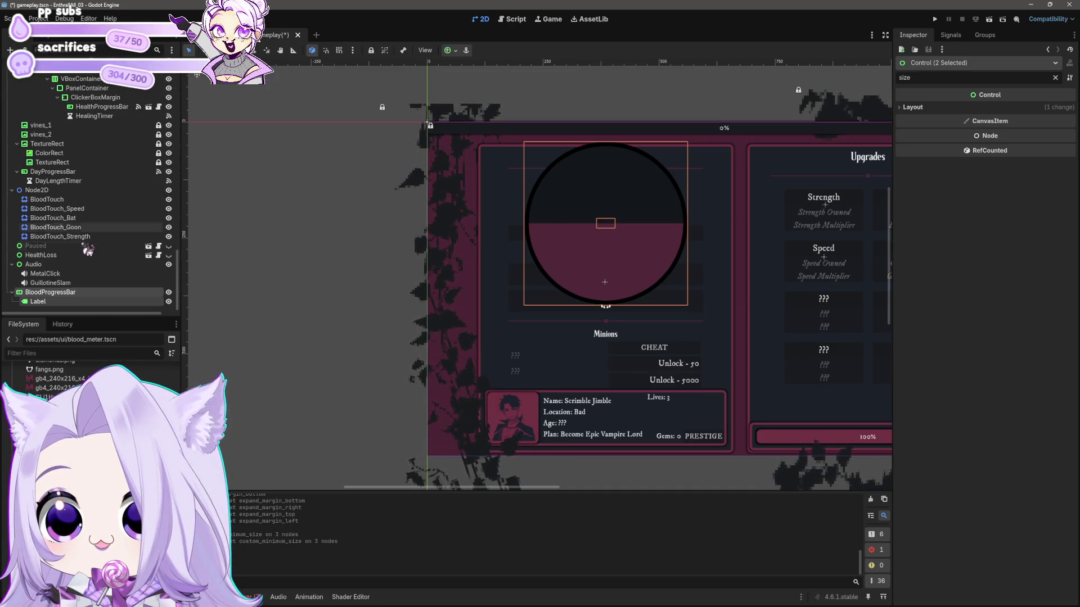
Reset the custom minimum size to 0 and keep BloodProgressBar's width at 352 px
click(912, 107)
drag(1012, 133, 1010, 132)
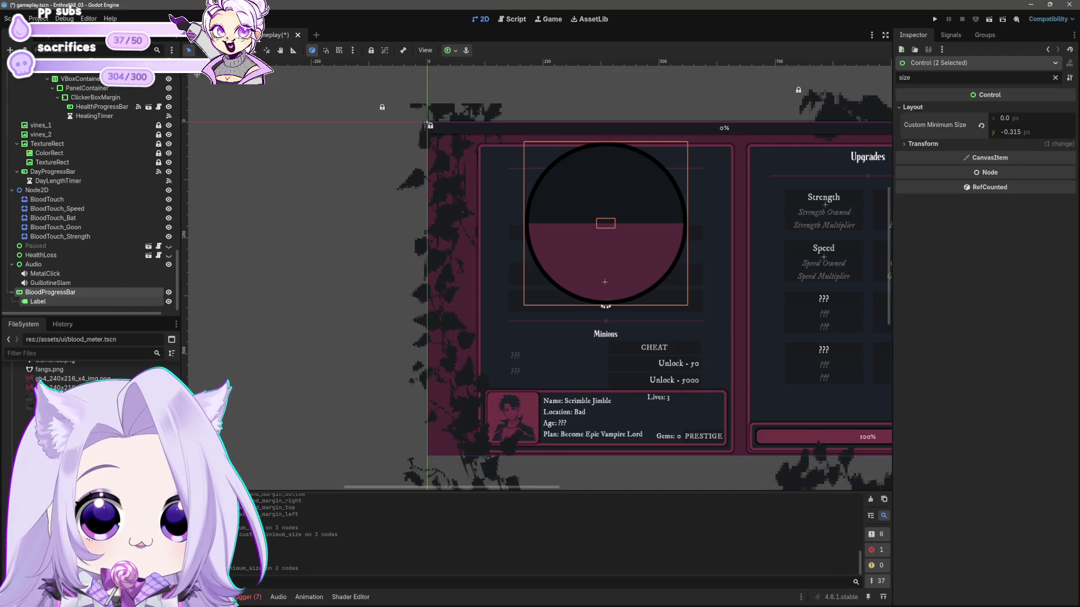
click(982, 125)
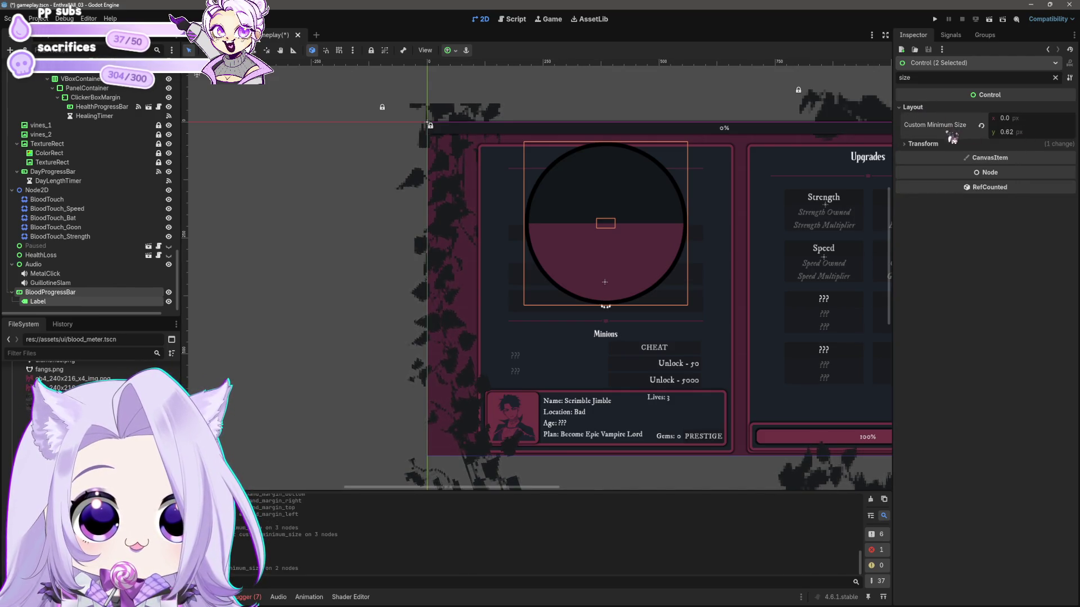
click(923, 143)
drag(1019, 159, 1007, 165)
click(42, 293)
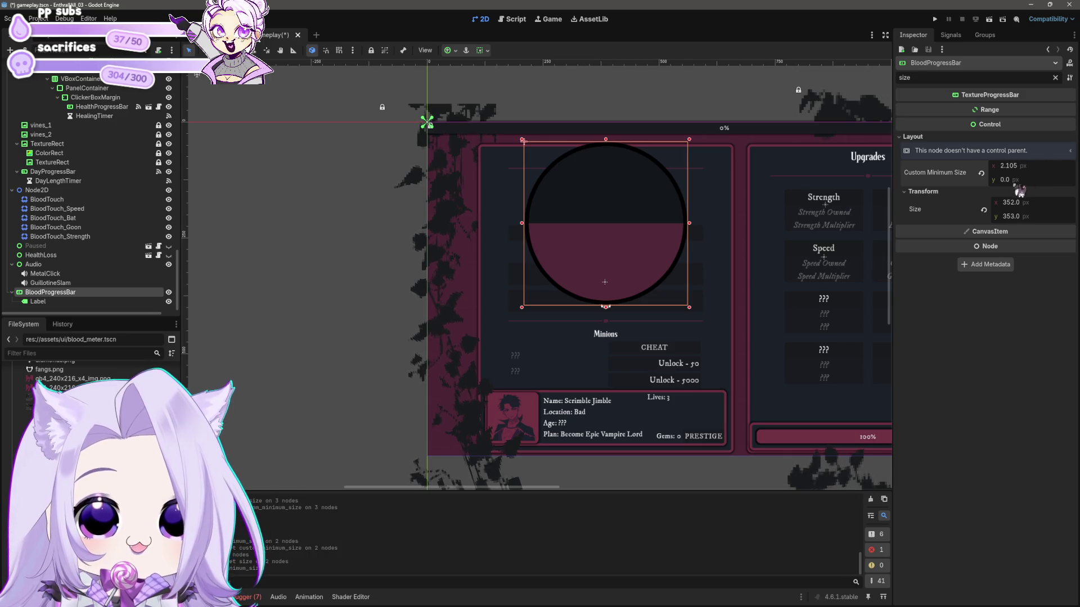
click(1025, 159)
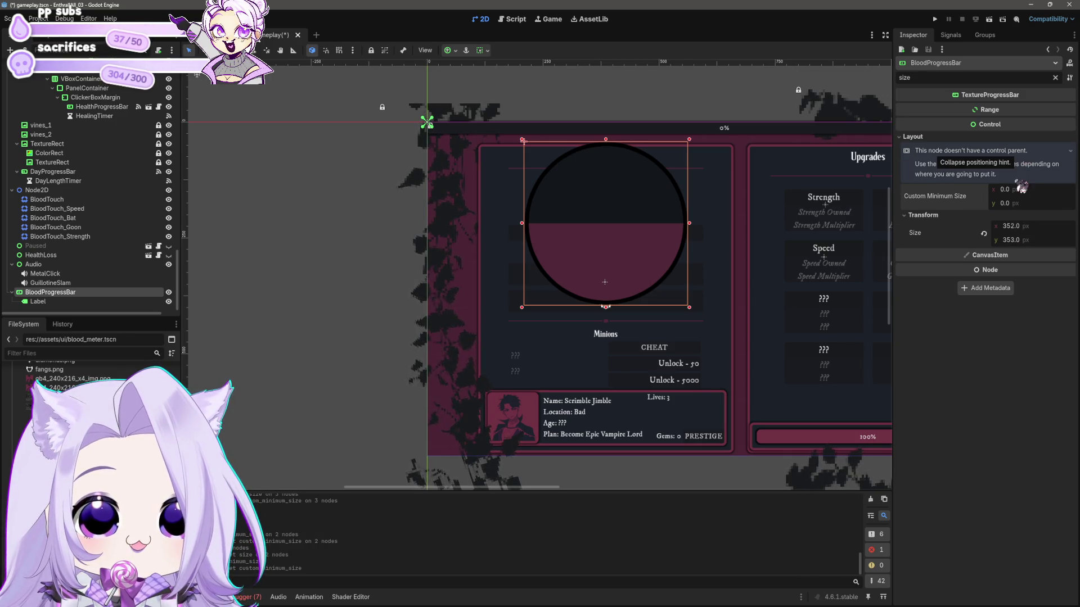
click(1018, 226)
key(Escape)
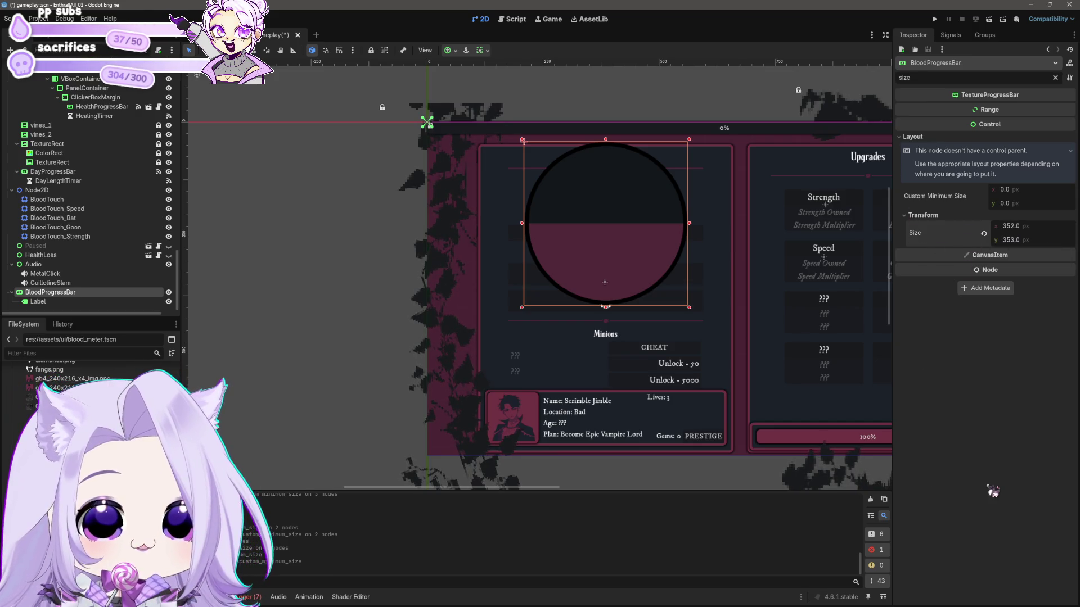
double_click(48, 293)
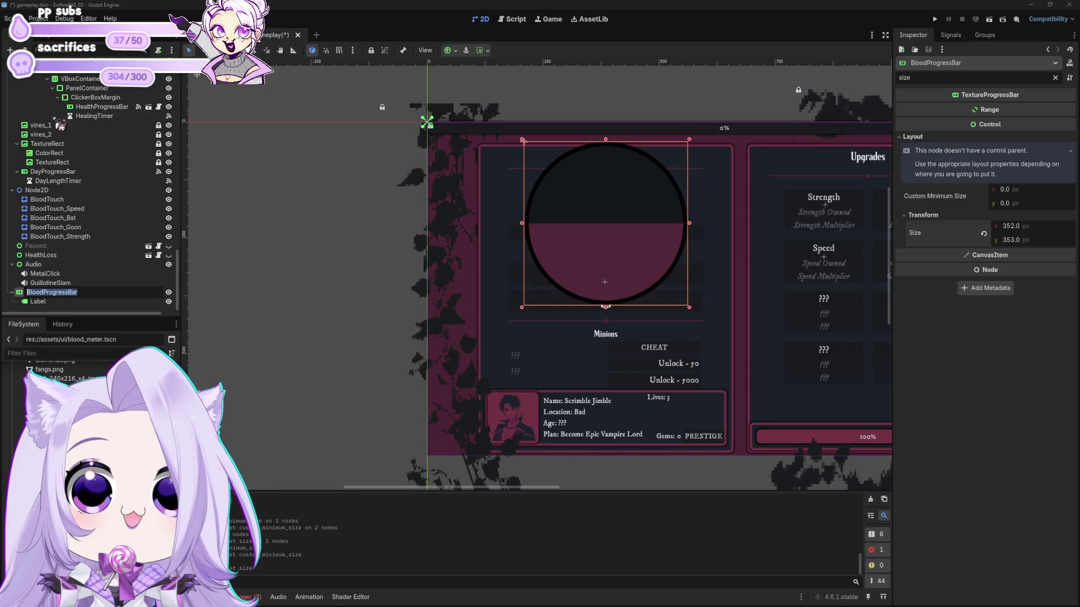
Filter the Inspector by 'min' and reset the custom minimum height to 0
double_click(912, 78)
text(m)
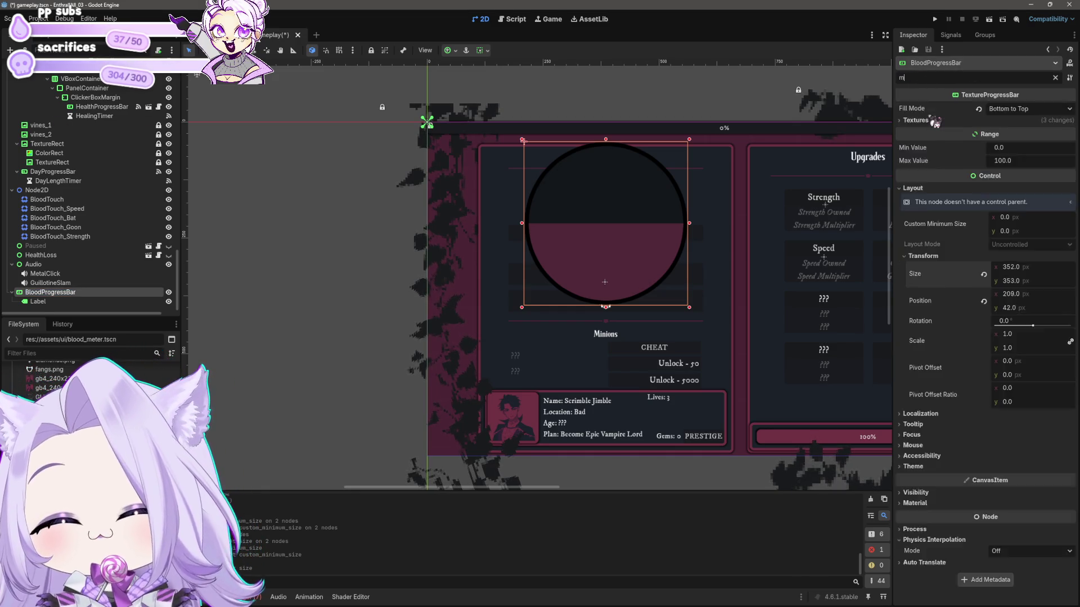
text(in)
drag(1011, 199, 1008, 194)
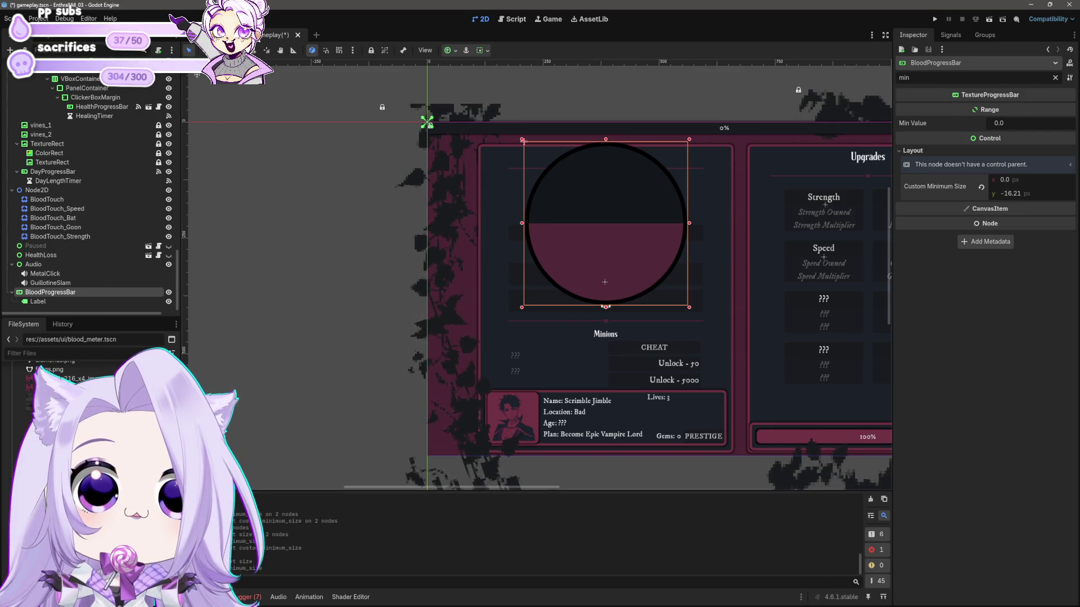
click(981, 187)
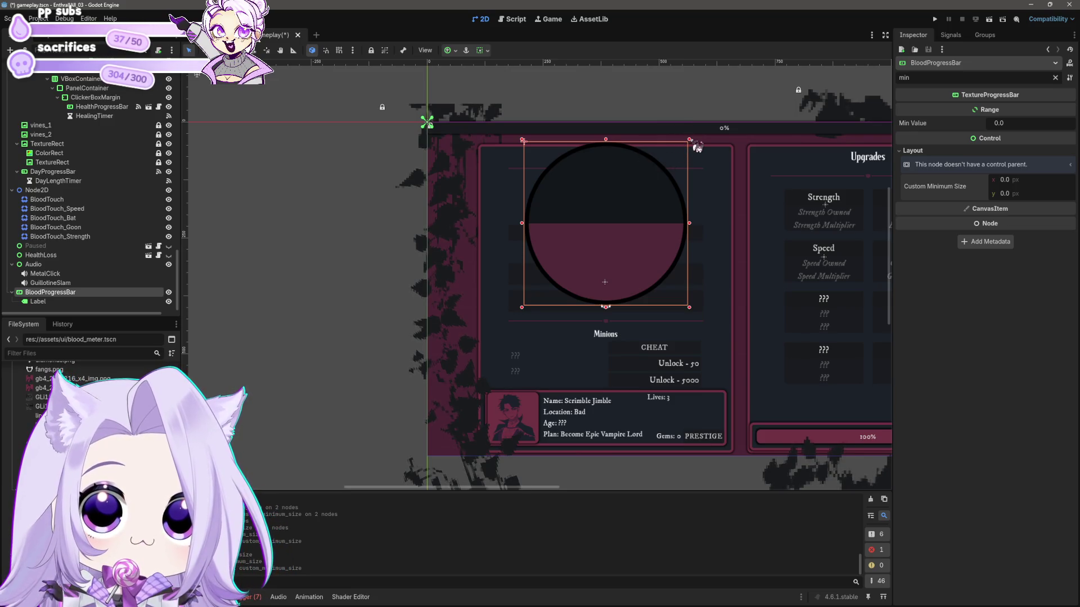
Try anchor, expand and alignment options and move the blood circle toward the panel's centre
click(464, 50)
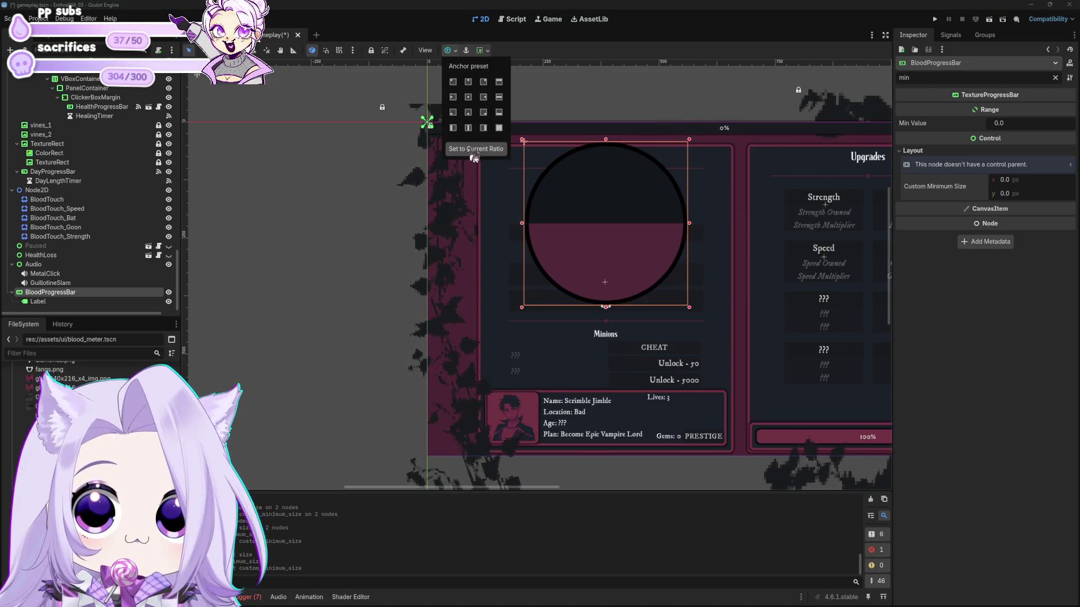
click(497, 59)
click(487, 51)
click(530, 98)
click(530, 98)
click(516, 81)
click(503, 134)
click(487, 80)
mouse_move(626, 201)
mouse_down()
mouse_move(375, 279)
mouse_move(666, 213)
mouse_up()
click(734, 156)
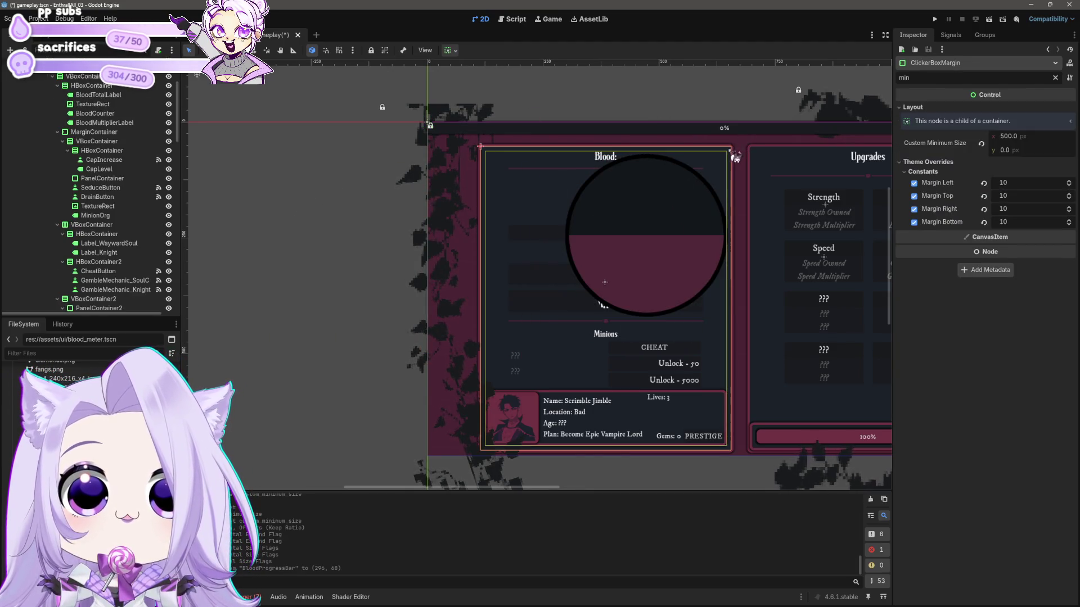
click(677, 199)
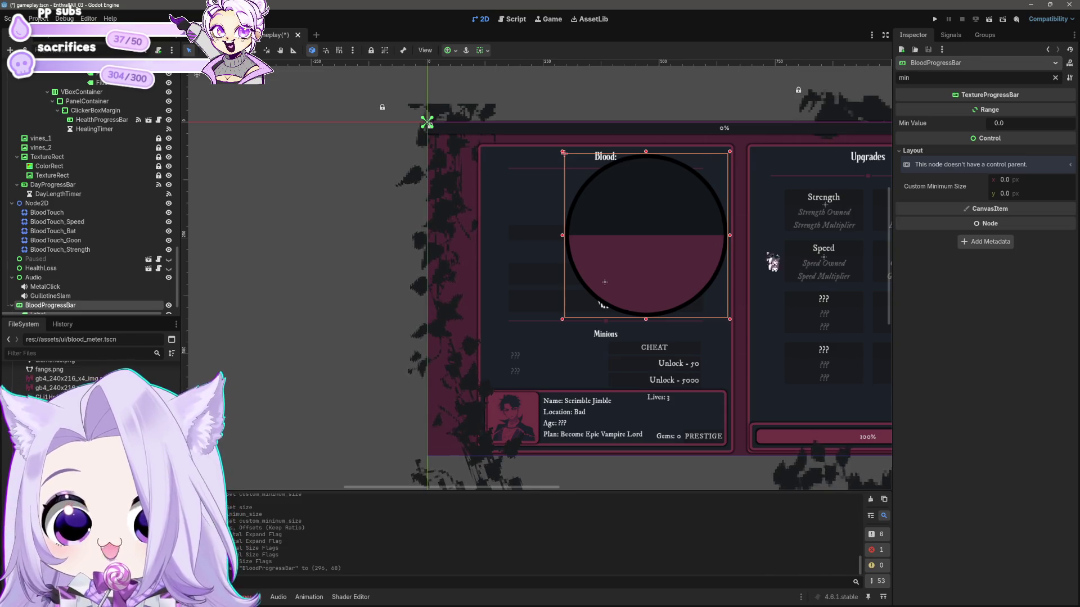
Clear the Inspector filter, expand the Tint section, and nudge the custom minimum height
scroll(69, 280, down, 1)
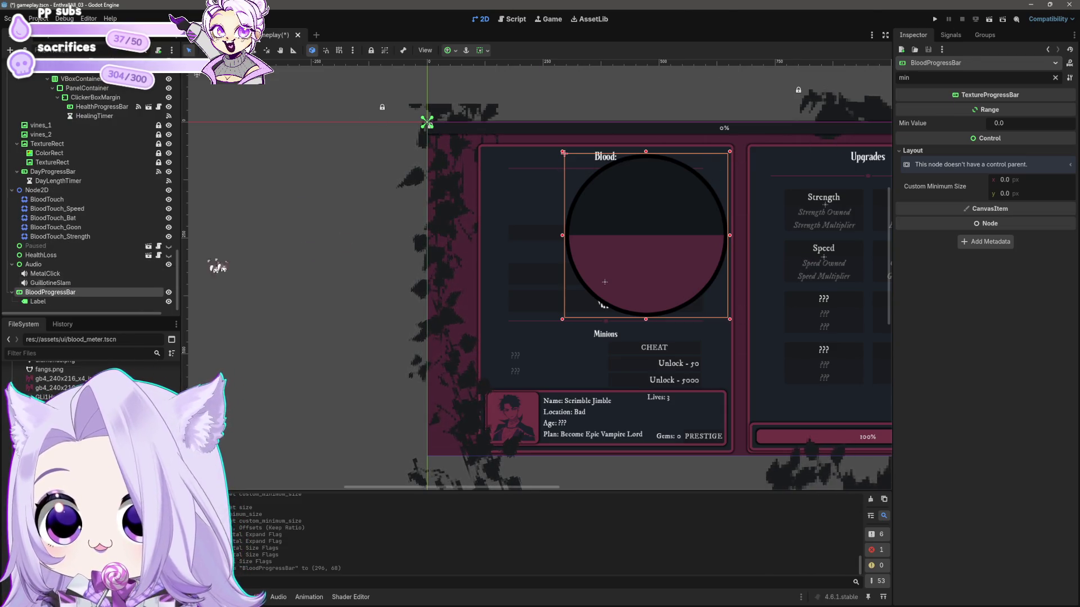
click(1055, 78)
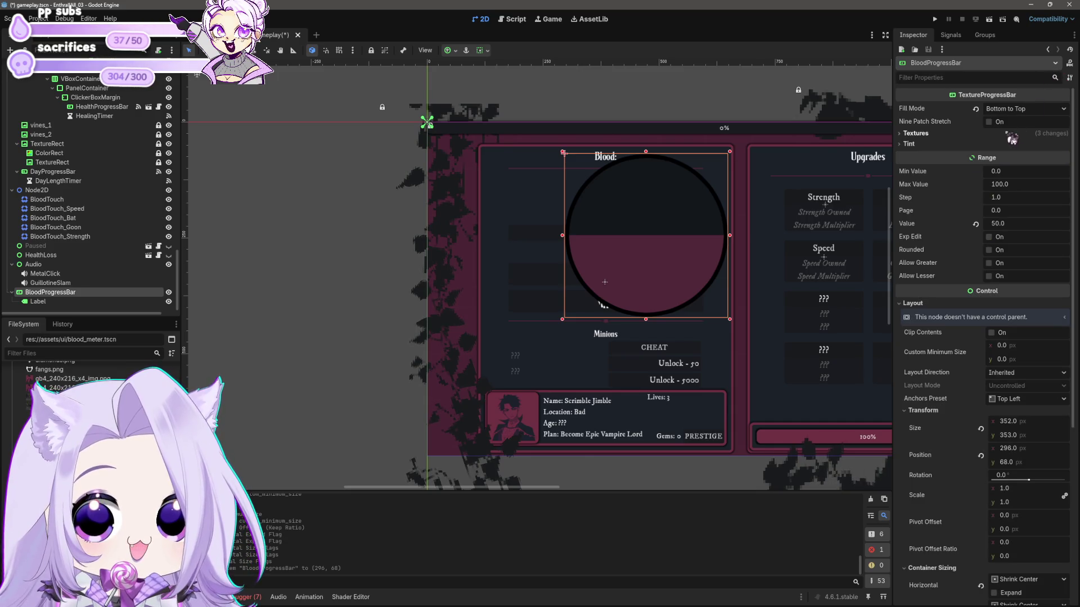
click(926, 145)
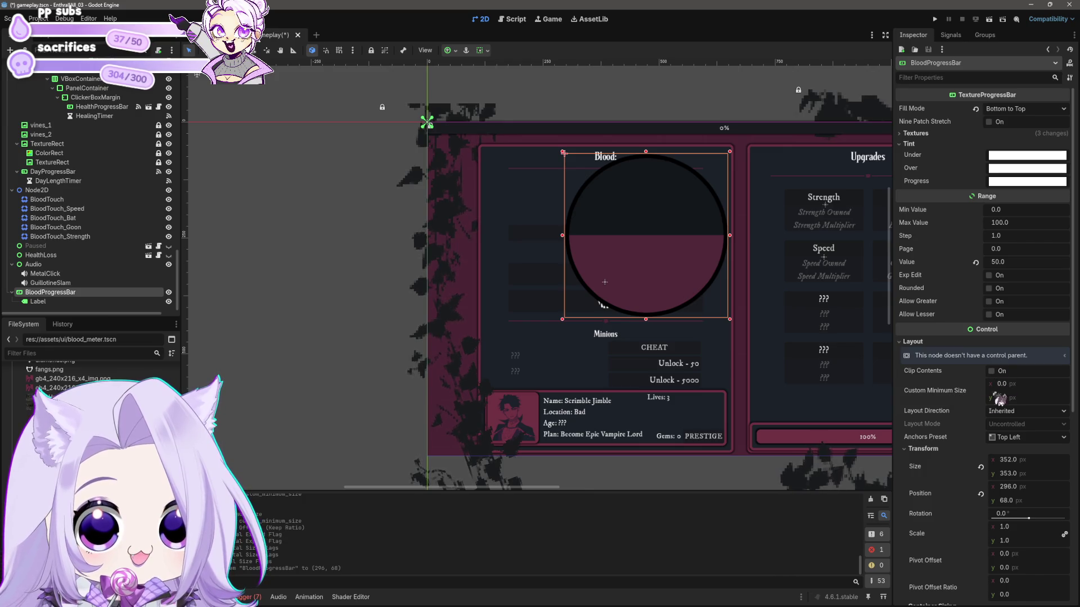
drag(1000, 400, 996, 400)
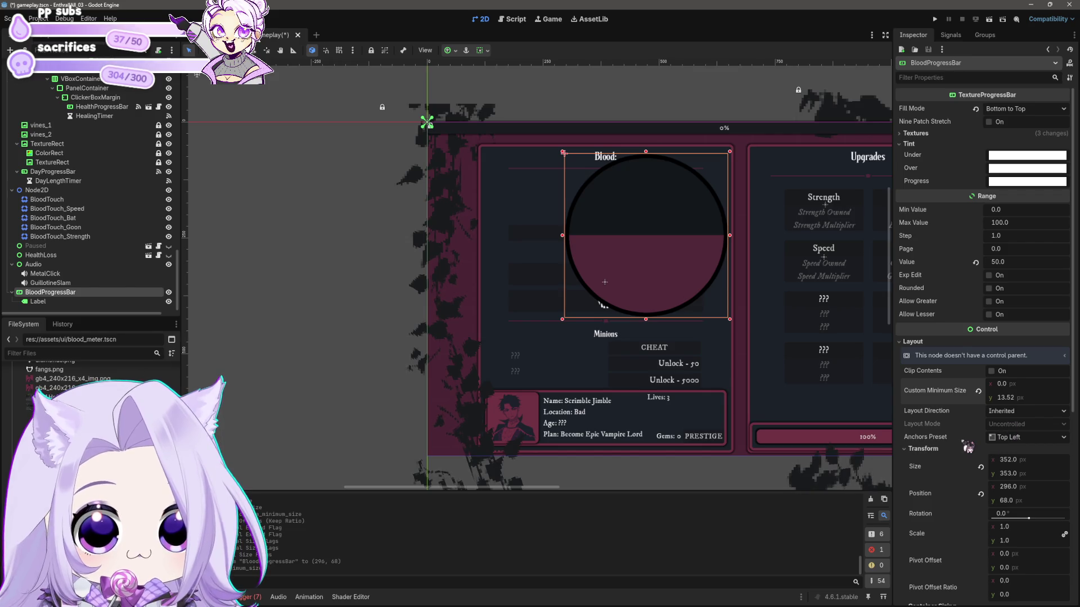
Apply the Center anchor preset to BloodProgressBar, undoing an accidental canvas drag
click(1012, 438)
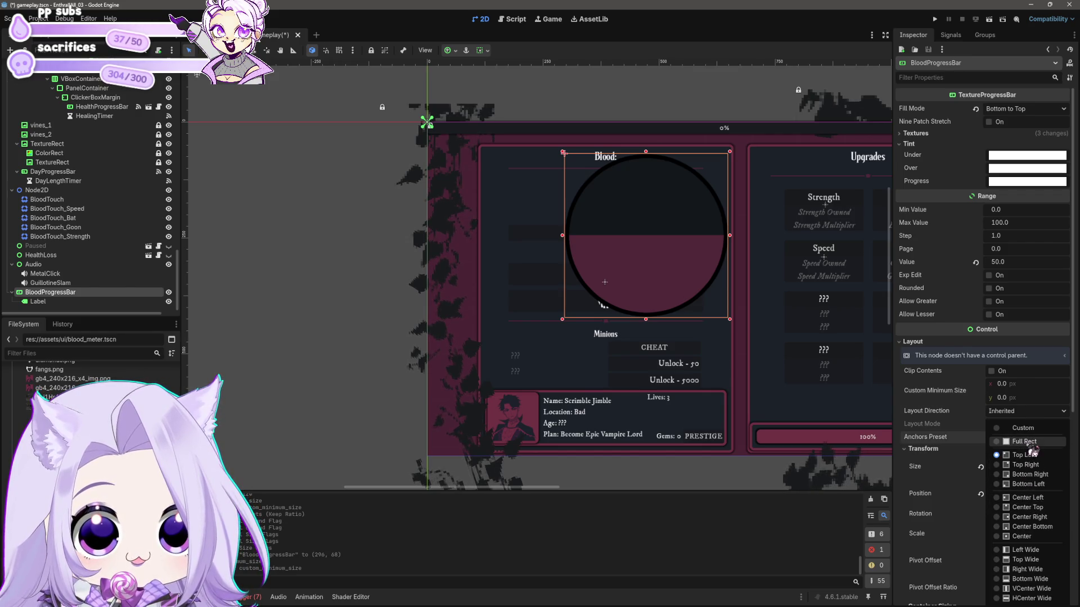
click(1039, 537)
drag(482, 193, 702, 315)
key(ctrl+z)
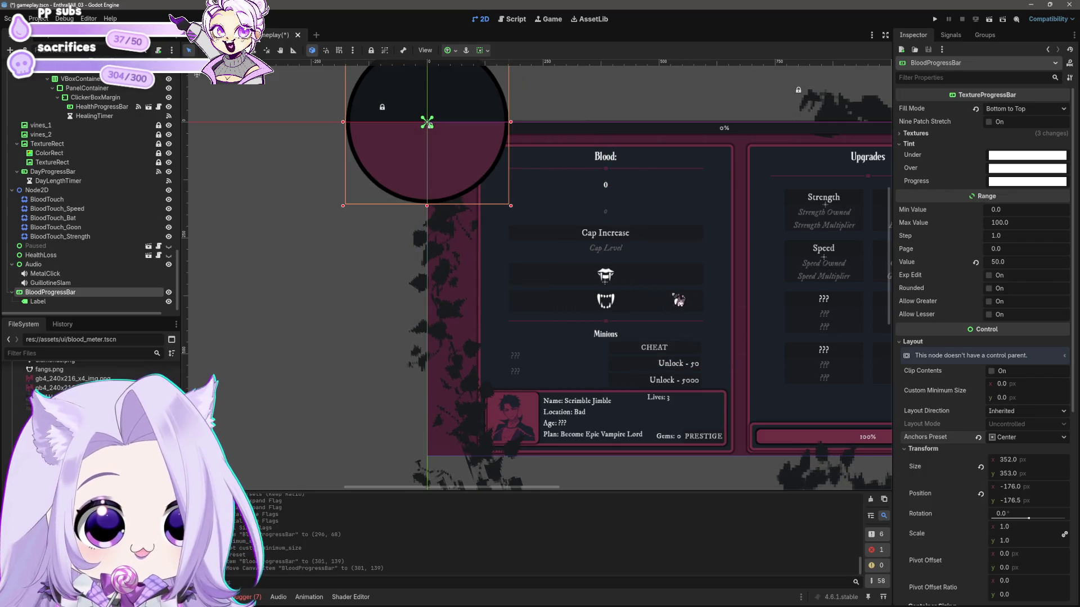
scroll(736, 298, up, 4)
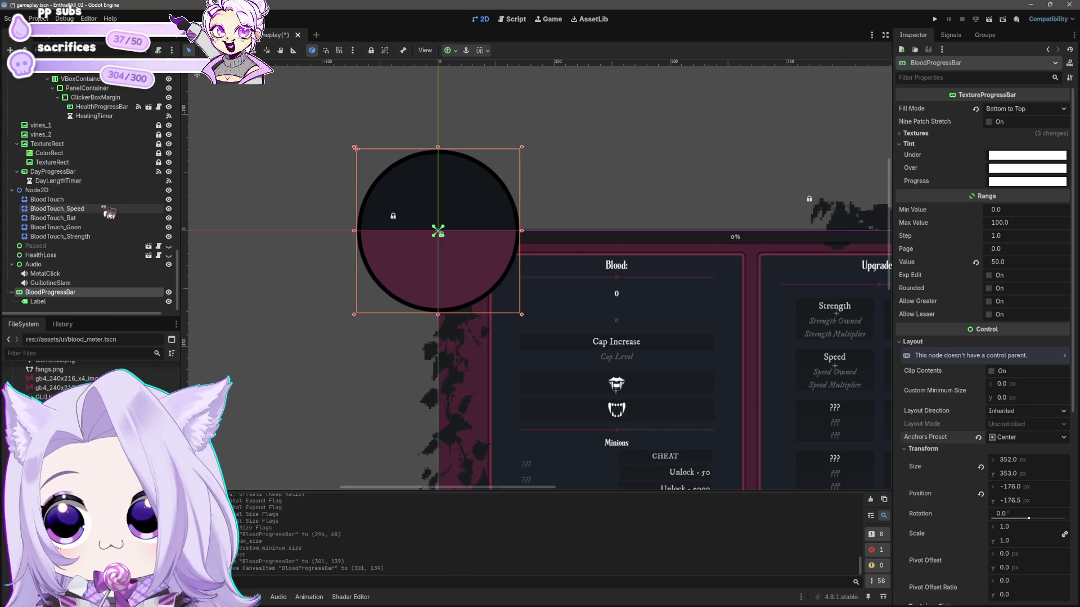
Drag BloodProgressBar and Label into the Blood panel's HBoxContainer after TextureRect
click(52, 301)
ctrl+click(51, 297)
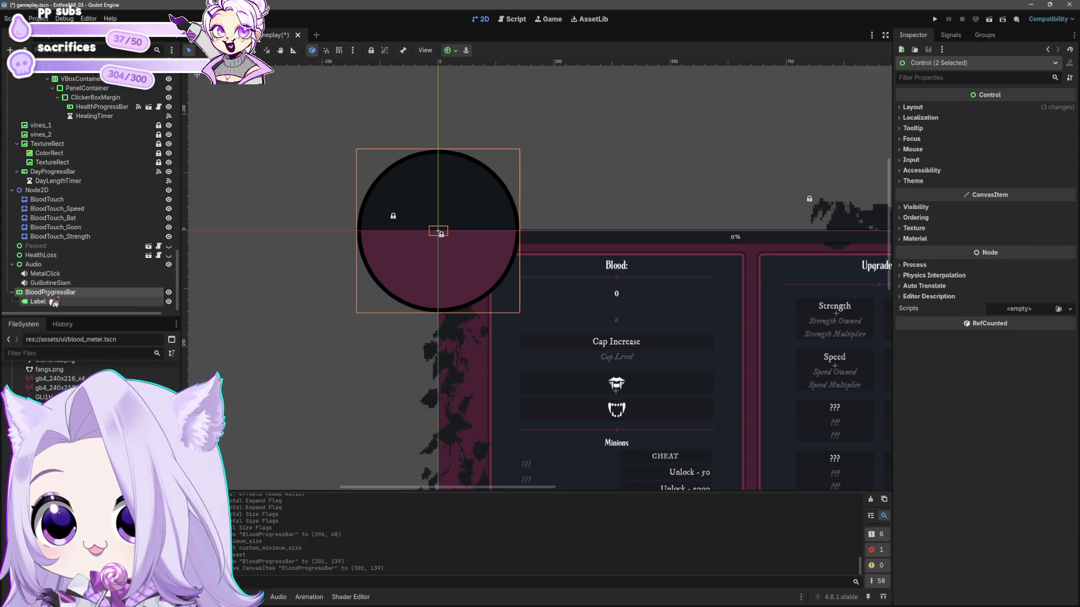
scroll(59, 302, up, 10)
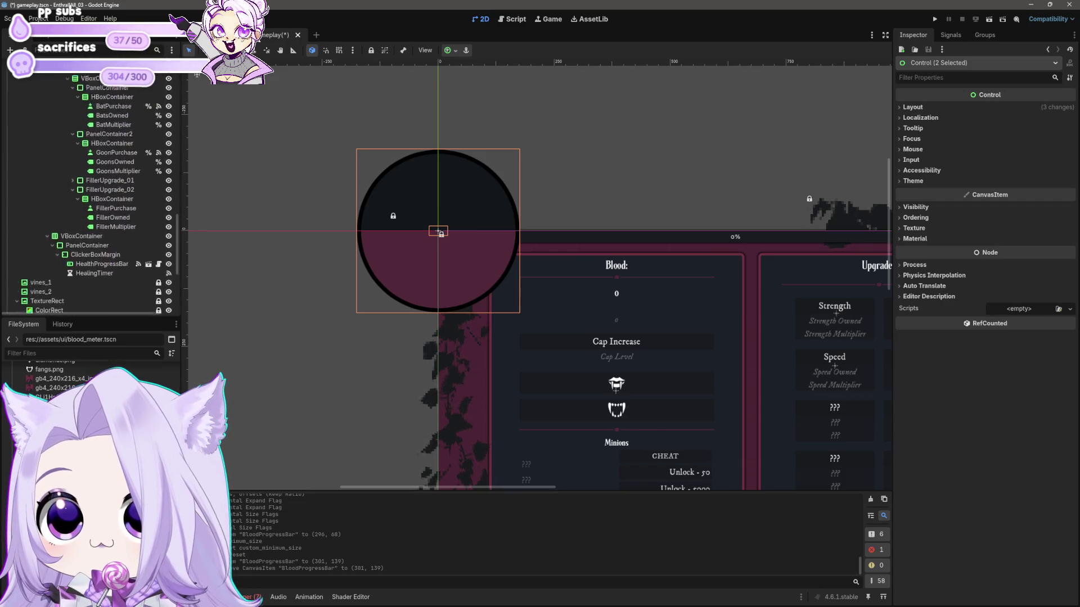
mouse_move(84, 76)
mouse_down()
mouse_move(102, 169)
mouse_move(134, 194)
mouse_move(143, 67)
mouse_move(115, 207)
mouse_up()
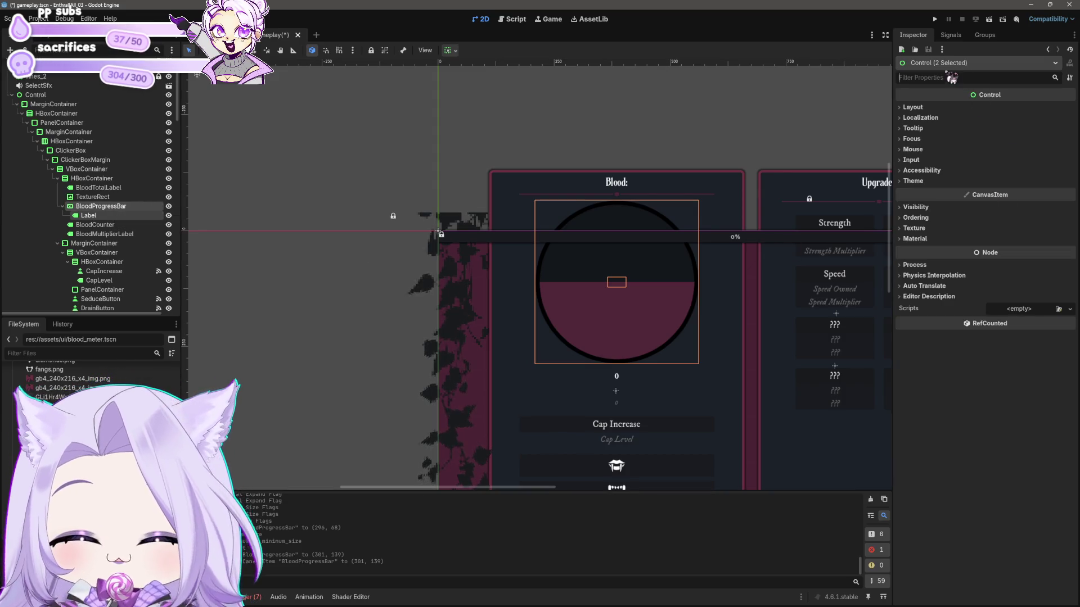
Pan the view to the Blood panel and filter the Inspector for 'ninestre'
text(flow)
click(928, 106)
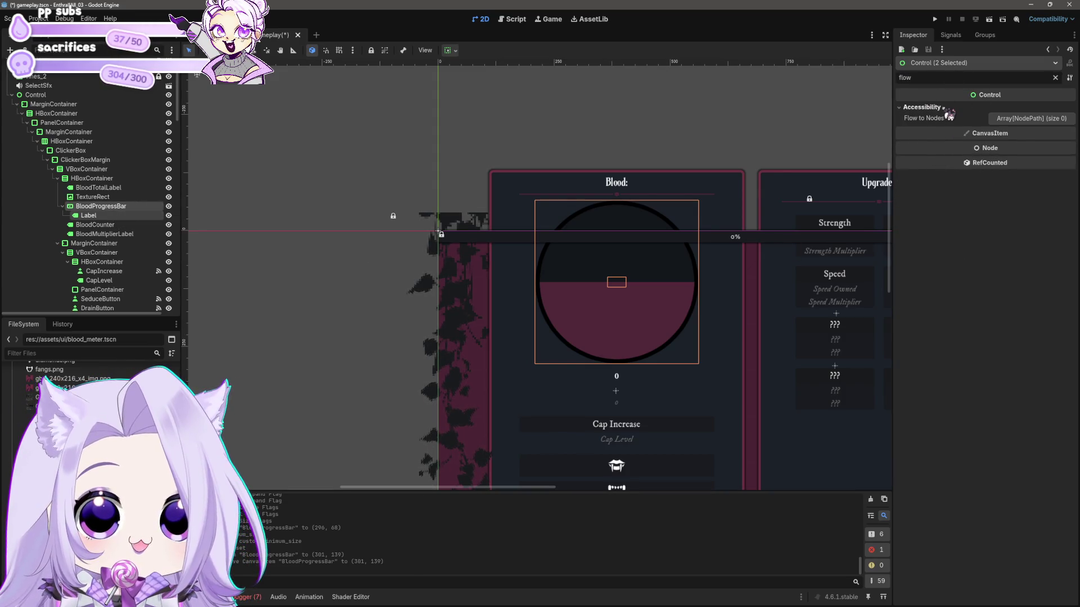
click(925, 106)
mouse_move(707, 318)
mouse_down()
mouse_move(605, 184)
mouse_move(638, 238)
mouse_up()
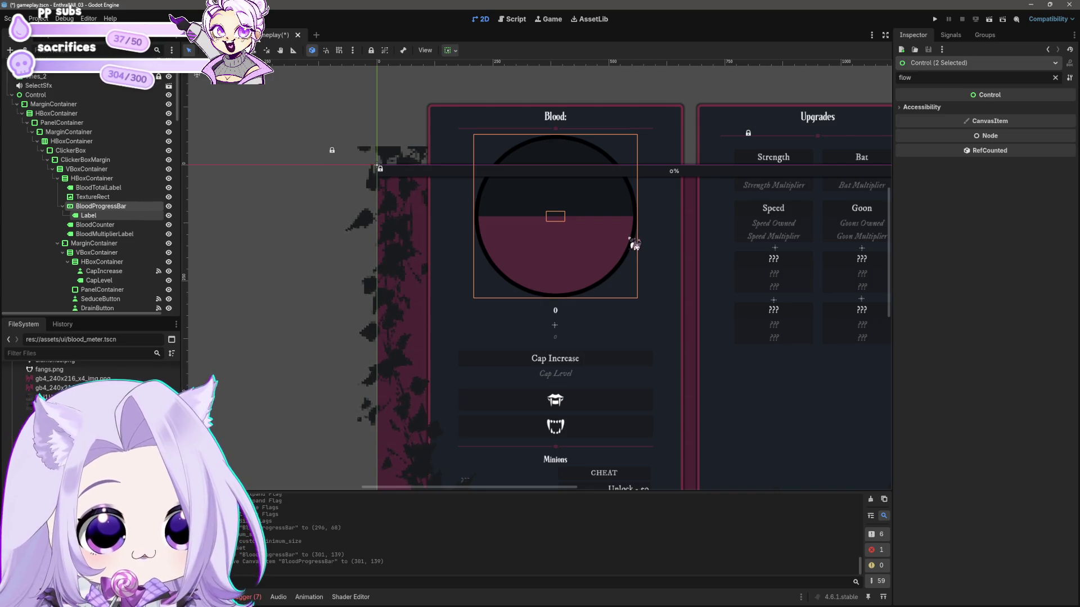
click(930, 80)
text(nine)
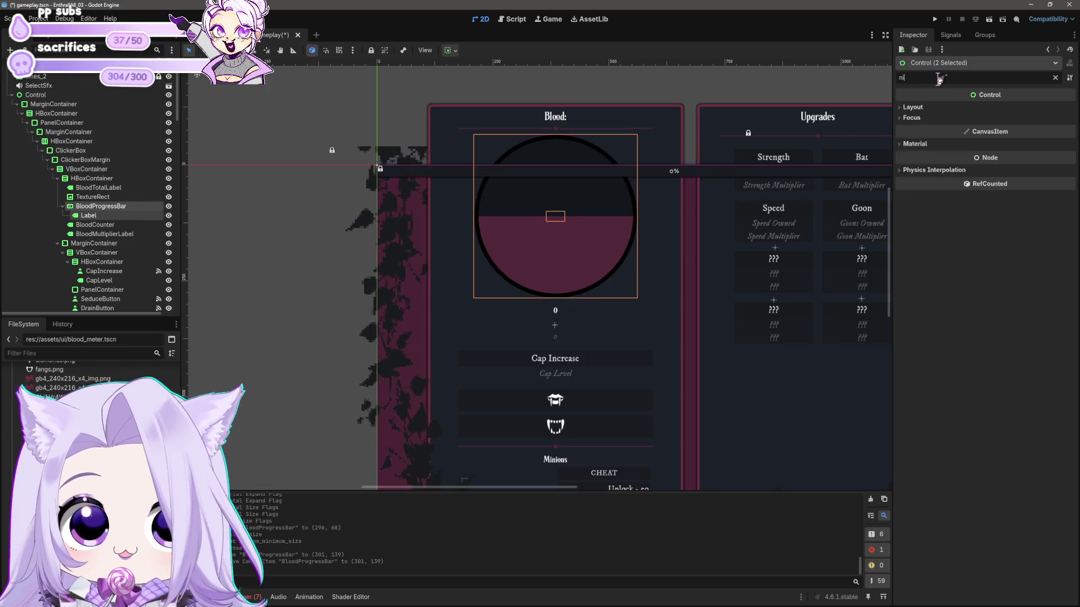
text(stre)
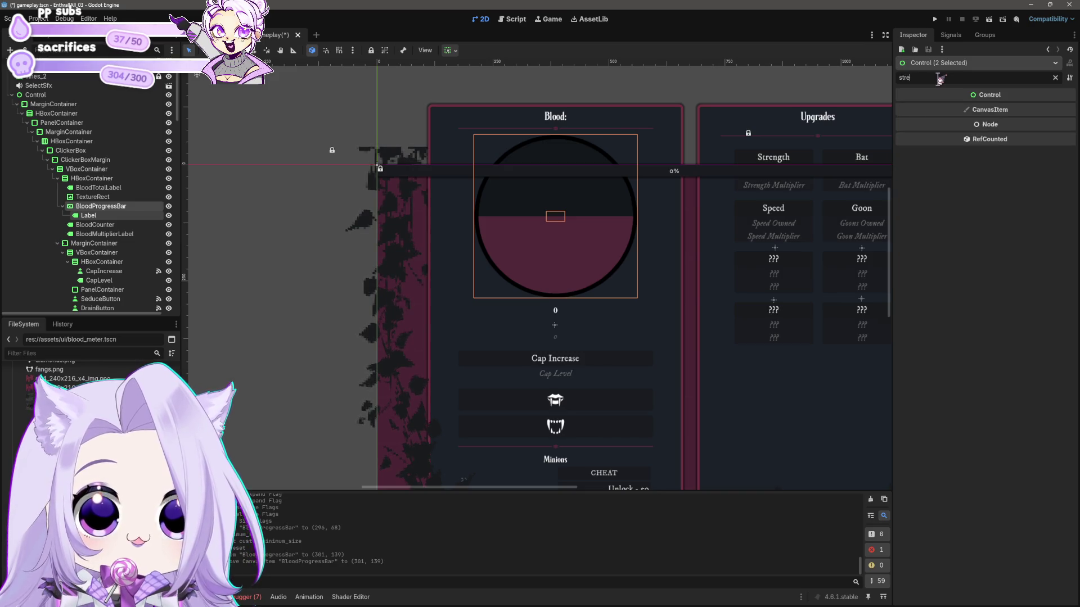
Select BloodProgressBar alone and enable Nine Patch Stretch
ctrl+click(108, 216)
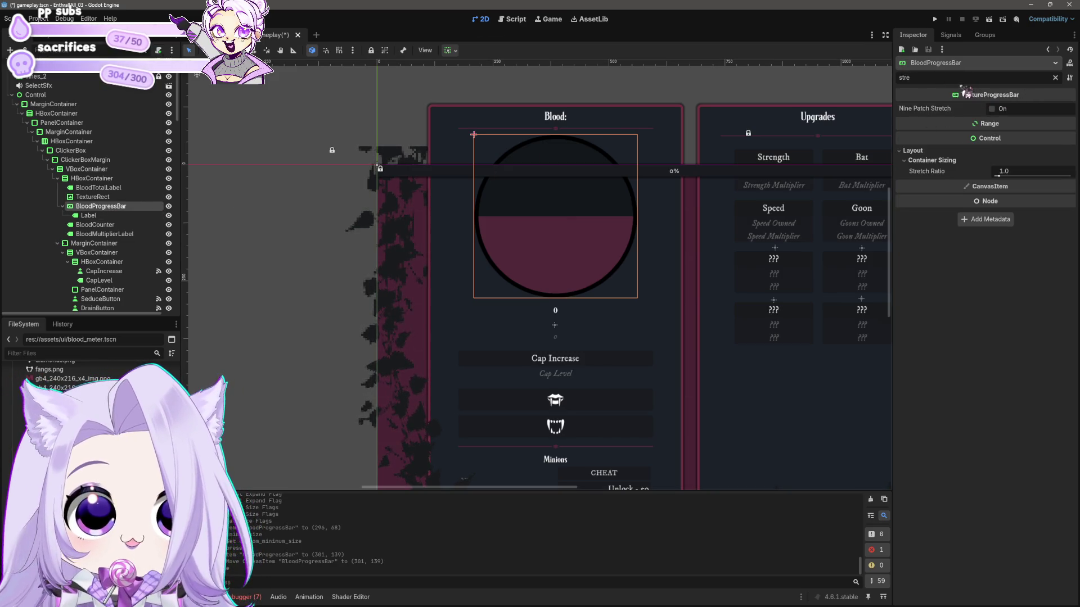
drag(998, 175, 1006, 175)
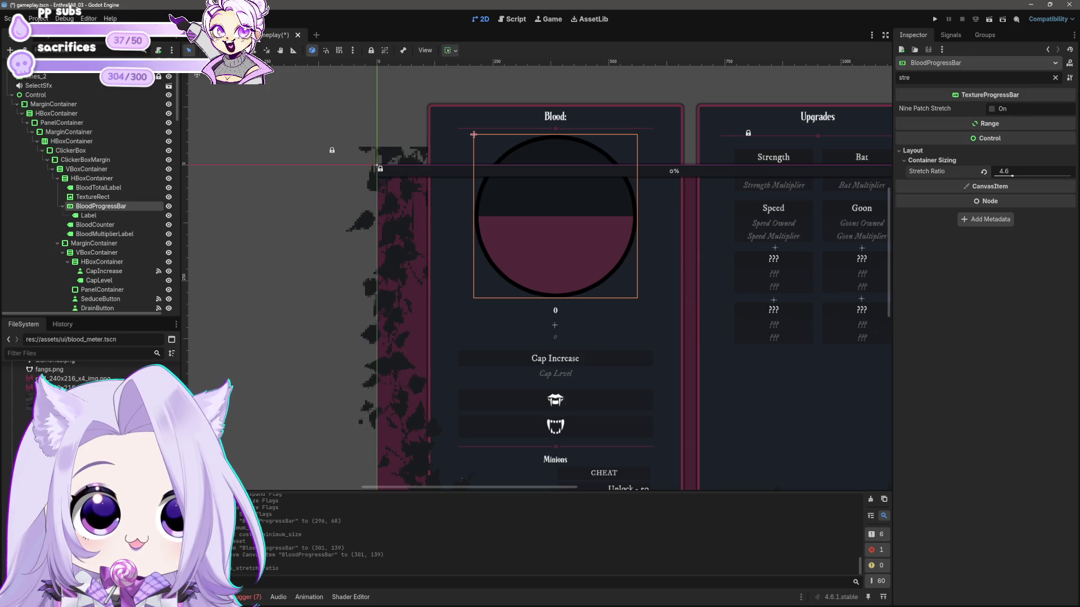
click(993, 109)
scroll(605, 277, down, 5)
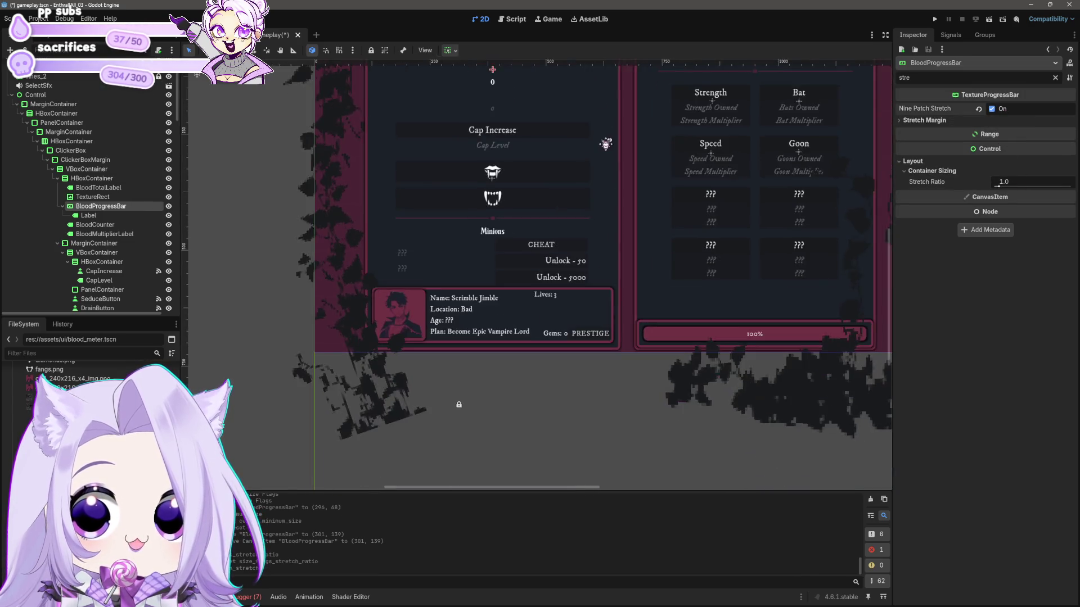
scroll(653, 263, up, 4)
Set all four stretch margins to 20
click(922, 120)
click(1012, 131)
key(Tab)
text(20)
key(Tab)
text(20)
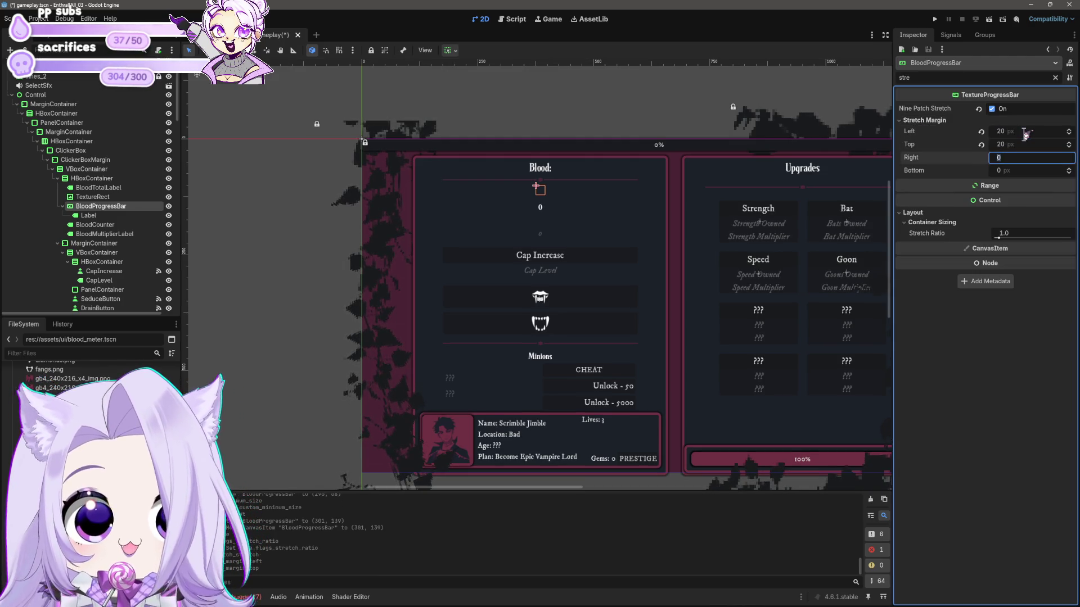
key(Tab)
text(20)
key(Return)
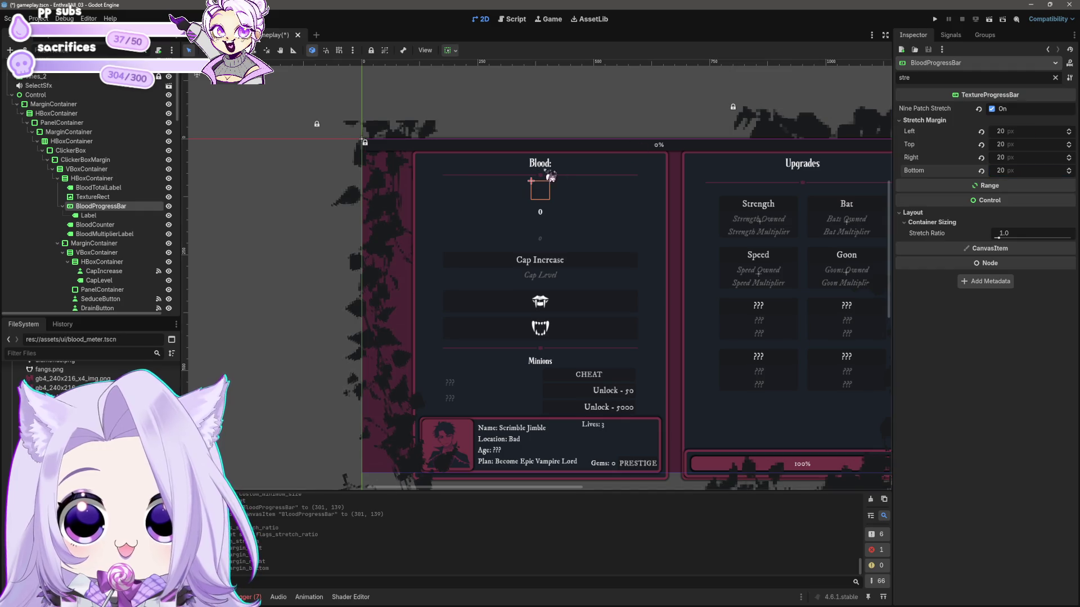
scroll(548, 230, up, 2)
scroll(550, 225, up, 2)
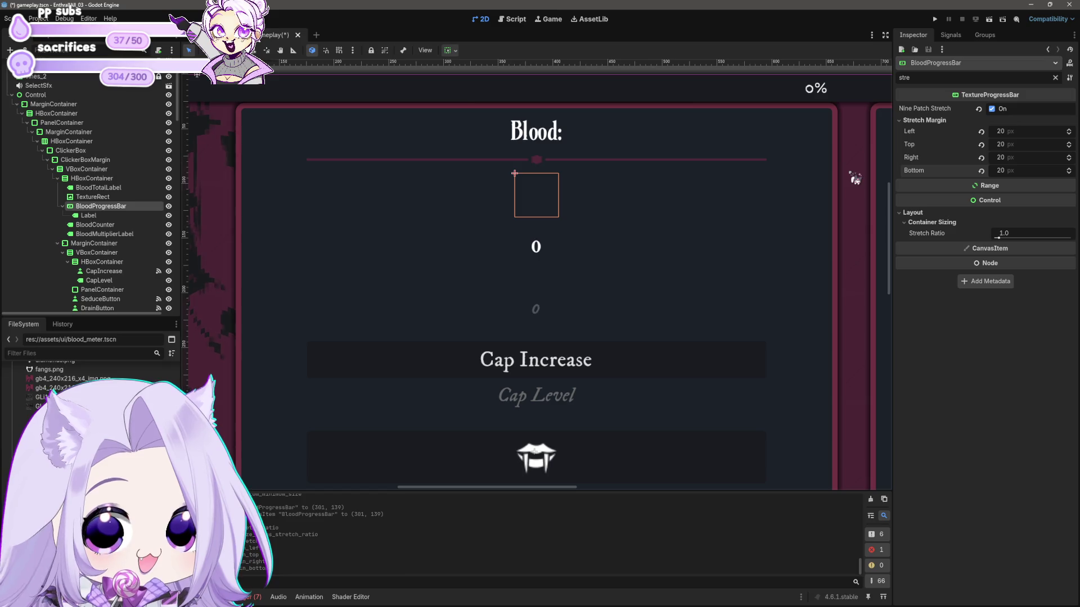
Reset the stretch margins to 0 and the stretch ratio to 1.0
click(1020, 130)
text(0)
key(Return)
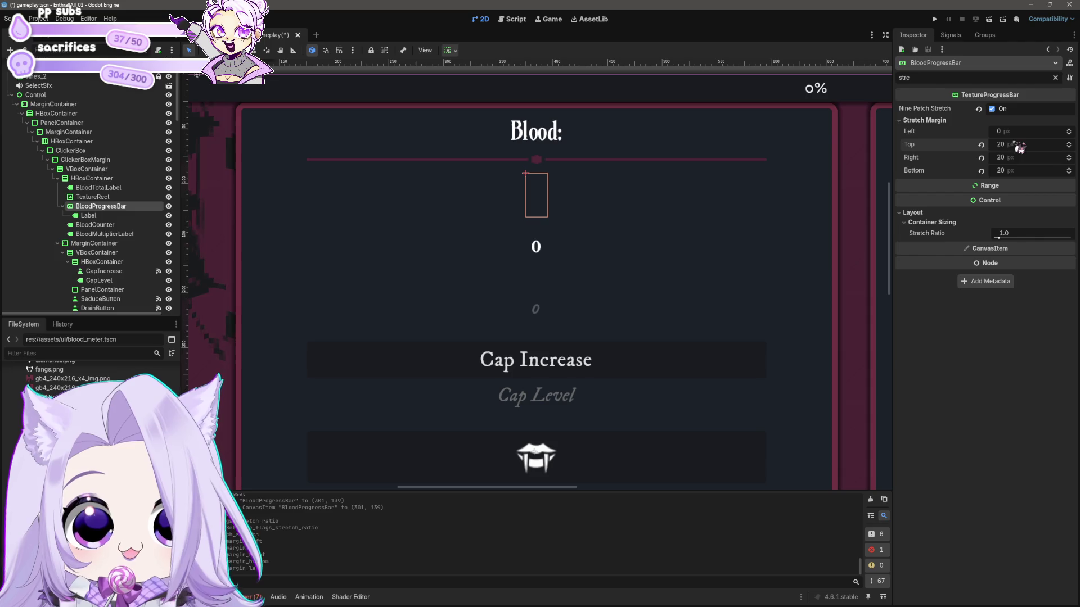
key(Return)
mouse_move(1017, 157)
mouse_down()
mouse_move(1001, 157)
mouse_move(1001, 170)
mouse_up()
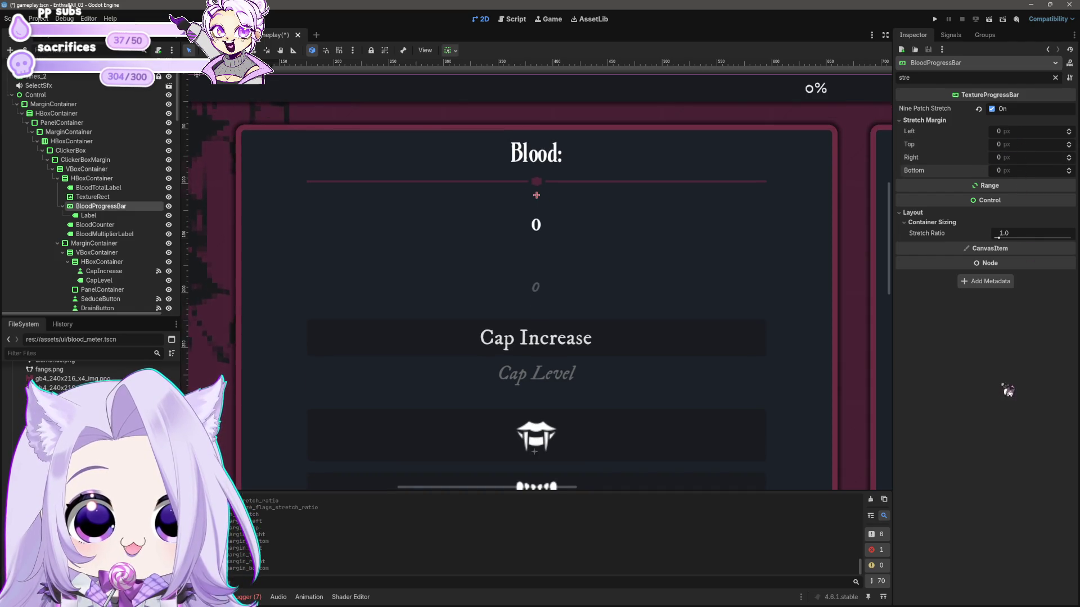
click(999, 236)
click(1006, 237)
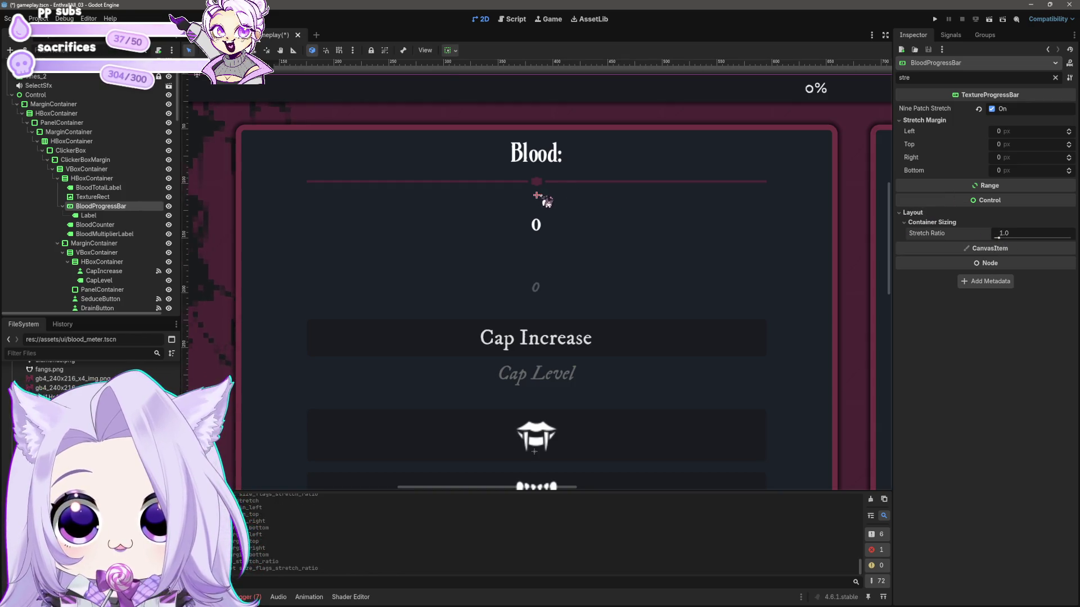
Clear the Inspector filter and return to gameplay.gd in the script editor
scroll(537, 195, up, 8)
scroll(494, 165, down, 5)
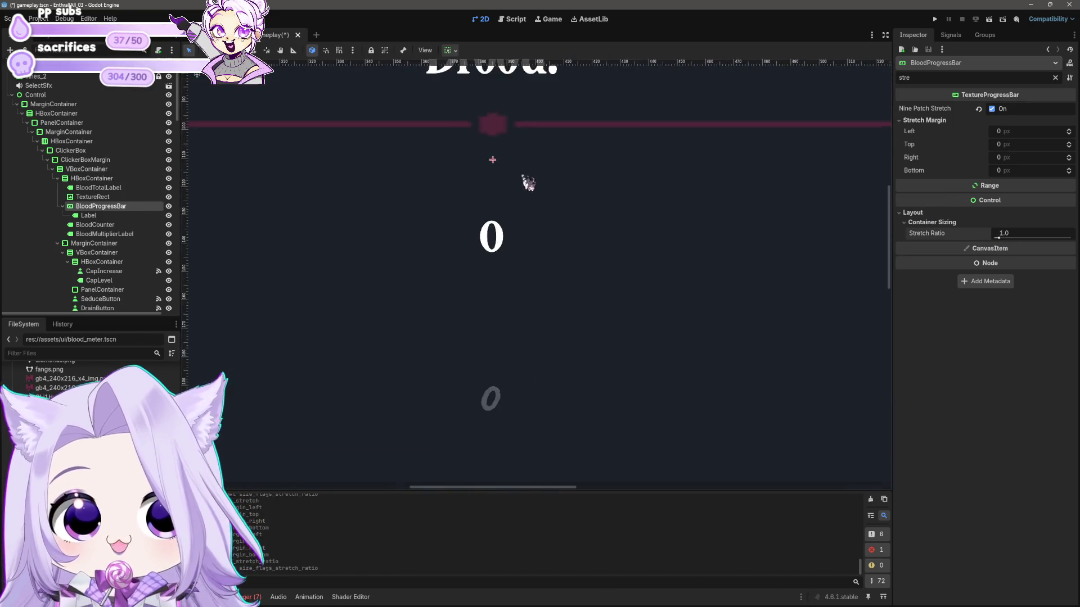
scroll(527, 182, down, 5)
click(1055, 78)
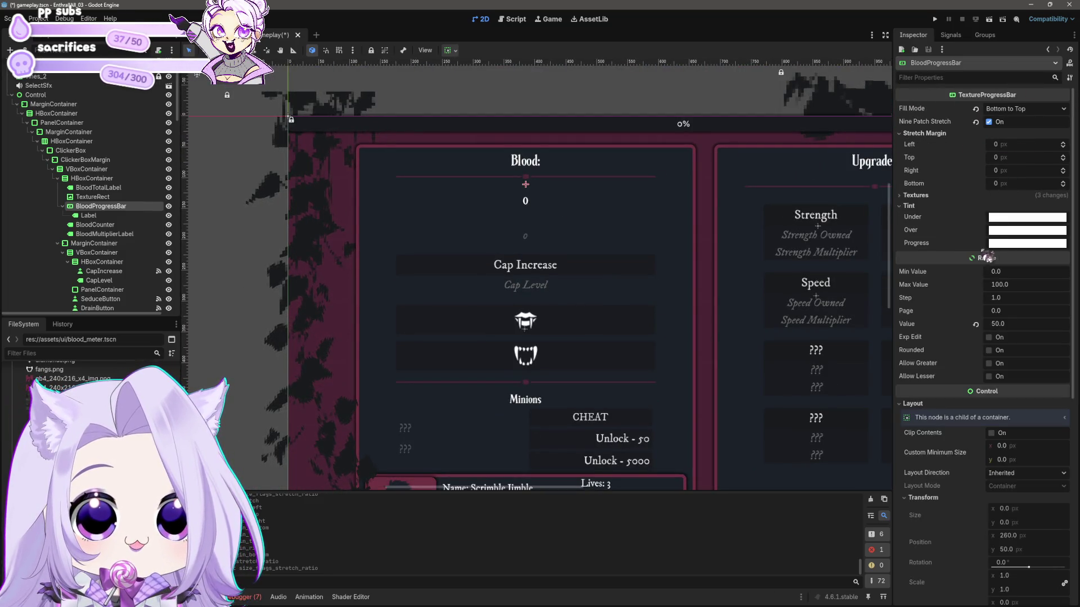
scroll(997, 363, down, 3)
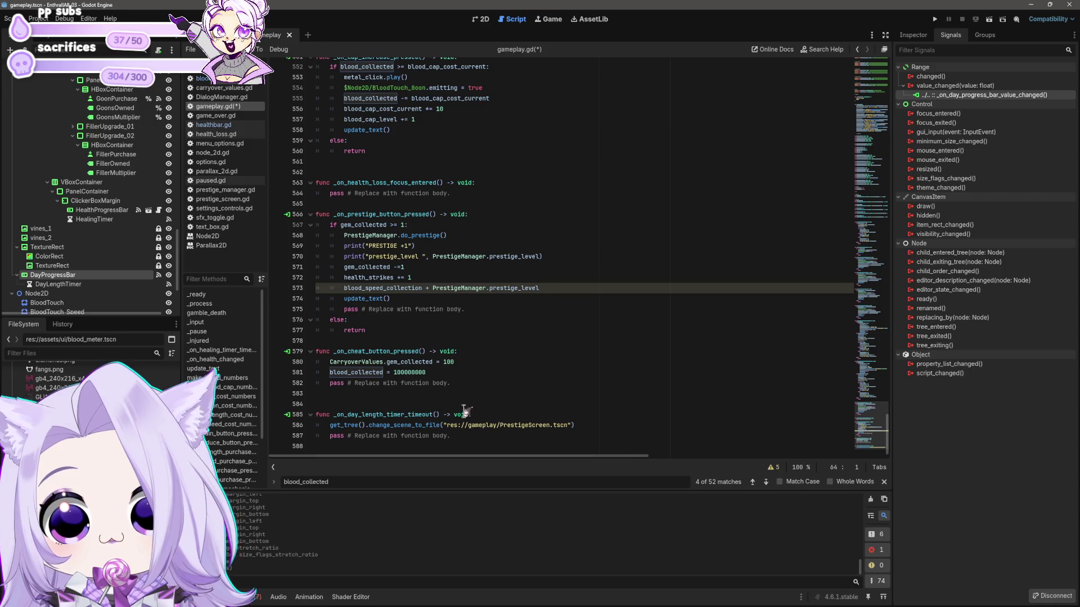
click(506, 437)
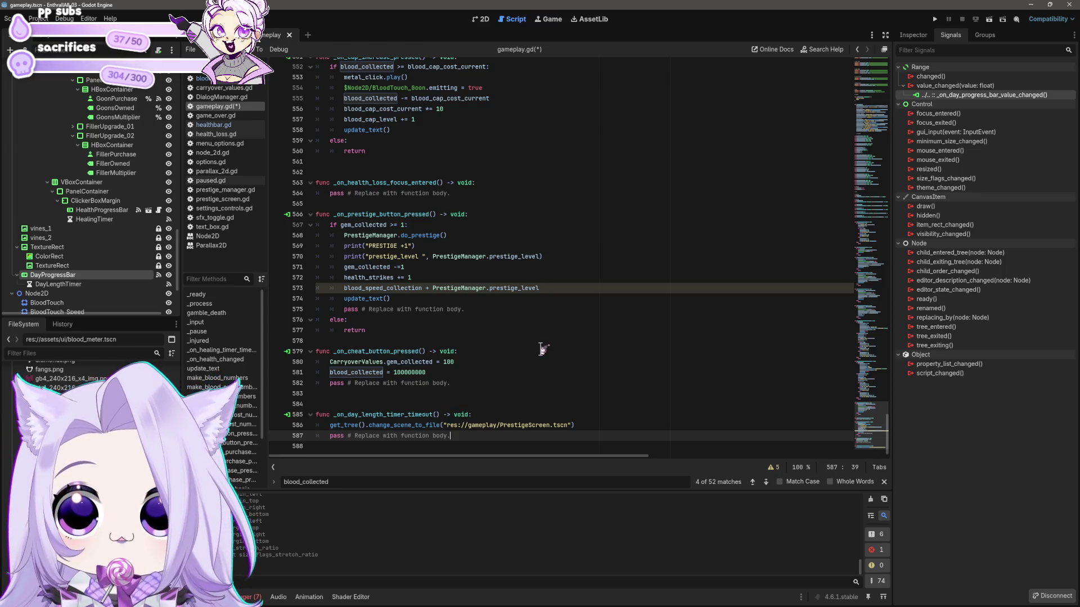
Reconnect DayProgressBar's value_changed signal to _on_day_progress_bar_value_changed
click(447, 415)
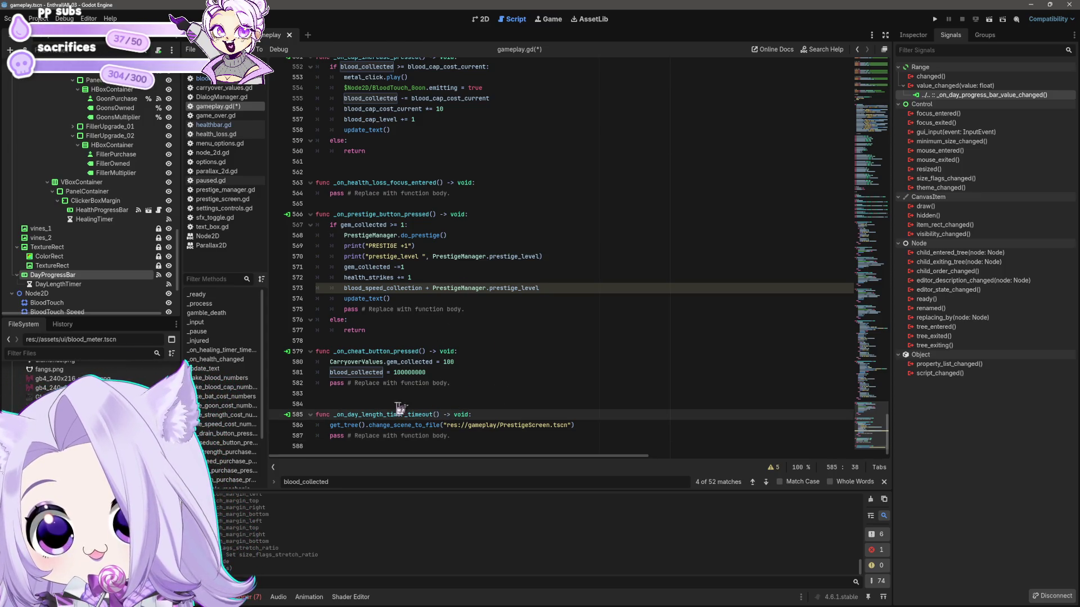
click(955, 86)
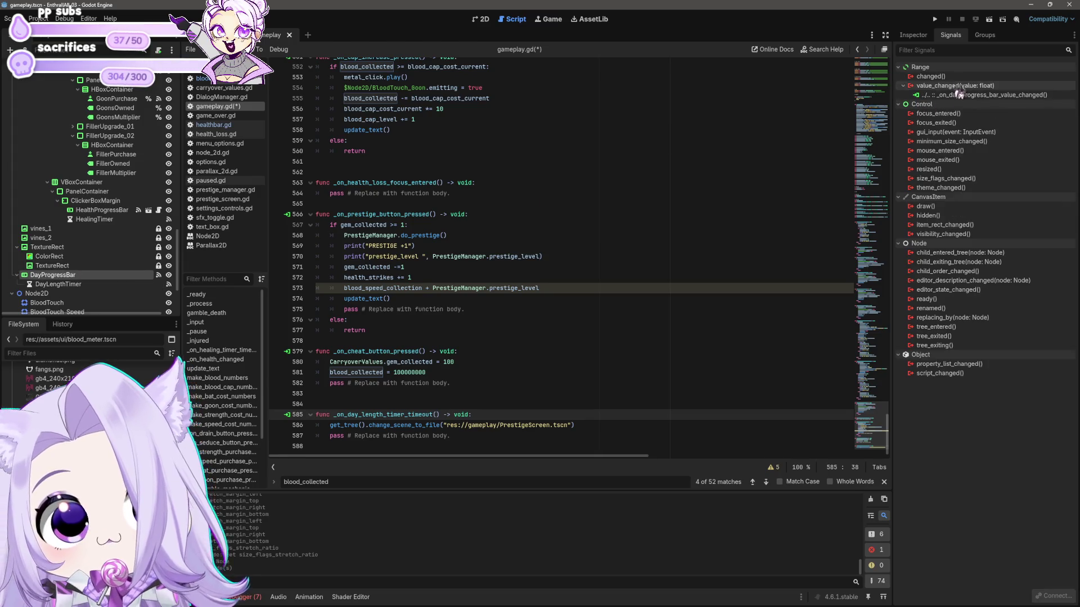
right_click(956, 95)
click(967, 119)
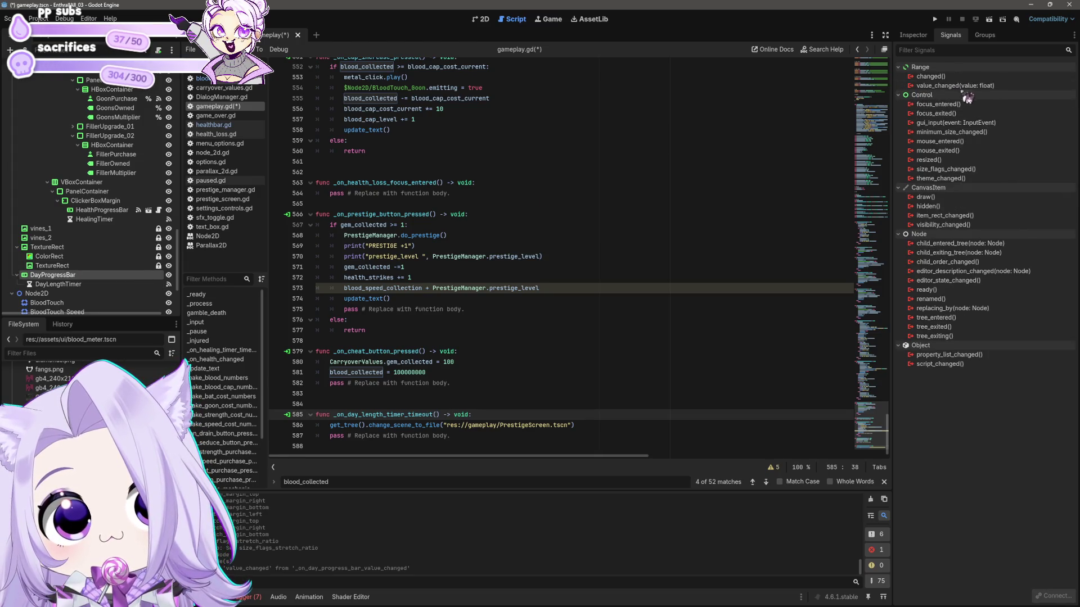
right_click(957, 87)
click(973, 95)
click(514, 396)
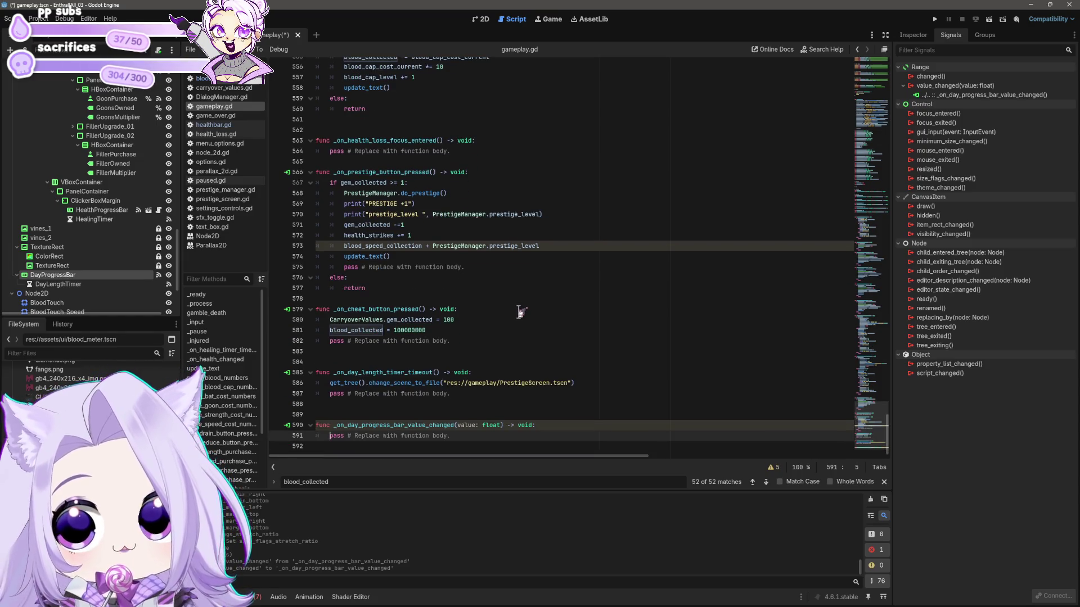
Delete the blank line after the timeout function and run the project
click(371, 403)
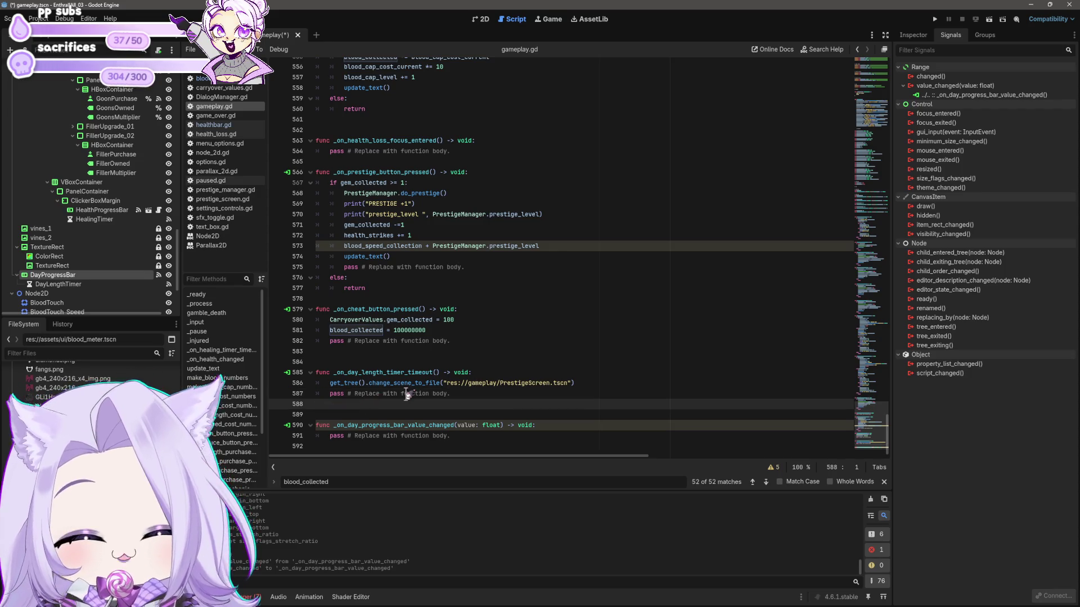
key(BackSpace)
click(935, 19)
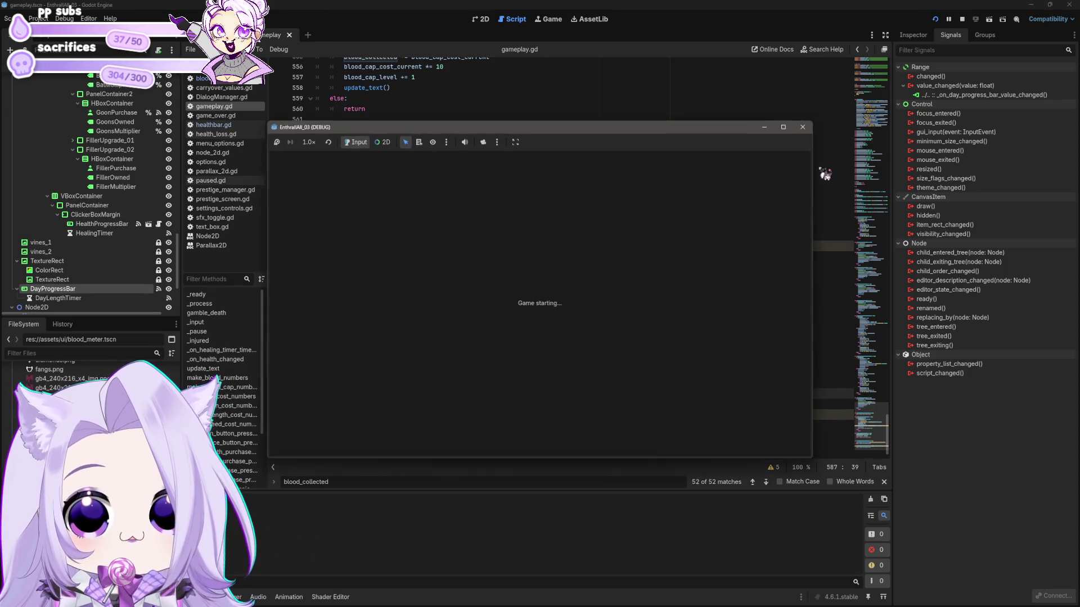
Enter gameplay, use CHEAT for full blood and 100 gems, reach the prestige screen, then leave
click(540, 329)
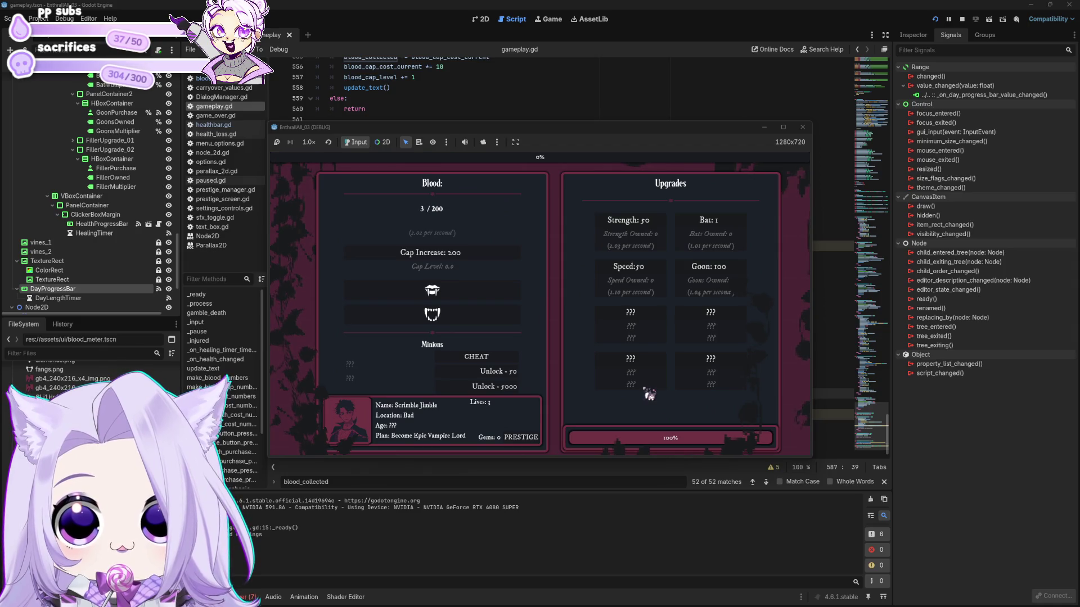
click(508, 357)
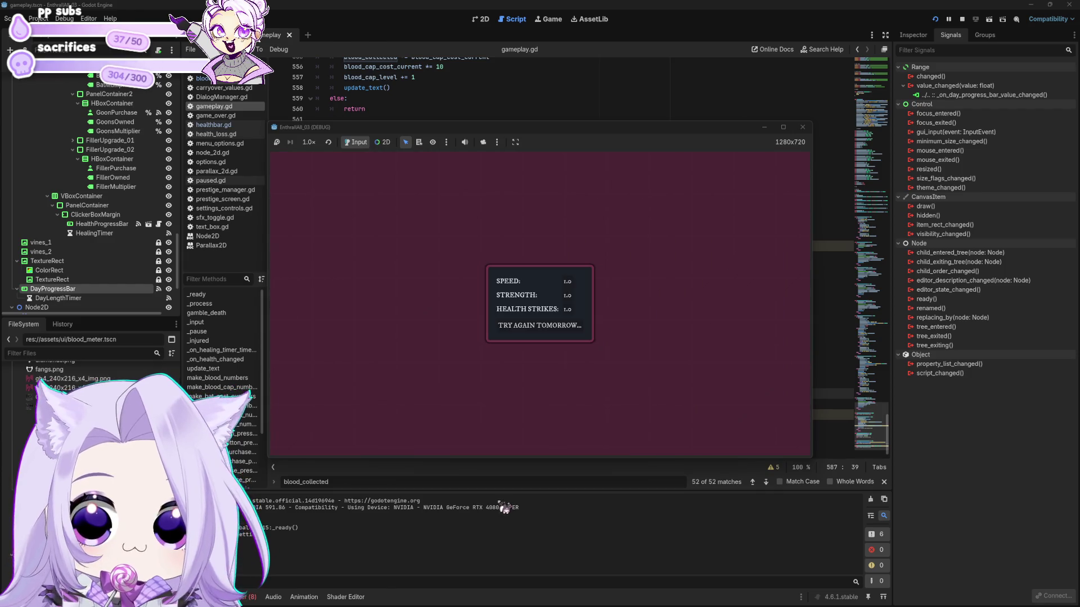
click(573, 293)
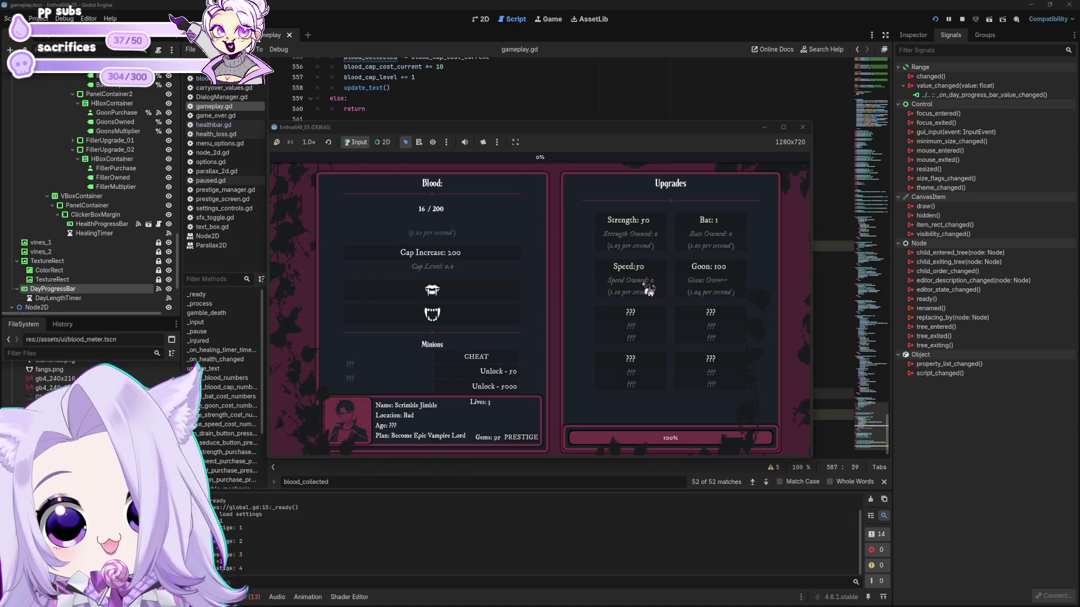
click(802, 128)
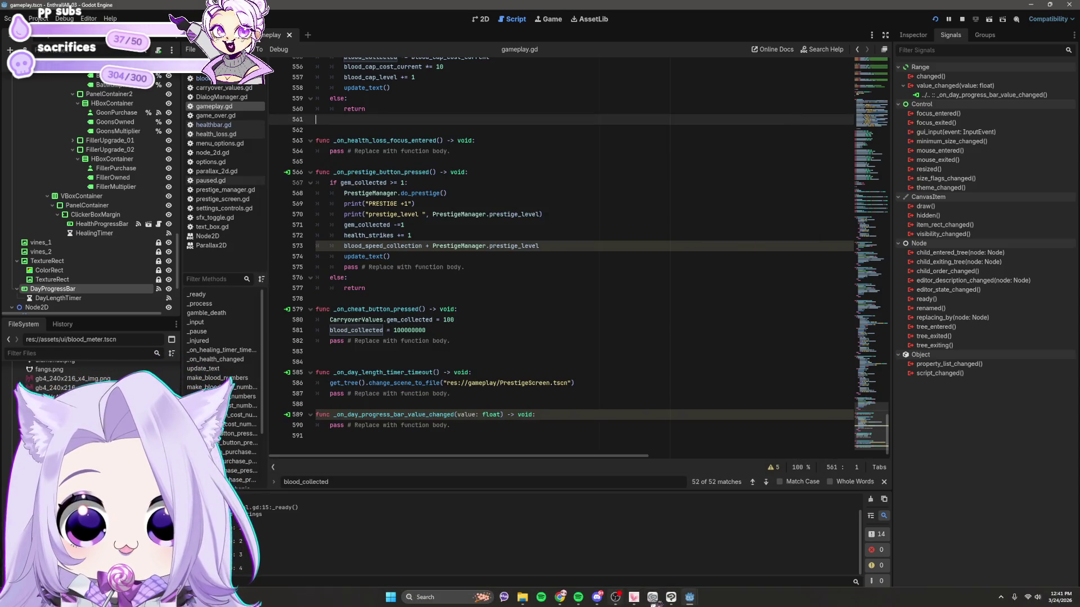
Close the running debug game window from the taskbar
mouse_move(689, 597)
click(766, 524)
click(618, 234)
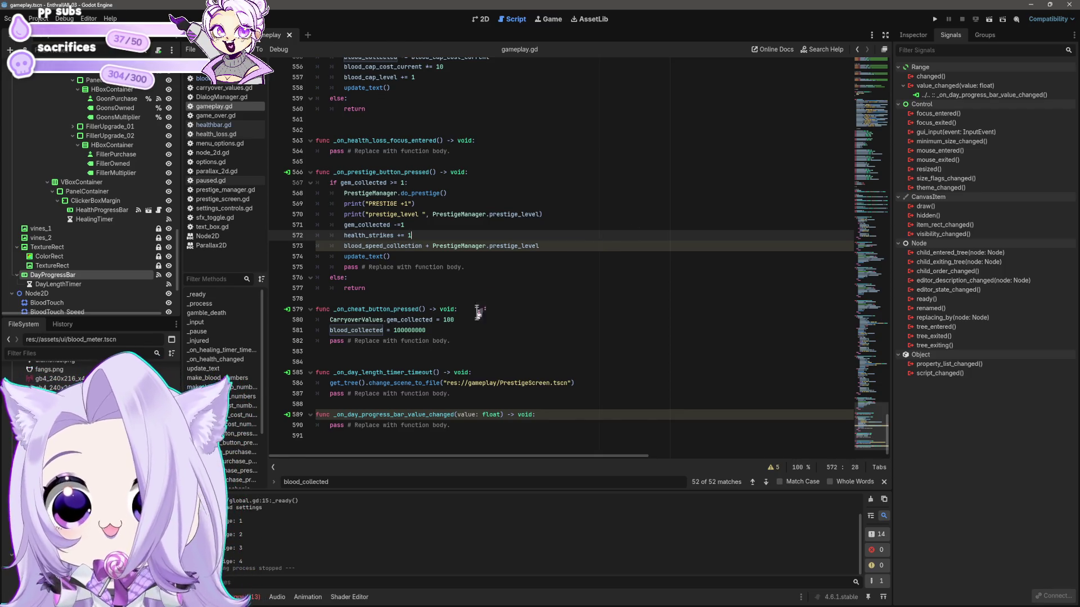
Move _on_day_length_timer_timeout below _on_day_progress_bar_value_changed and delete its pass line
drag(459, 397, 316, 372)
key(ctrl+c)
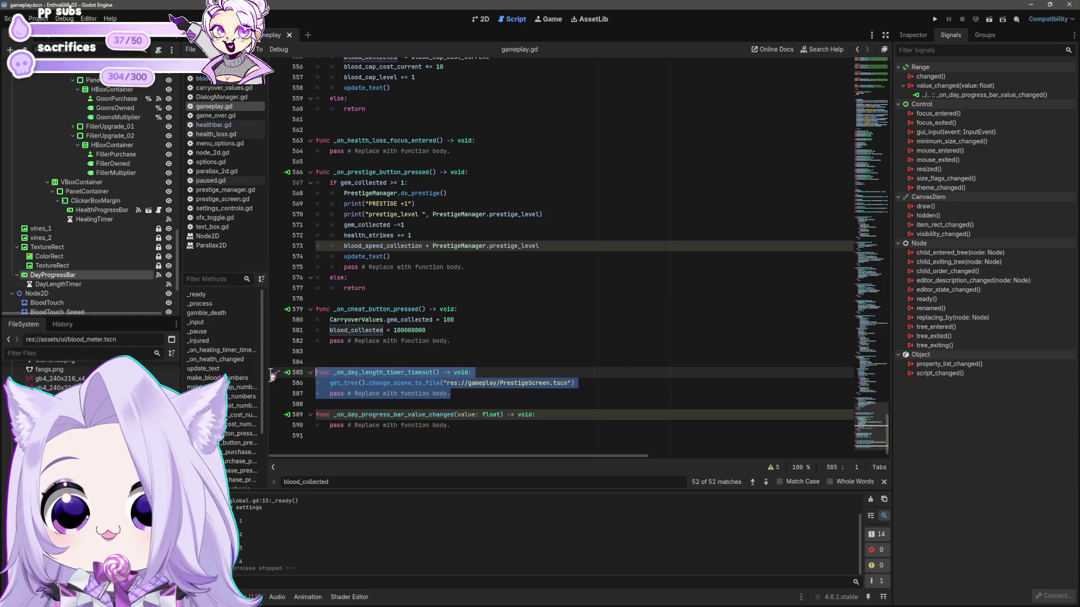
key(BackSpace)
key(BackSpace)
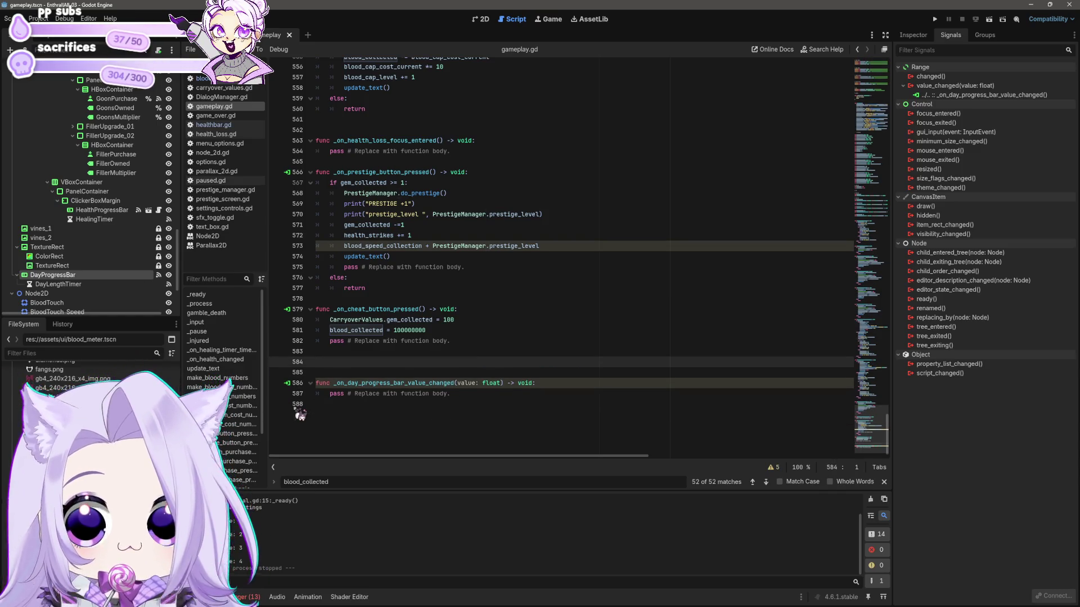
key(Delete)
click(301, 415)
key(Return)
key(ctrl+v)
key(Up)
key(Up)
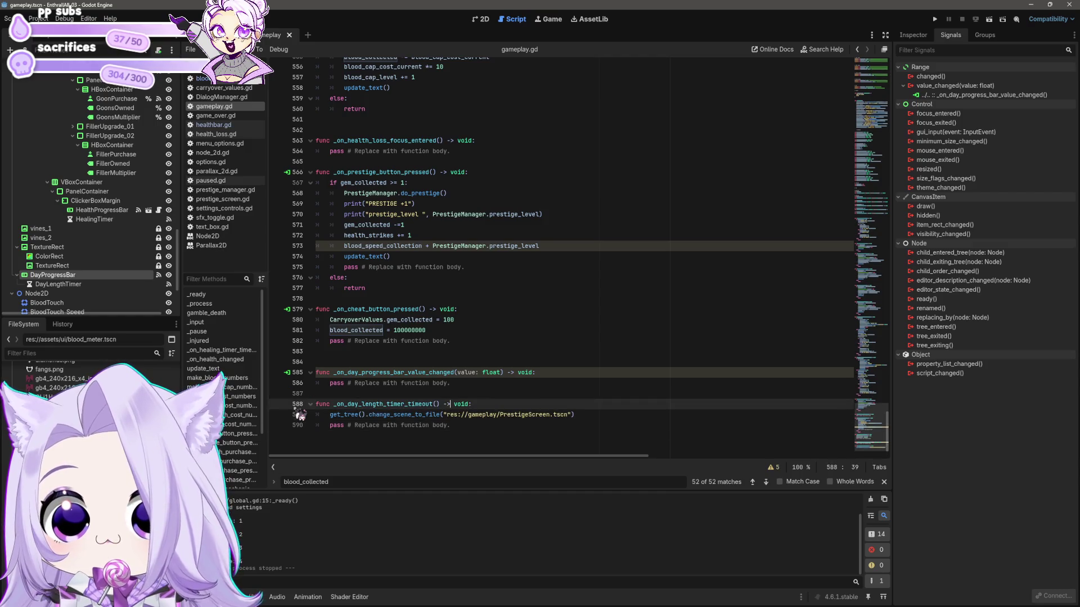
key(Up)
key(Up)
key(shift+Home)
key(BackSpace)
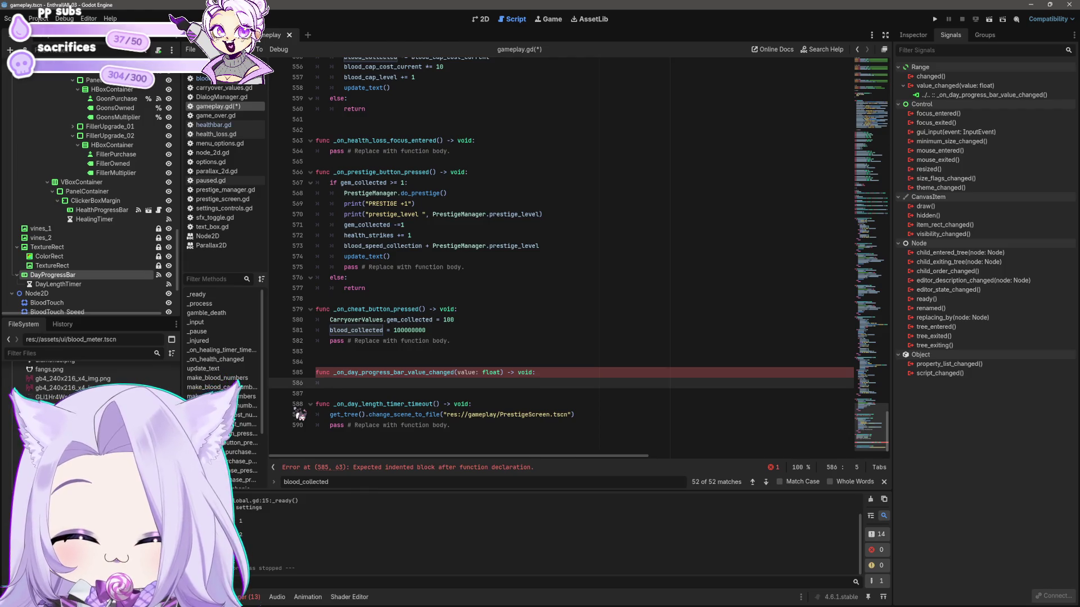
Draft a time_left line with the DayLengthTimer node path, then delete it
text(=)
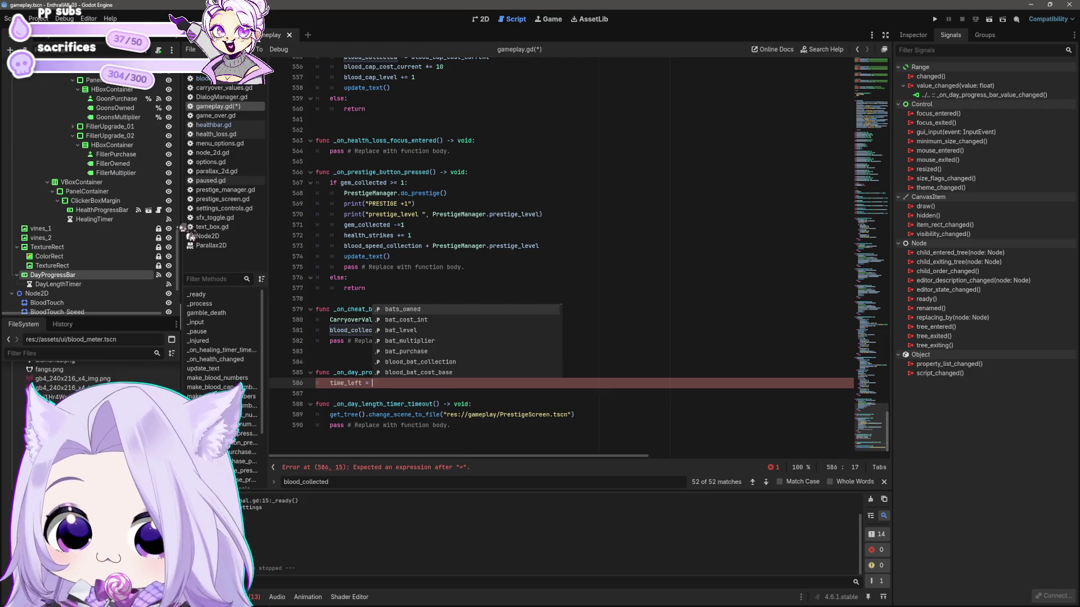
click(400, 397)
click(363, 384)
mouse_move(58, 276)
mouse_down()
mouse_move(234, 356)
mouse_move(379, 388)
mouse_move(508, 384)
mouse_up()
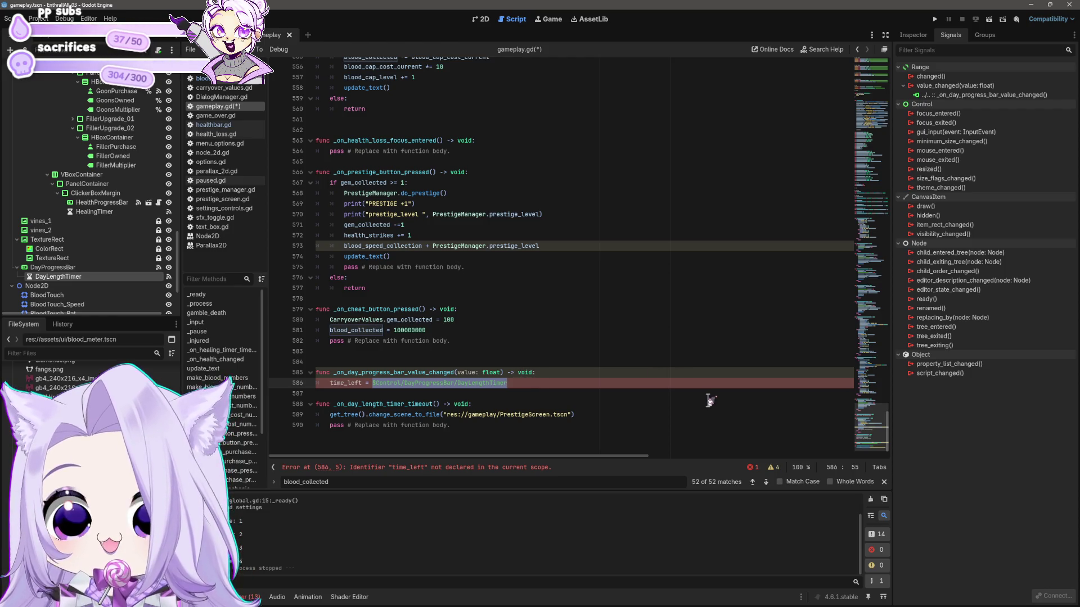
key(BackSpace)
key(BackSpace)
key(BackSpace)
key(BackSpace)
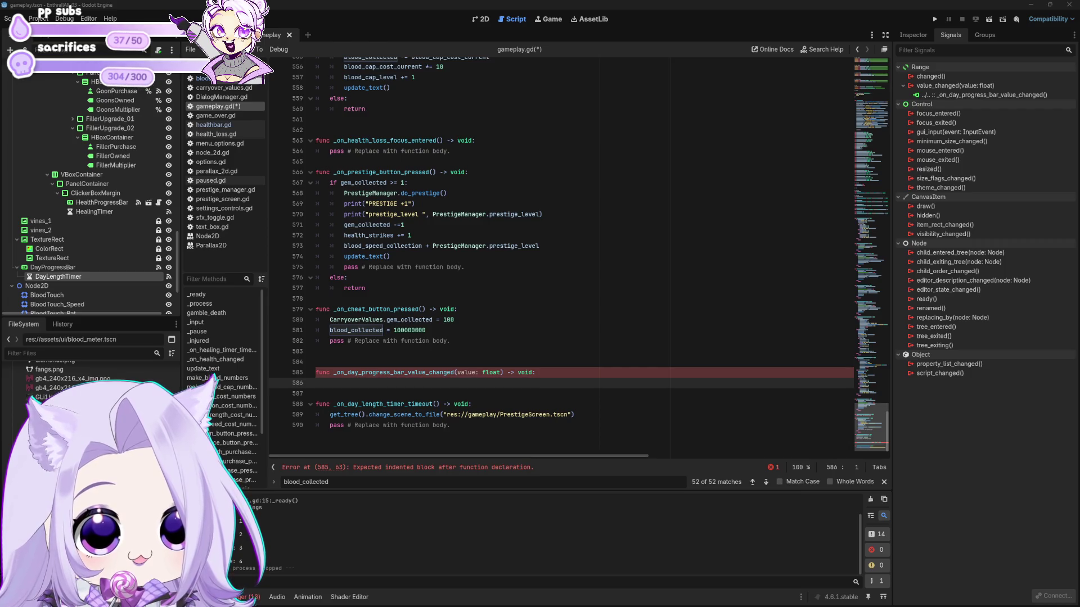
scroll(887, 411, up, 10)
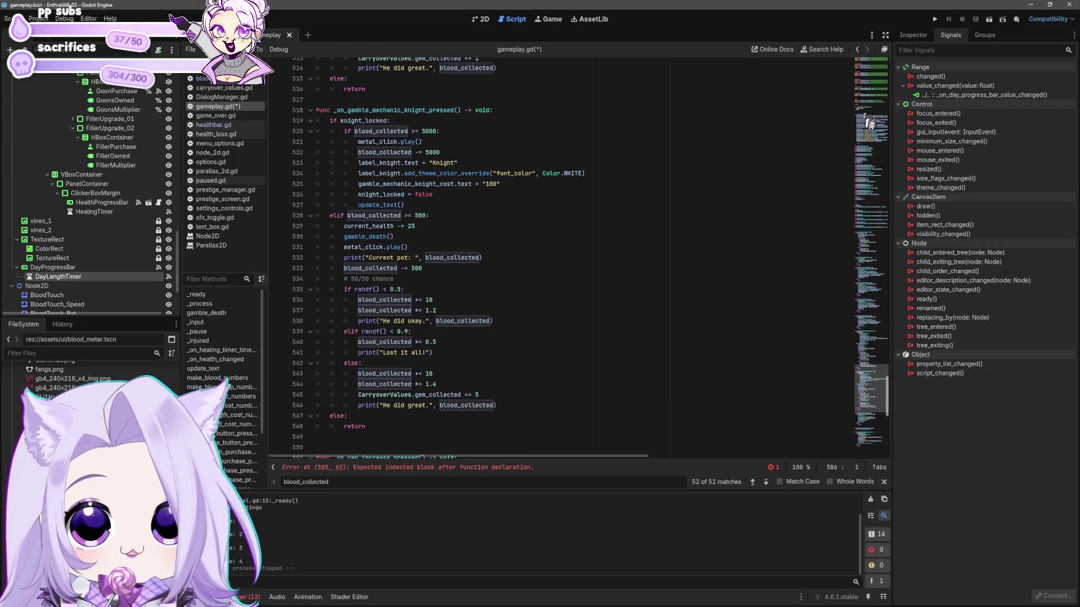
Paste the template onready variable lines under the variables and delete the placeholder timer line
drag(887, 411, 887, 62)
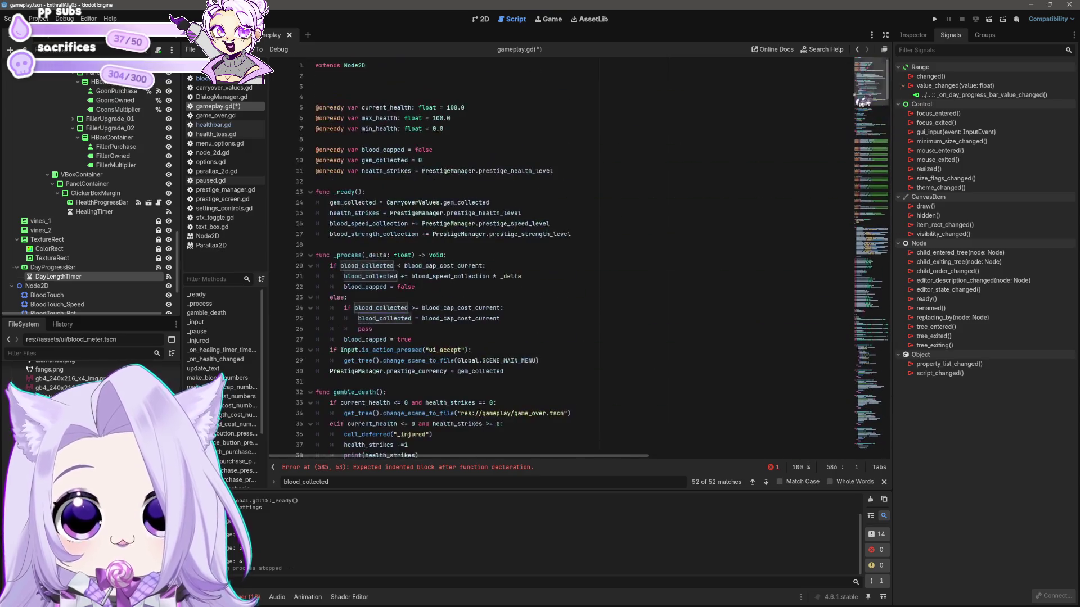
click(572, 181)
key(ctrl+v)
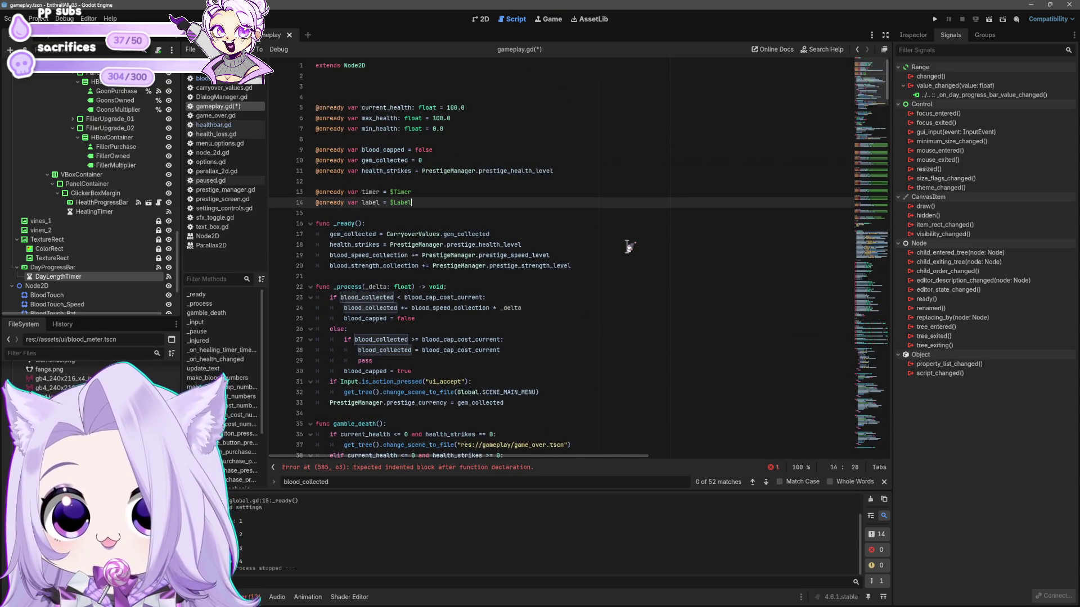
key(Up)
key(shift+Home)
key(BackSpace)
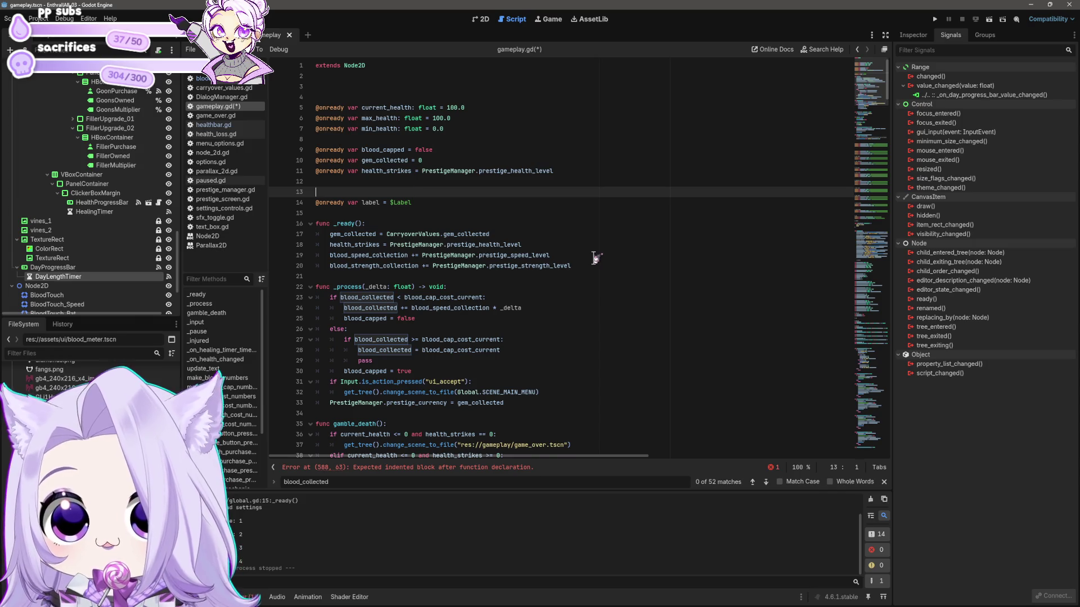
drag(63, 278, 317, 192)
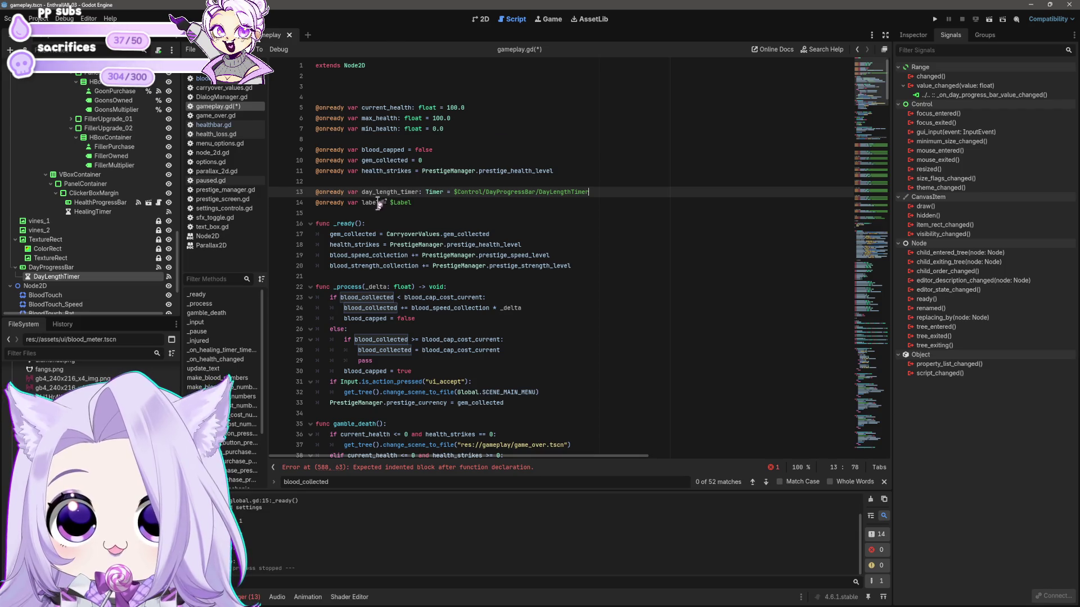
drag(362, 191, 416, 194)
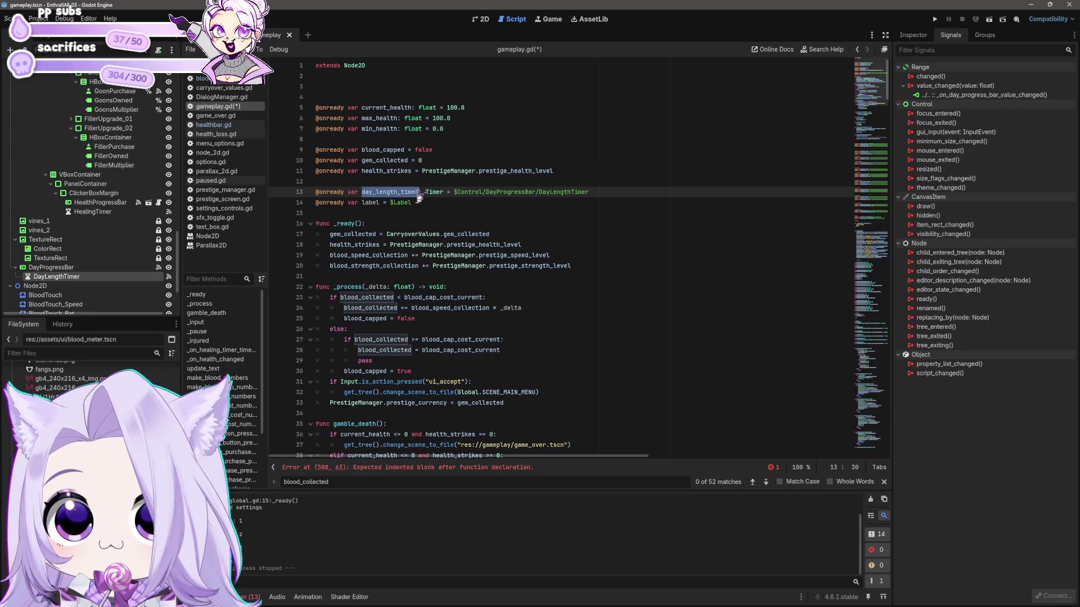
click(450, 204)
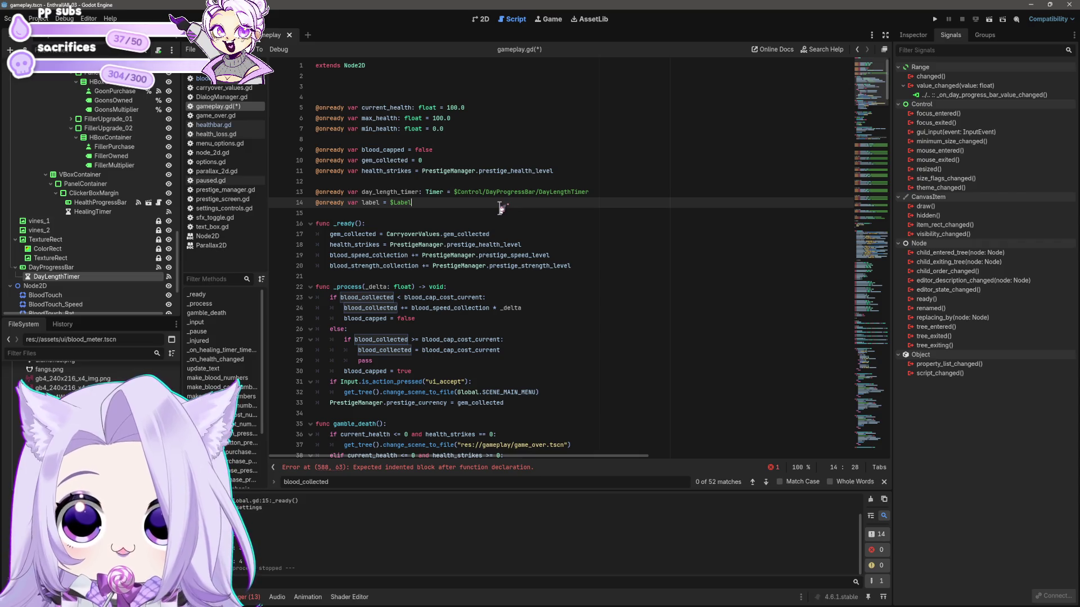
key(shift+Home)
key(BackSpace)
key(BackSpace)
key(ctrl+s)
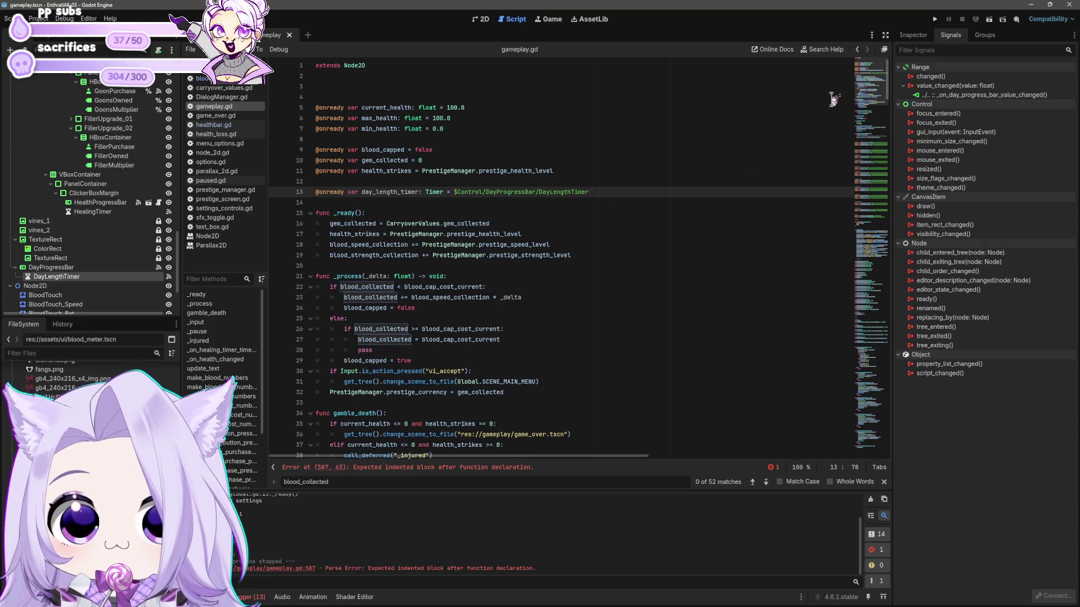
click(870, 427)
Write 'day_progress_bar_value = day_length_timer' as the body of _on_day_progress_bar_value_changed
click(405, 394)
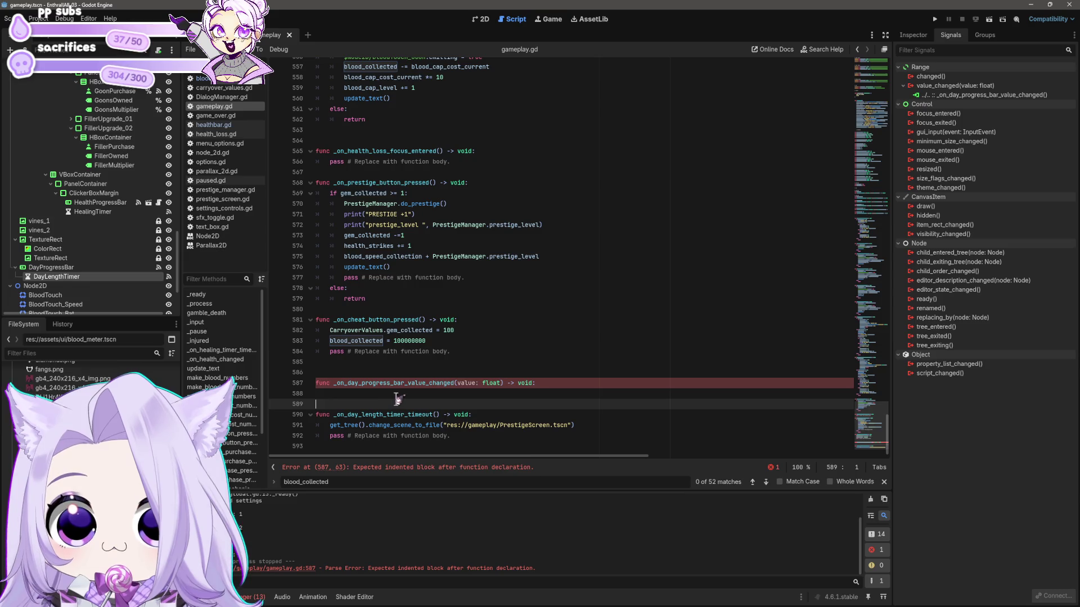
text(day_length_timer)
key(Home)
key(Tab)
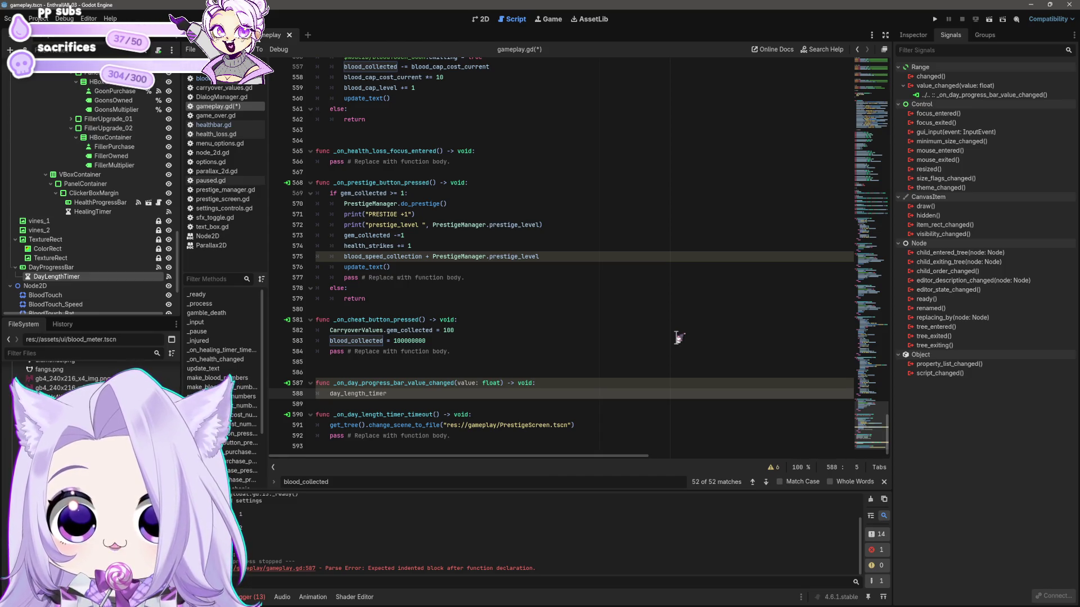
text(day_progress_bar_value =)
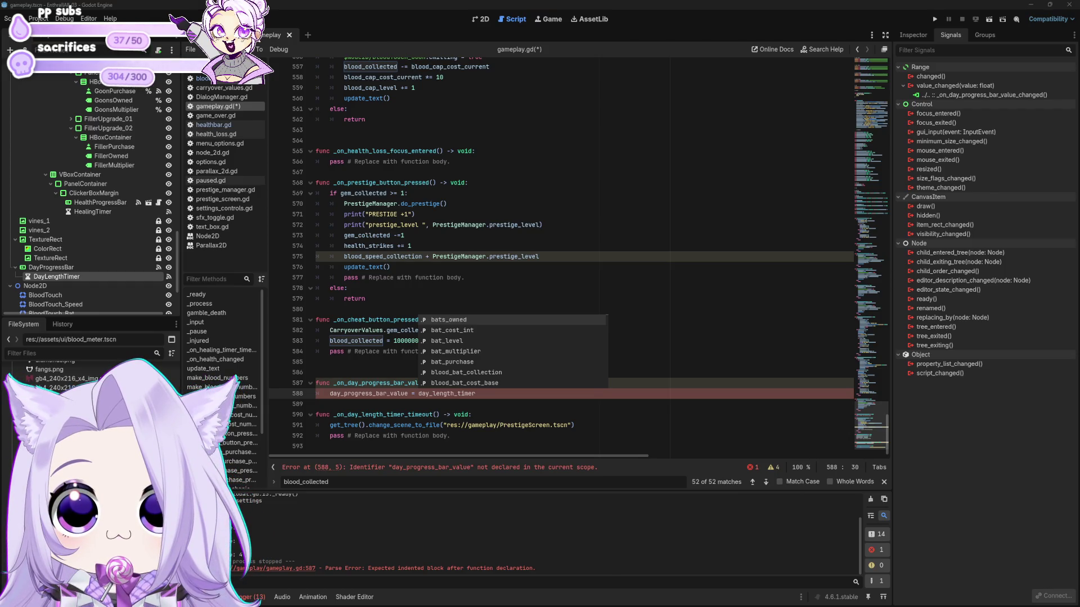
click(595, 416)
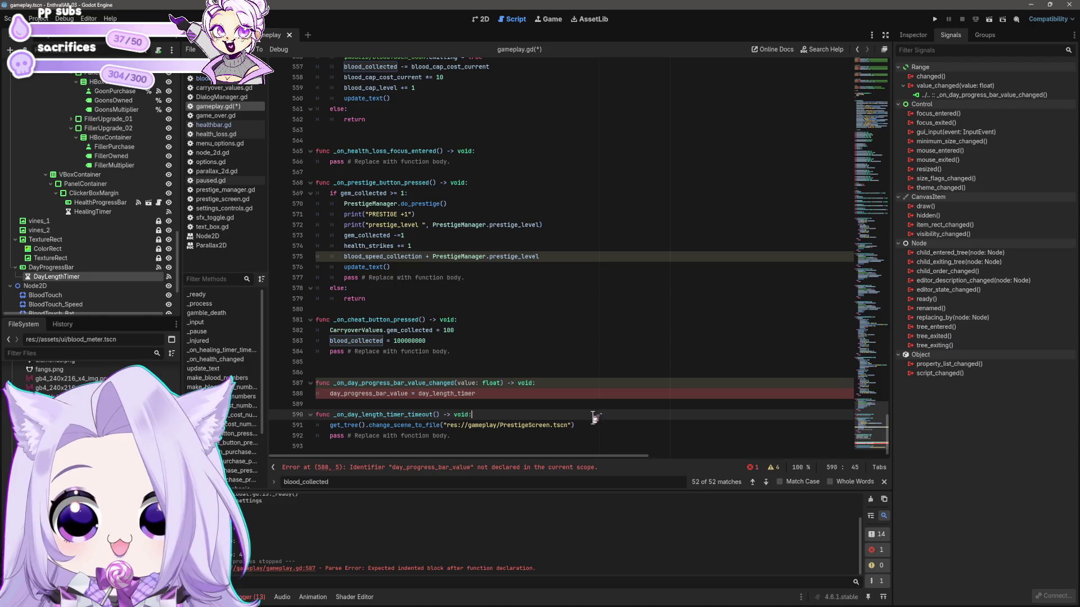
click(487, 395)
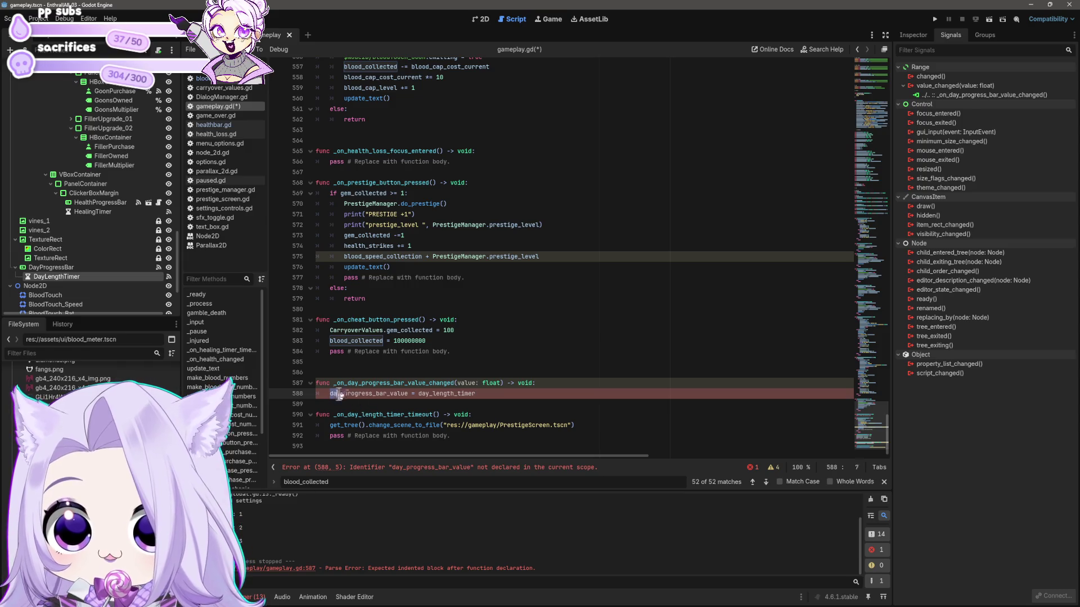
Copy the undeclared day_progress_bar_value name and return to a new line below the timer variable
drag(330, 393, 407, 395)
click(407, 395)
mouse_move(889, 436)
mouse_down()
mouse_move(918, 193)
mouse_move(718, 96)
mouse_up()
click(616, 180)
key(Down)
key(Down)
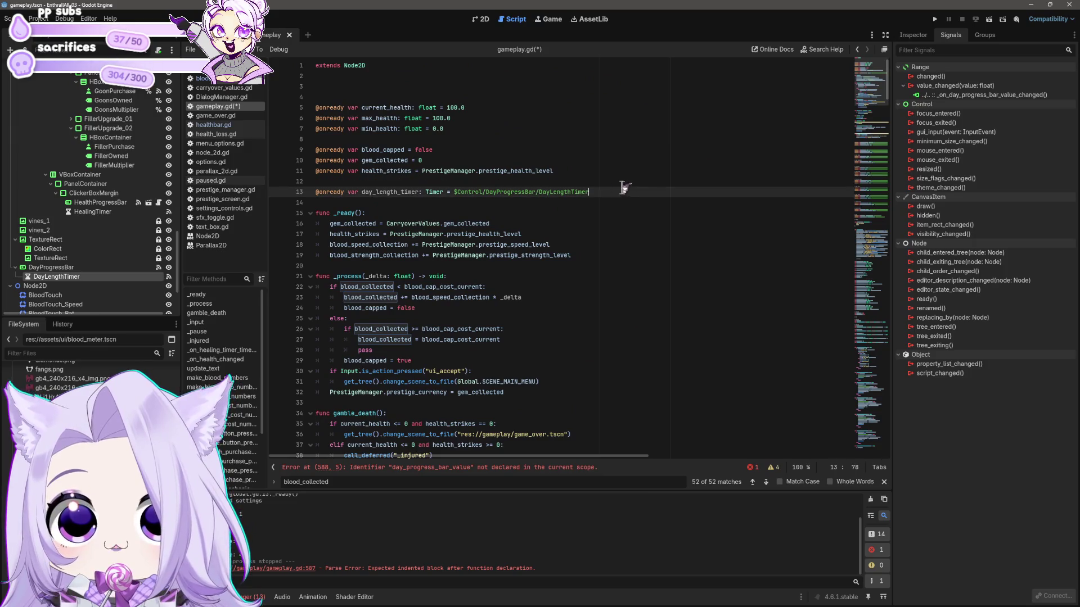
text(day_progress_bar_value)
key(Home)
text(var)
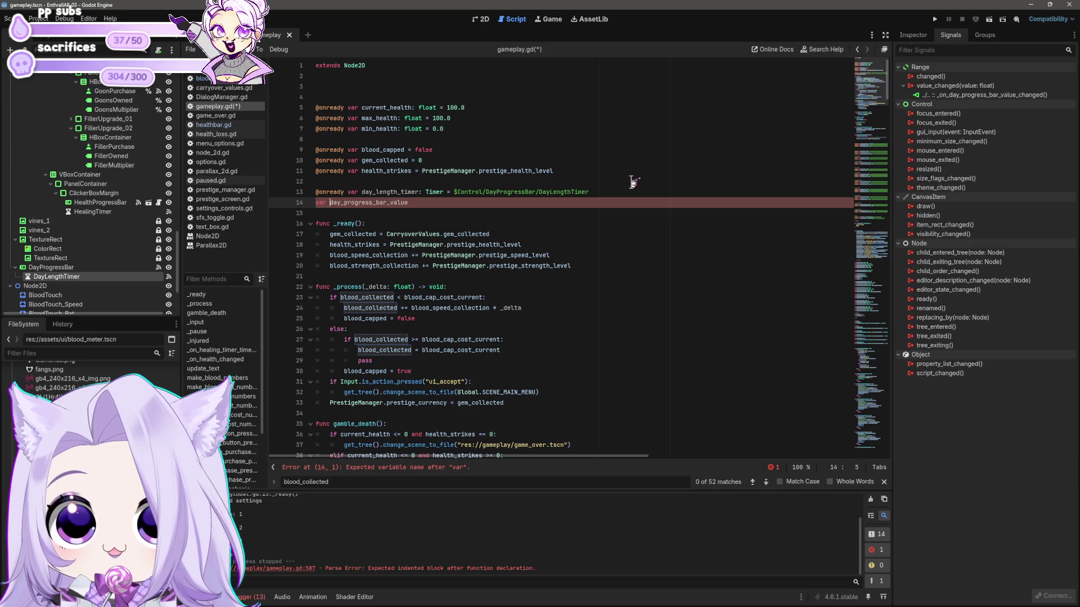
key(End)
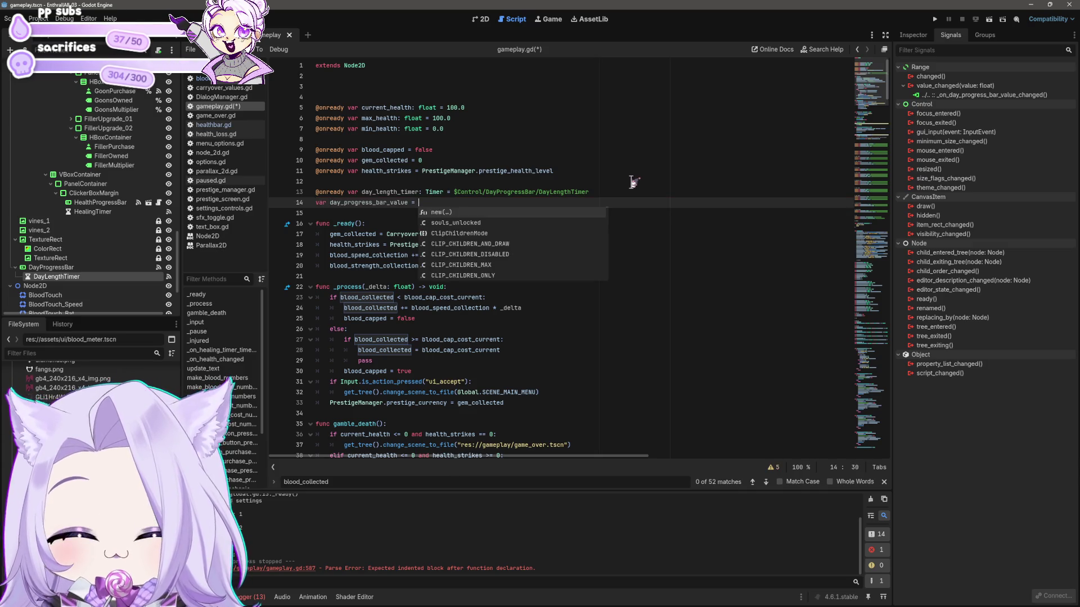
text(60)
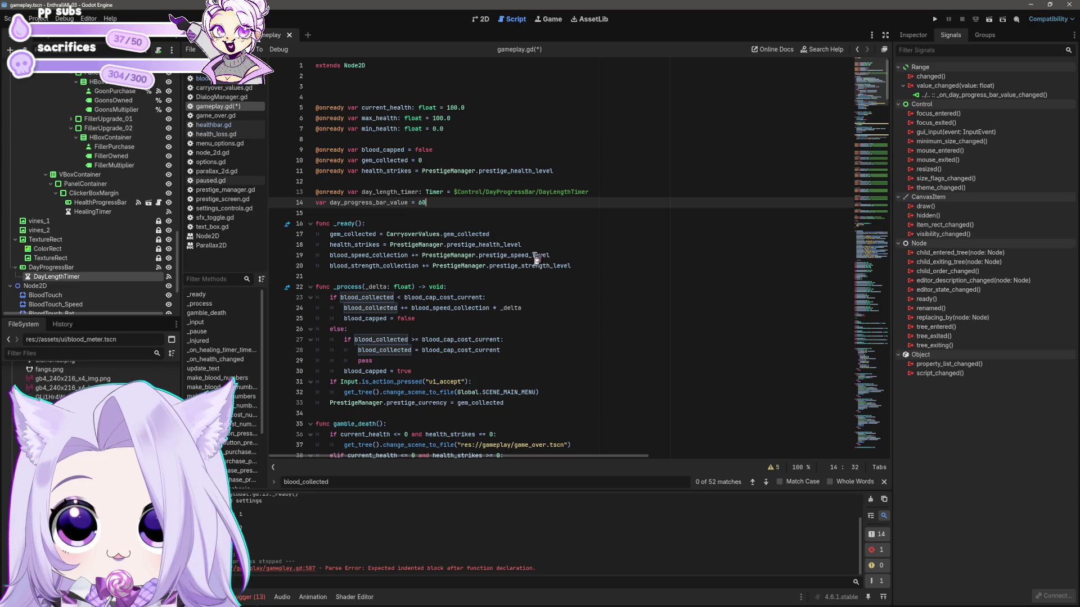
text(@onready)
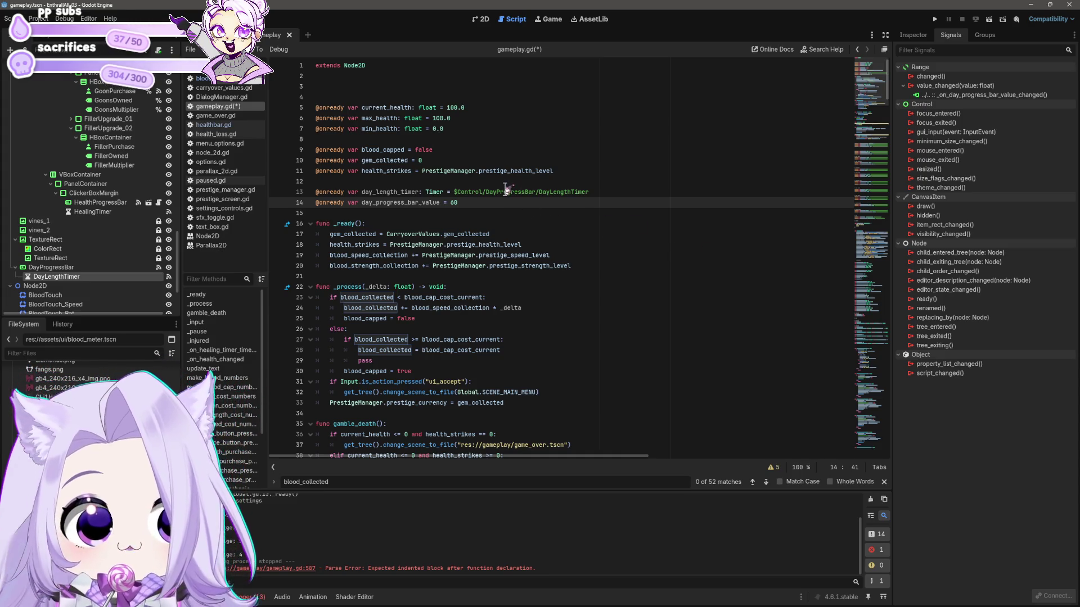
key(ctrl+s)
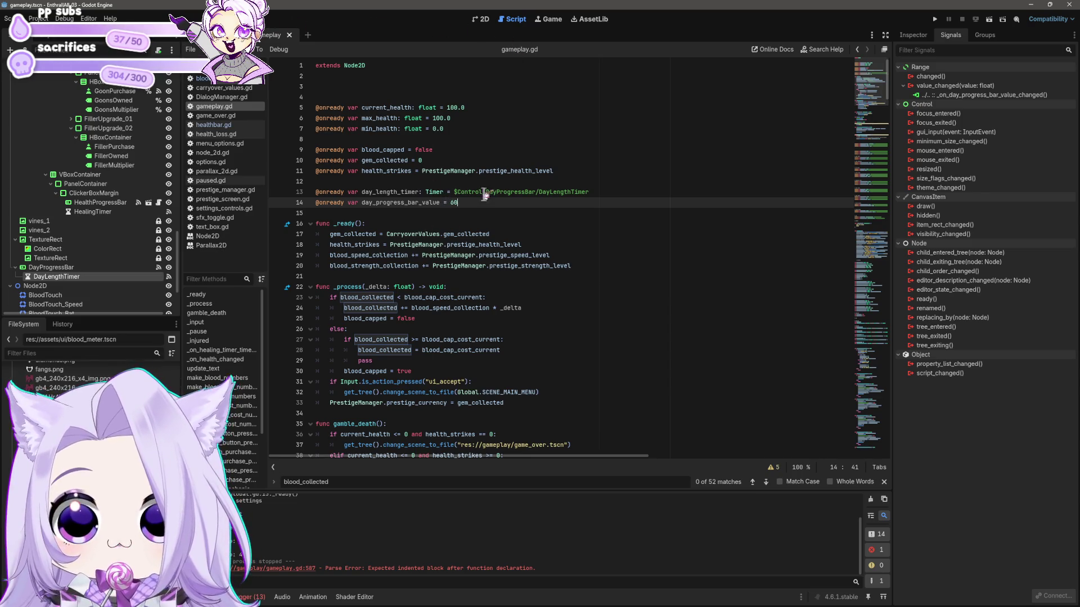
Move the day_progress_bar_value = 60 assignment from line 14 to the end of _ready()
key(End)
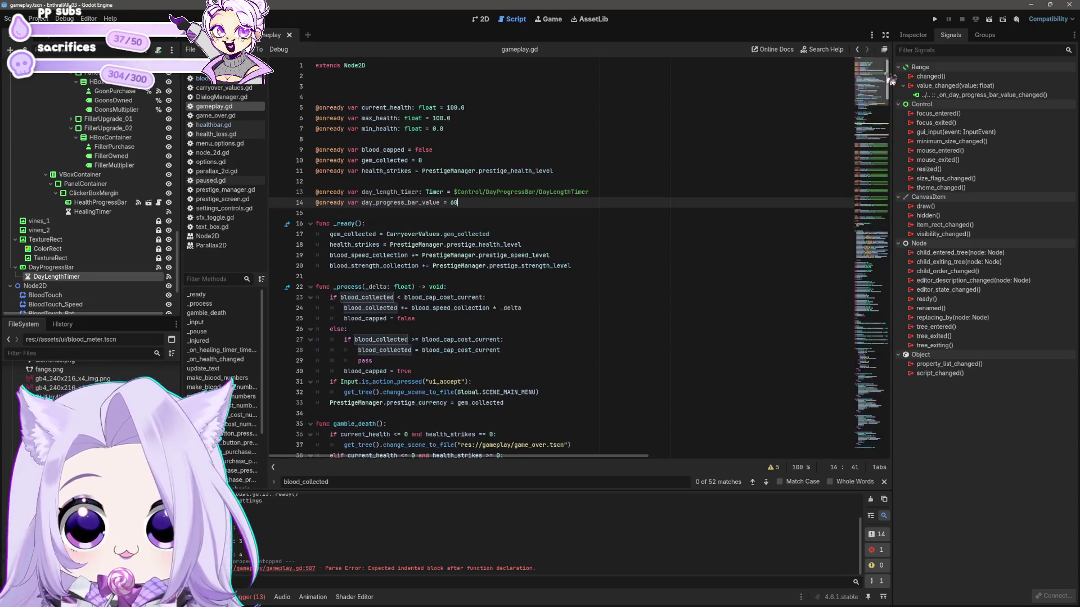
key(shift+Home)
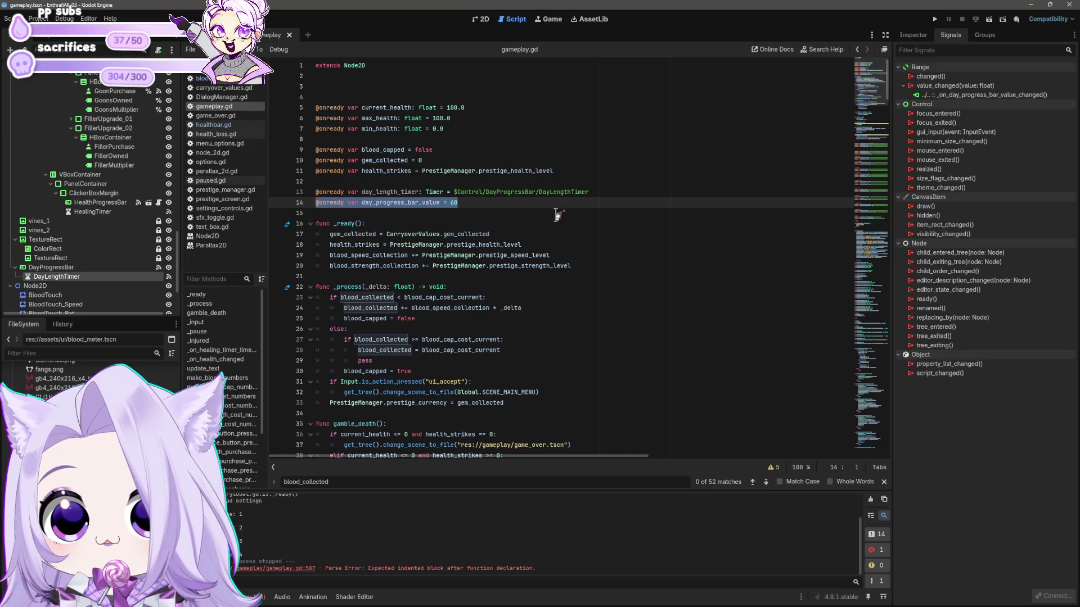
key(Left)
key(Delete)
key(Delete)
key(Delete)
key(Delete)
key(Delete)
key(Delete)
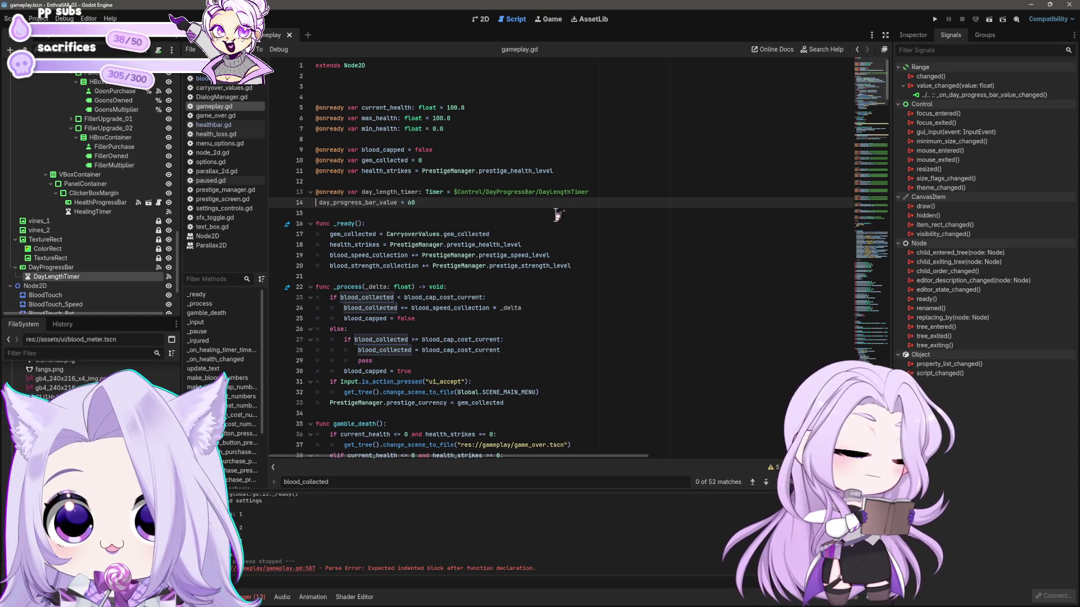
key(Delete)
key(shift+End)
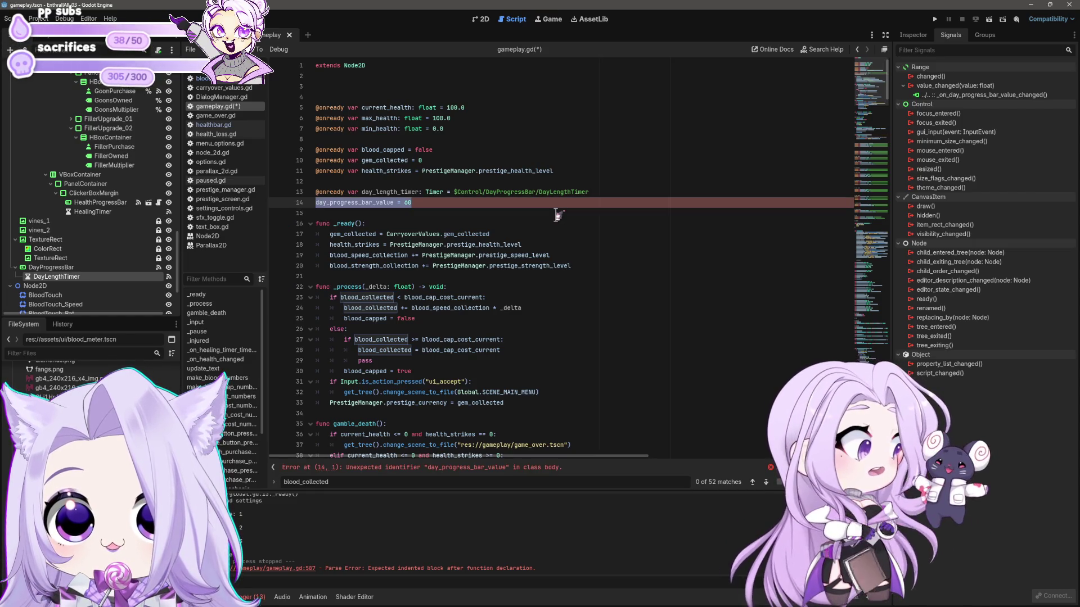
key(Delete)
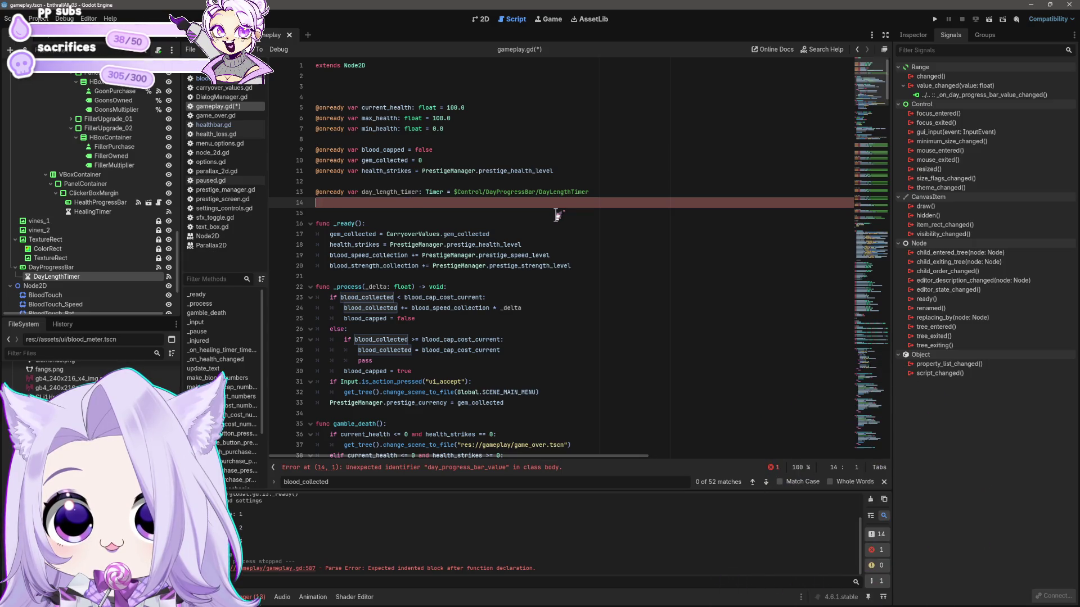
key(Down)
key(Down)
key(Down)
key(Down)
key(Down)
key(End)
key(Return)
key(ctrl+v)
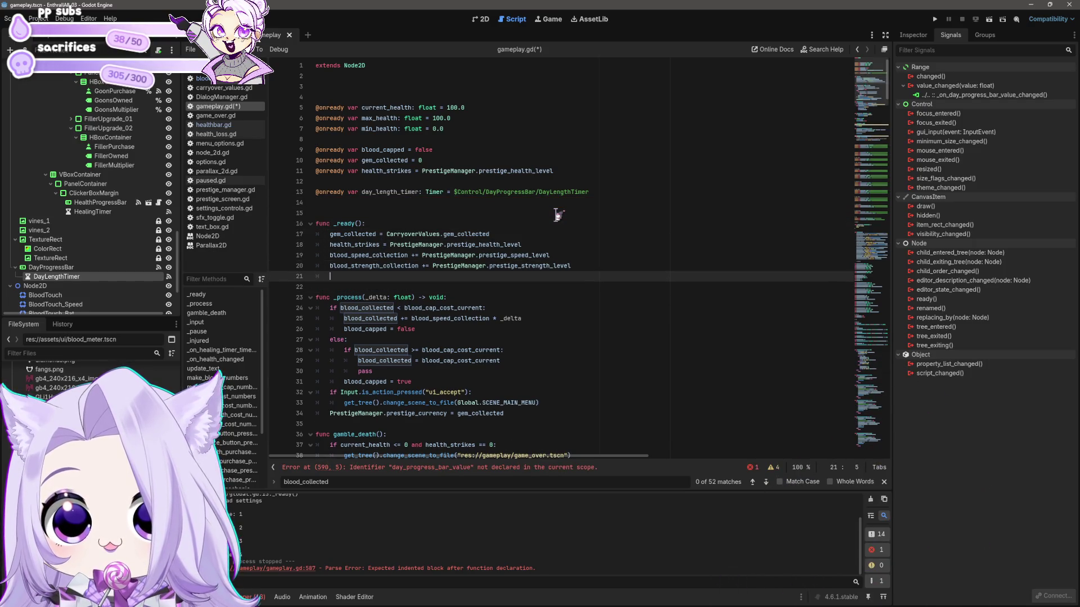
Restore '= 60' on the line 14 declaration and save the script
key(Up)
key(Up)
key(Up)
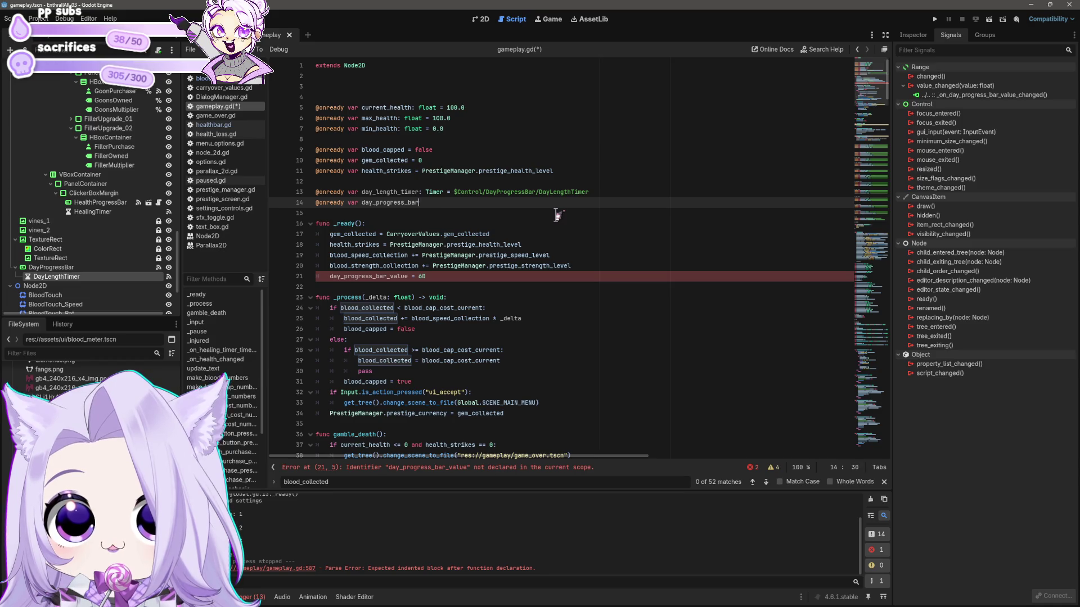
text(= 60)
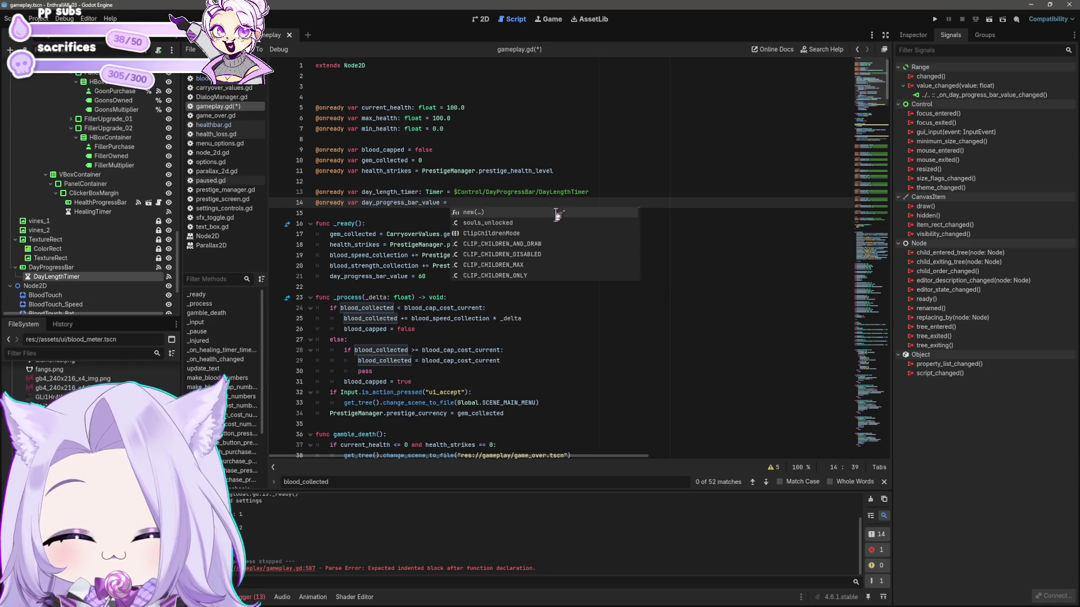
key(ctrl+s)
click(557, 214)
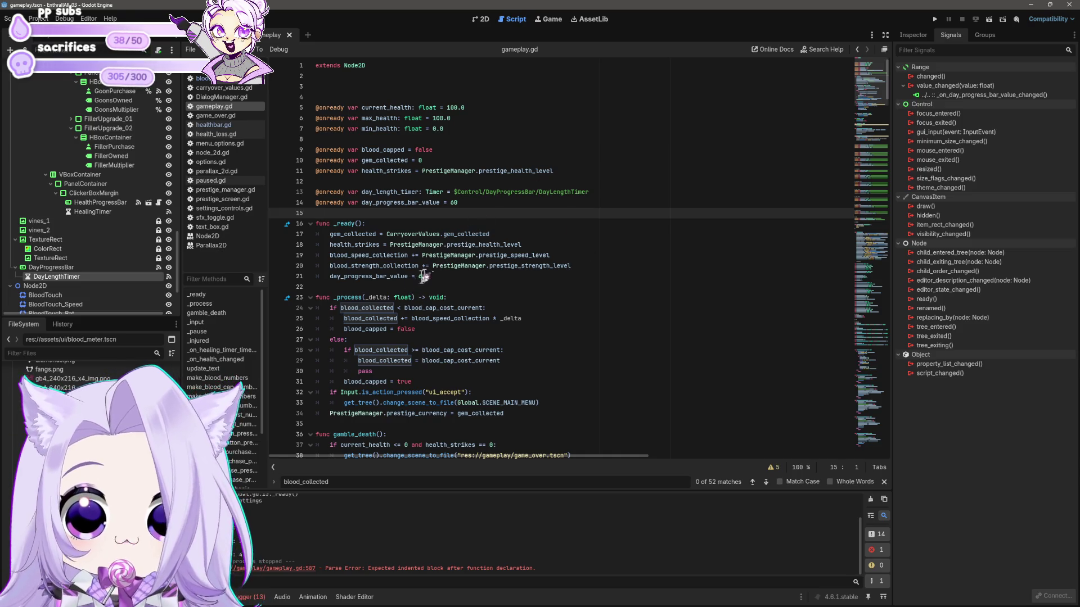
scroll(476, 142, down, 15)
drag(889, 135, 958, 488)
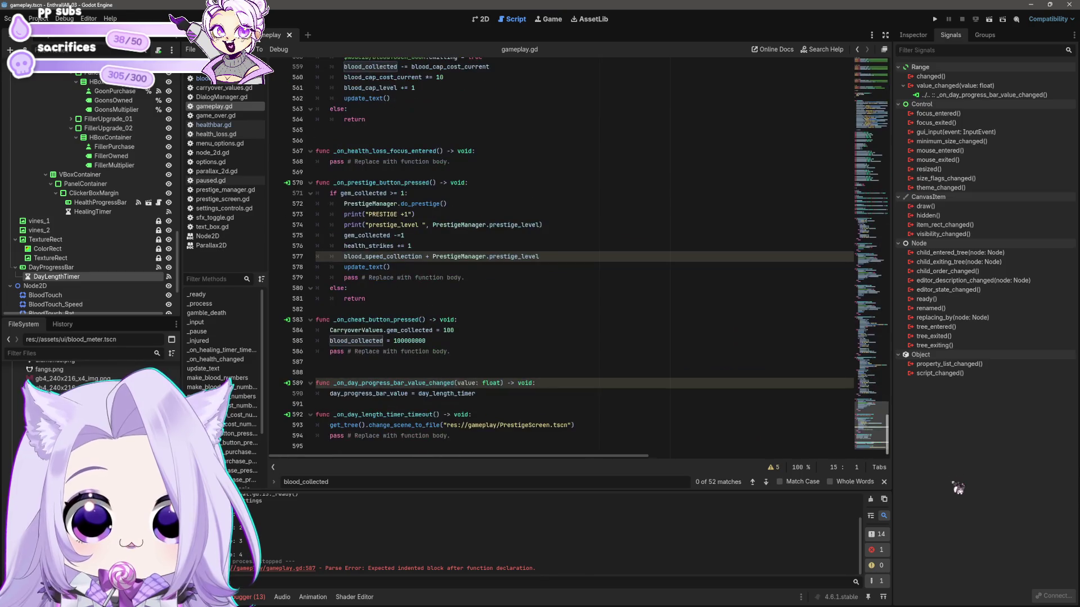
Test-run the project, close the game window, and show the gameplay scene in 2D
click(499, 384)
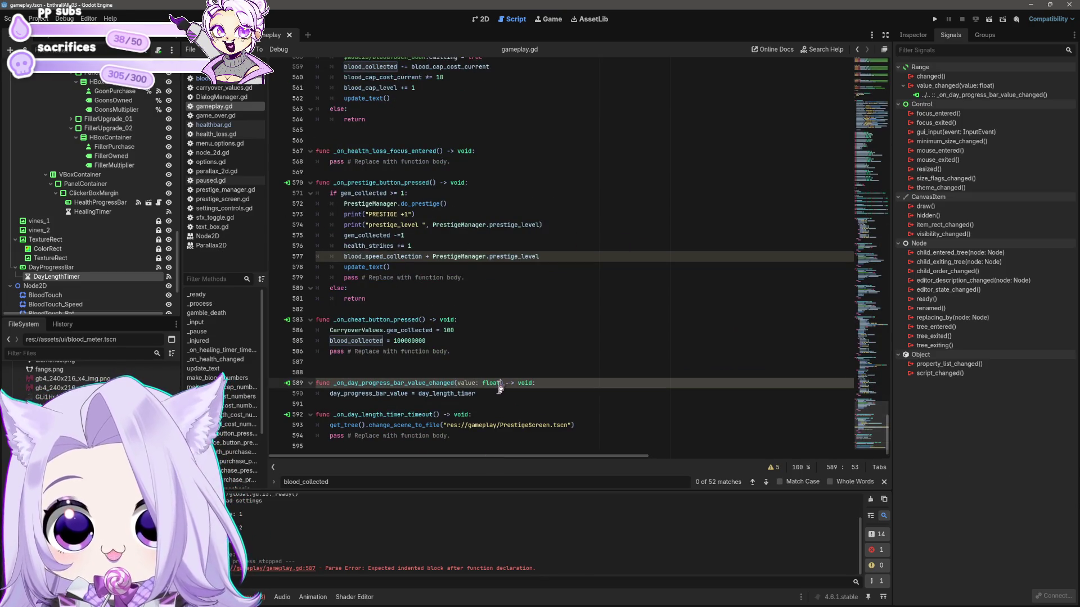
click(397, 371)
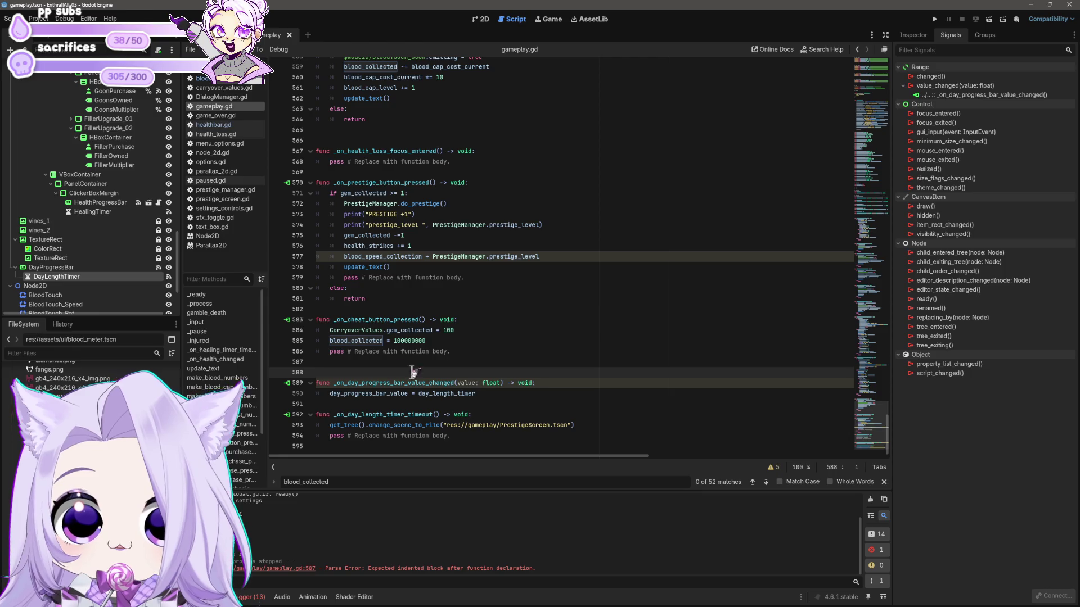
click(477, 395)
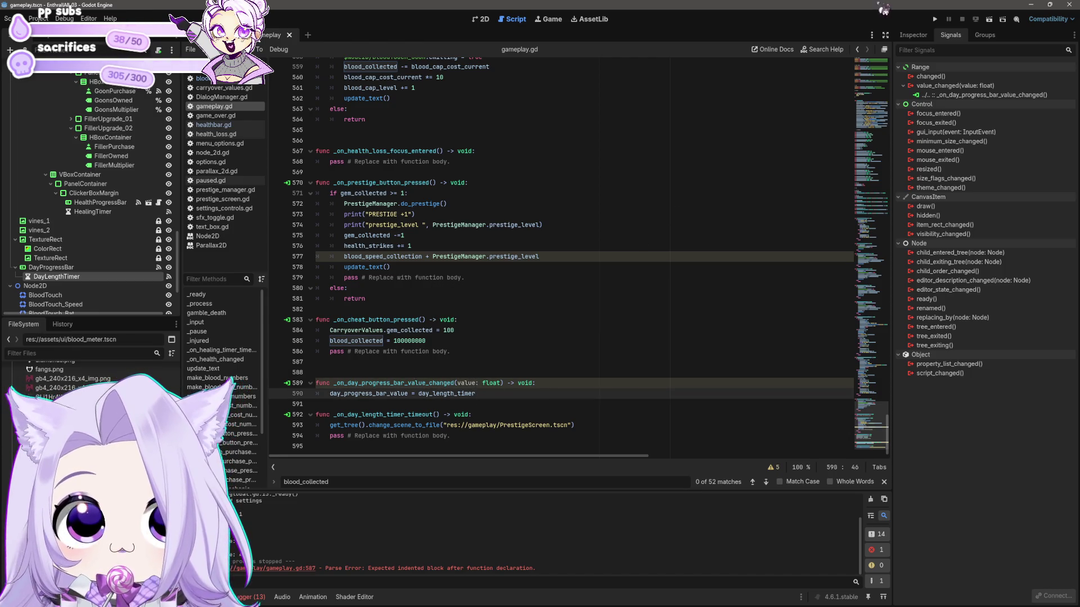
click(938, 19)
click(549, 338)
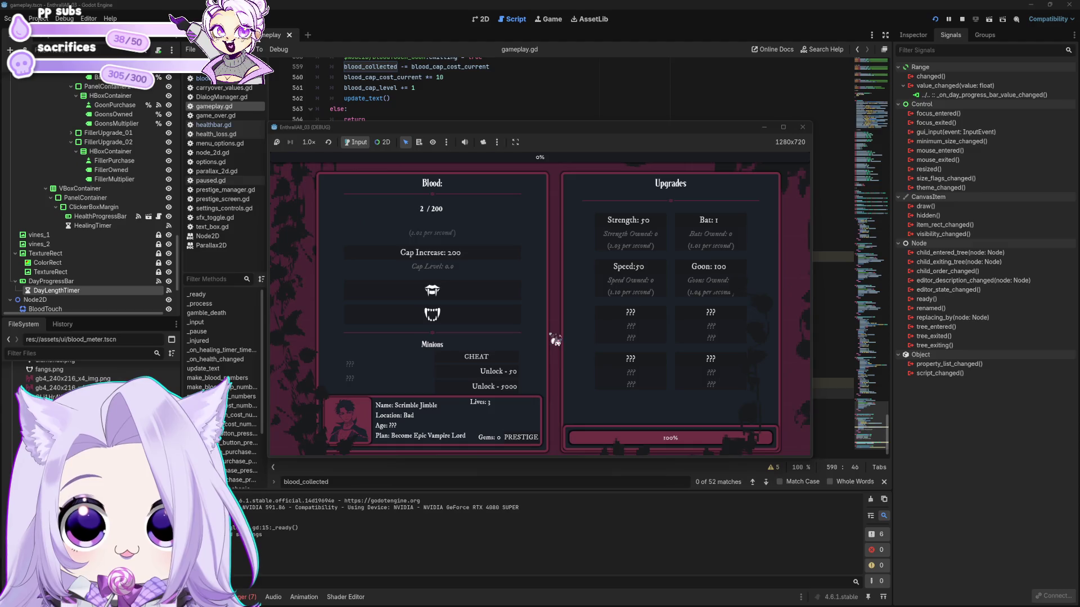
click(276, 35)
click(481, 19)
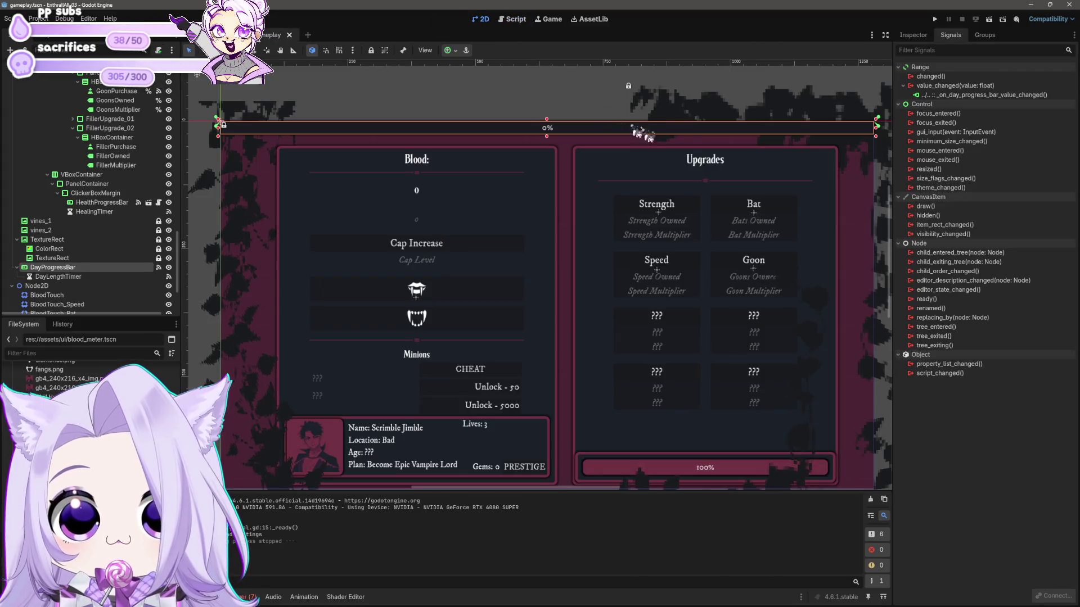
Change DayProgressBar's Range Max Value from 100 to 60 in the Inspector, then return to gameplay.gd
click(913, 35)
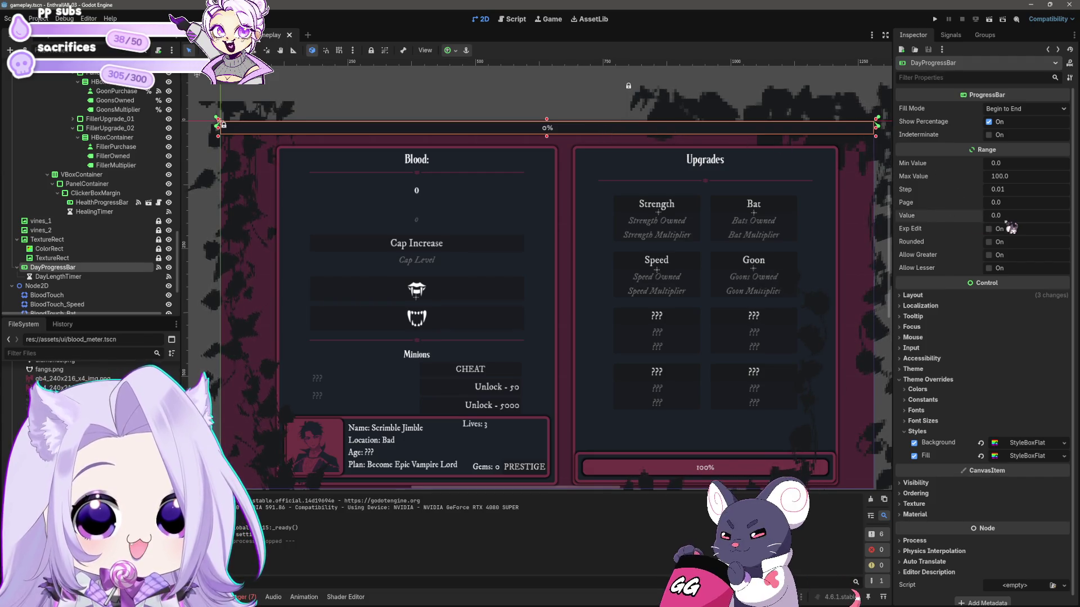
click(950, 35)
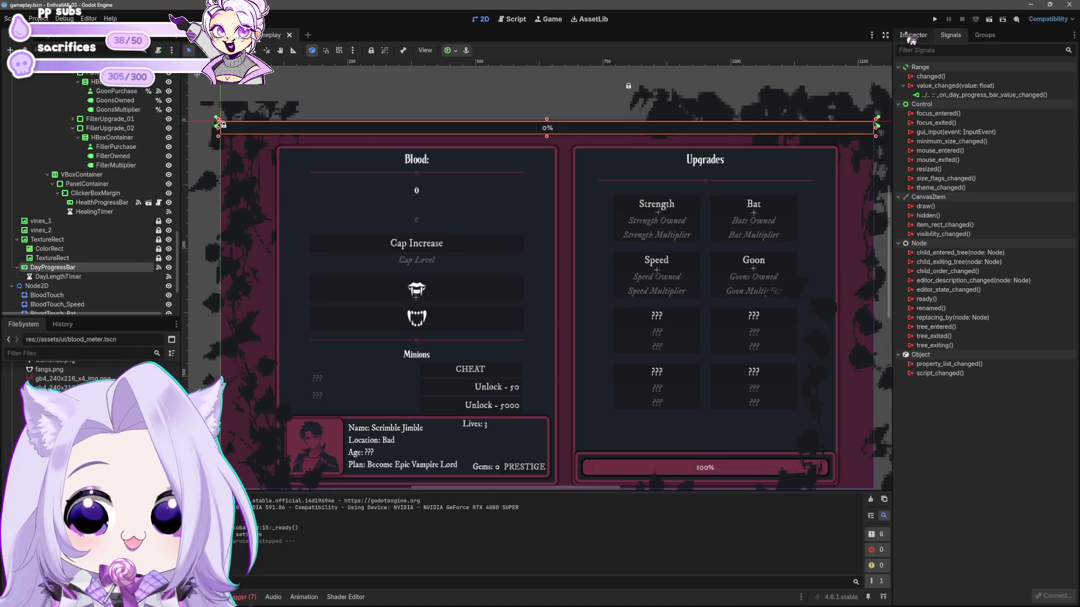
click(913, 35)
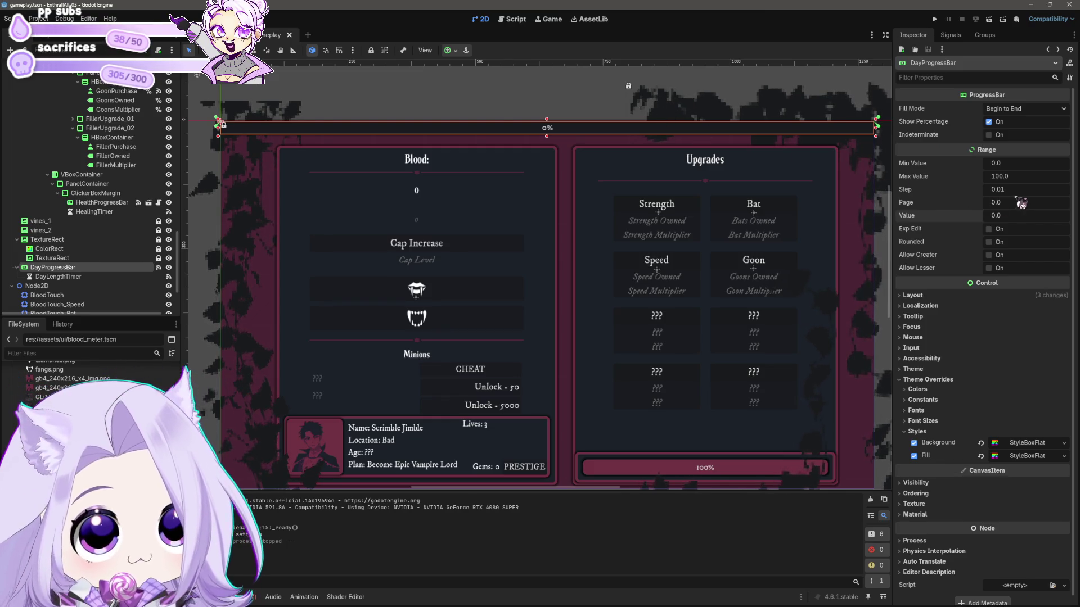
click(1010, 178)
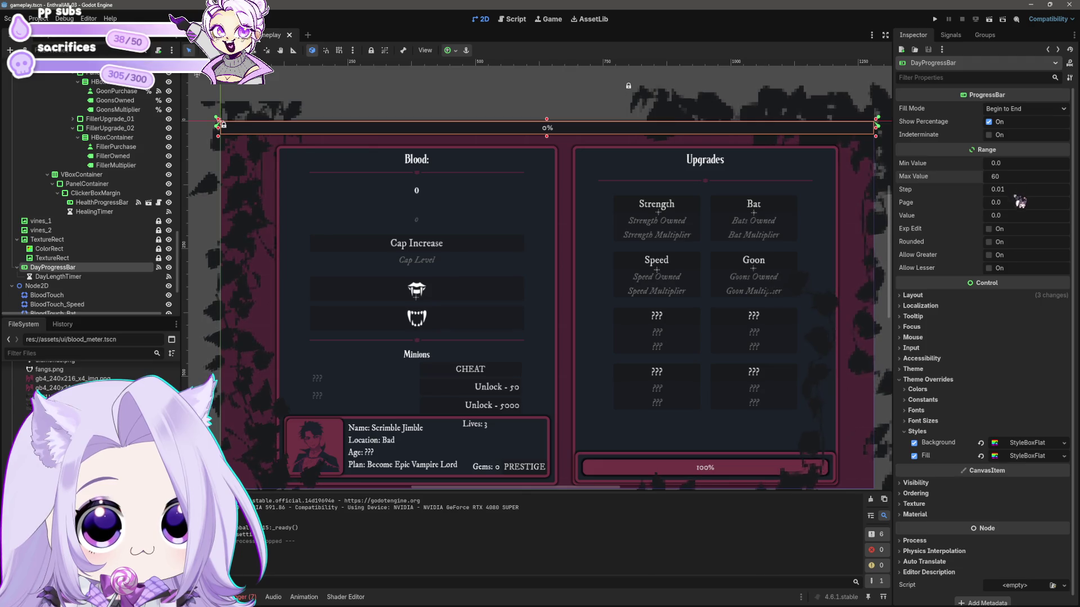
key(Return)
click(1013, 216)
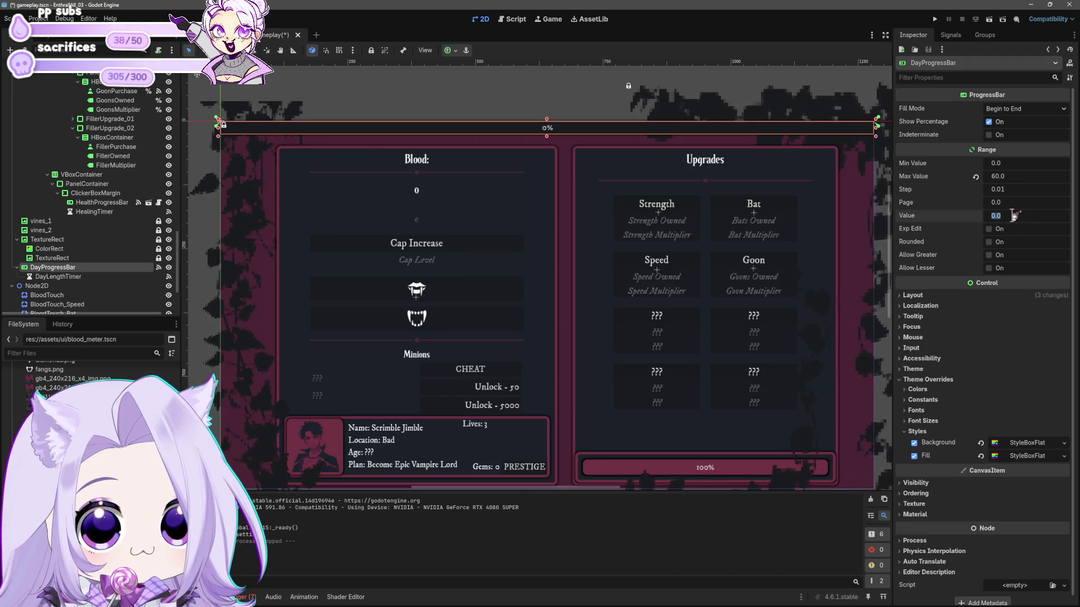
click(1017, 176)
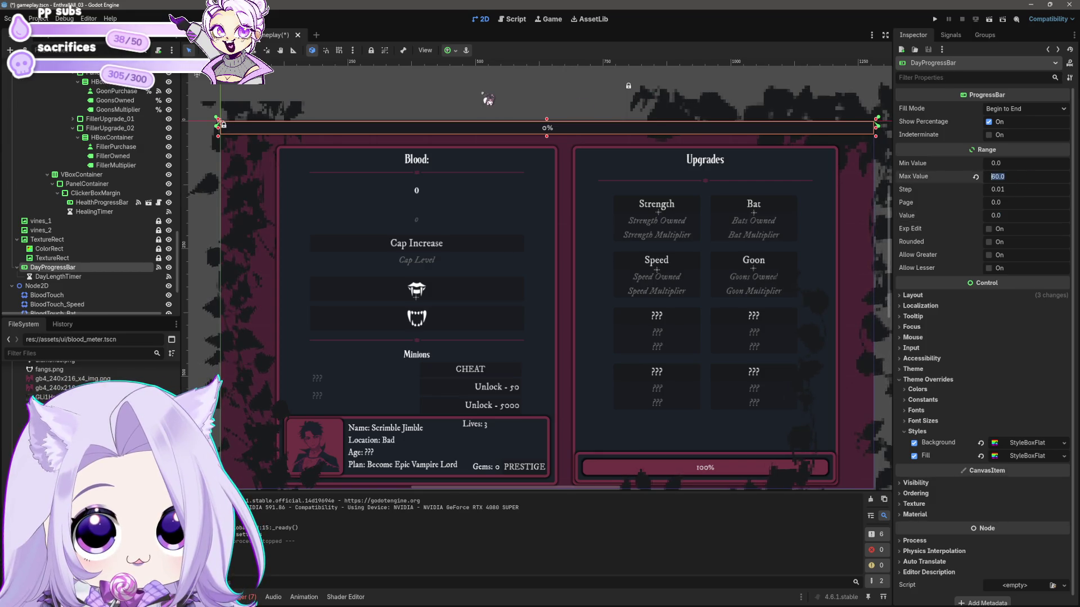
click(488, 100)
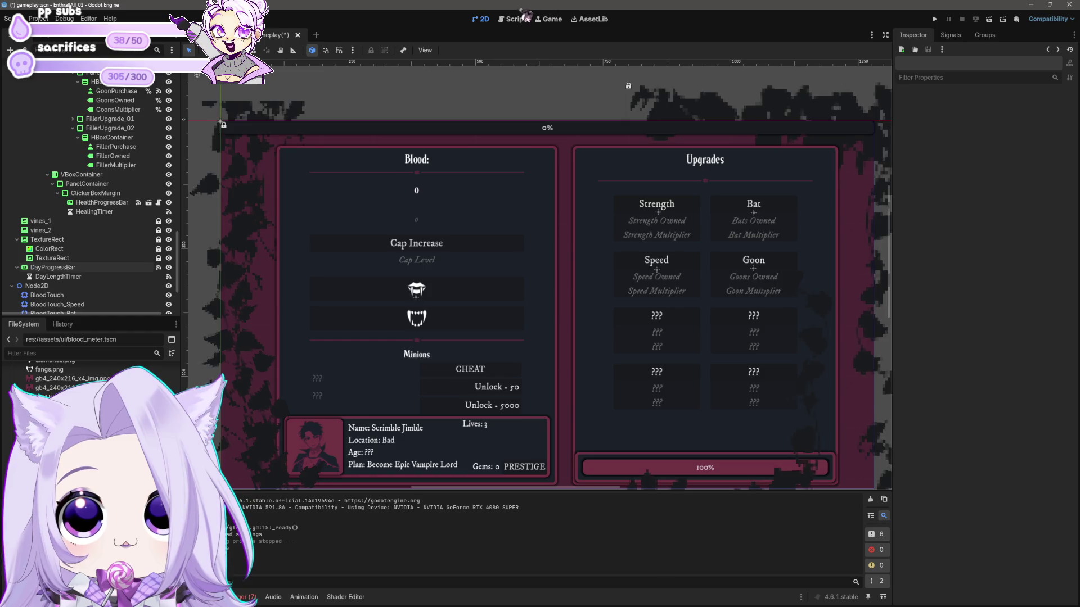
click(515, 18)
scroll(444, 336, down, 1)
Rewrite the handler line as 'day_progress_bar_value += 1 * _delta'
drag(478, 393, 331, 396)
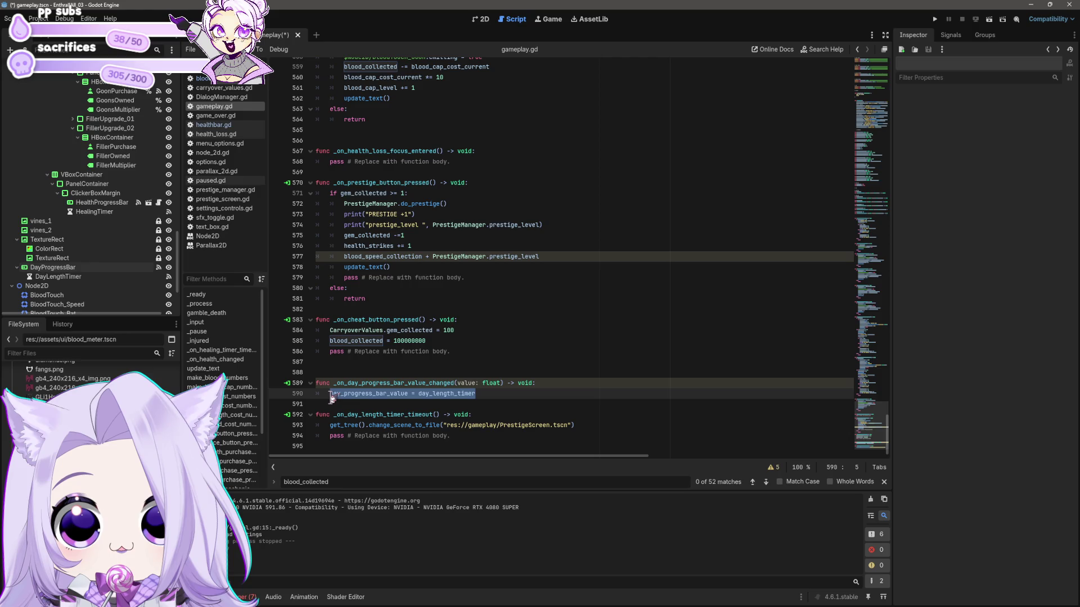
click(414, 393)
text(+)
key(shift+End)
text(1 * _)
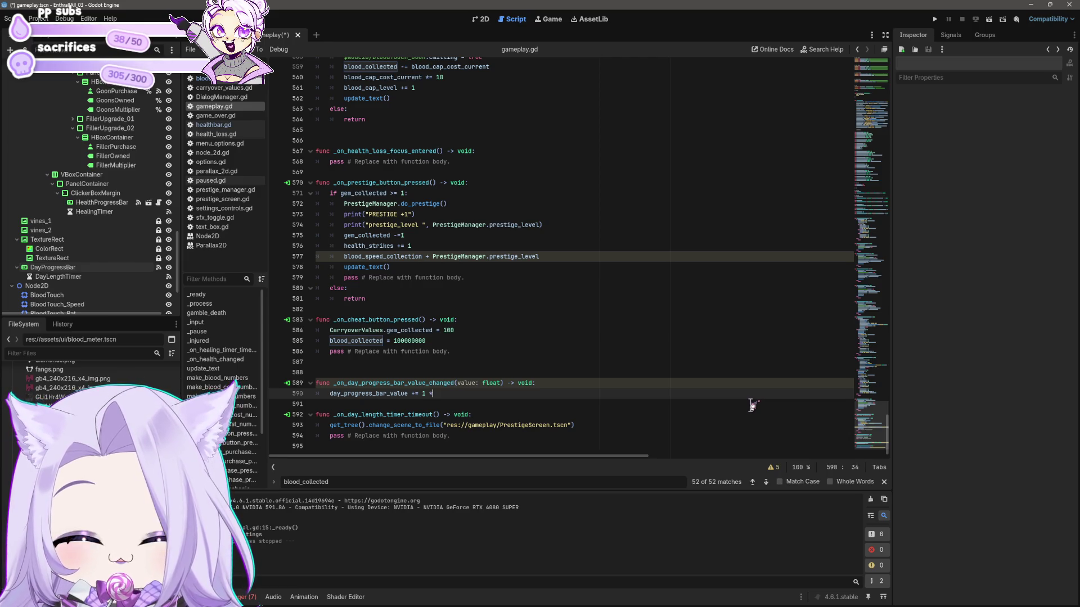
text(delta)
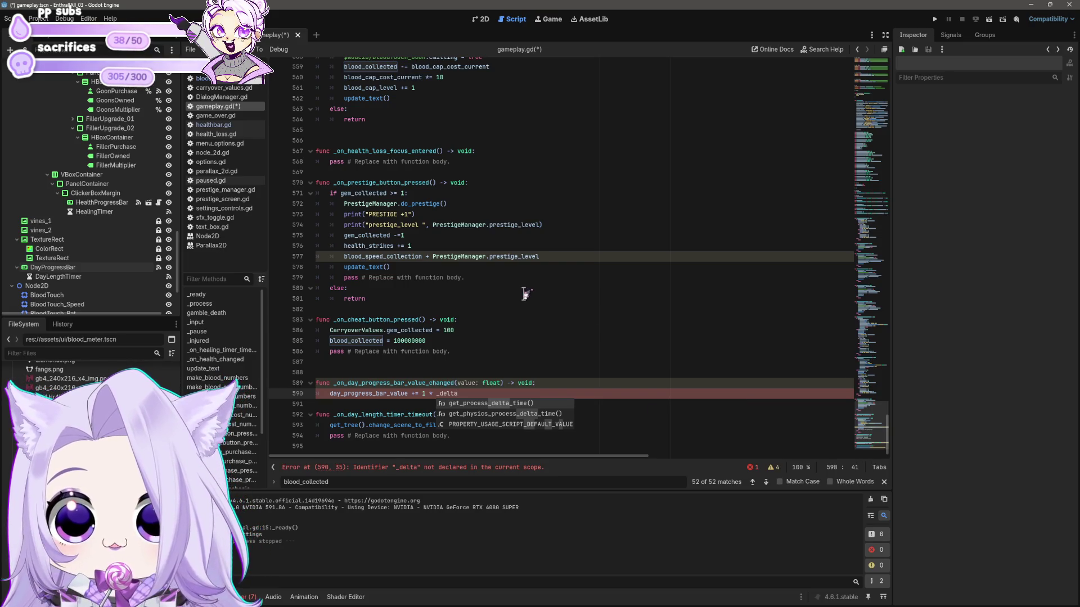
click(455, 330)
Remove the increment line from the value-changed handler, leaving its body empty
scroll(502, 337, up, 2)
scroll(501, 308, up, 5)
scroll(500, 280, up, 4)
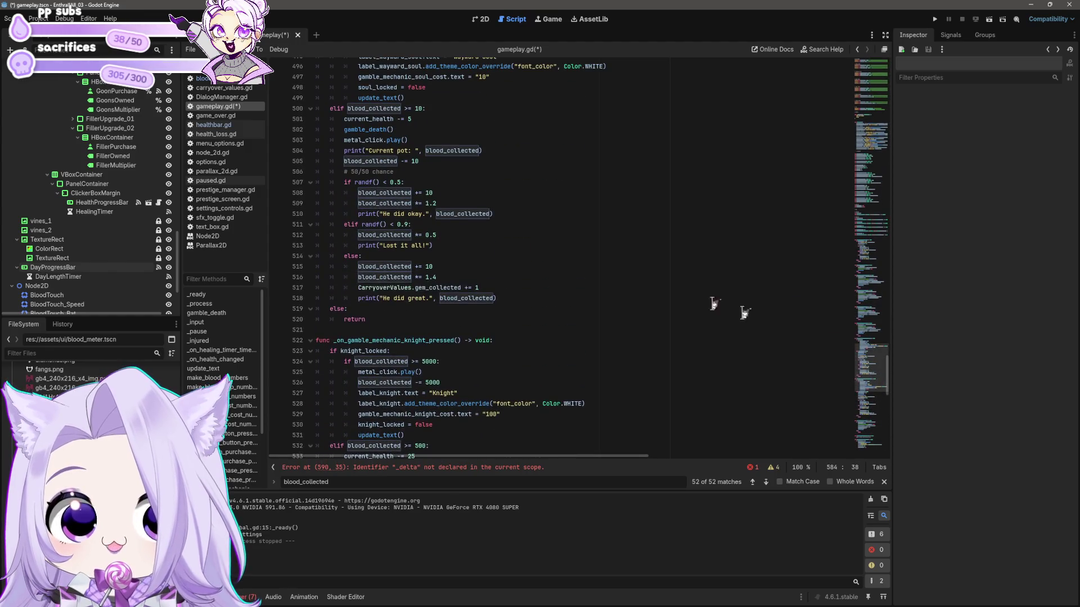
scroll(532, 225, up, 8)
scroll(532, 225, down, 15)
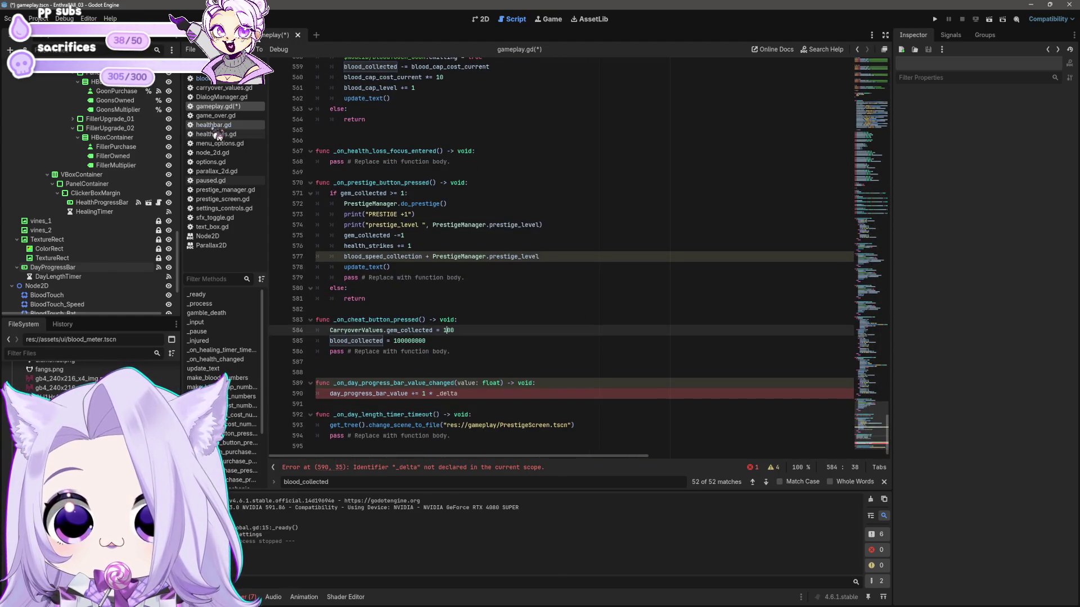
mouse_move(889, 429)
mouse_down()
mouse_move(899, 150)
mouse_move(944, 485)
mouse_up()
click(713, 397)
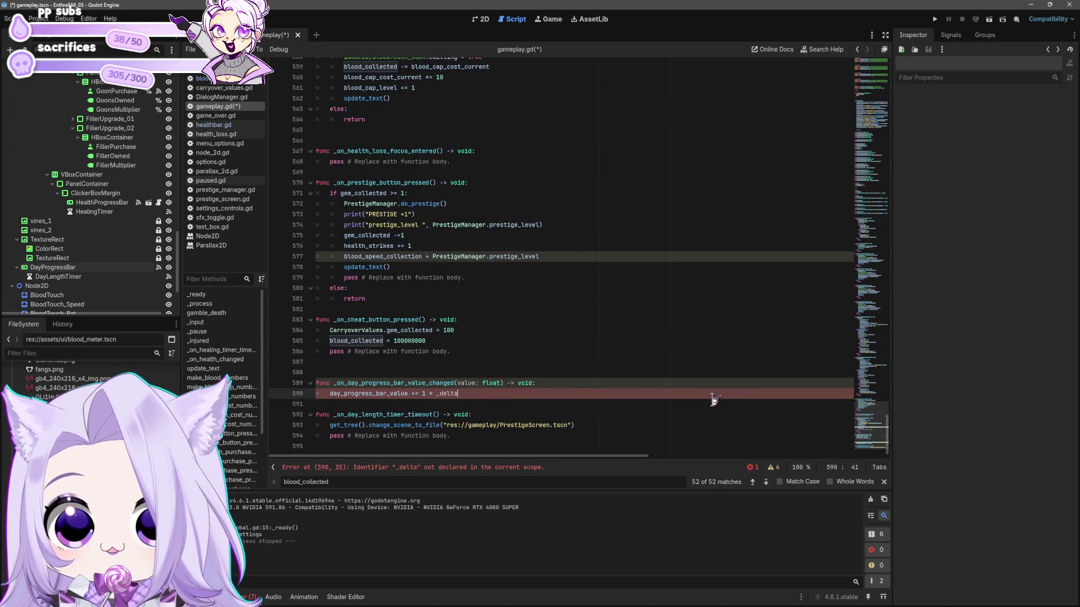
key(shift+Up)
key(shift+Down)
key(shift+Up)
key(shift+Down)
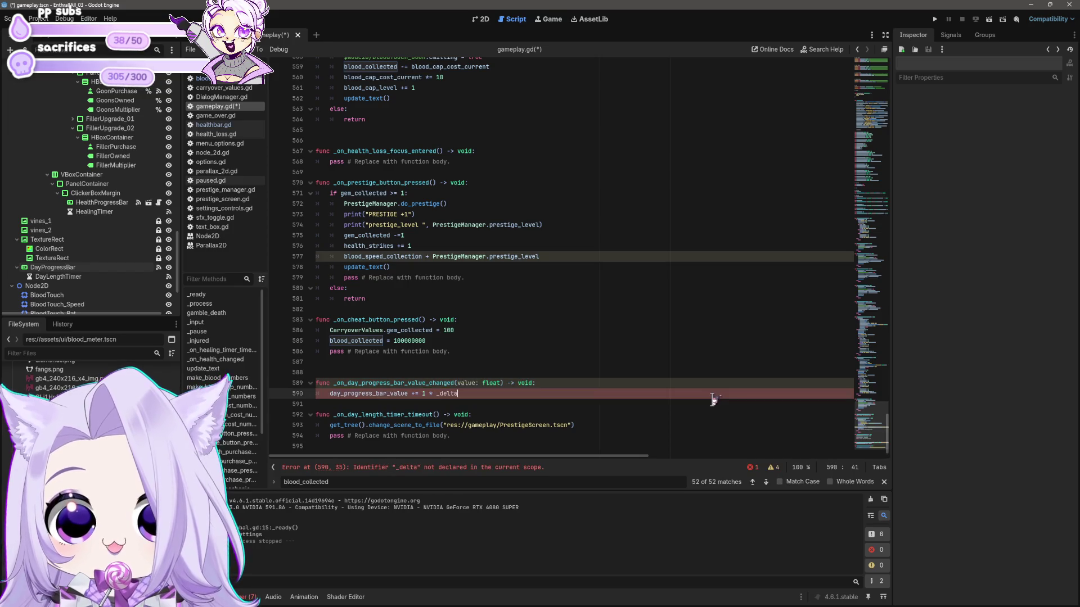
key(shift+Home)
key(BackSpace)
key(BackSpace)
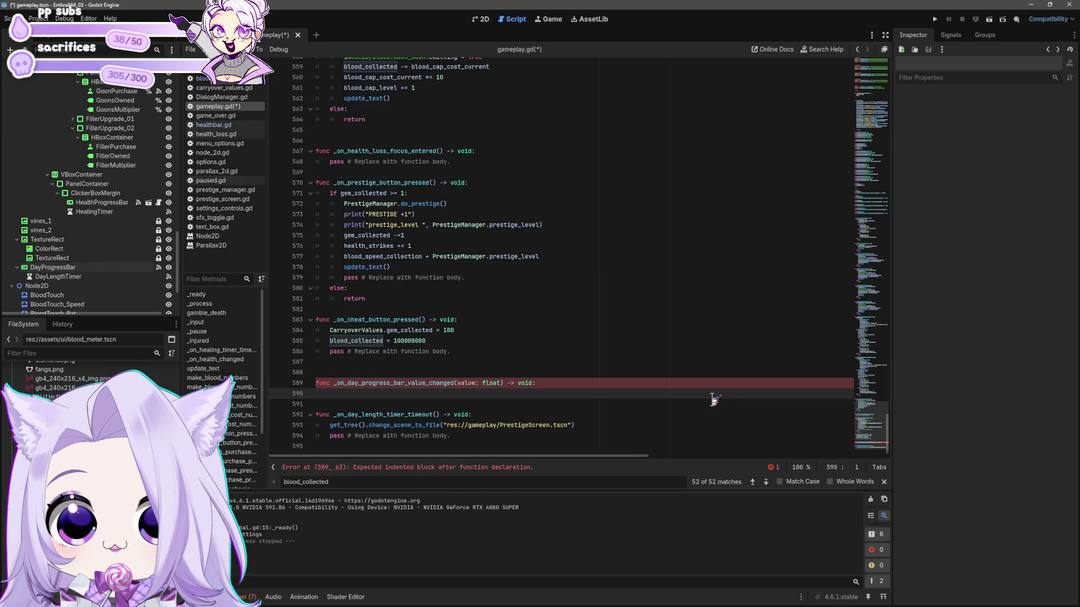
Put pass in the value-changed handler body
text(pass)
key(Return)
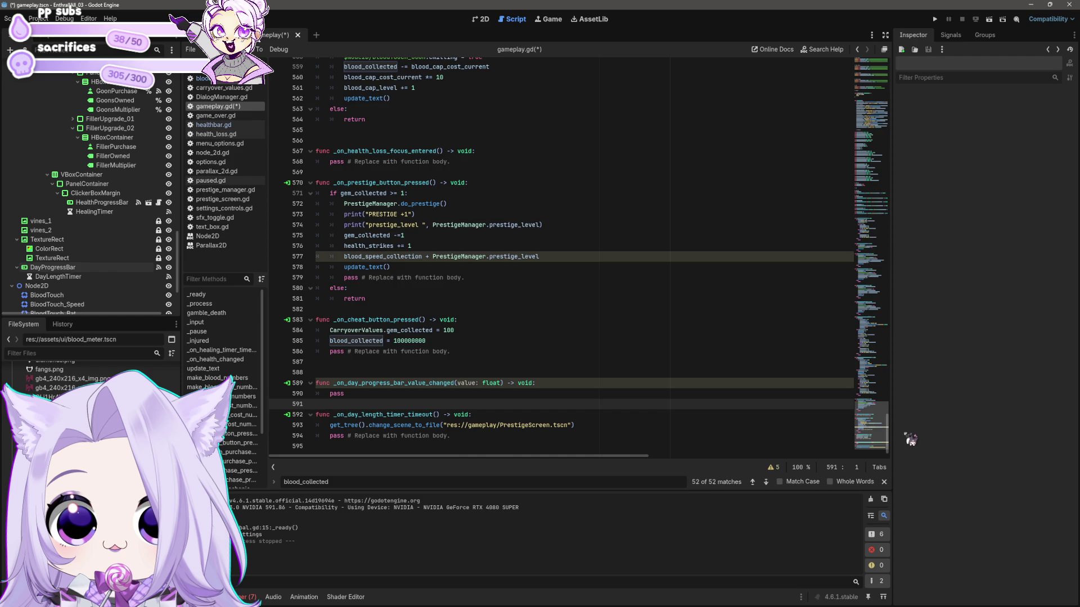
mouse_move(892, 439)
mouse_down()
mouse_move(906, 125)
mouse_move(896, 263)
mouse_move(893, 105)
mouse_up()
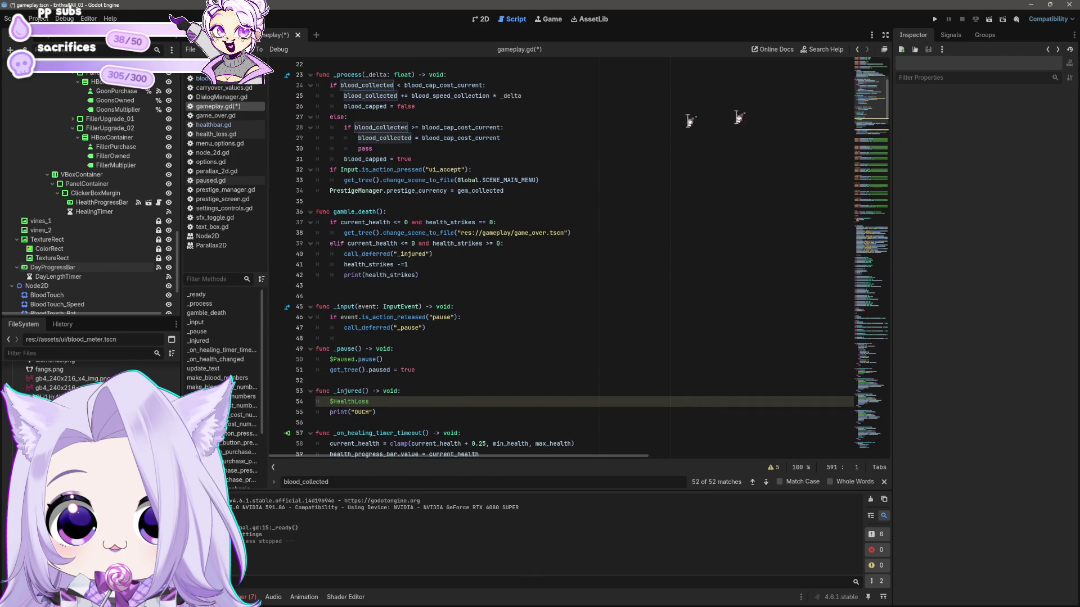
scroll(518, 239, up, 4)
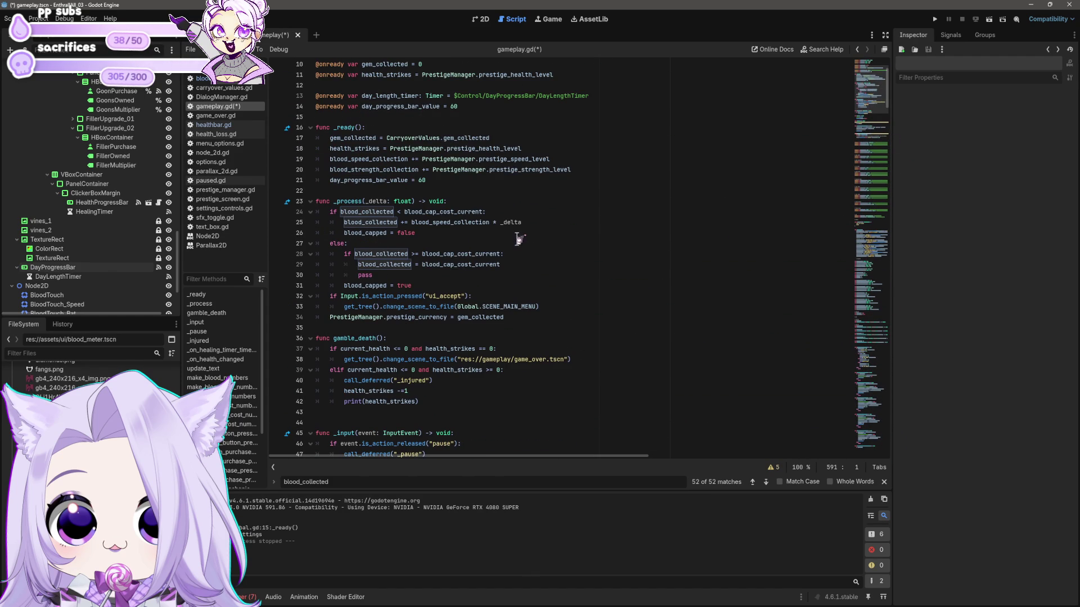
Paste the 'day_progress_bar_value += 1 * _delta' line after line 34 in _process and save
click(512, 204)
key(Down)
key(Down)
key(Down)
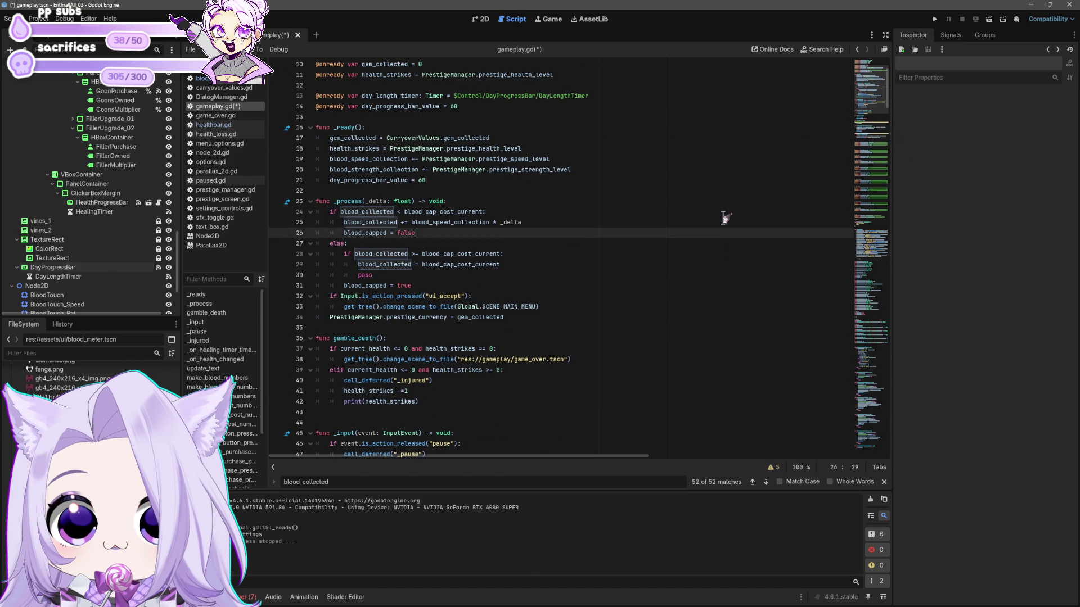
key(End)
key(Return)
key(ctrl+v)
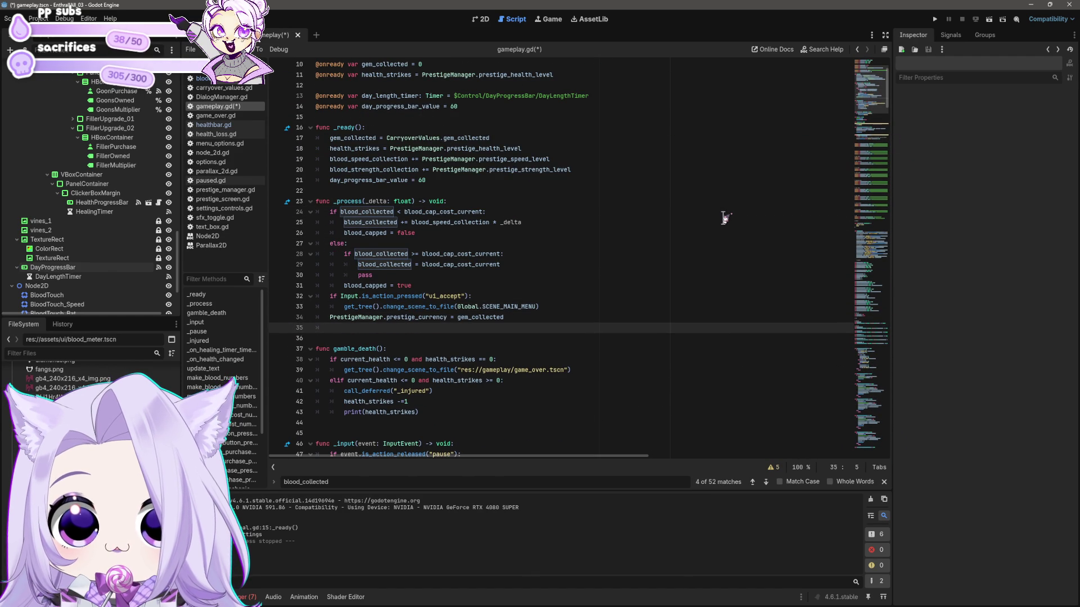
key(ctrl+s)
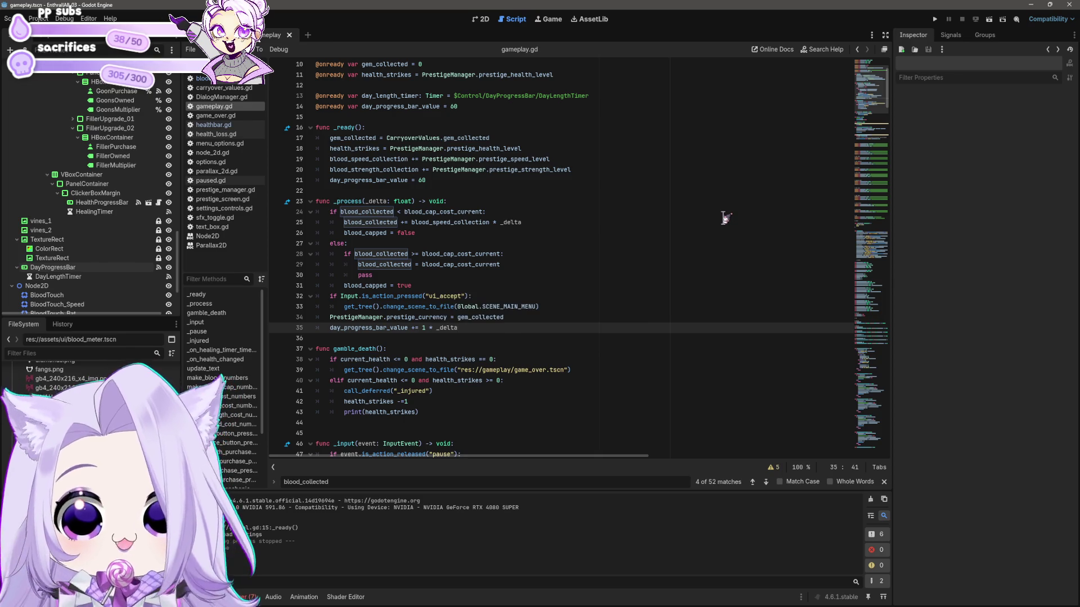
Run the project, start gameplay from the title screen, stop the test, and return to the 2D view
drag(409, 328, 330, 328)
click(463, 328)
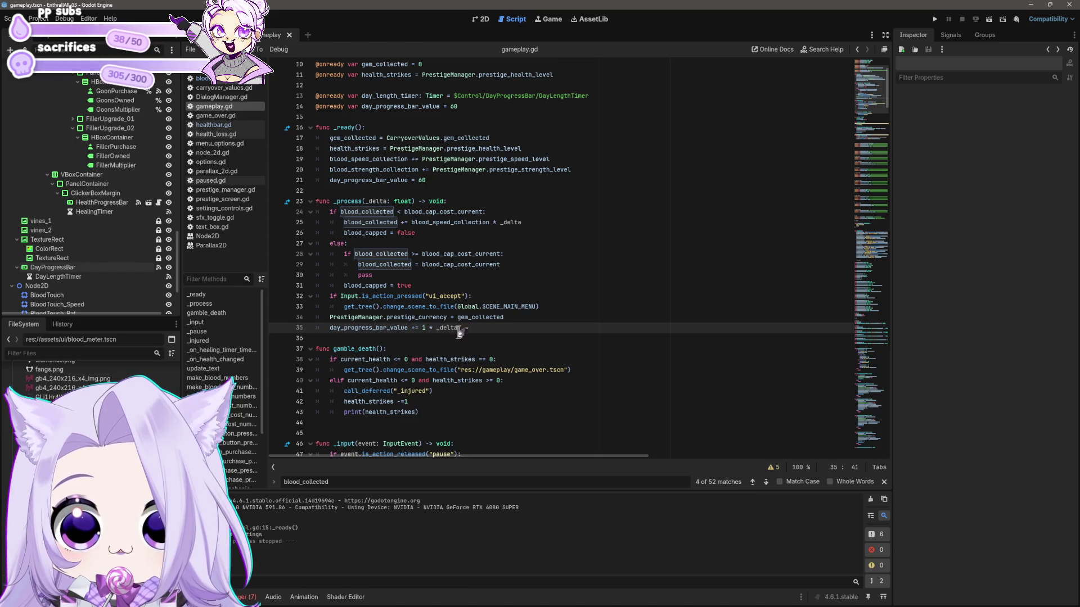
click(935, 18)
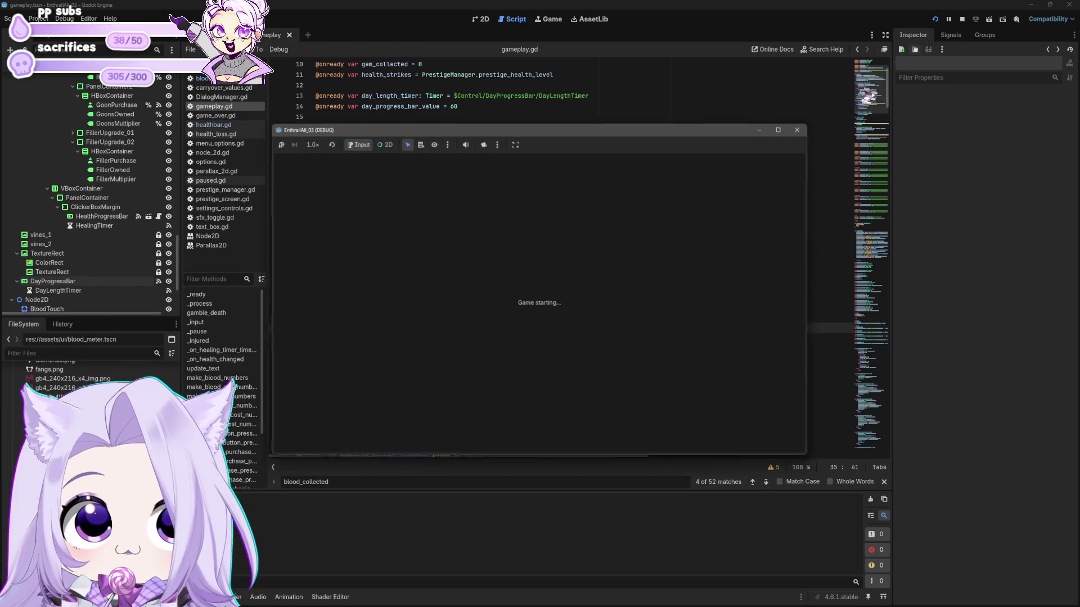
click(539, 330)
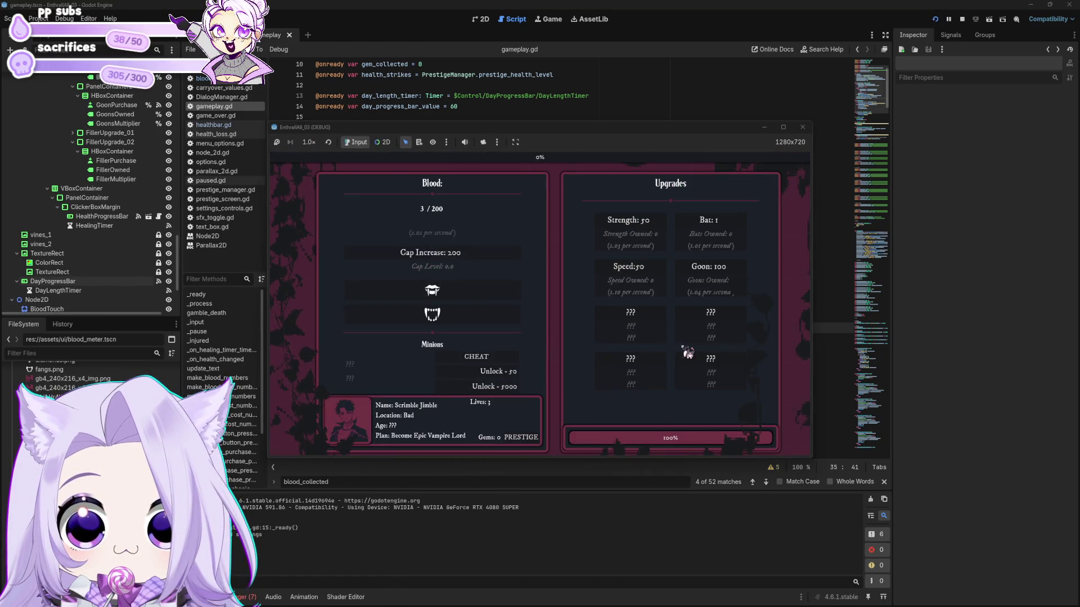
click(802, 127)
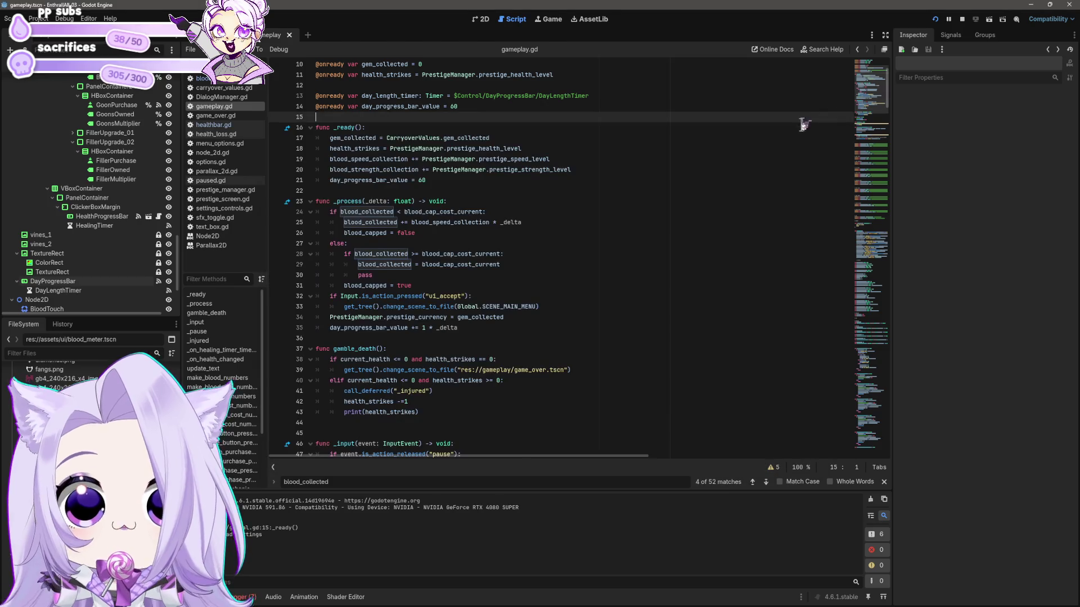
mouse_move(690, 600)
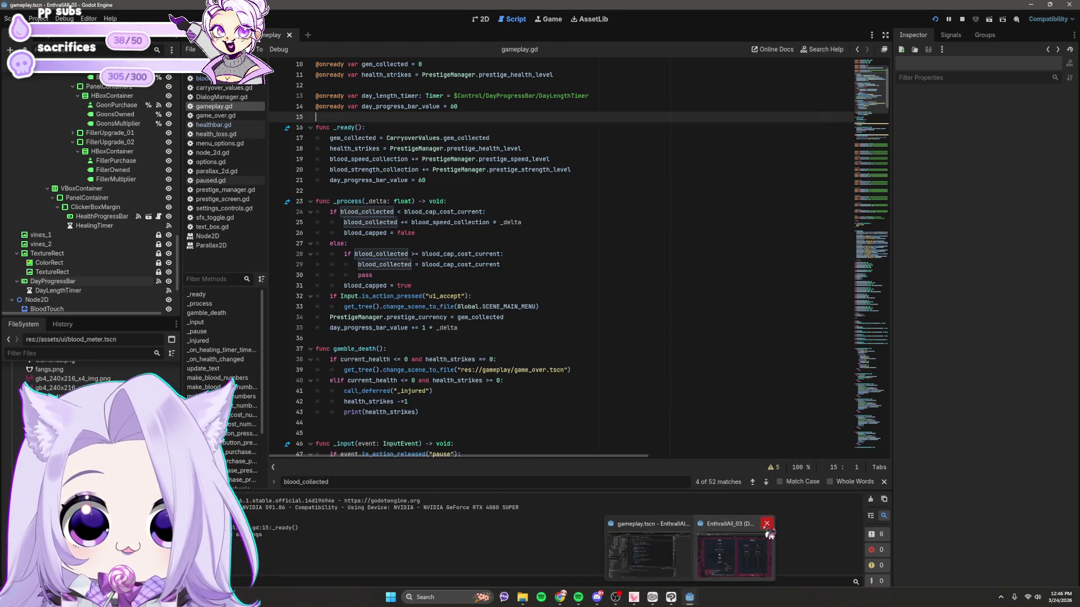
click(766, 521)
click(481, 20)
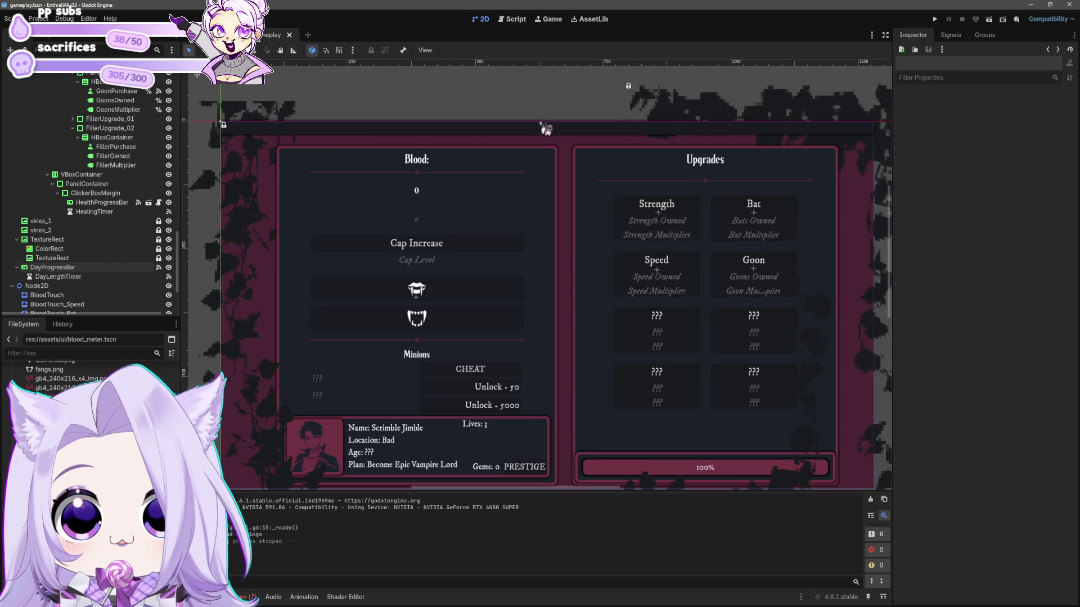
Confirm DayProgressBar's value_changed signal connects to _on_day_progress_bar_value_changed, then go back to gameplay.gd
click(546, 128)
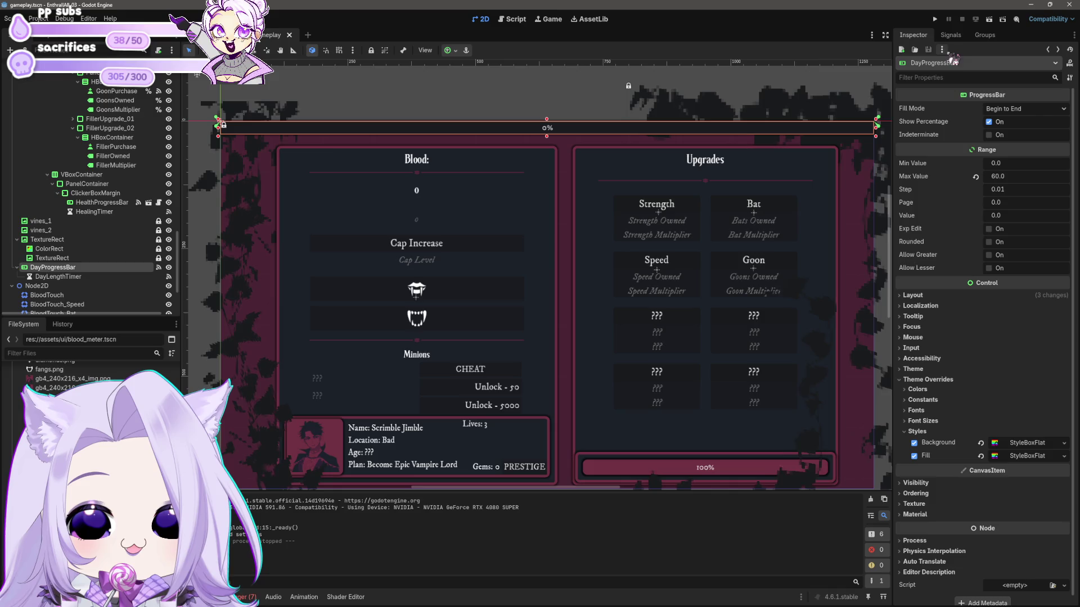
click(950, 34)
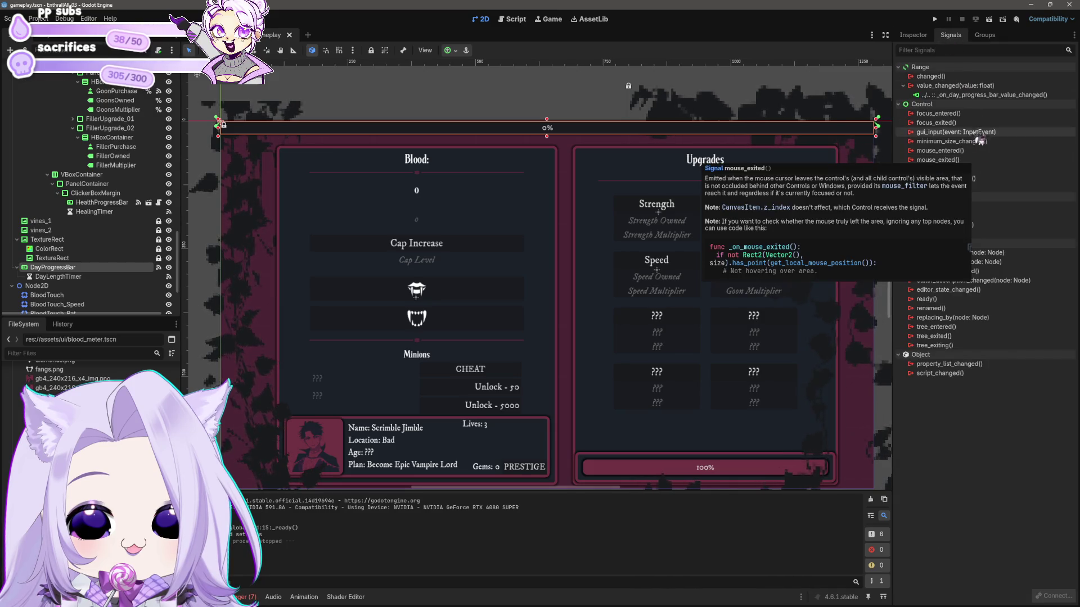
click(963, 95)
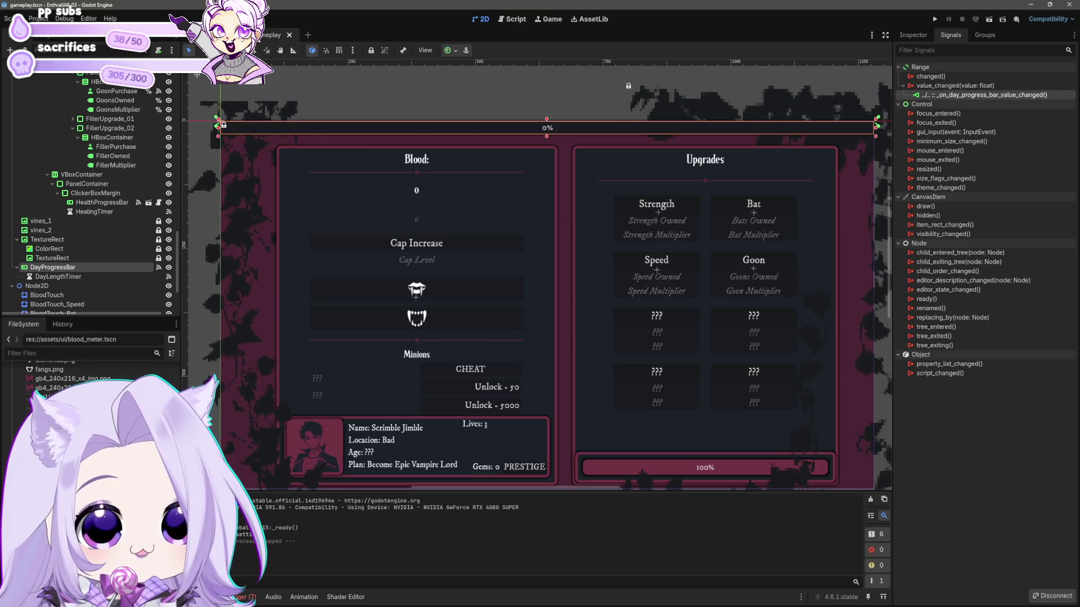
click(516, 19)
scroll(516, 302, down, 15)
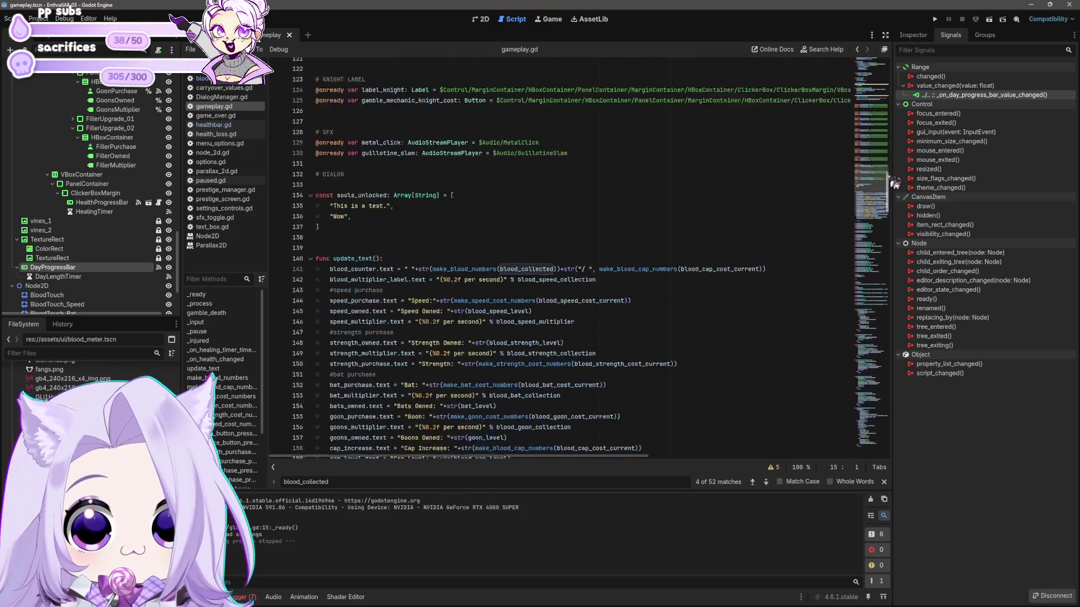
Delete the _on_day_progress_bar_value_changed function from gameplay.gd
double_click(984, 95)
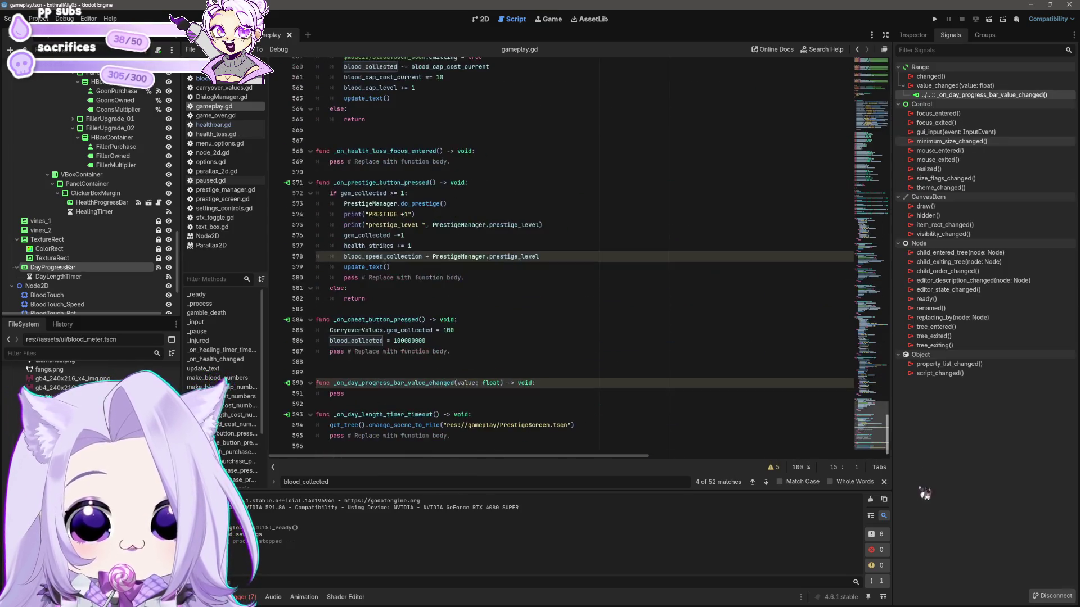
click(432, 436)
click(466, 438)
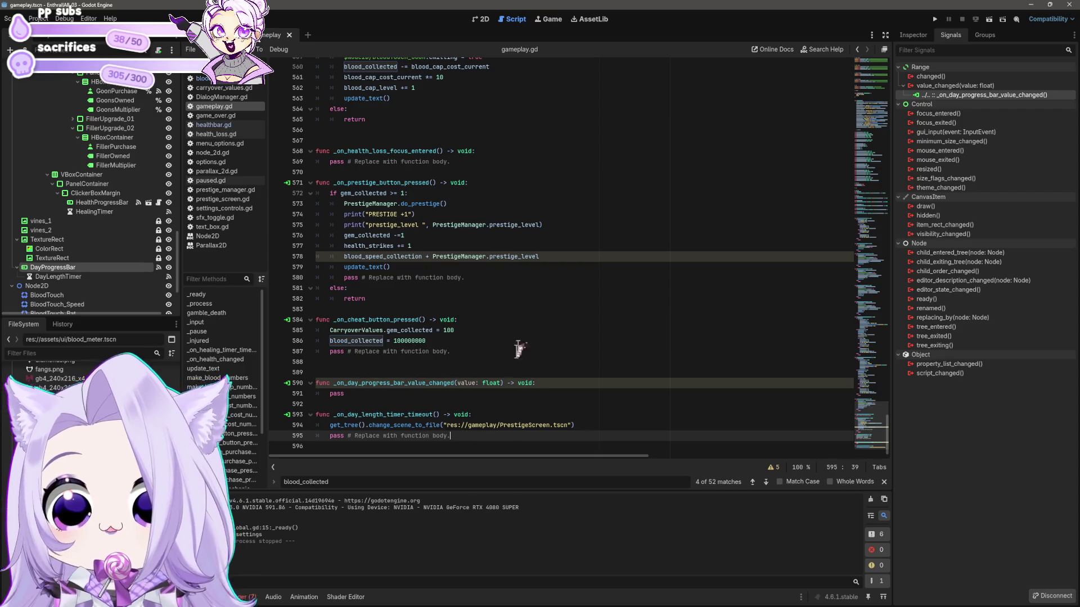
click(428, 396)
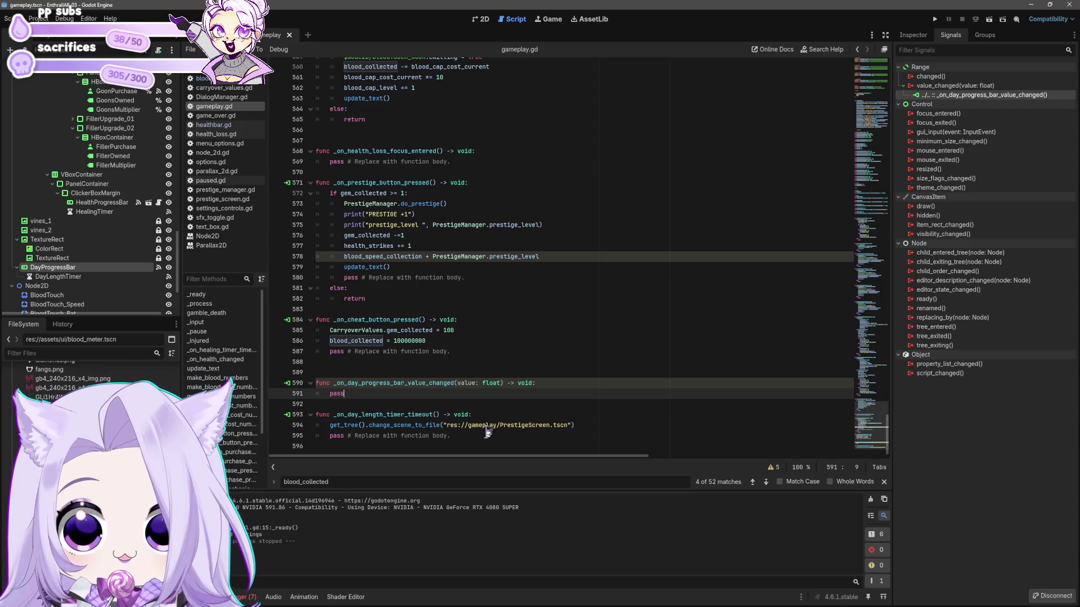
key(shift+Up)
key(shift+Home)
key(BackSpace)
key(BackSpace)
key(Delete)
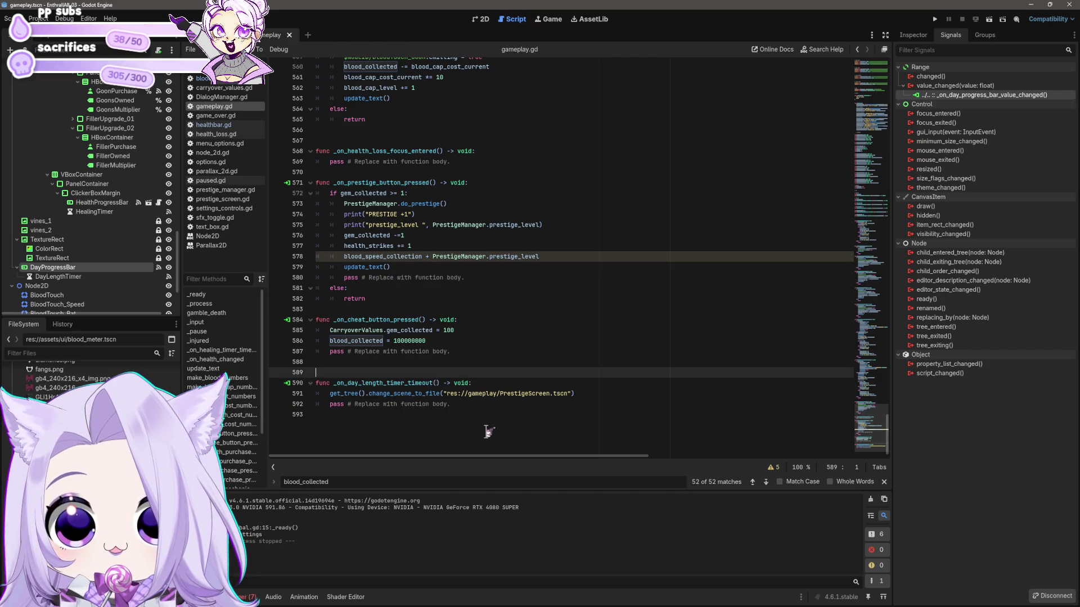
Insert an indented blank line above the get_tree() call in _on_day_length_timer_timeout
key(Down)
key(Down)
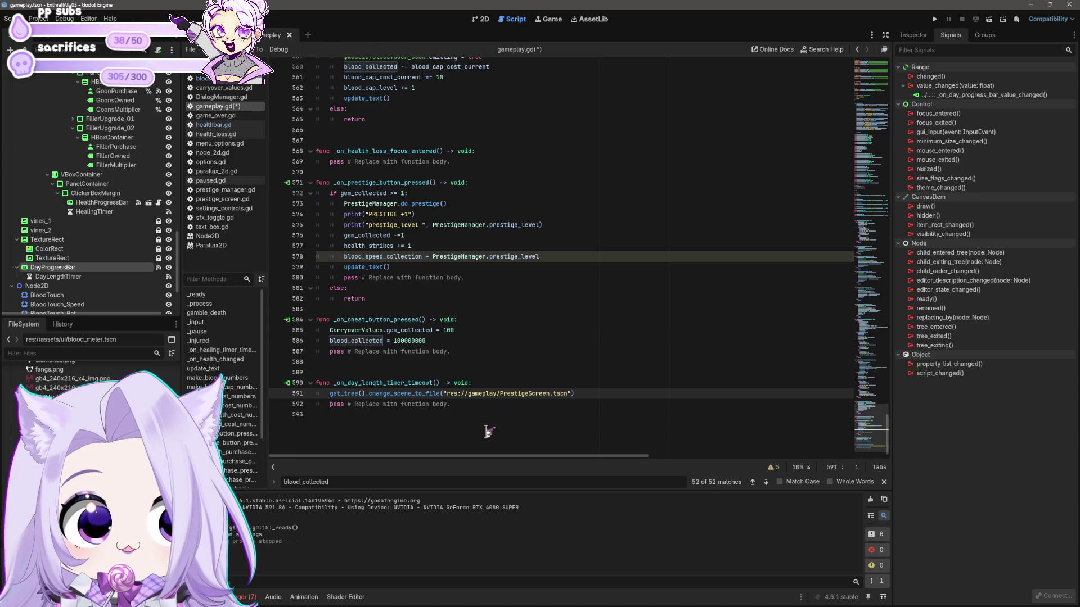
key(Return)
key(Tab)
Add an if condition comparing the day length timer to 60 and indent the scene change under it
click(53, 277)
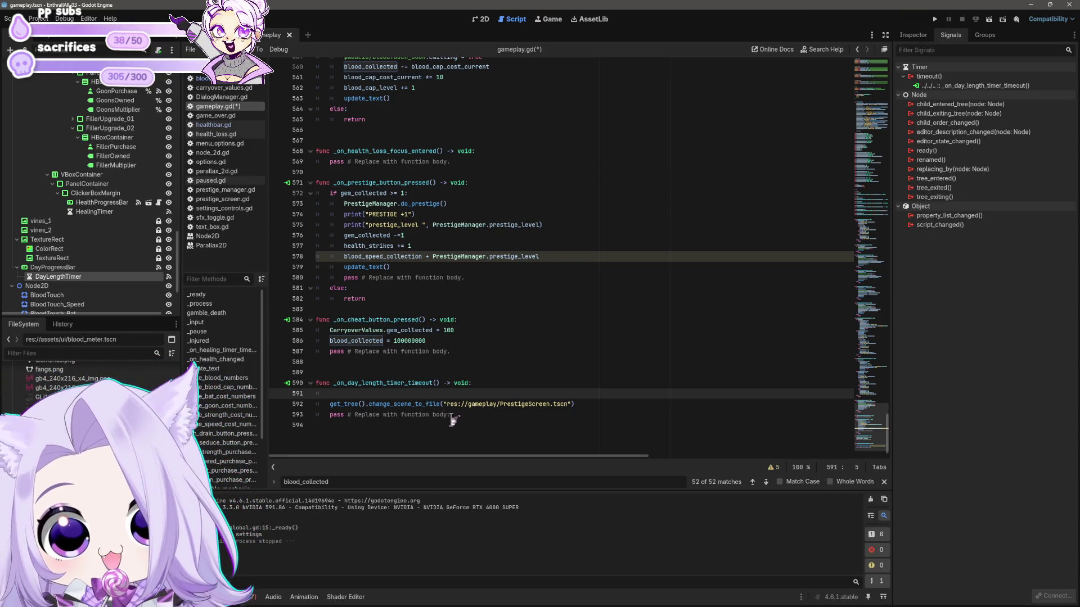
key(BackSpace)
key(BackSpace)
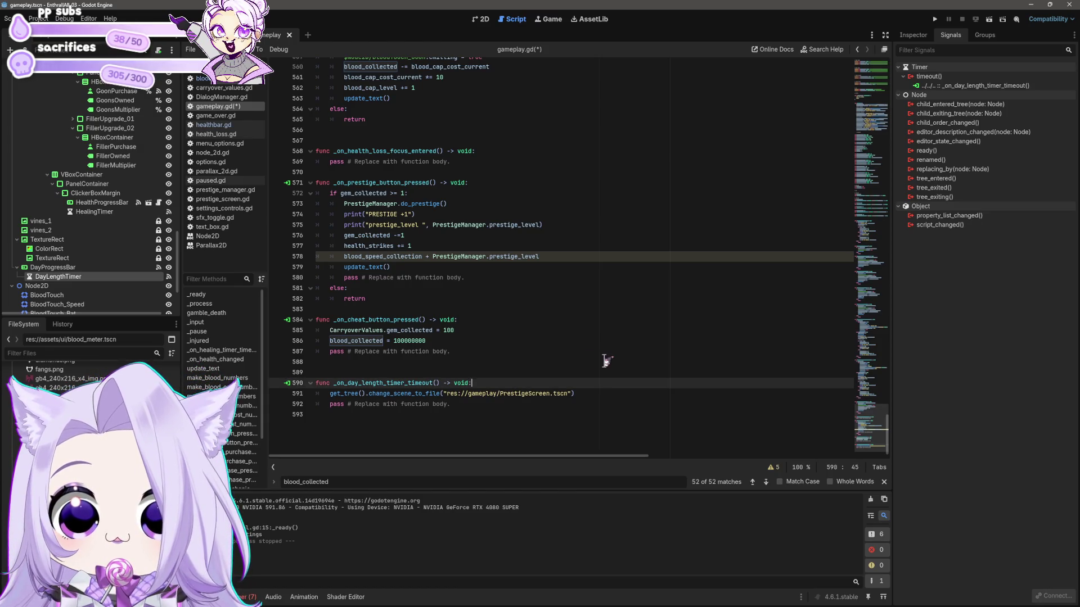
key(Return)
text(if day)
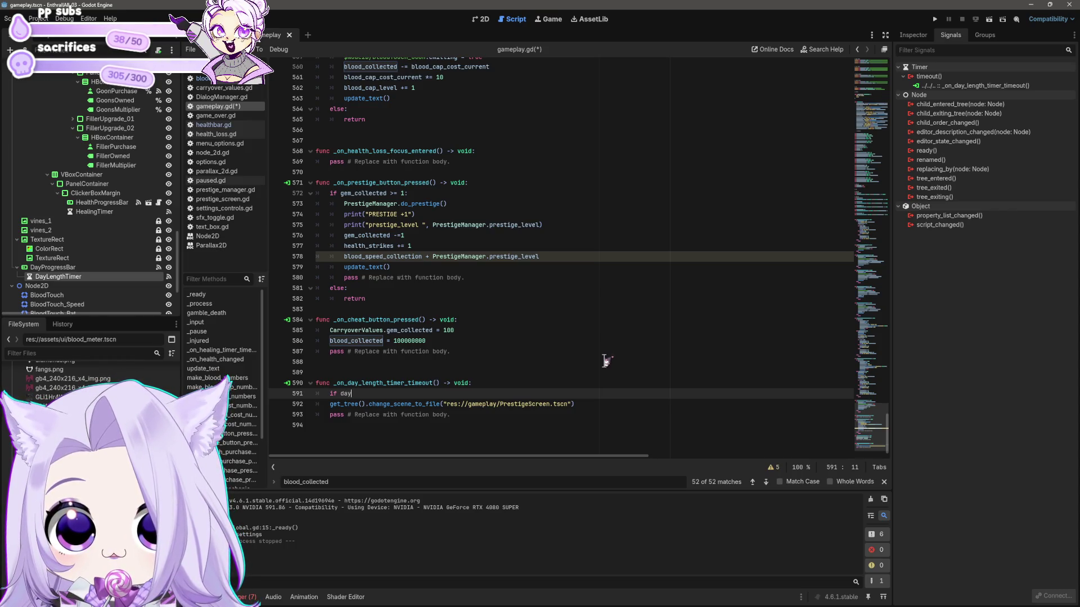
text(length)
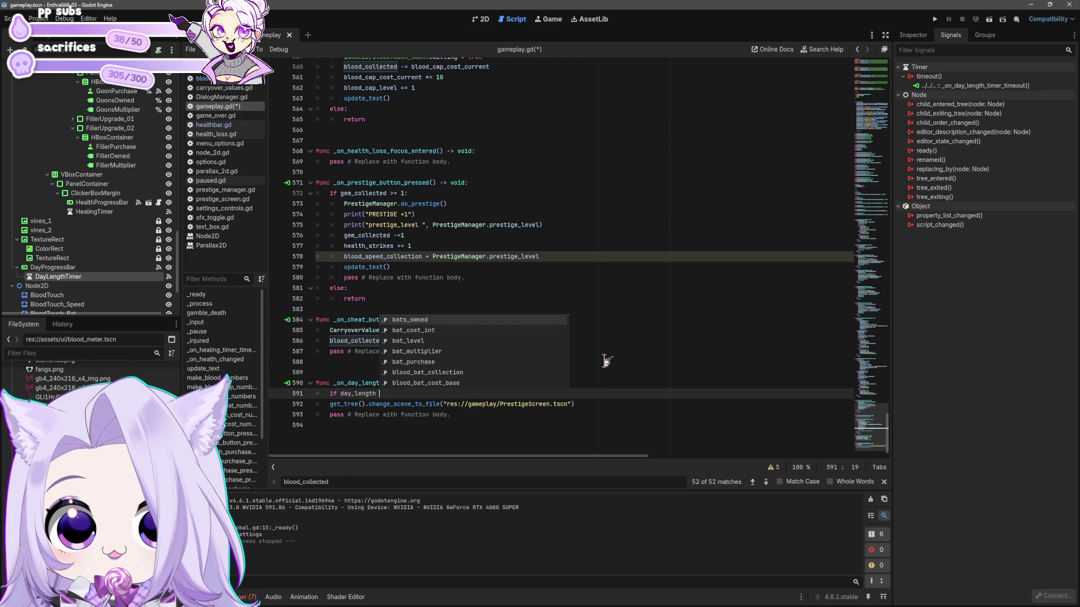
text(_timer )
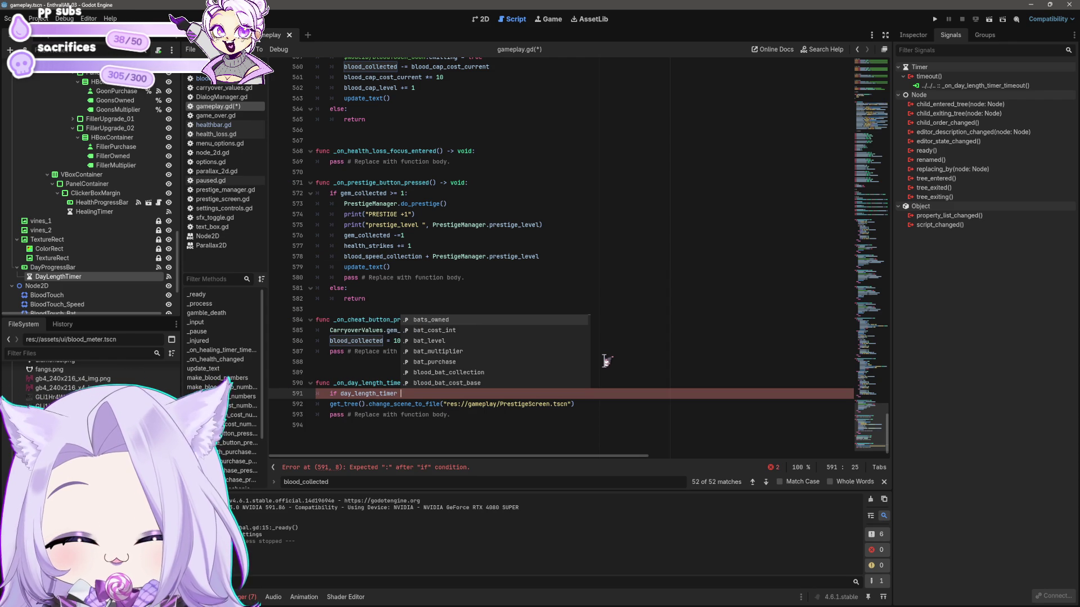
text(<)
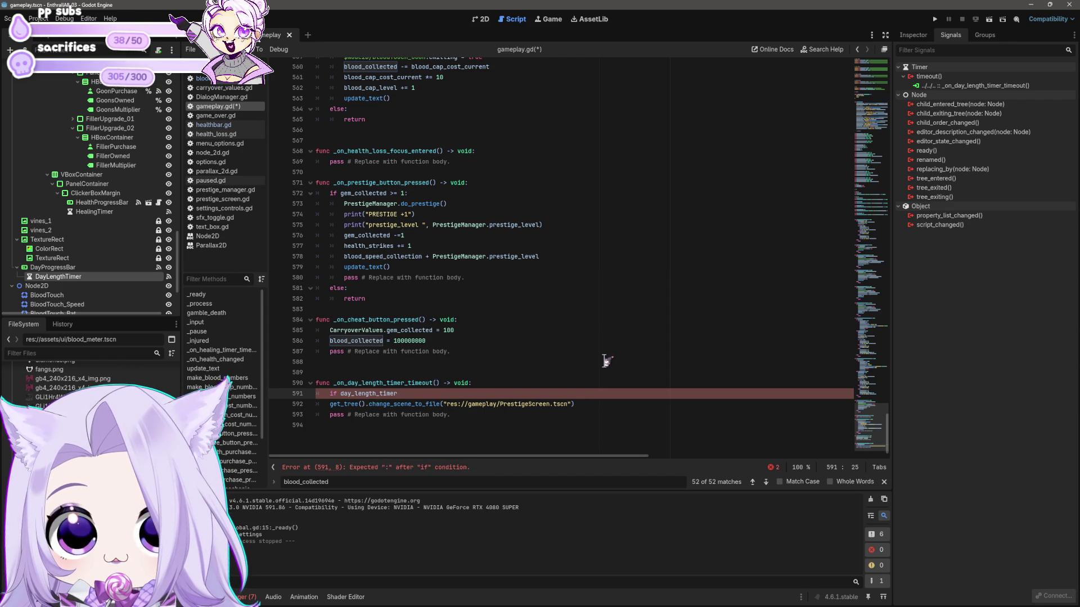
text(= 60)
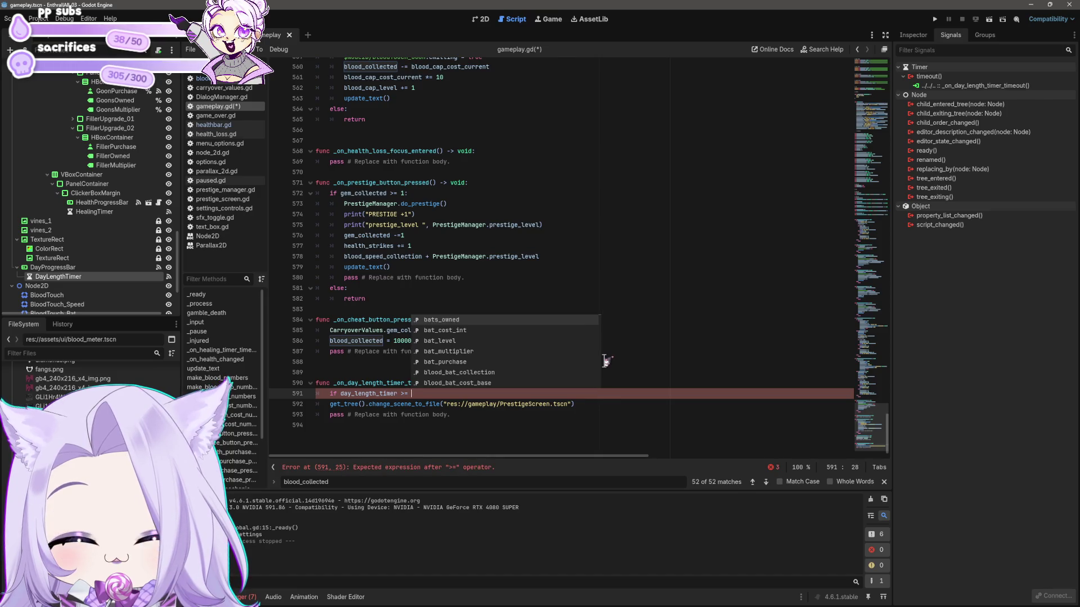
key(Down)
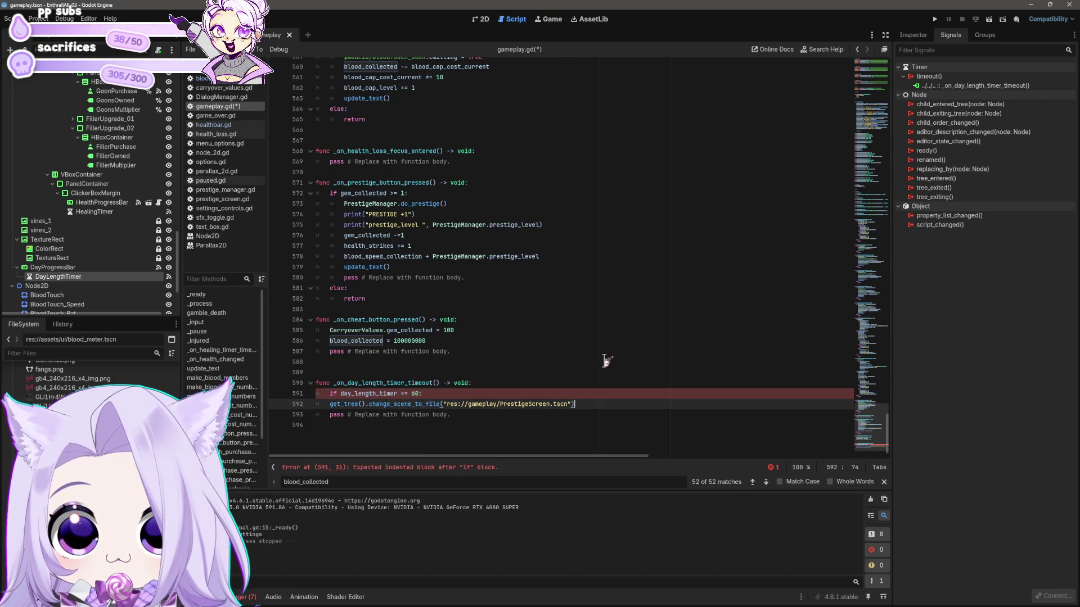
key(Home)
key(Tab)
key(End)
Add an else branch that increments day_length_timer by 1
key(Return)
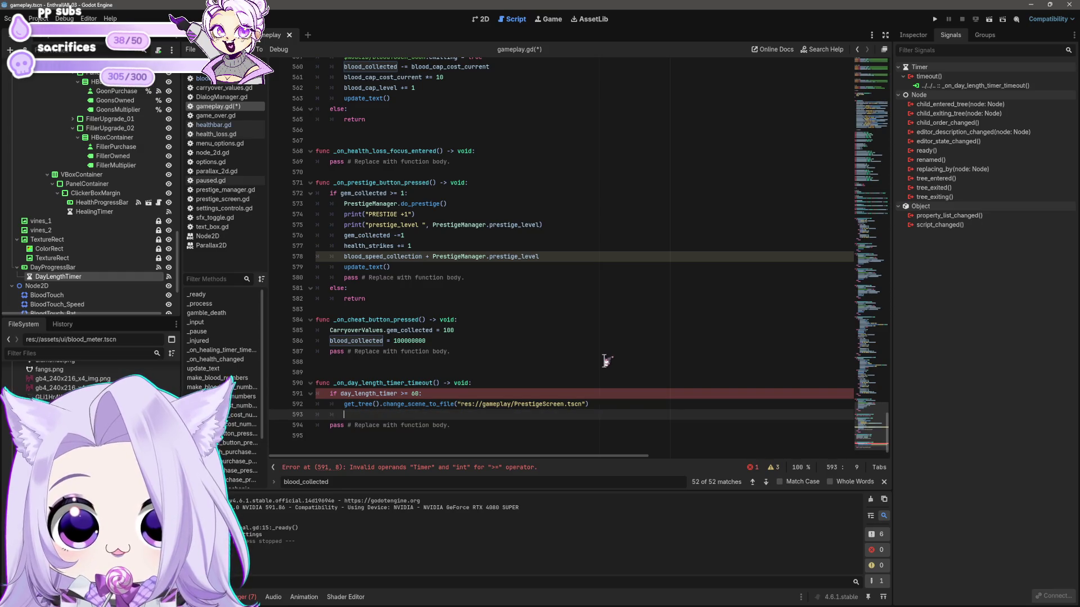
text(else:)
key(Down)
key(Home)
key(Tab)
key(Up)
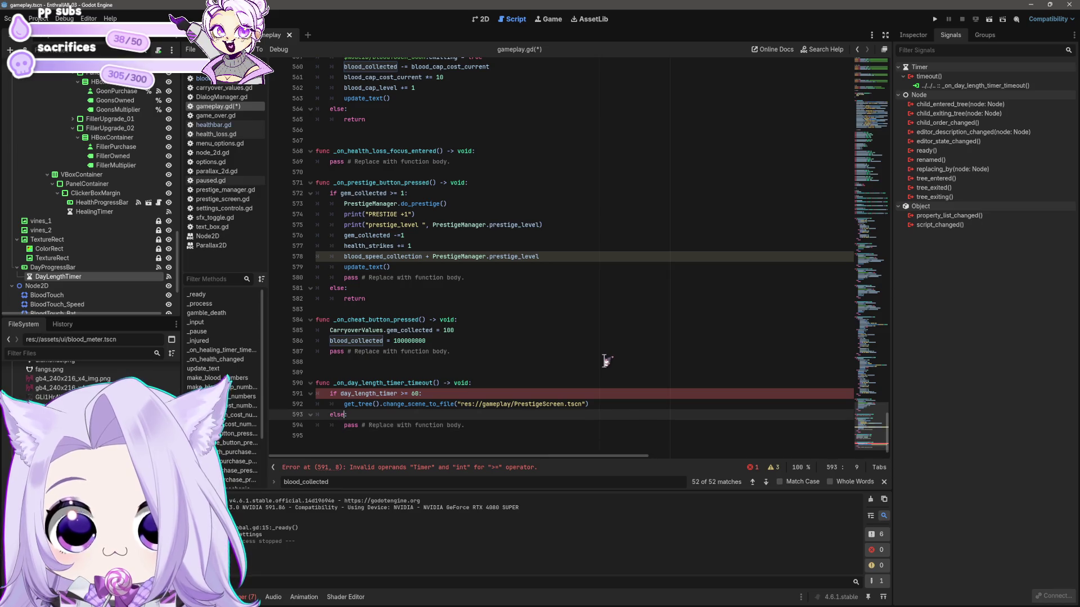
key(Return)
text(+day_lengt)
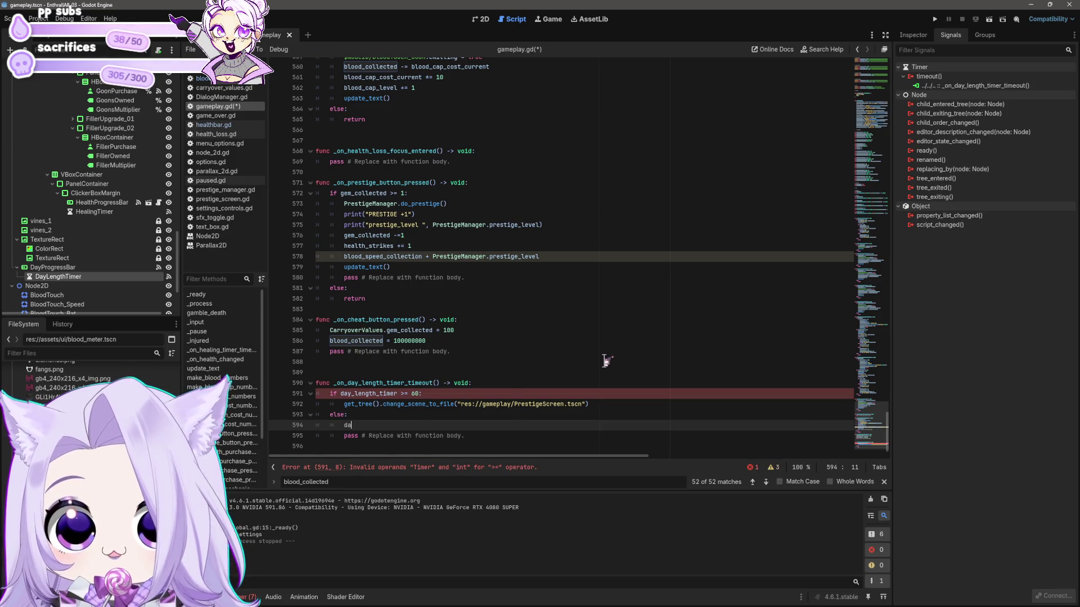
text(h_timer +=)
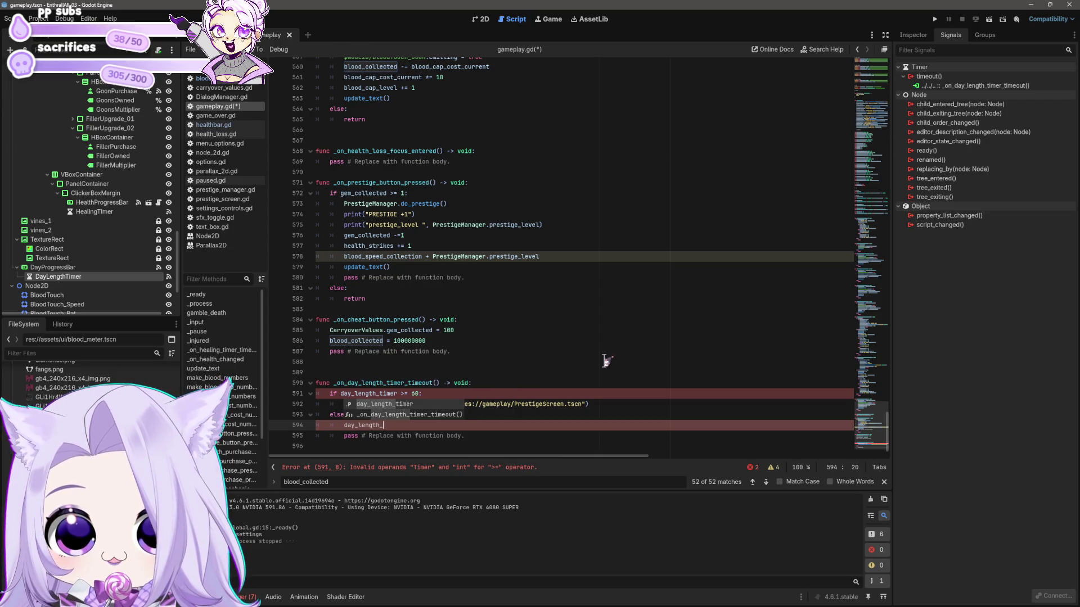
text( 1)
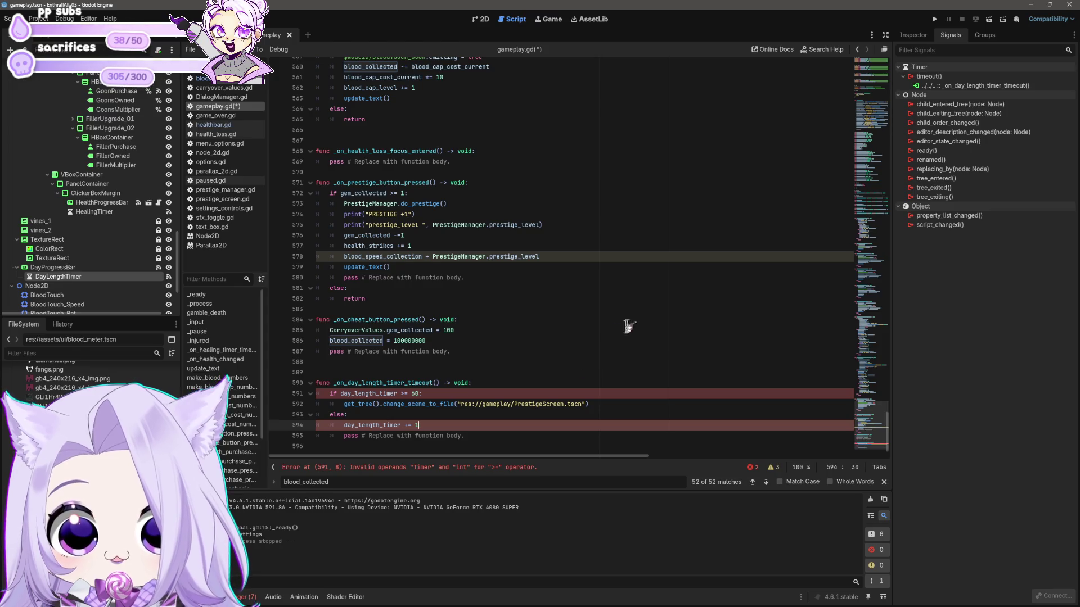
Go to the type-error line and delete the whole if/else body
click(443, 468)
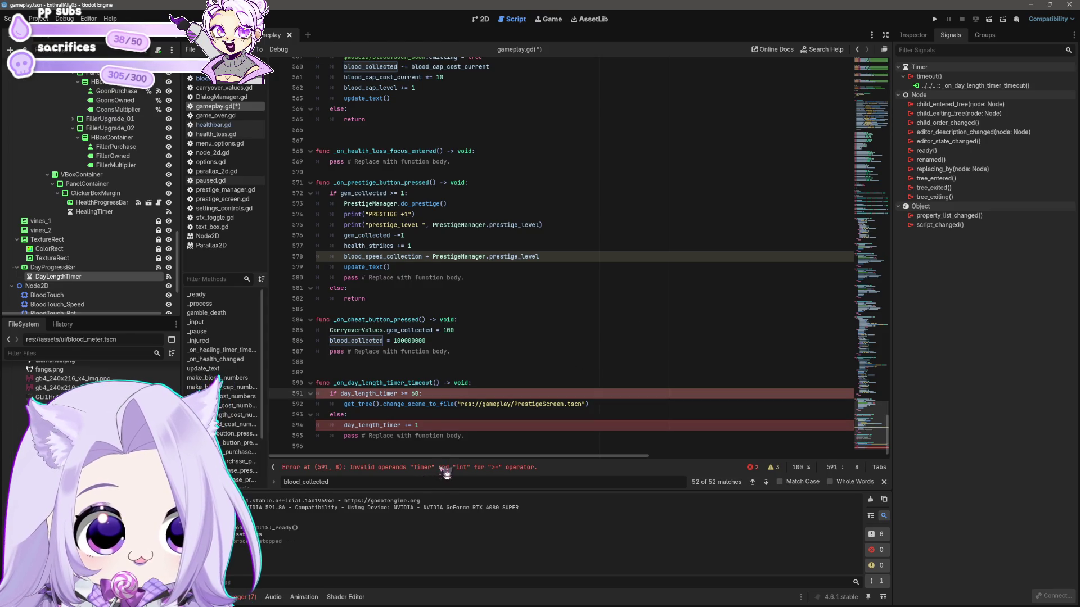
drag(522, 439, 244, 397)
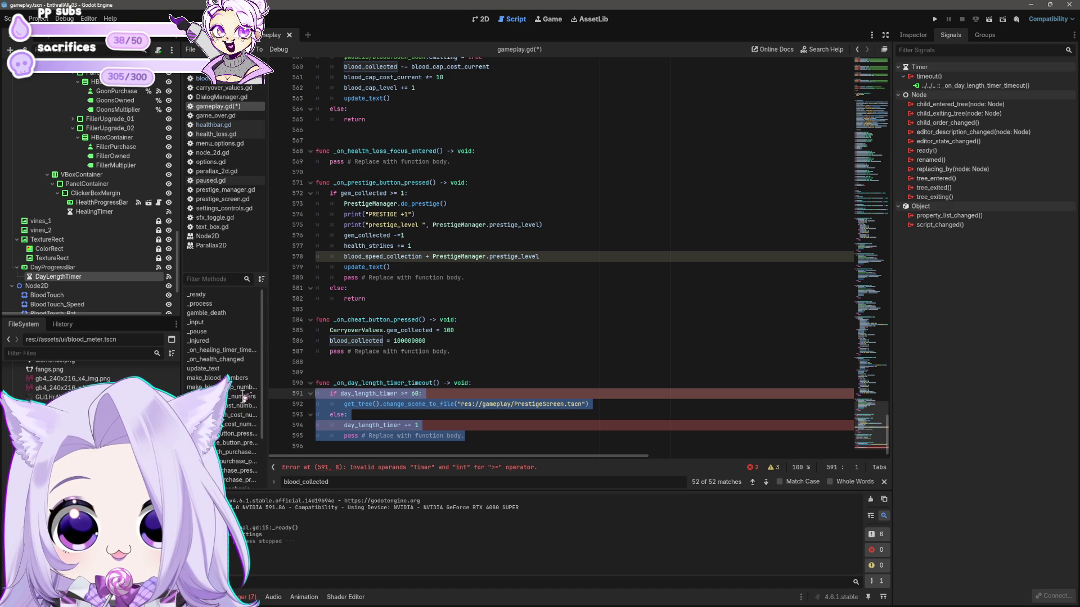
key(Delete)
Discard a dragged-in DayLengthTimer reference and delete the empty _on_day_length_timer_timeout function
mouse_move(456, 372)
mouse_down()
mouse_move(429, 393)
mouse_move(467, 423)
mouse_up()
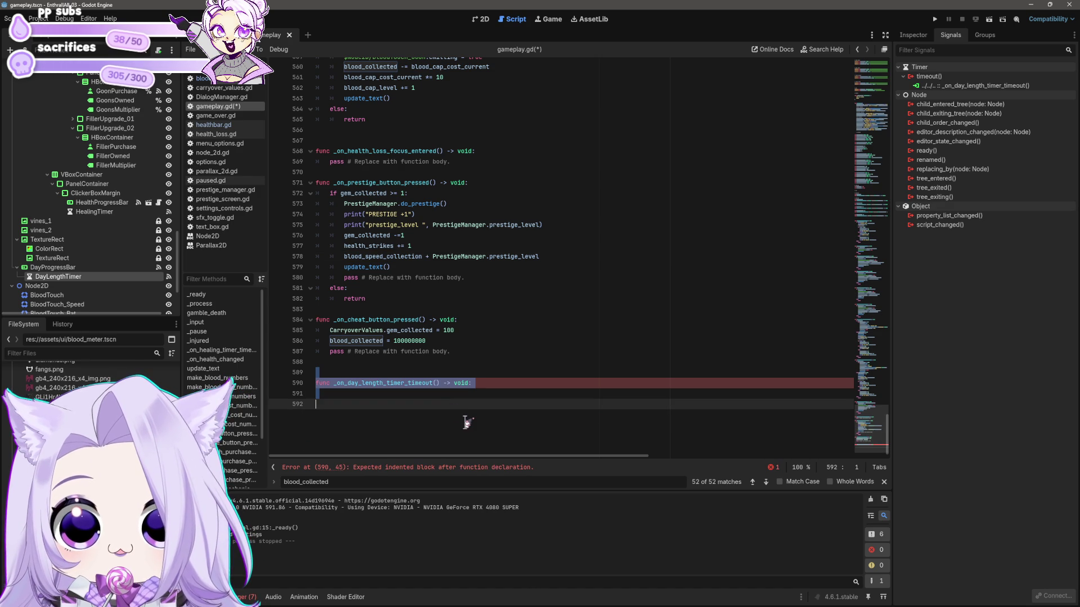
click(484, 415)
click(472, 395)
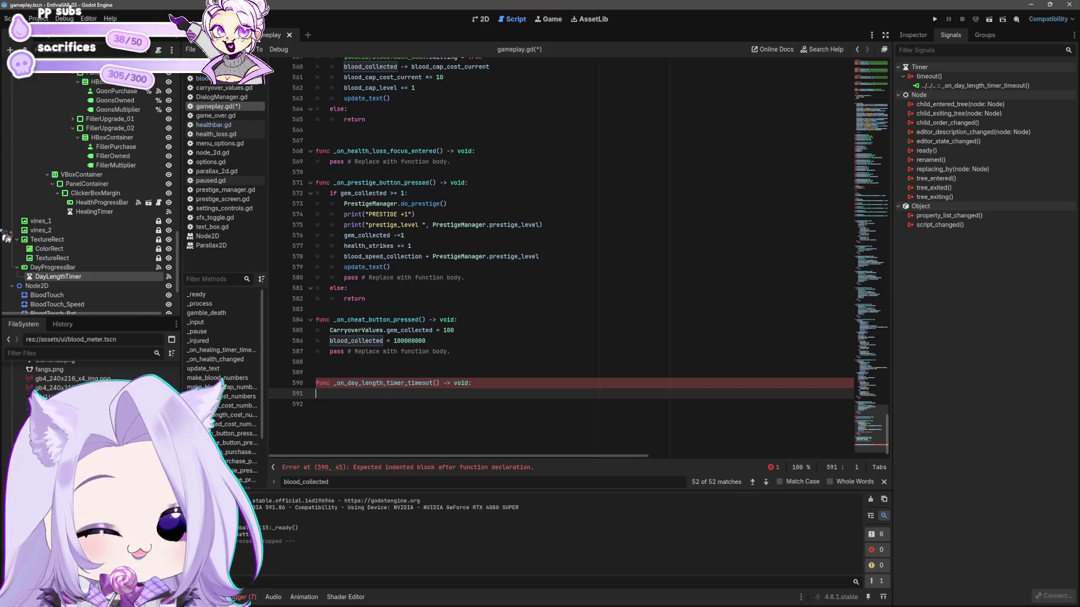
mouse_move(58, 277)
mouse_down()
mouse_move(90, 315)
mouse_move(356, 423)
mouse_move(475, 430)
mouse_up()
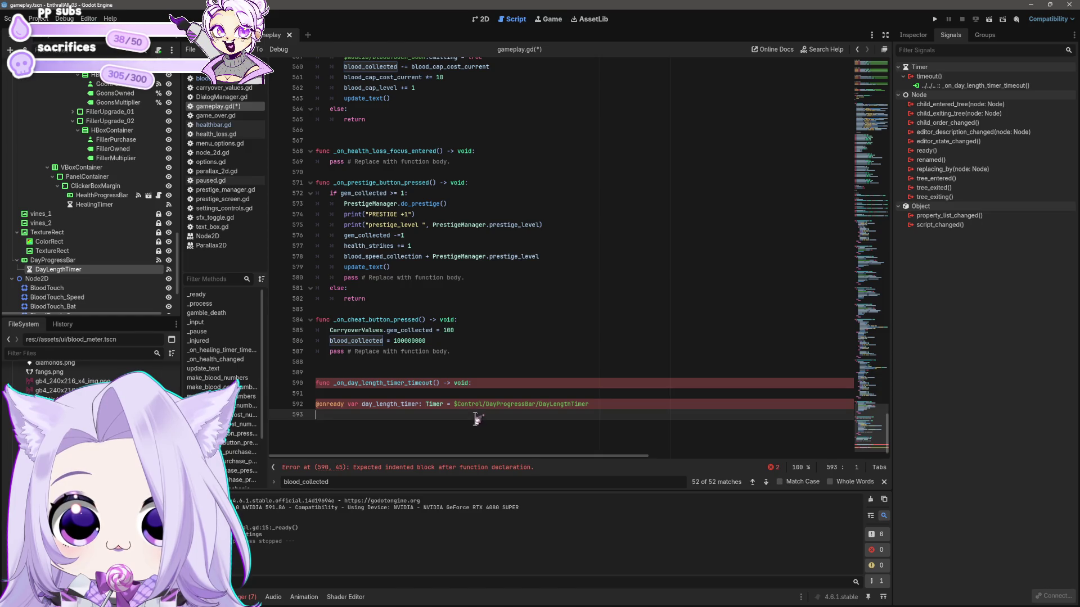
drag(455, 415, 274, 394)
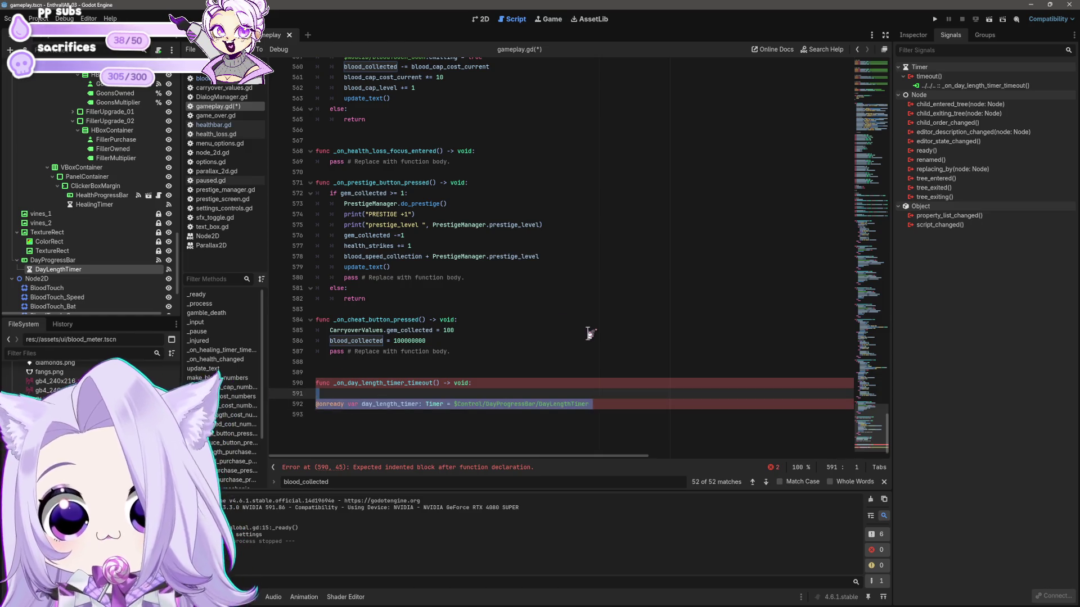
key(ctrl+x)
key(BackSpace)
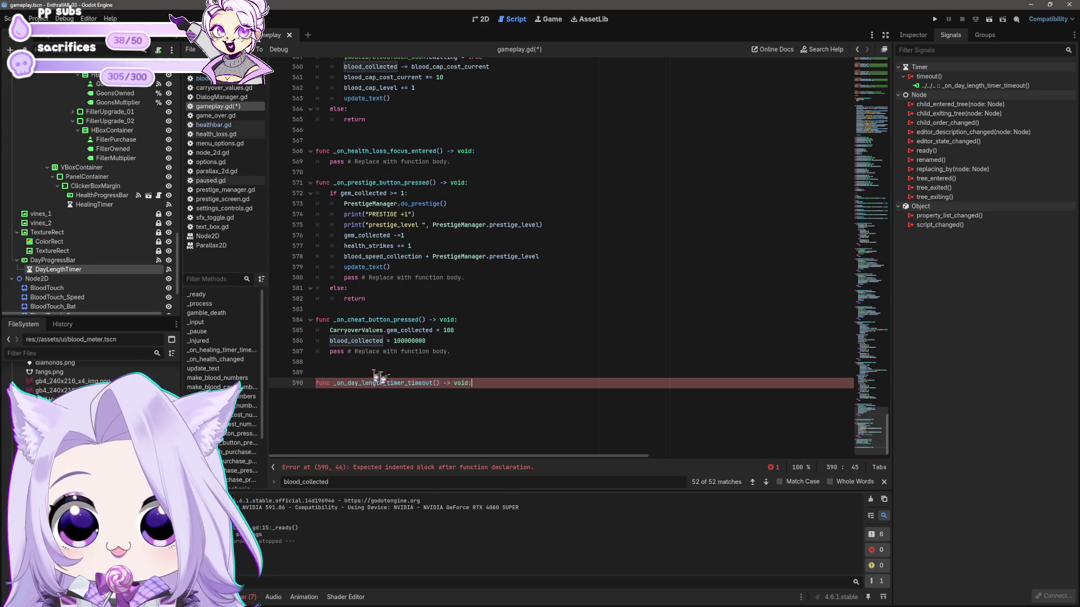
drag(387, 376, 651, 465)
key(BackSpace)
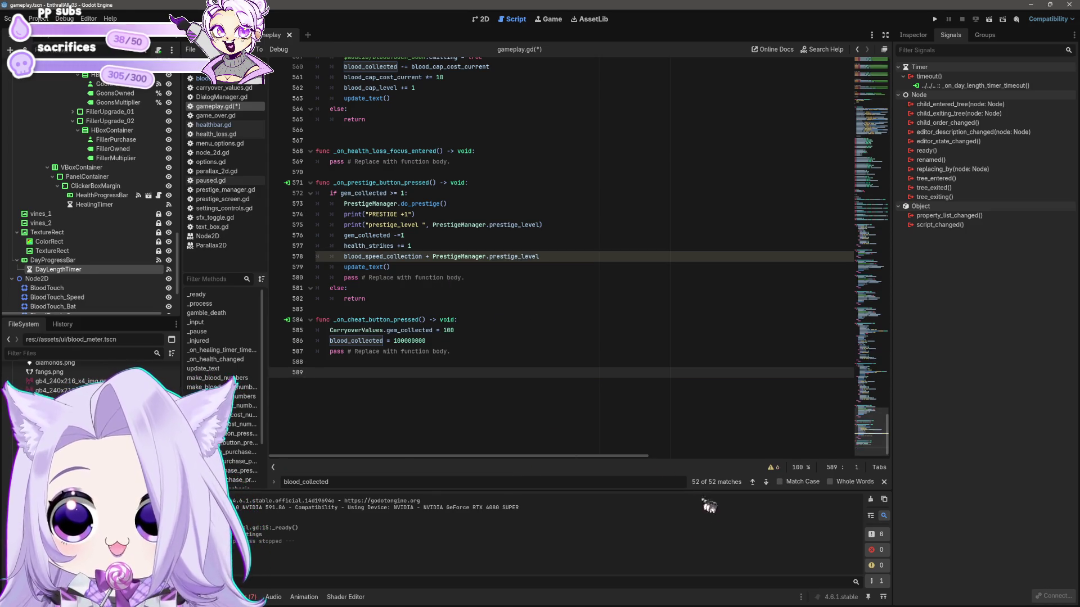
Jump from HealingTimer's timeout signal to _on_healing_timer_timeout, which adds 0.25 to current_health
click(94, 204)
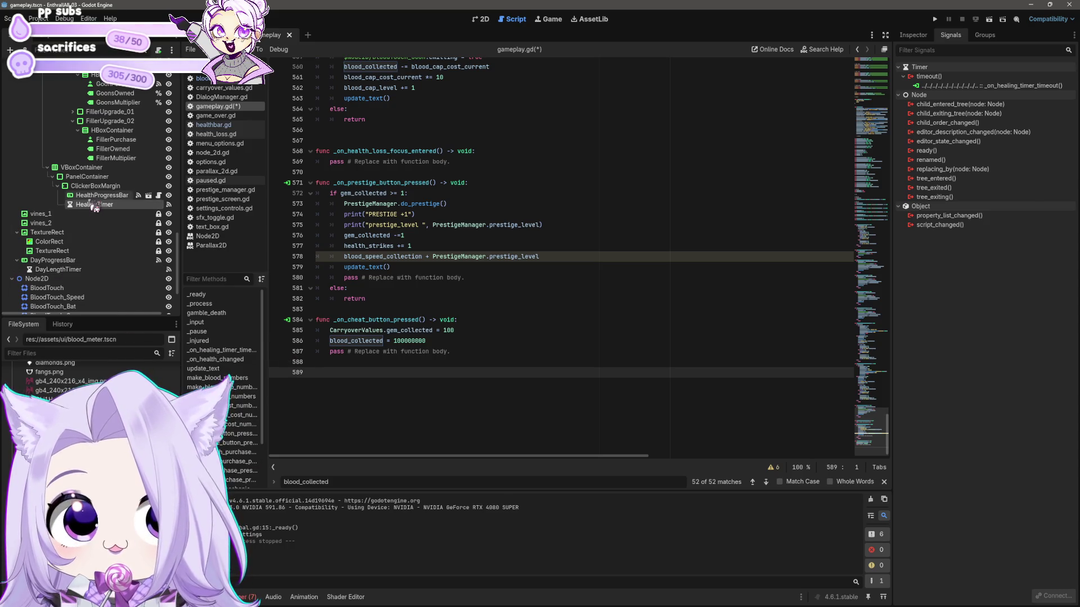
double_click(927, 86)
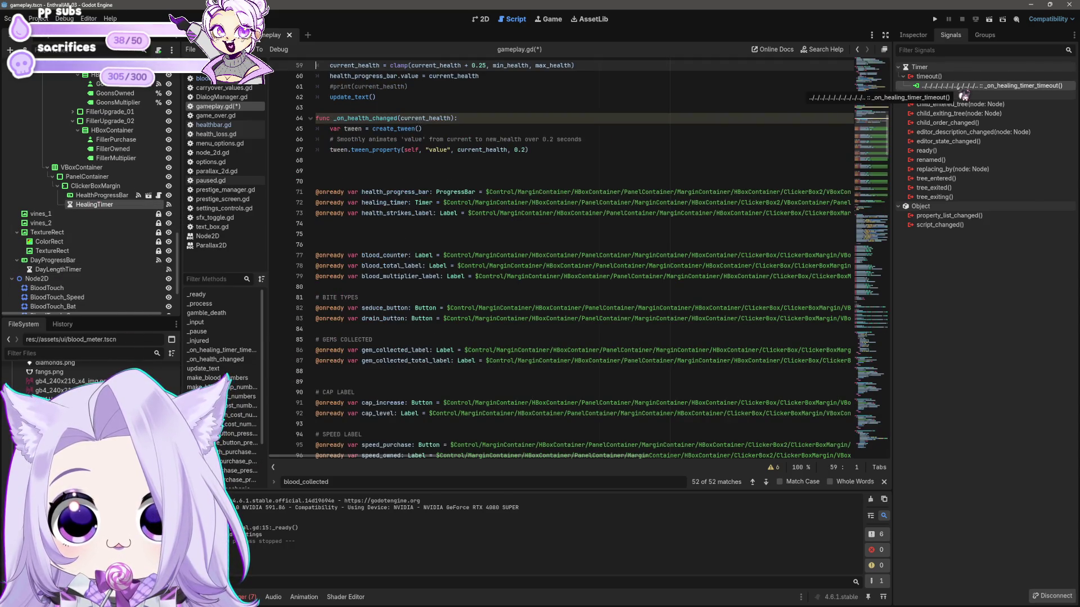
scroll(437, 164, up, 1)
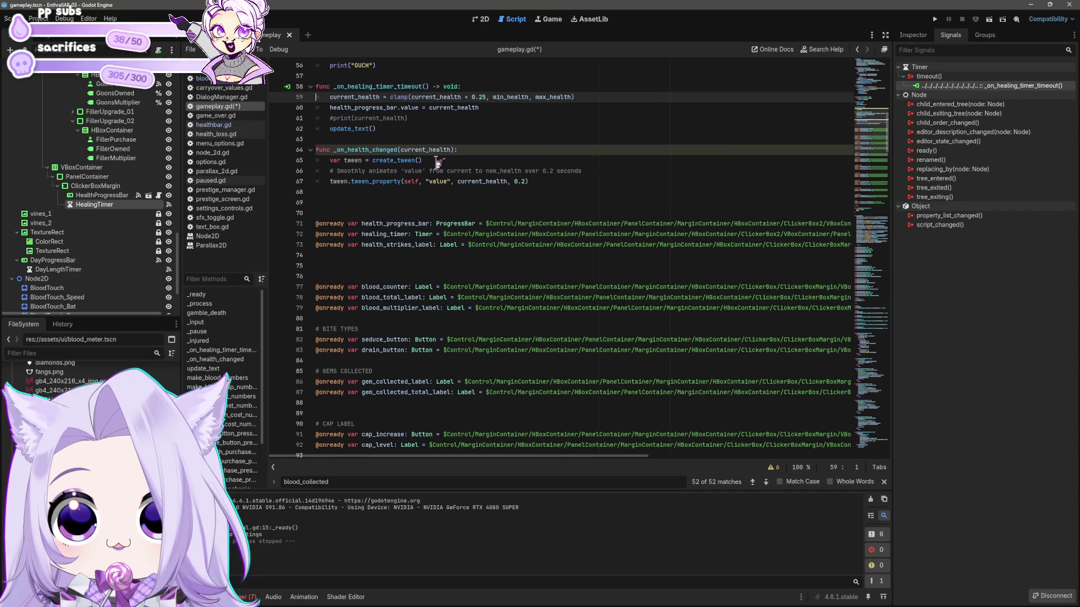
scroll(437, 163, up, 1)
click(405, 163)
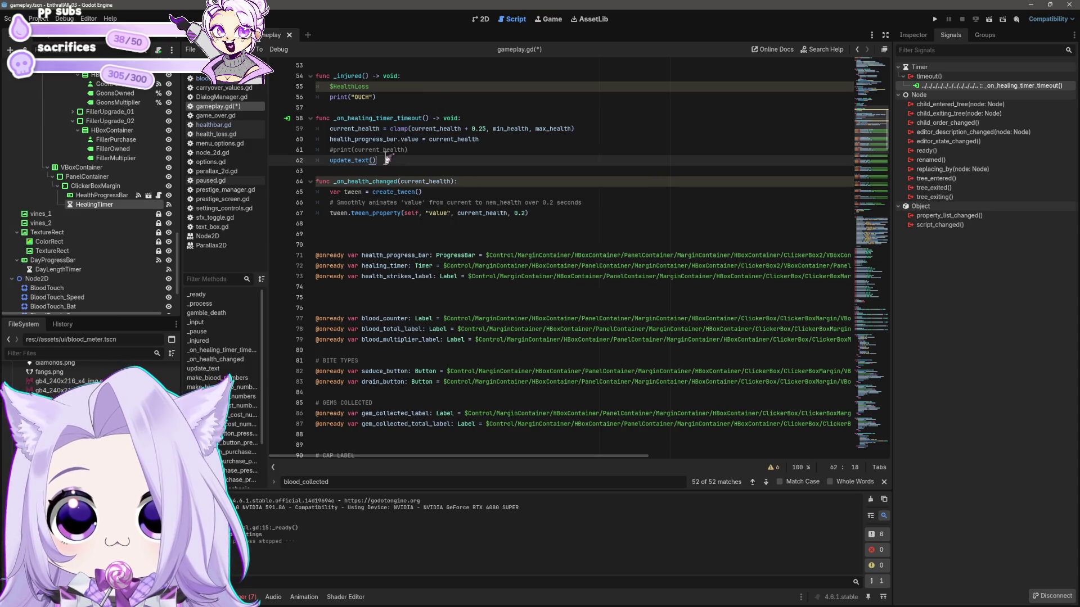
drag(387, 160, 274, 118)
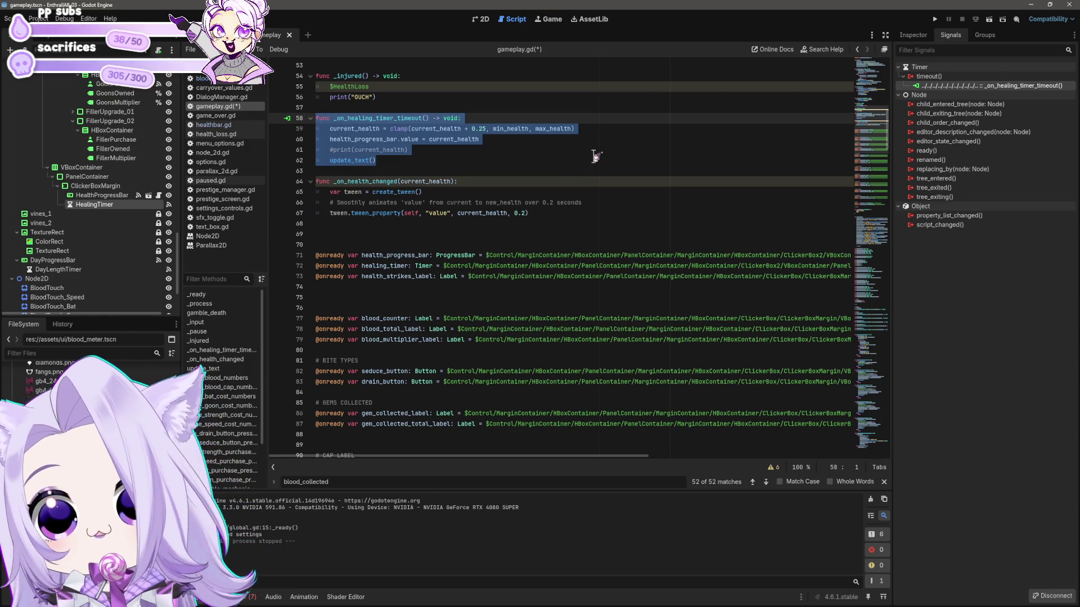
drag(394, 163, 254, 121)
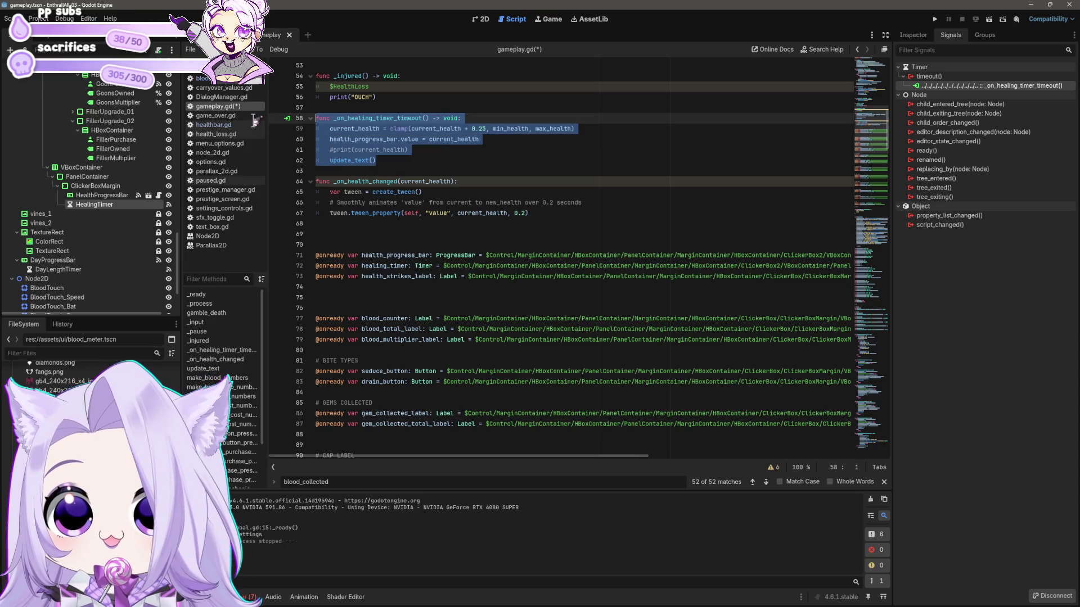
click(493, 160)
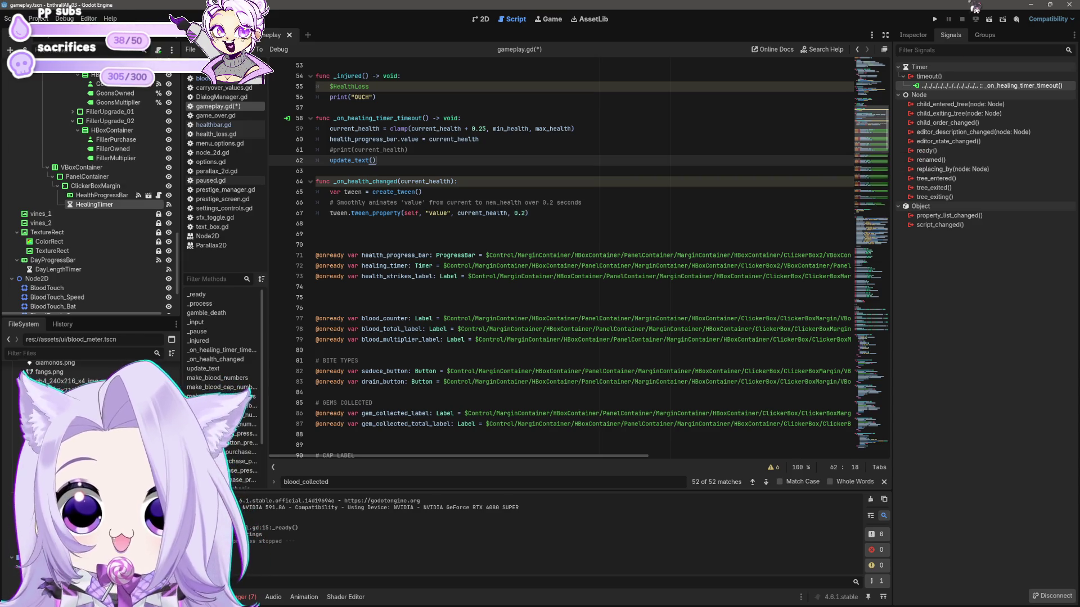
mouse_move(888, 136)
mouse_down()
mouse_move(915, 415)
mouse_move(624, 436)
mouse_up()
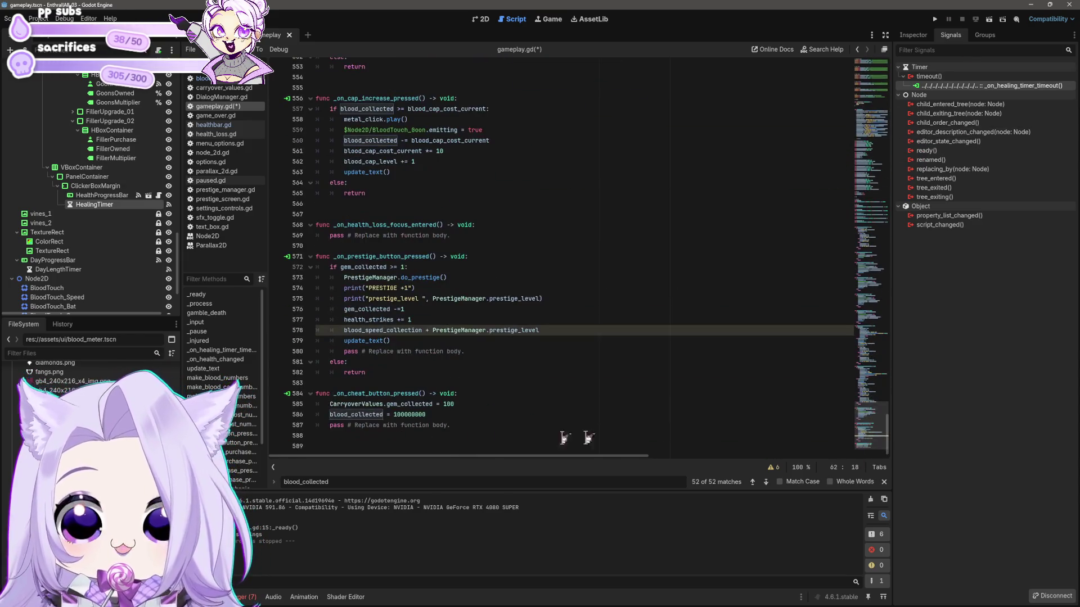
mouse_move(53, 261)
mouse_down()
mouse_move(394, 450)
mouse_move(376, 447)
mouse_up()
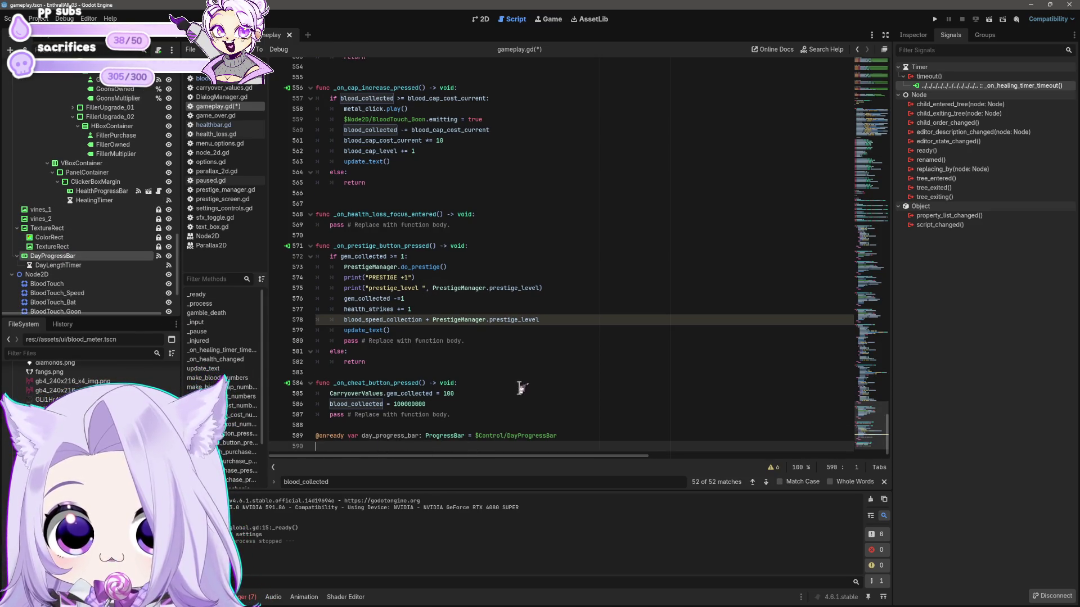
key(BackSpace)
key(shift+Home)
key(BackSpace)
key(BackSpace)
drag(887, 445, 888, 62)
click(537, 204)
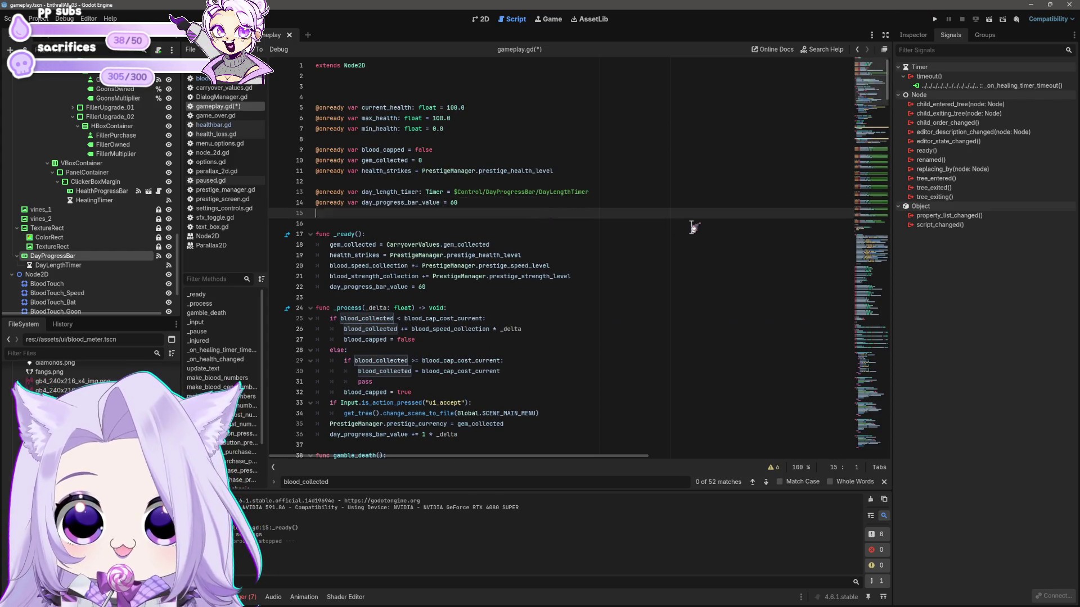
Replace the day_progress_bar_value declaration with the typed DayProgressBar reference and save
key(shift+Home)
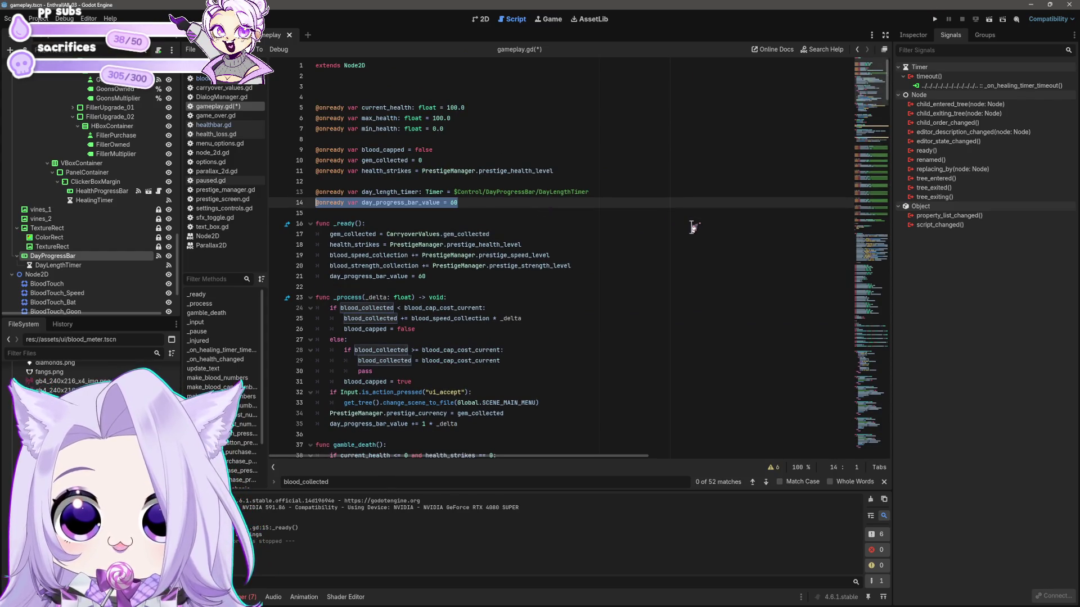
key(ctrl+v)
key(ctrl+s)
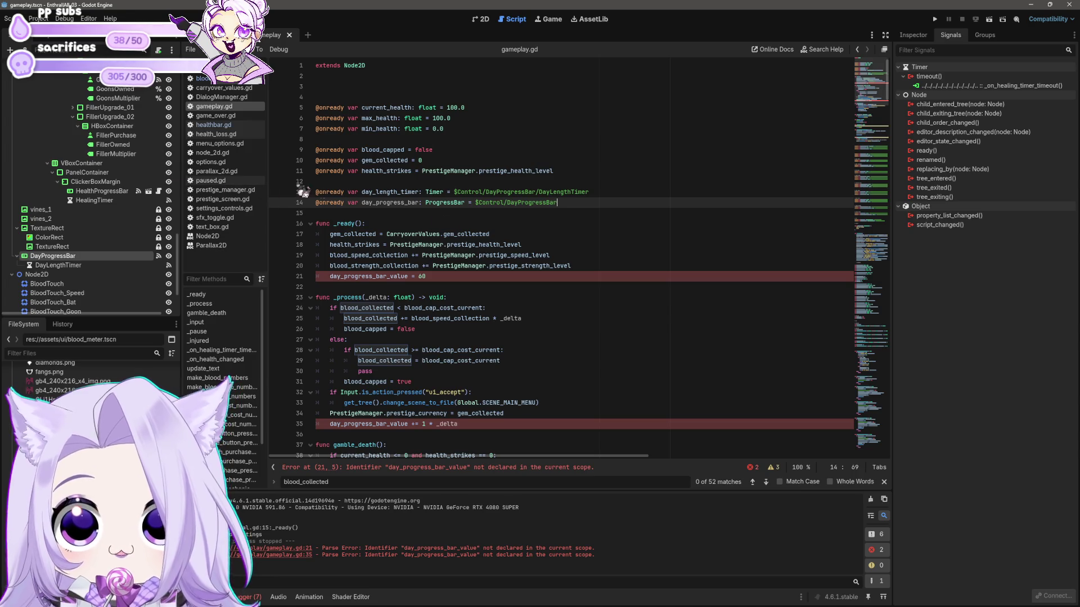
Rename the day_progress_bar_value uses on lines 21 and 35 to day_progress_bar
drag(361, 203, 419, 202)
key(ctrl+c)
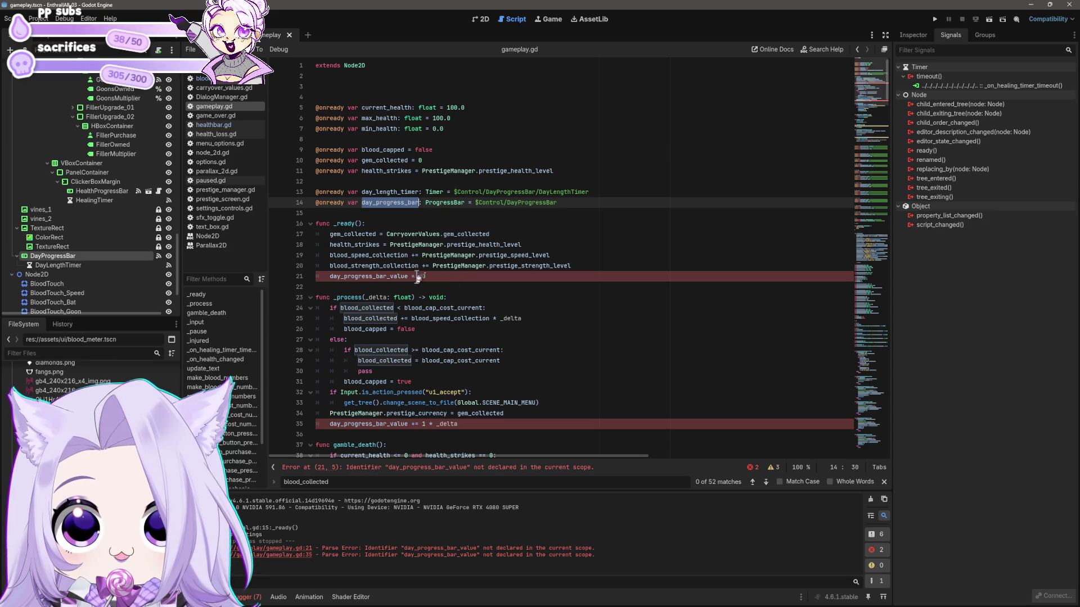
double_click(419, 277)
key(ctrl+v)
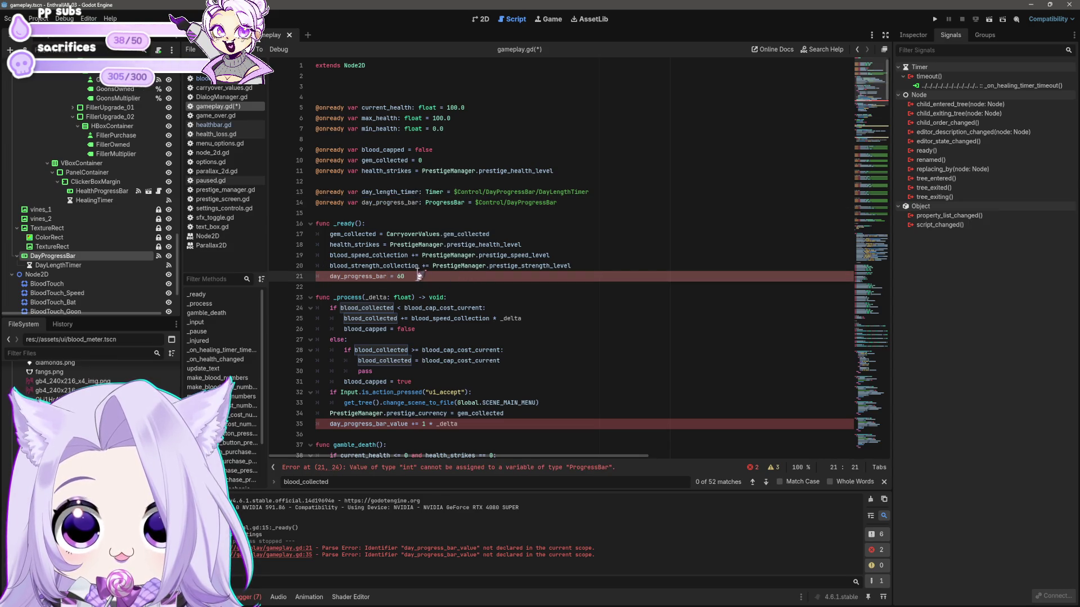
click(465, 280)
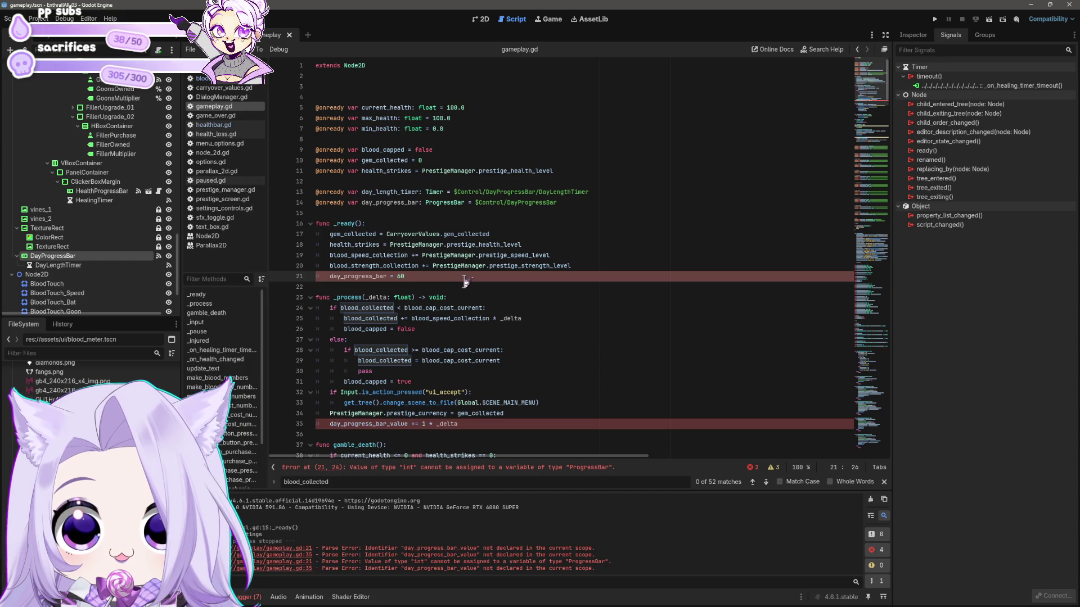
click(410, 424)
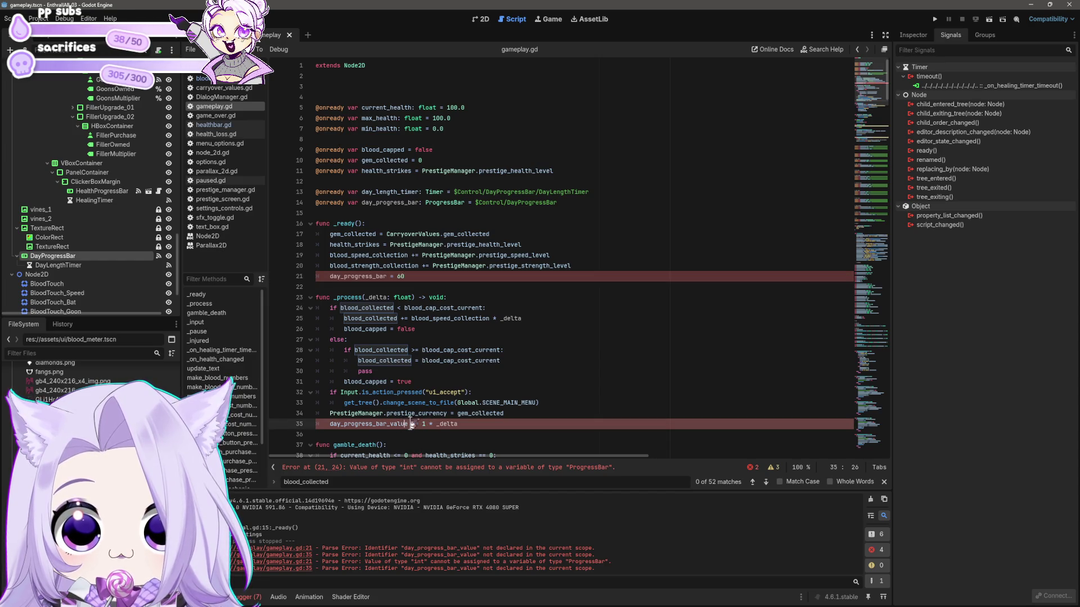
double_click(410, 424)
key(ctrl+v)
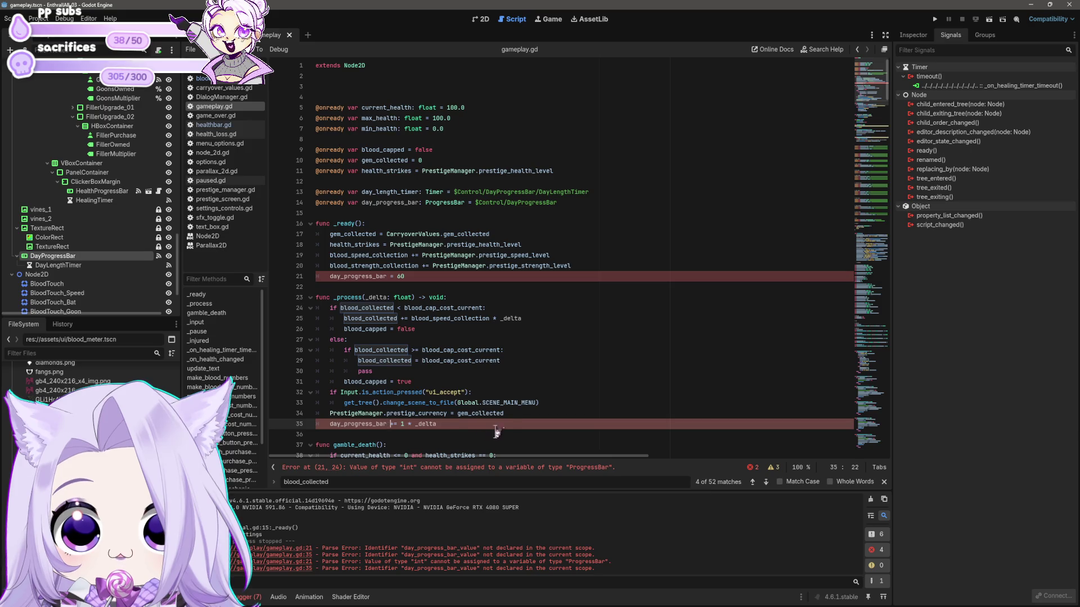
Delete the per-frame progress bar increment line from _process
click(397, 276)
click(442, 423)
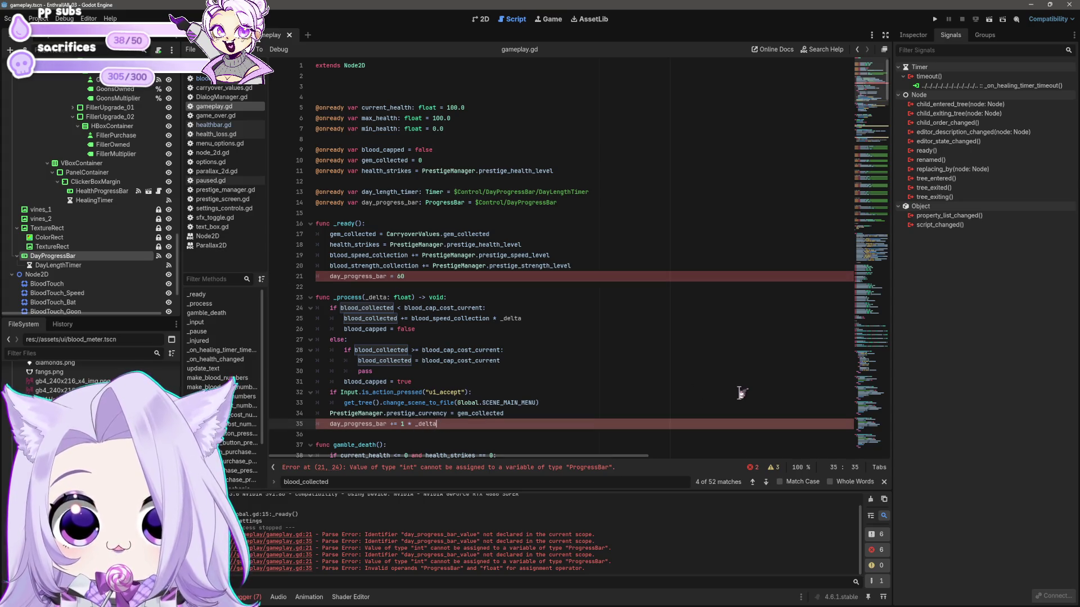
key(shift+Home)
key(shift+Home)
key(BackSpace)
key(BackSpace)
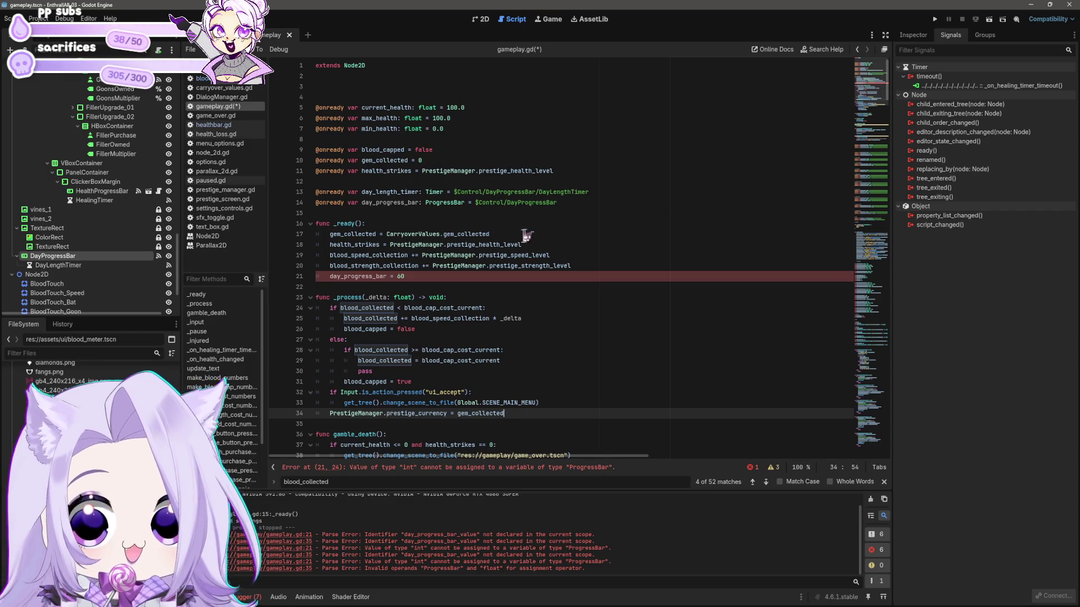
click(392, 276)
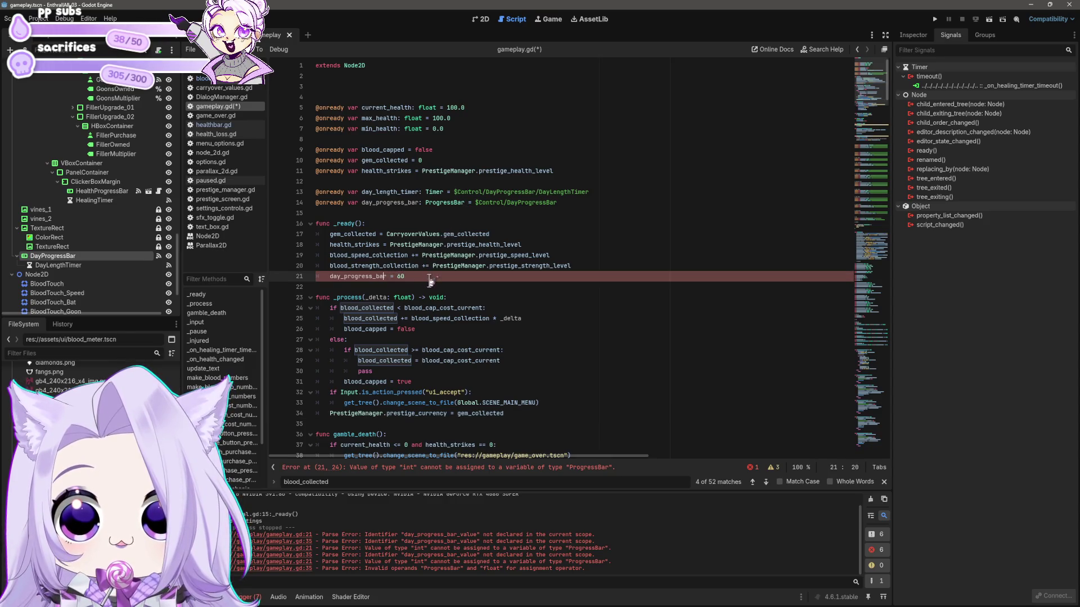
Change line 21 to day_progress_bar.value = day_length_timer.value, save, and run the project
text(.value)
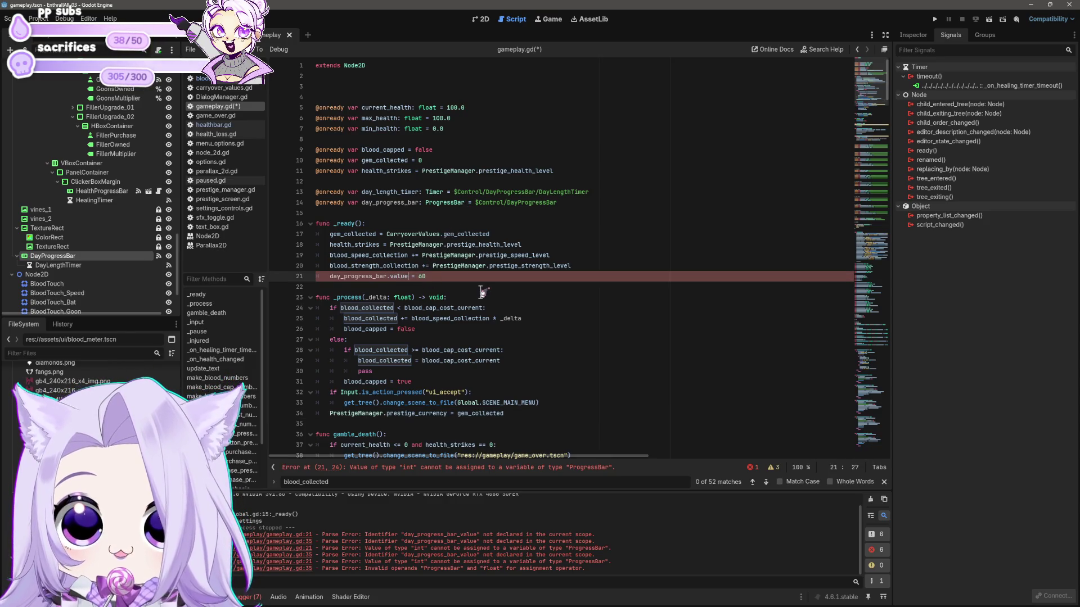
key(Right)
key(Right)
key(Right)
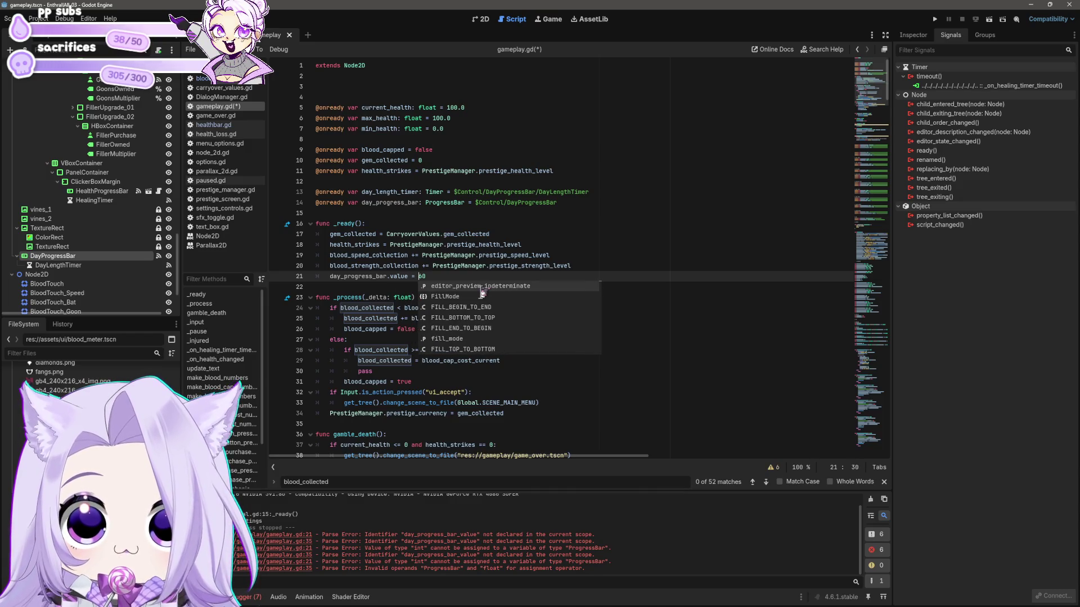
text(day_leng)
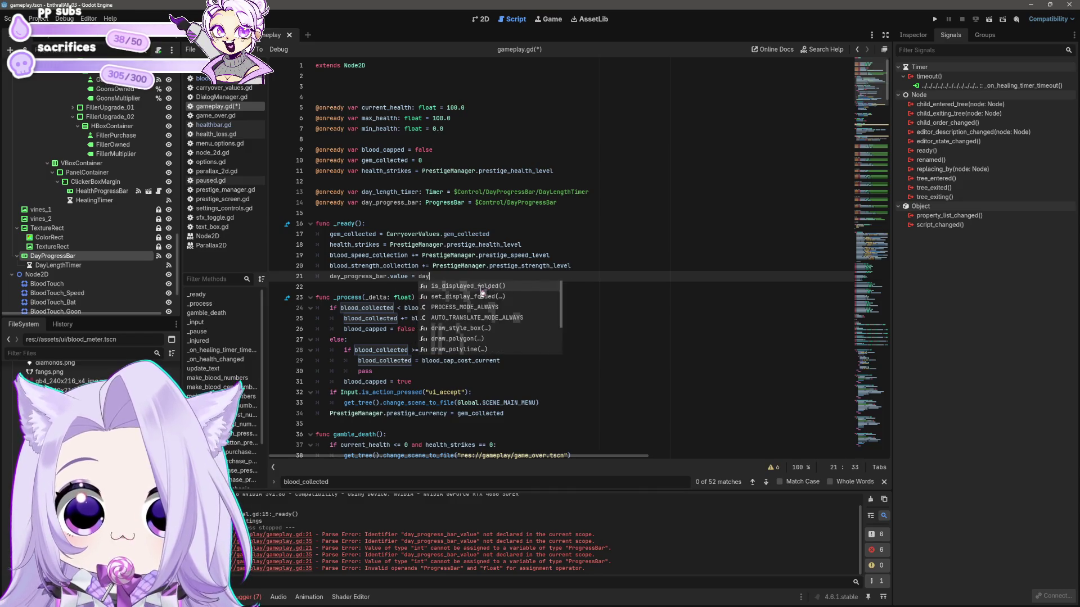
text(th_timer)
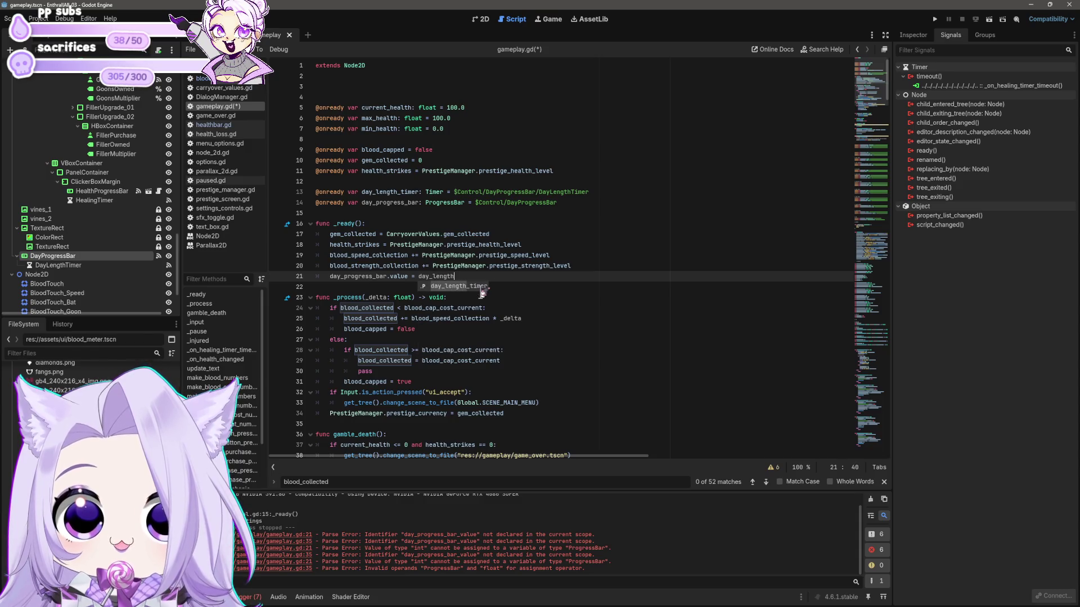
key(ctrl+s)
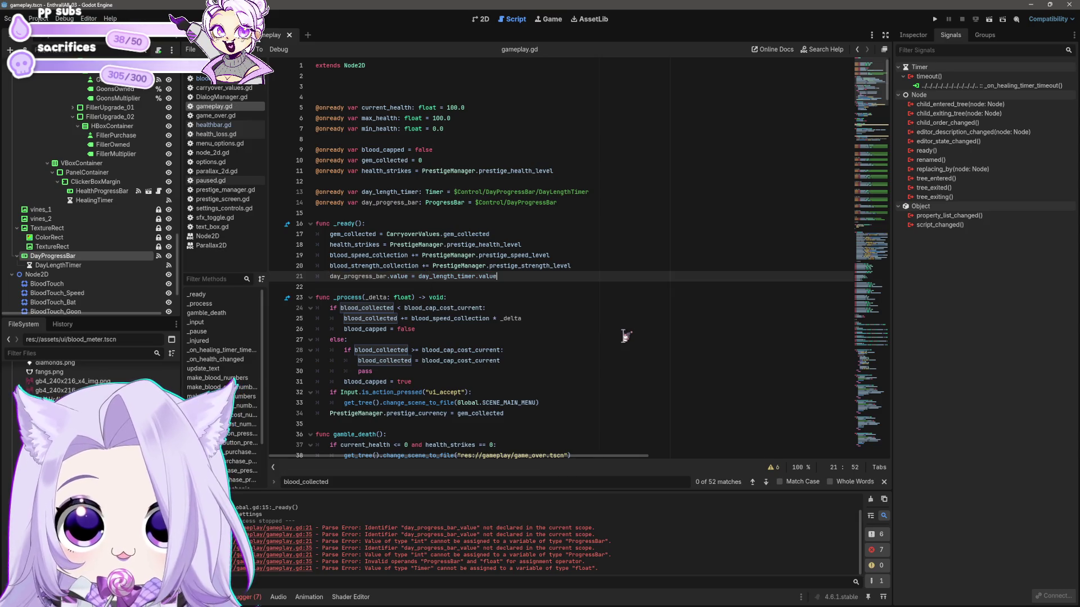
scroll(669, 354, down, 9)
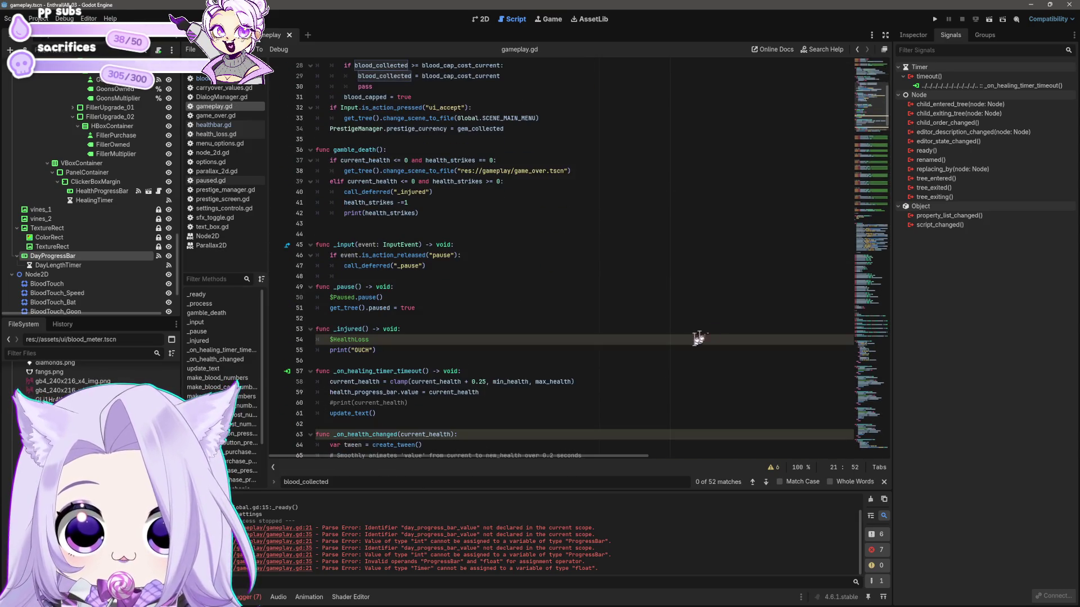
click(938, 21)
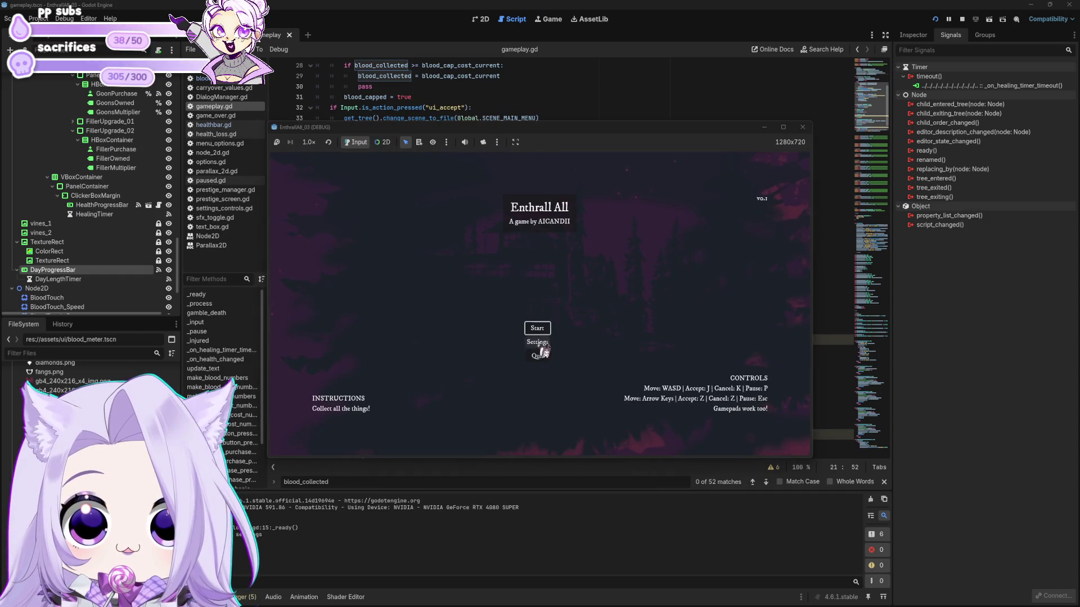
Start gameplay and inspect the line 21 error reading 'value' from a Timer
click(537, 332)
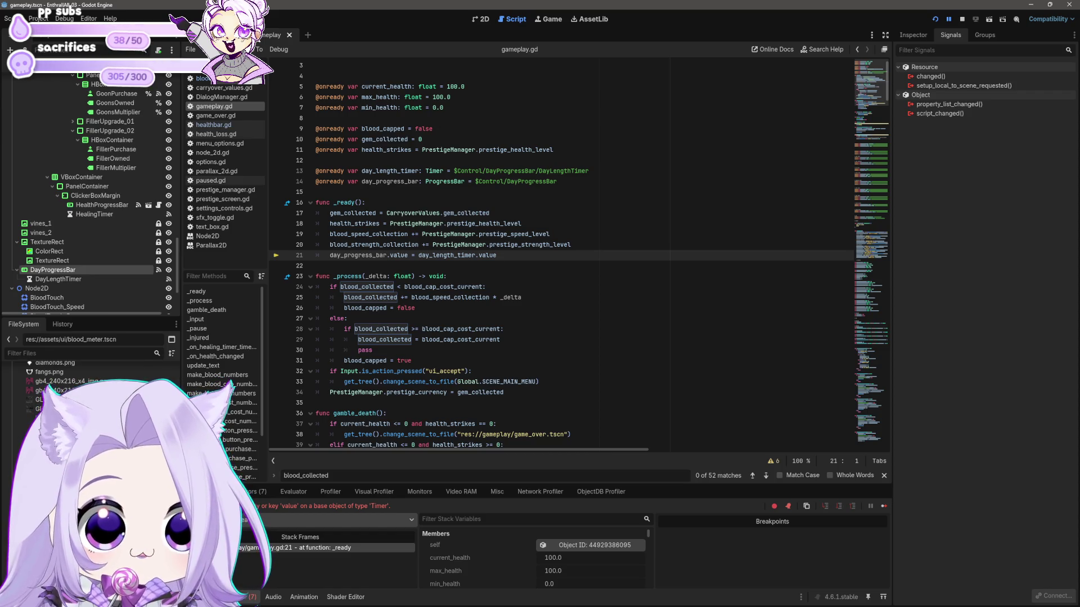
drag(496, 260, 420, 260)
key(ctrl+c)
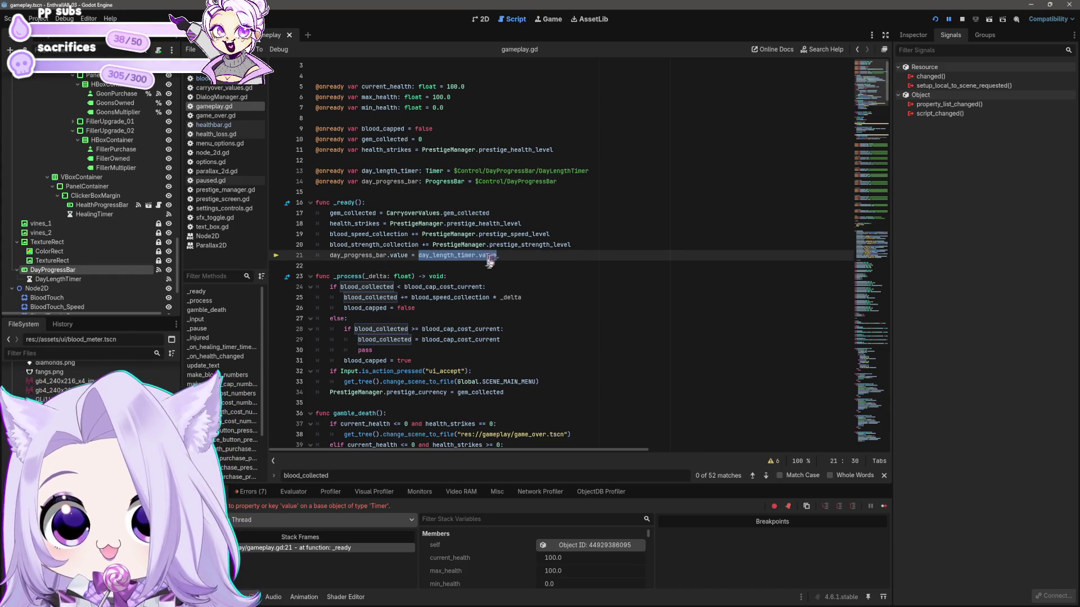
click(514, 297)
scroll(514, 297, down, 4)
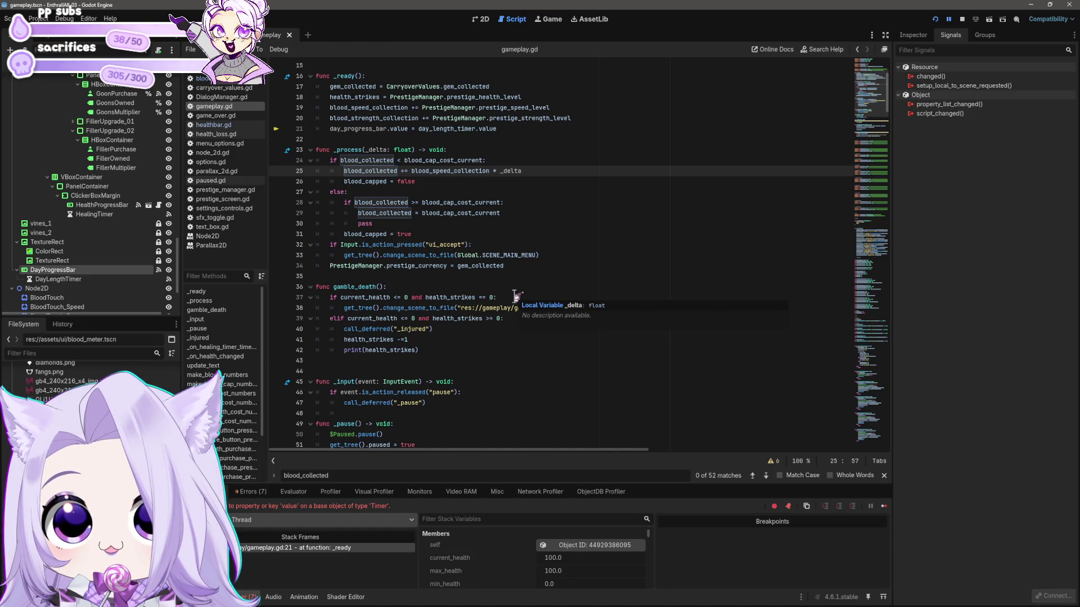
click(521, 267)
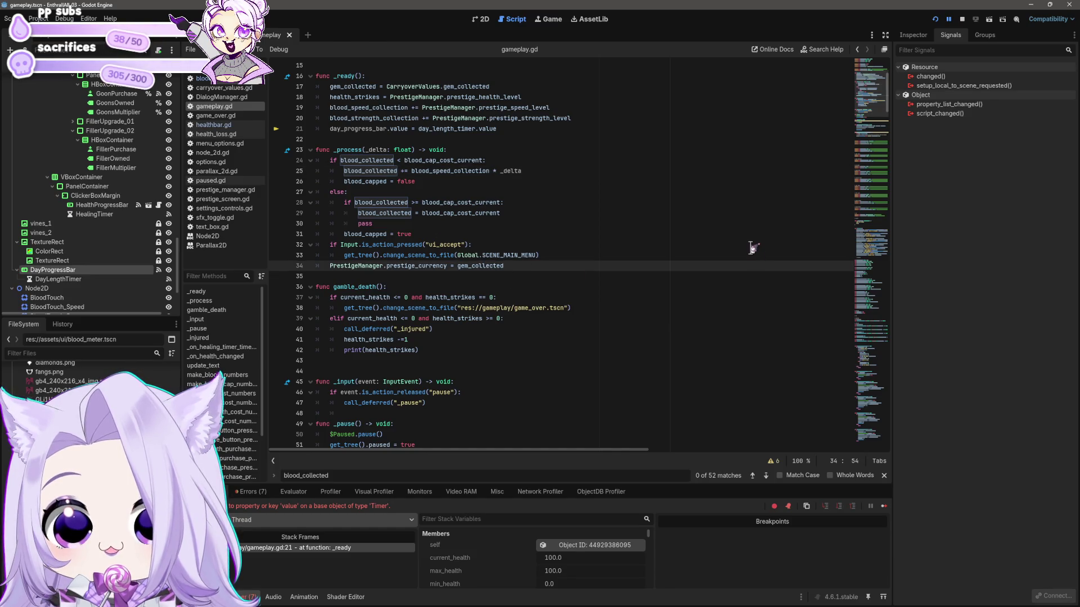
Add day_length_timer.value += 1 * _delta at the end of _process
key(Return)
key(ctrl+v)
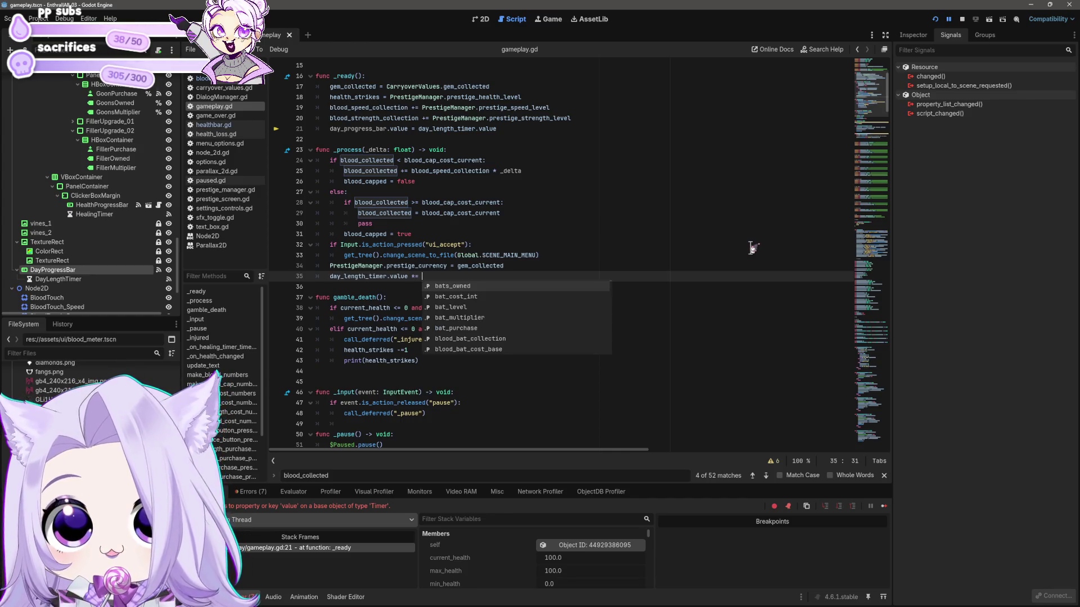
key(BackSpace)
key(BackSpace)
key(BackSpace)
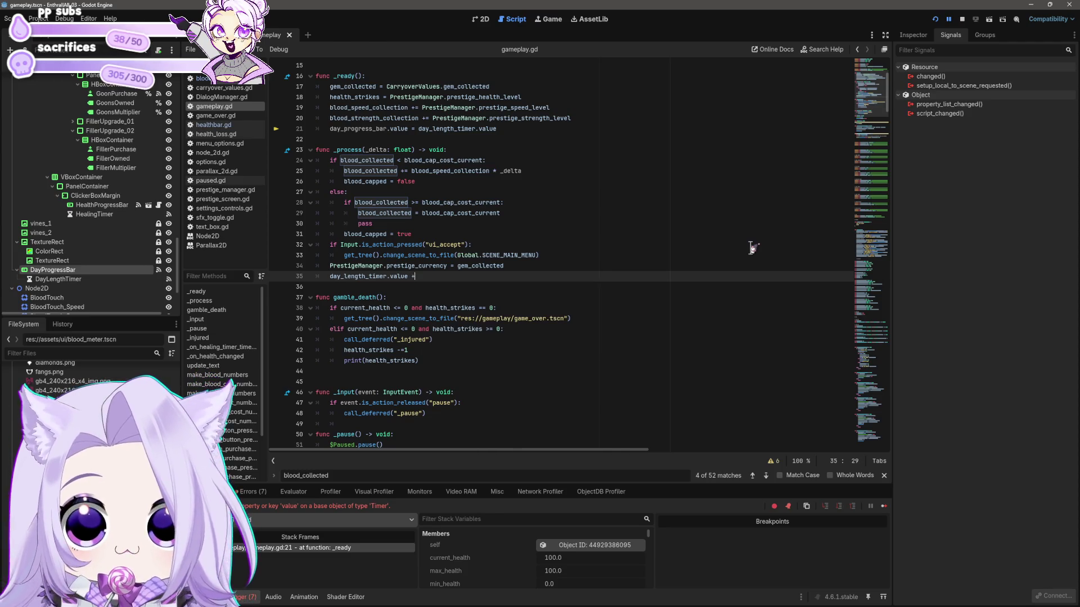
text(delta)
key(BackSpace)
key(BackSpace)
key(BackSpace)
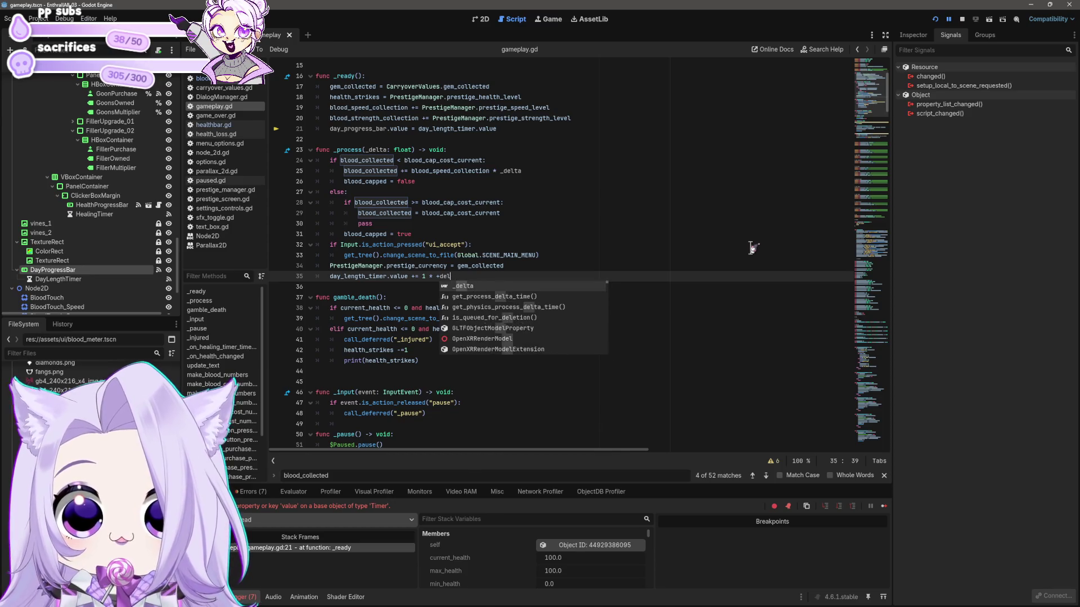
text(_delta)
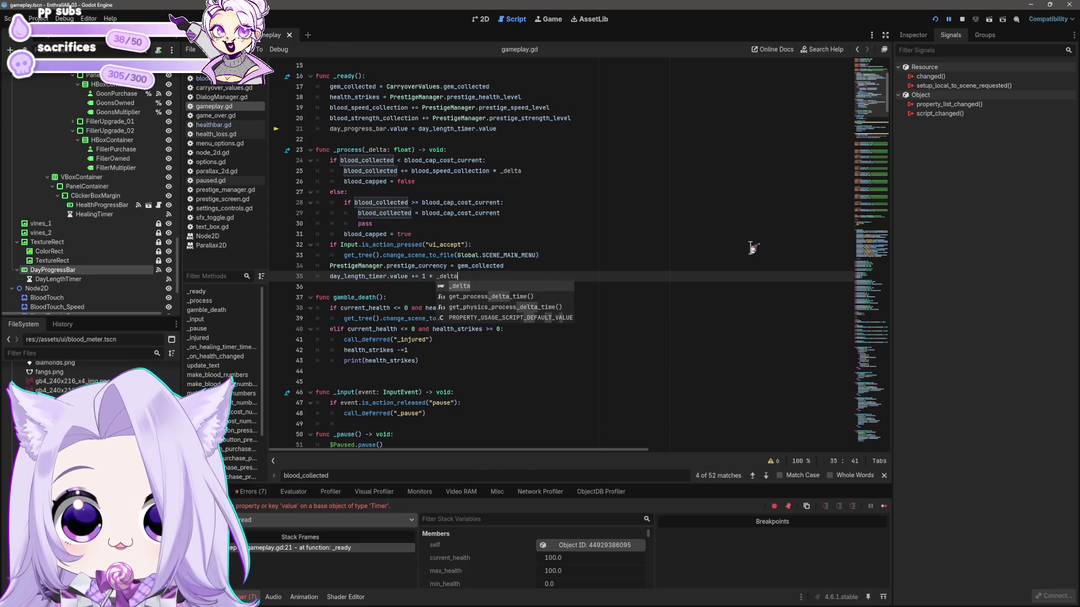
click(699, 256)
click(640, 278)
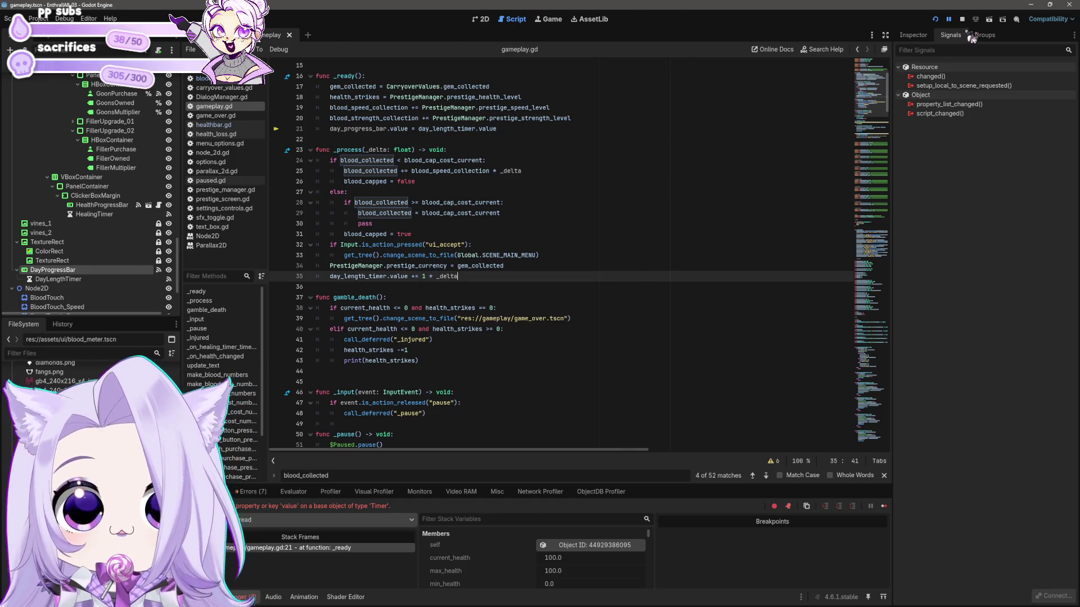
Run the game, start gameplay, and select 'value' on line 21 for replacement
click(961, 18)
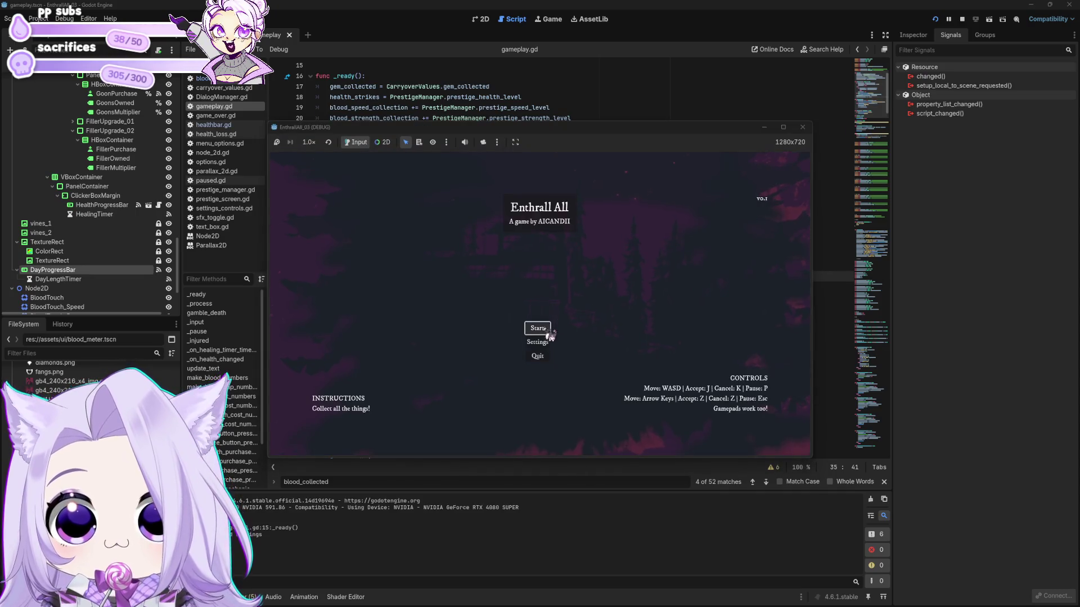
click(540, 330)
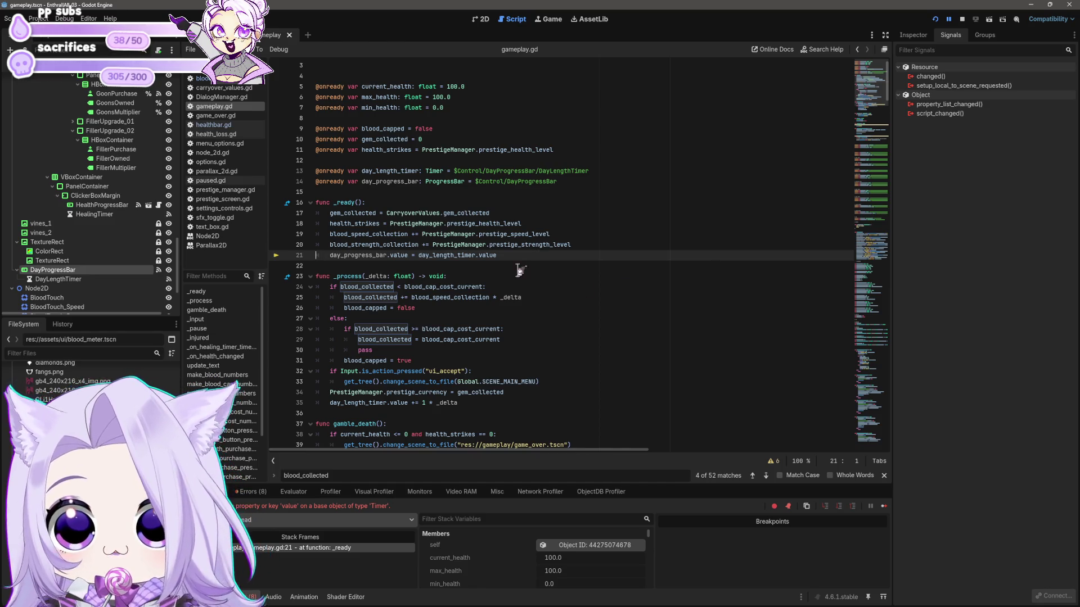
double_click(487, 255)
text(time_le)
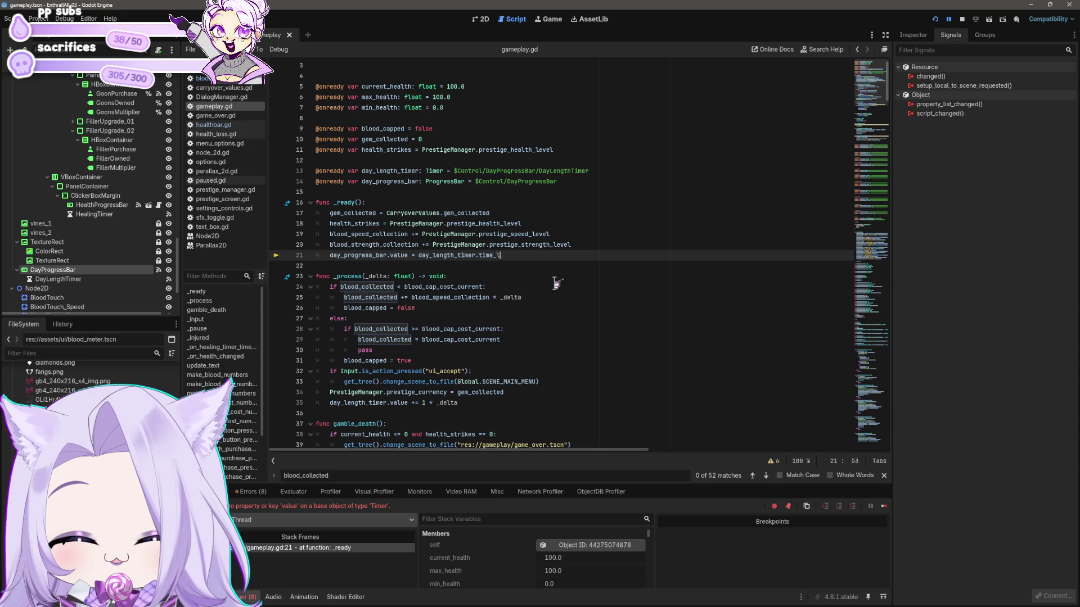
text(ft)
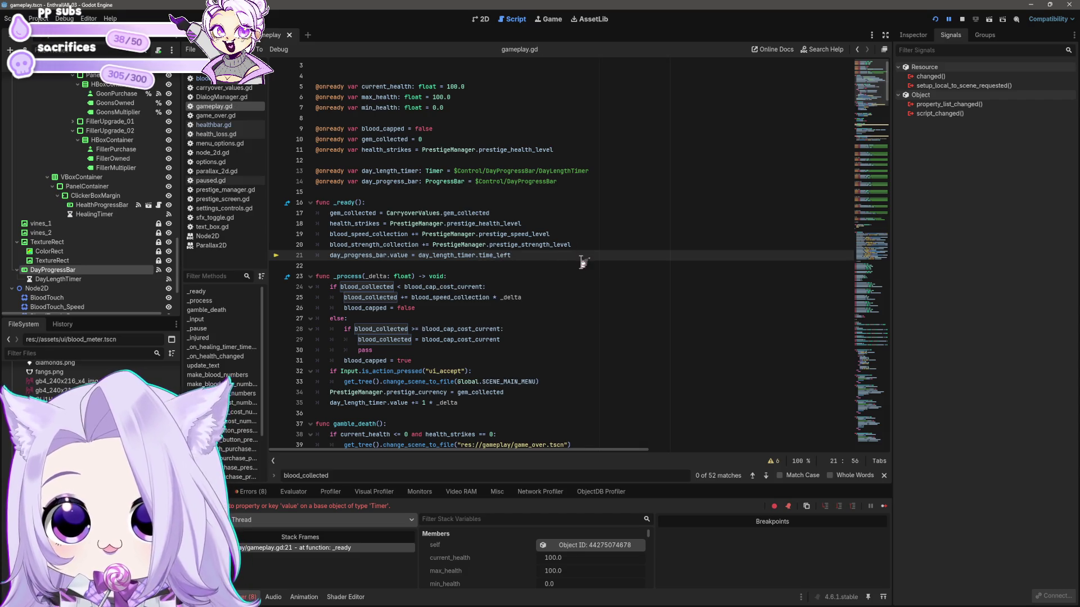
click(466, 402)
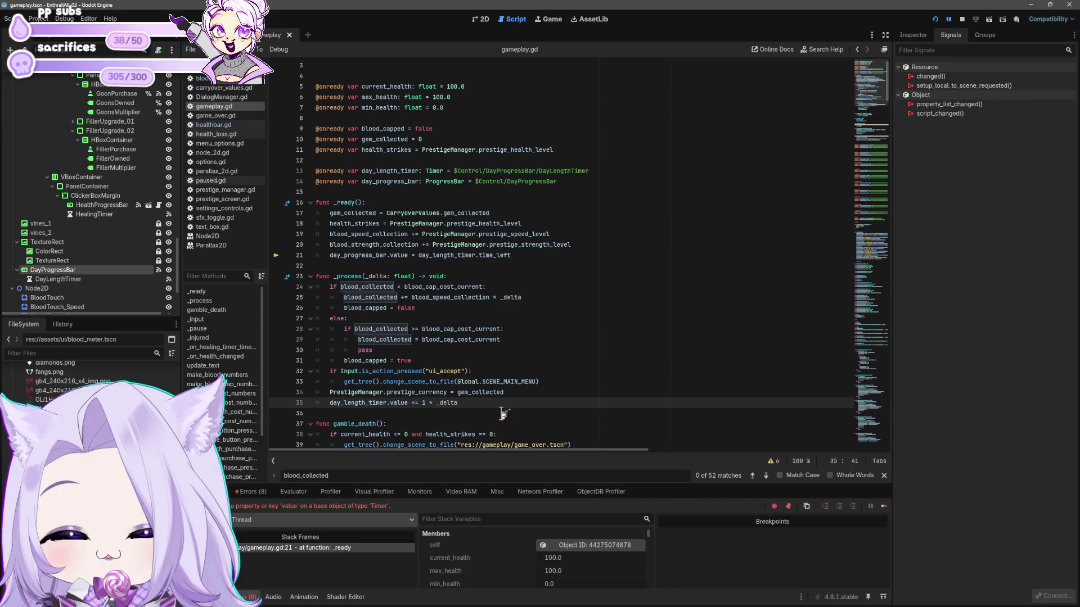
click(934, 18)
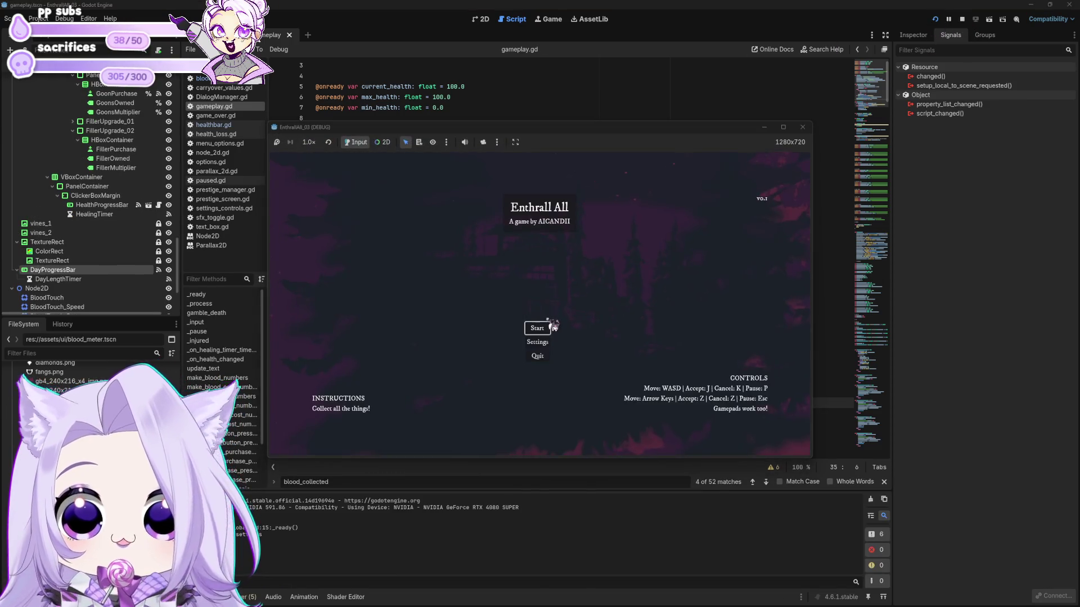
click(539, 331)
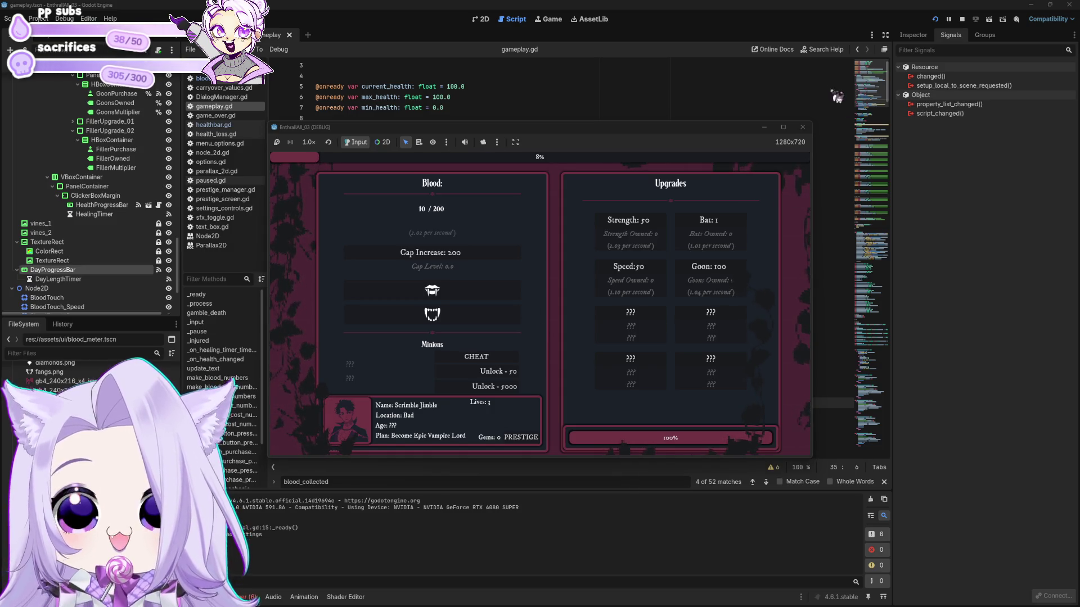
click(802, 126)
click(588, 246)
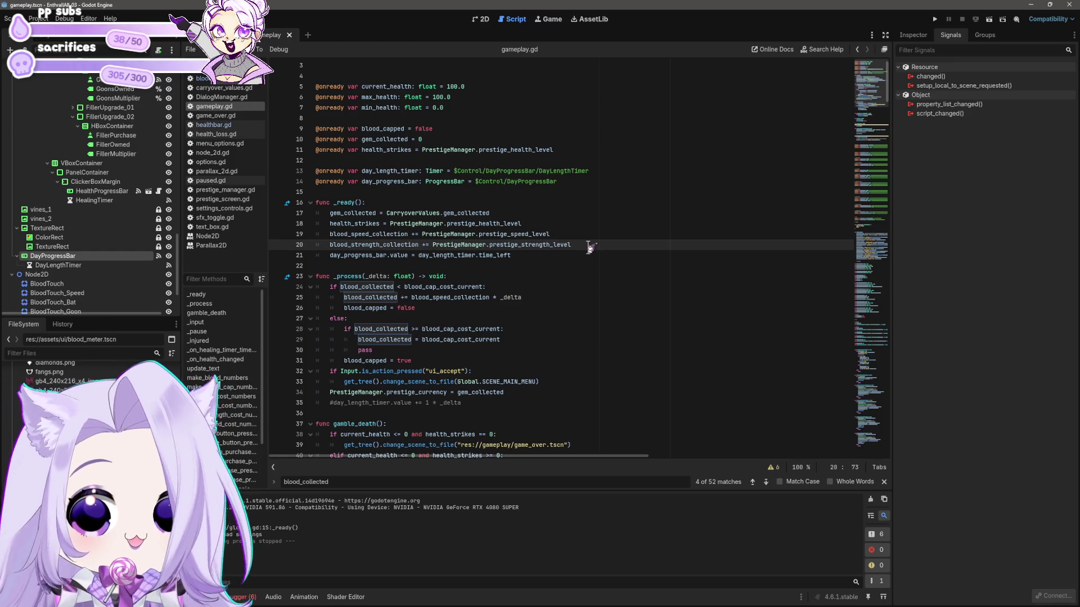
scroll(589, 246, down, 1)
click(484, 21)
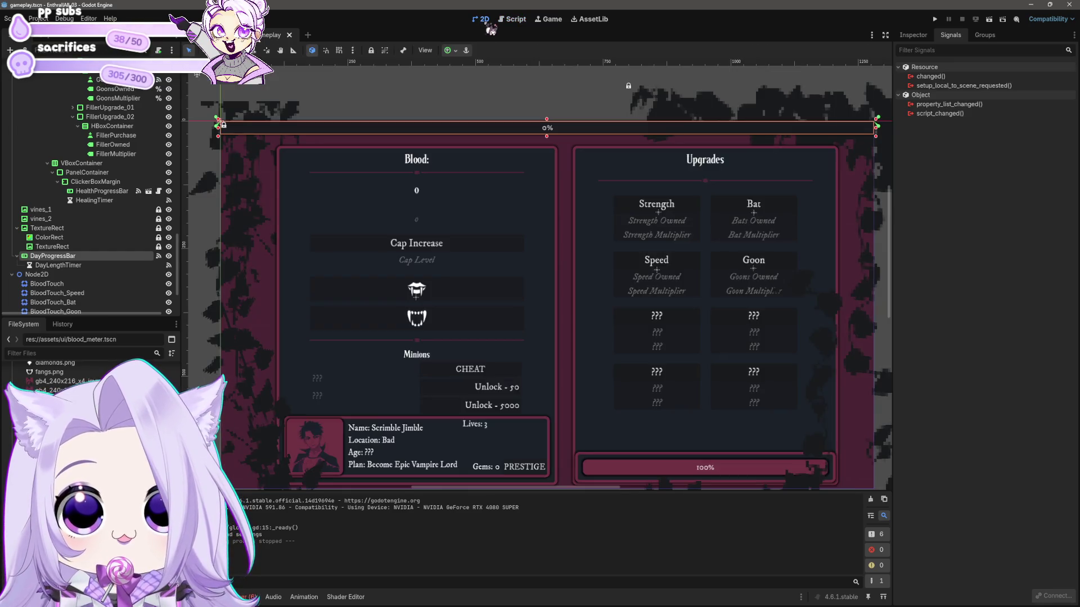
click(513, 20)
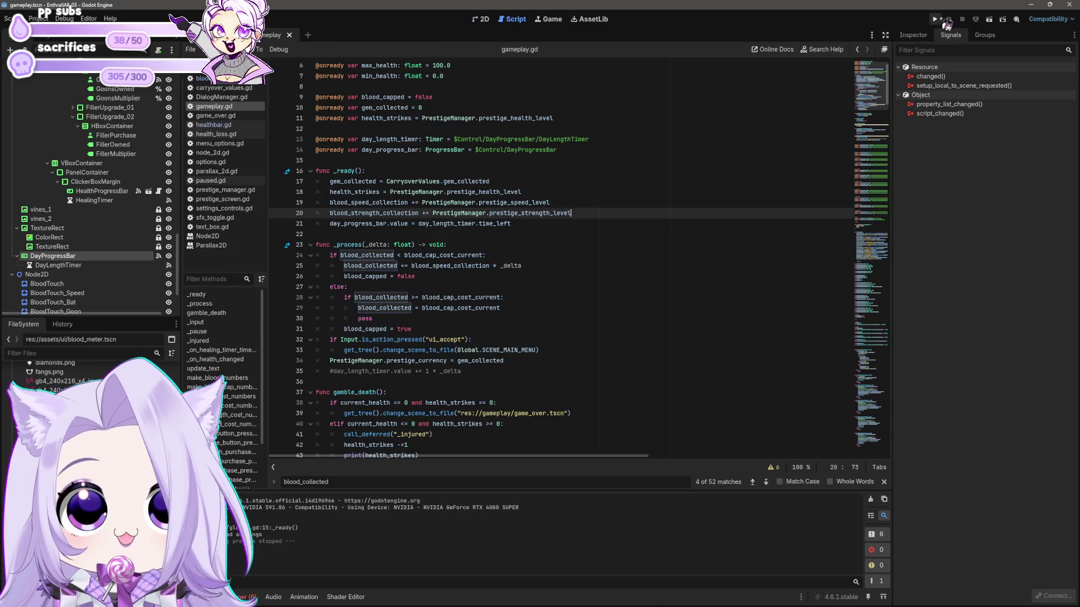
click(935, 19)
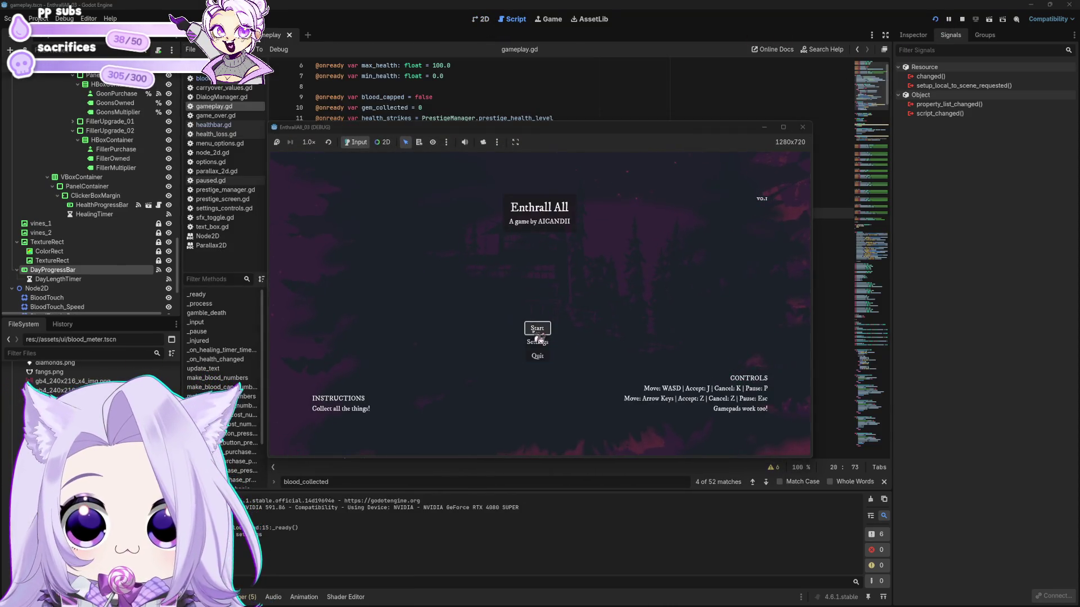
click(538, 333)
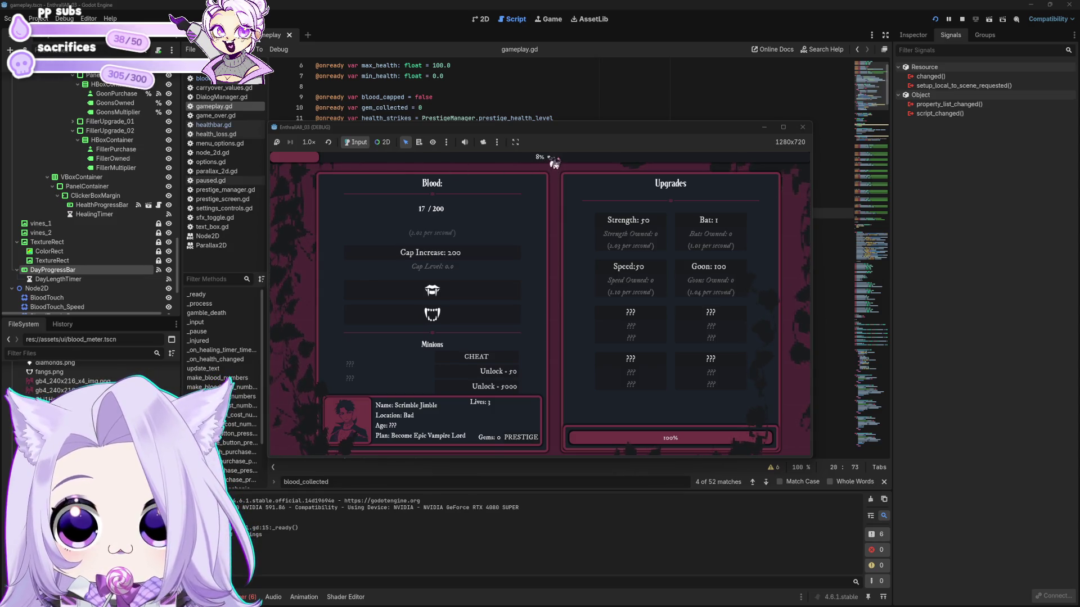
click(802, 127)
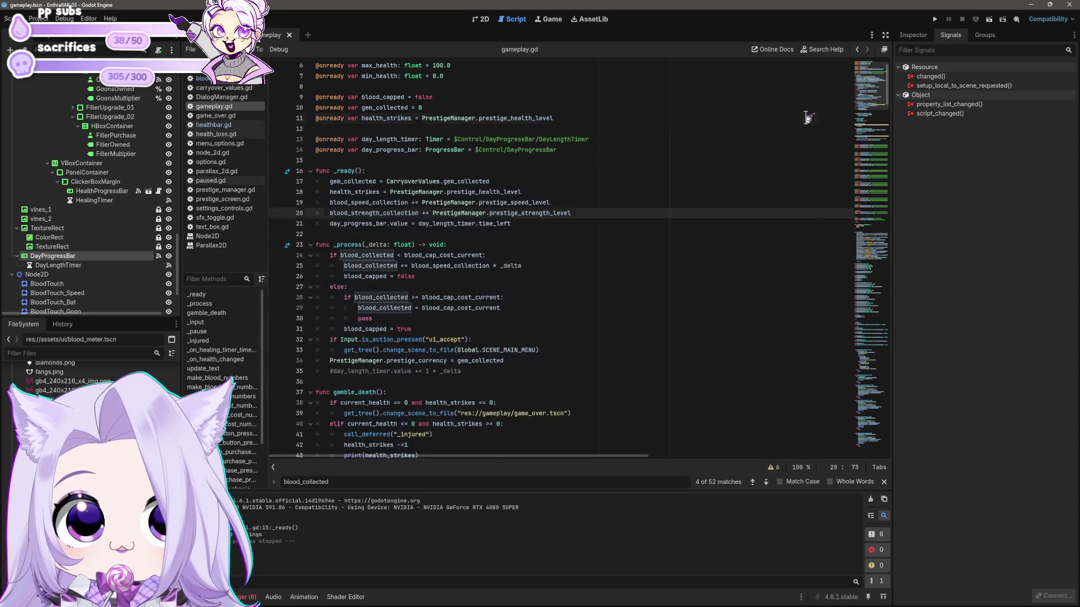
click(808, 117)
drag(892, 94, 893, 495)
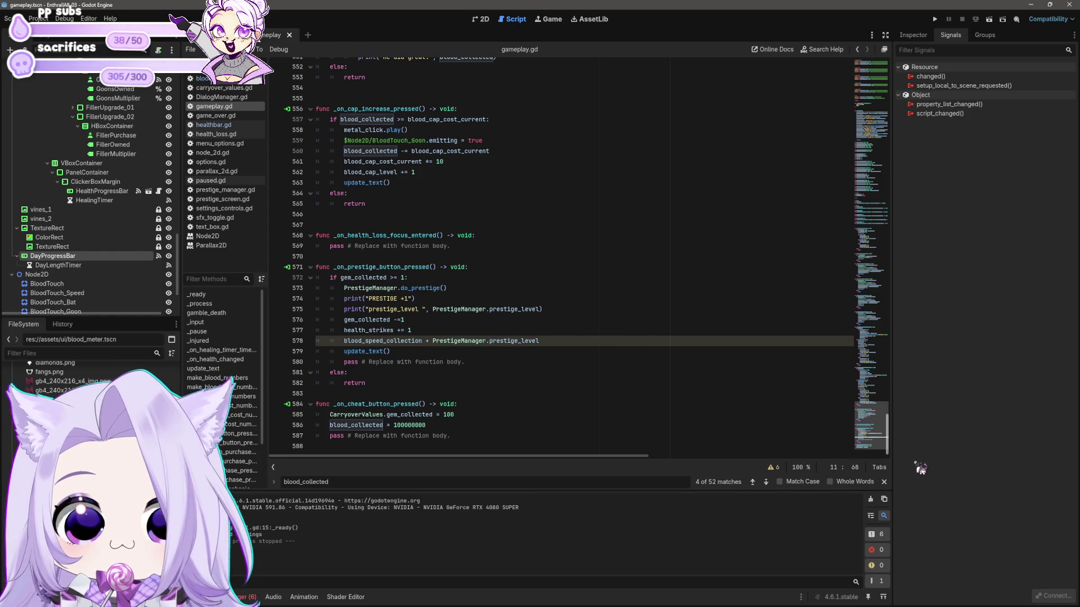
Select DayProgressBar in the 2D view and jump to its value_changed handler in gameplay.gd
drag(886, 427, 887, 62)
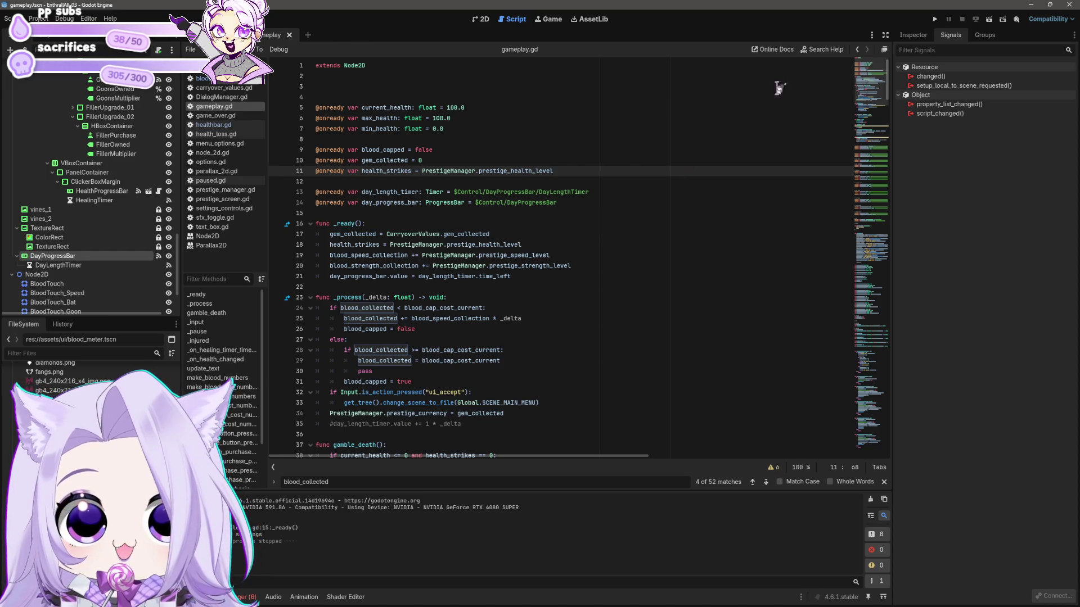
click(495, 24)
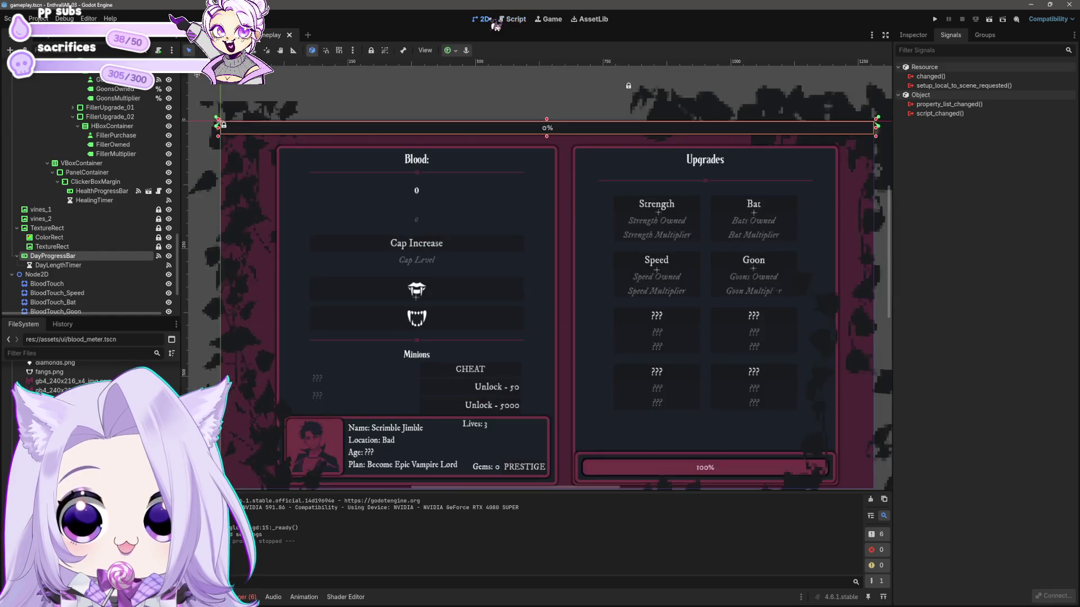
click(913, 35)
click(950, 35)
click(67, 256)
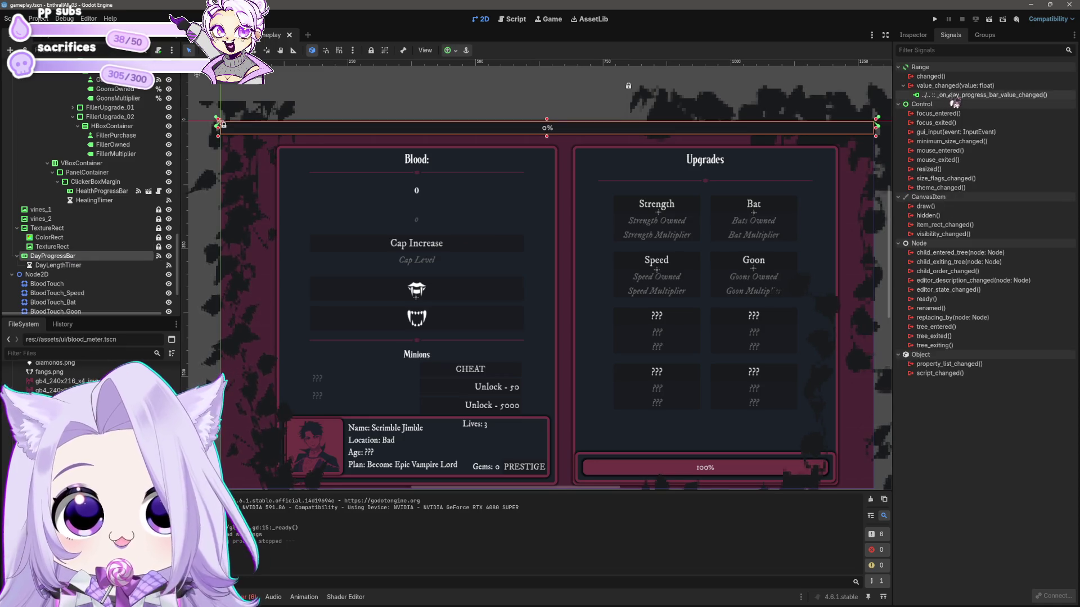
double_click(956, 95)
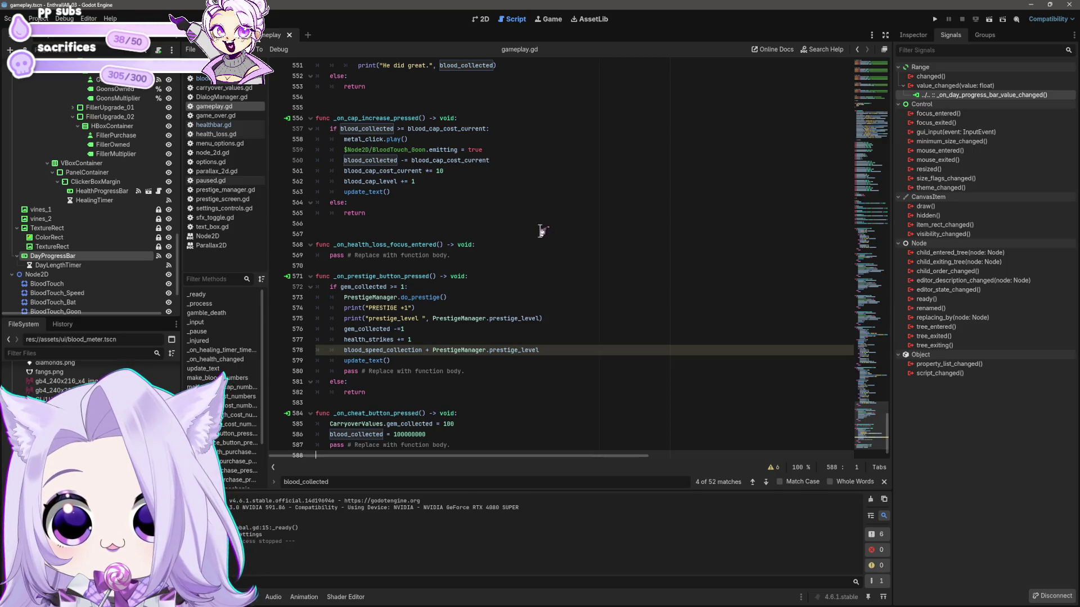
Disconnect and reconnect DayProgressBar's value_changed signal to a new handler
right_click(958, 95)
click(981, 128)
right_click(963, 87)
click(984, 104)
click(513, 394)
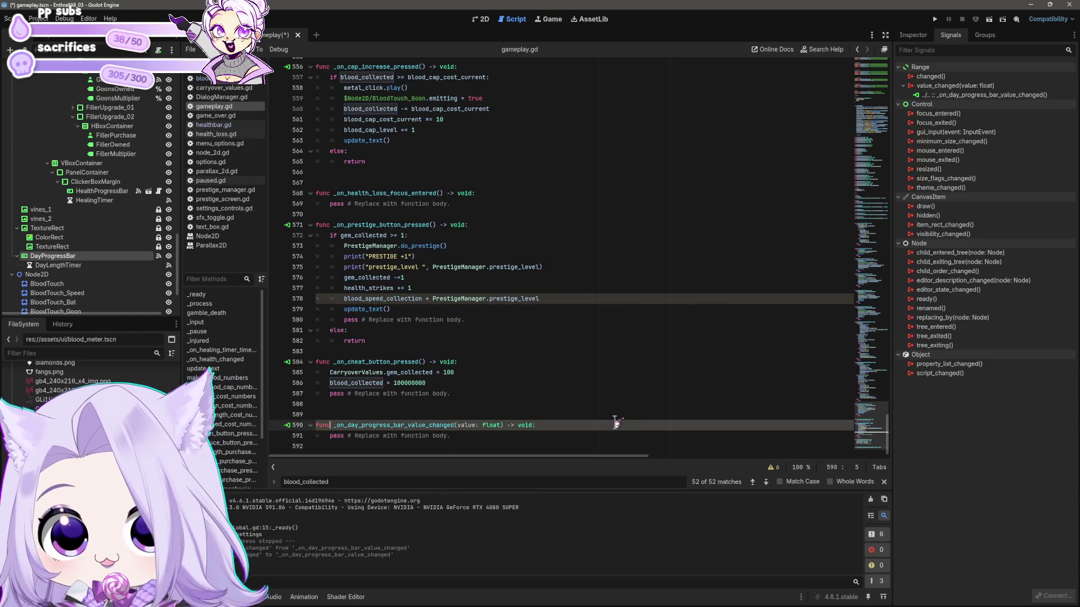
key(Return)
key(BackSpace)
key(End)
key(Return)
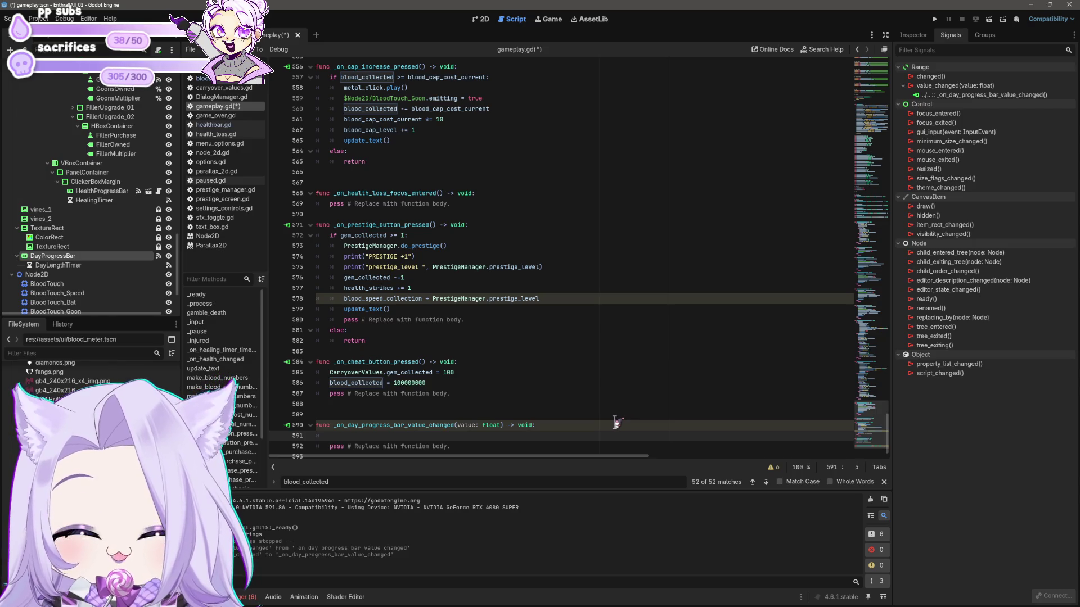
Replace pass with day_progress_bar.value = day_length_timer.time_left and save the script
key(shift+Down)
key(shift+Down)
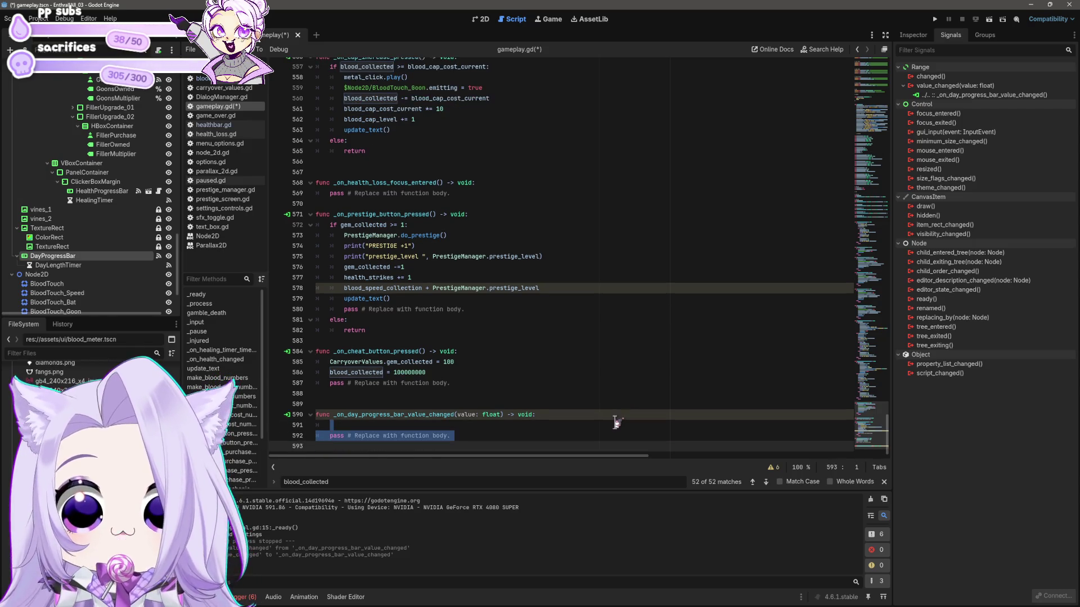
key(BackSpace)
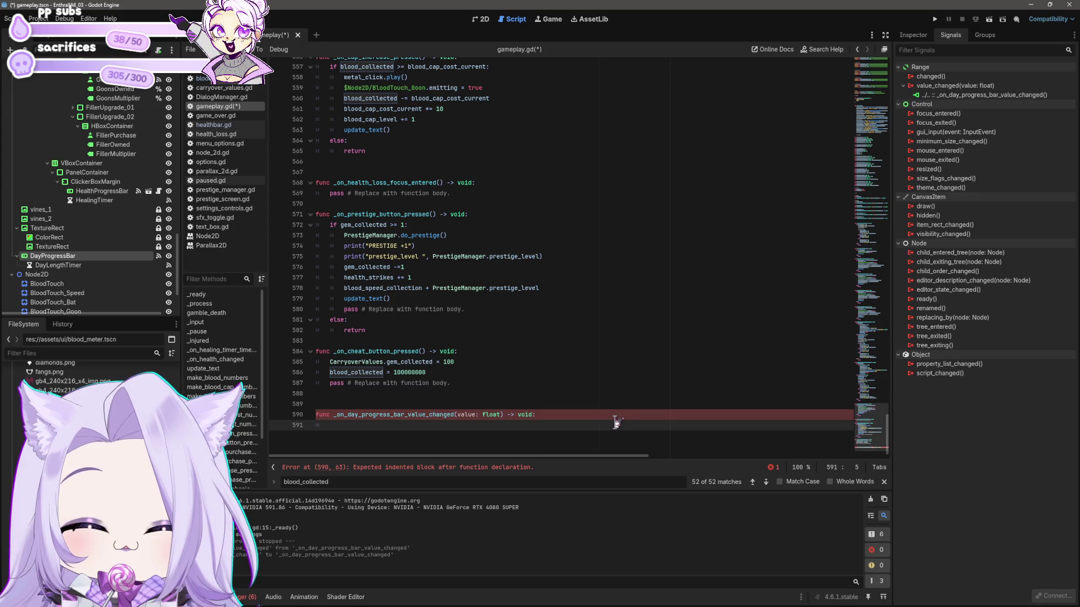
text(ay_)
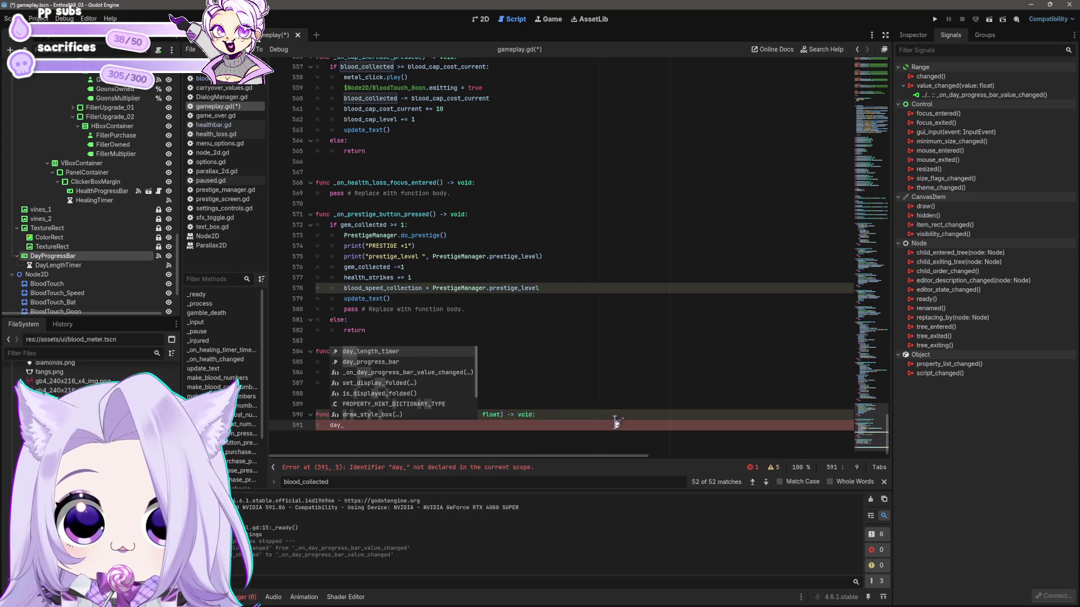
key(Down)
key(Return)
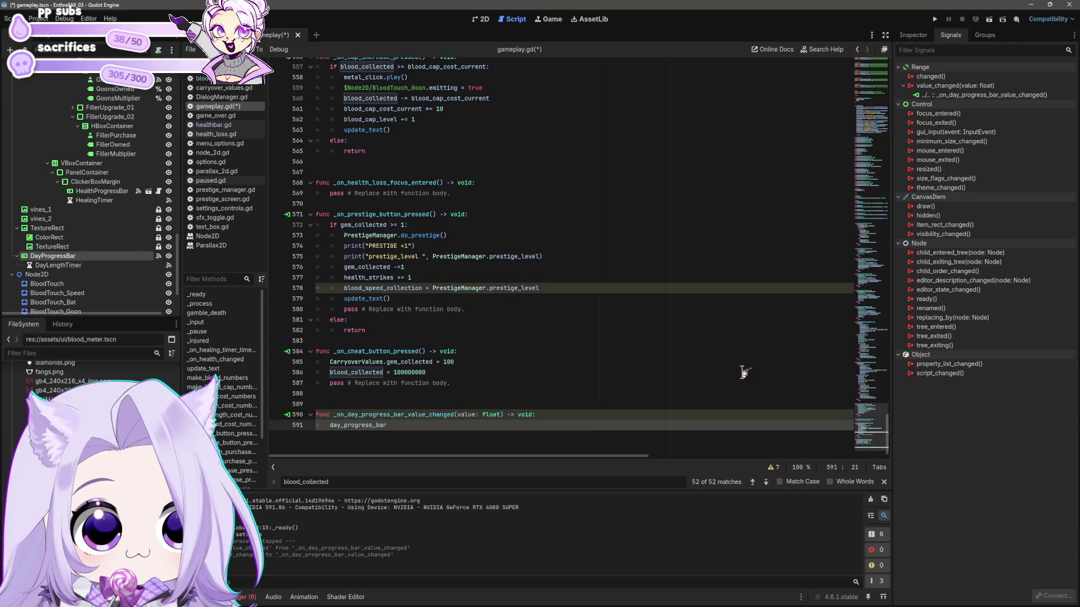
text(valy)
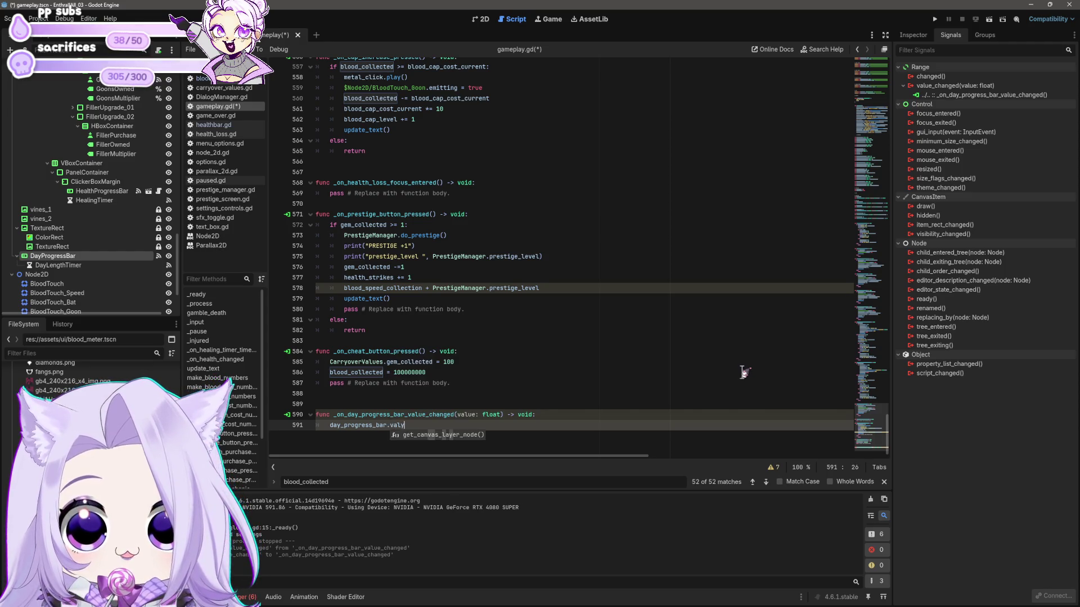
text(ue )
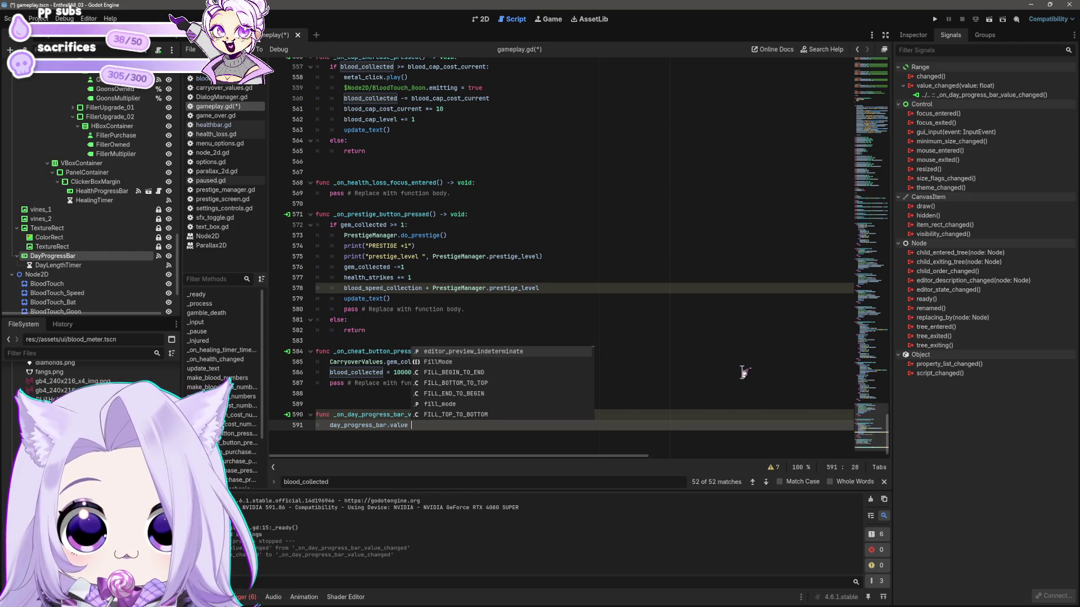
text(= tim)
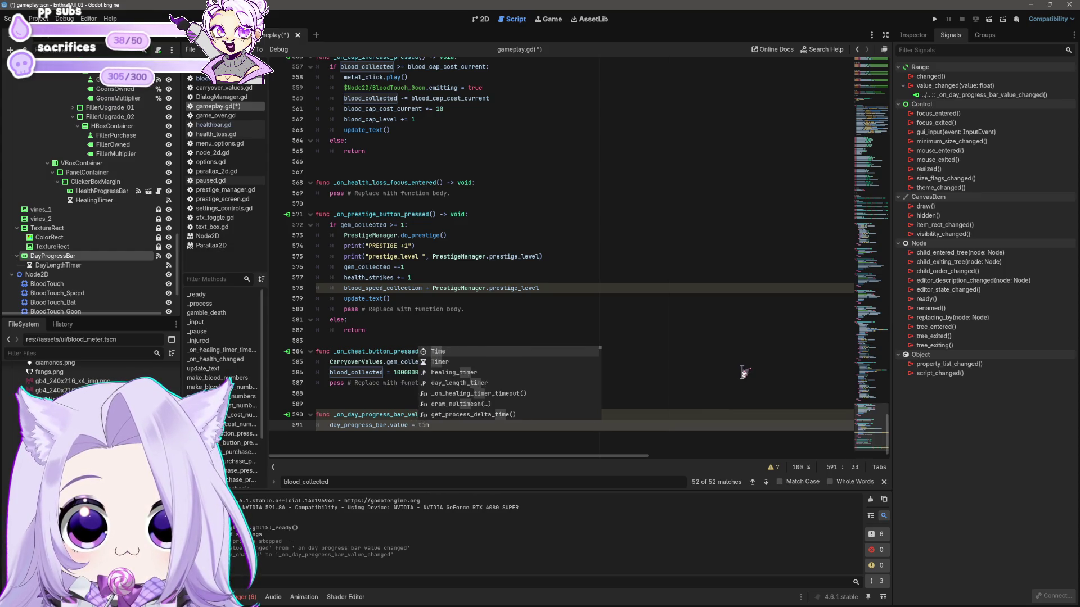
key(Down)
key(Down)
key(Down)
key(Return)
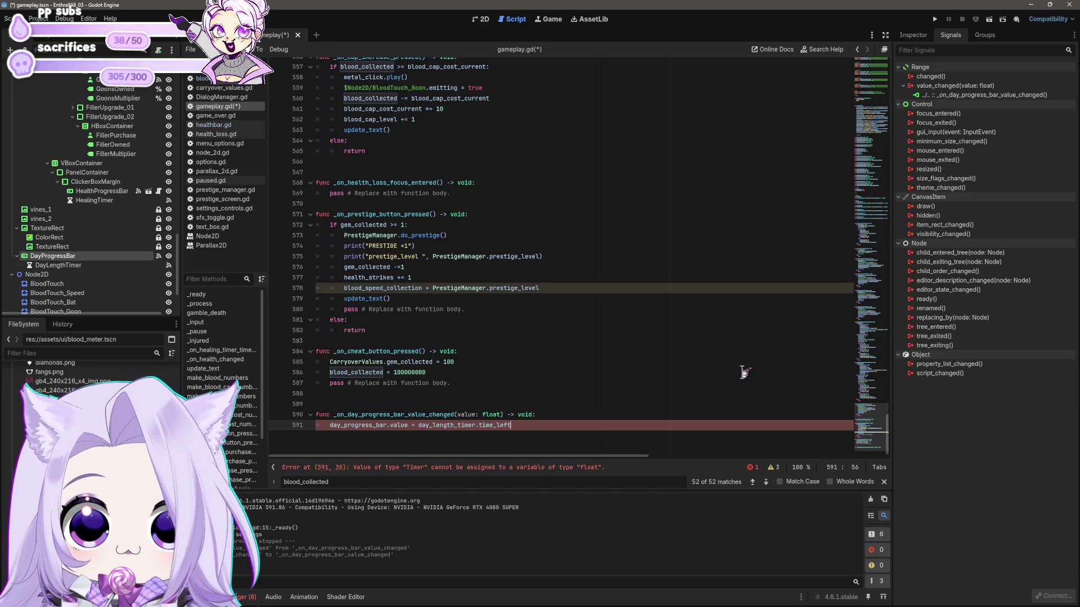
key(ctrl+s)
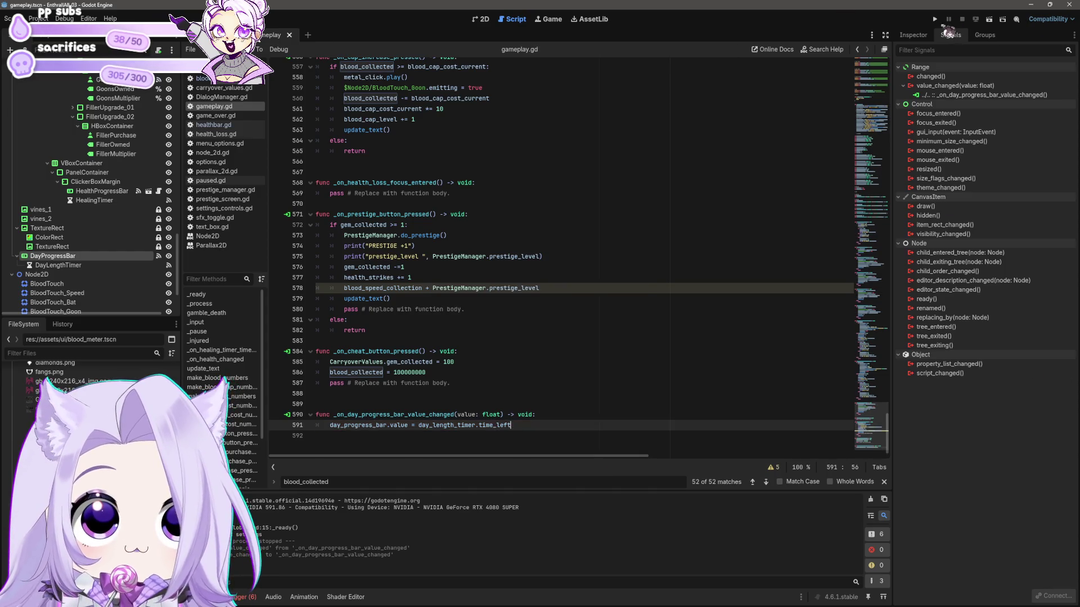
click(935, 19)
click(546, 333)
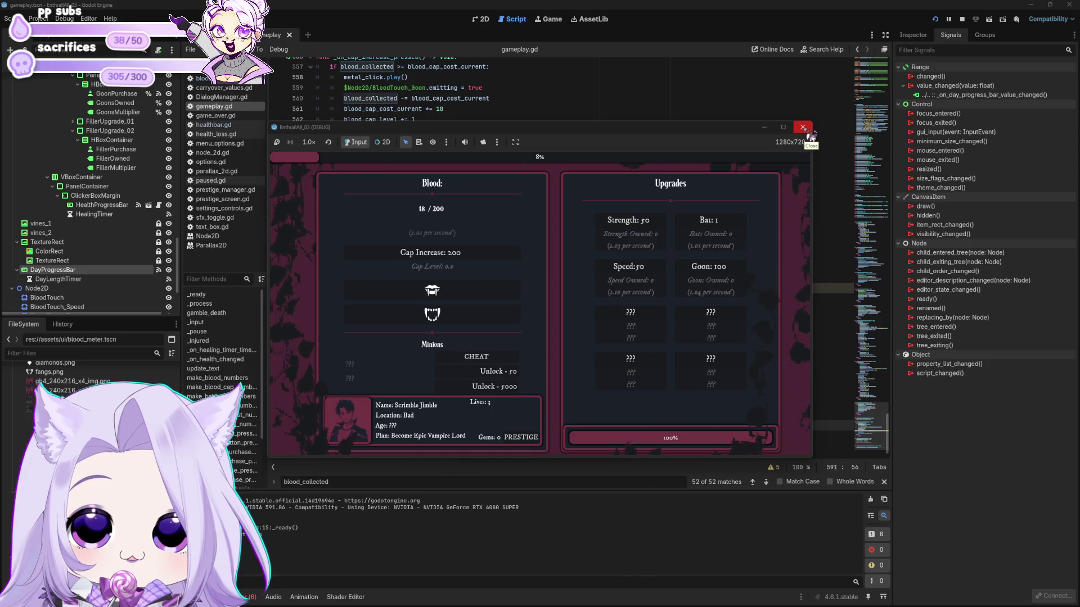
click(807, 131)
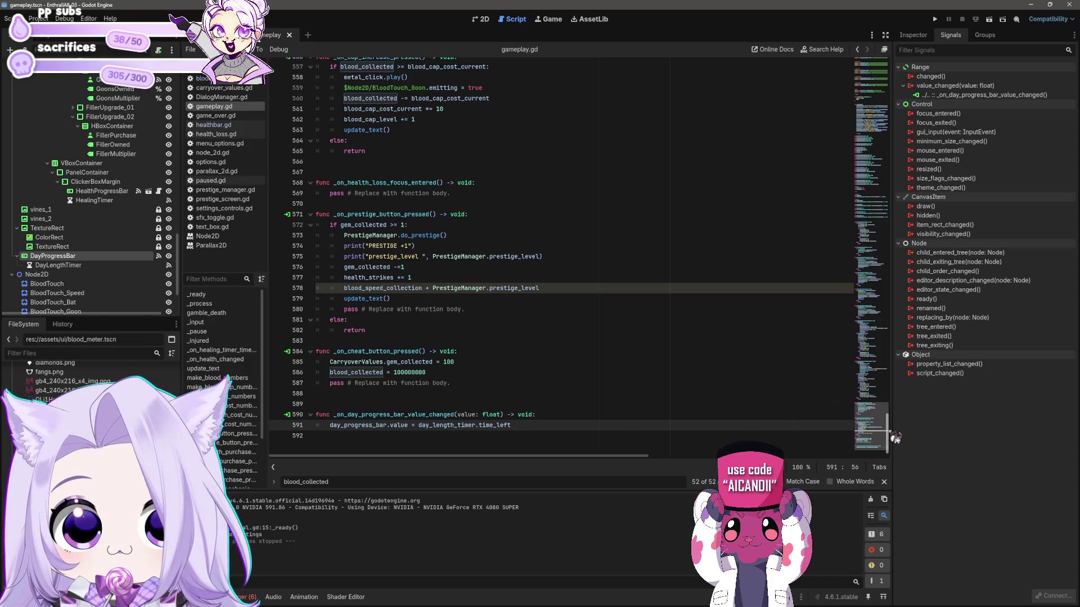
mouse_move(892, 436)
mouse_down()
mouse_move(915, 83)
mouse_move(904, 145)
mouse_up()
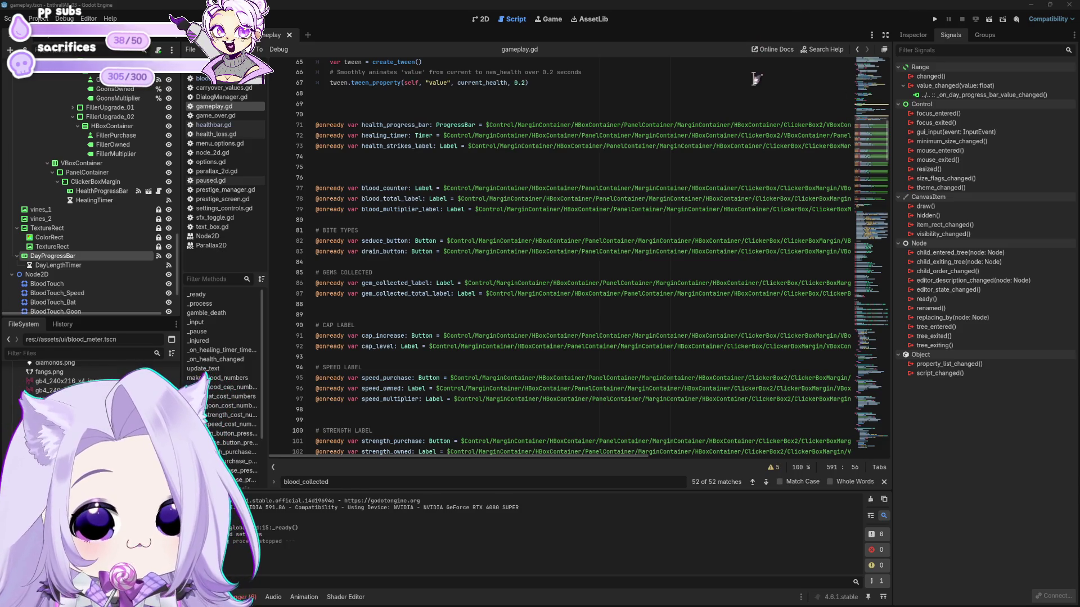
mouse_move(887, 140)
mouse_down()
mouse_move(915, 397)
mouse_move(909, 443)
mouse_up()
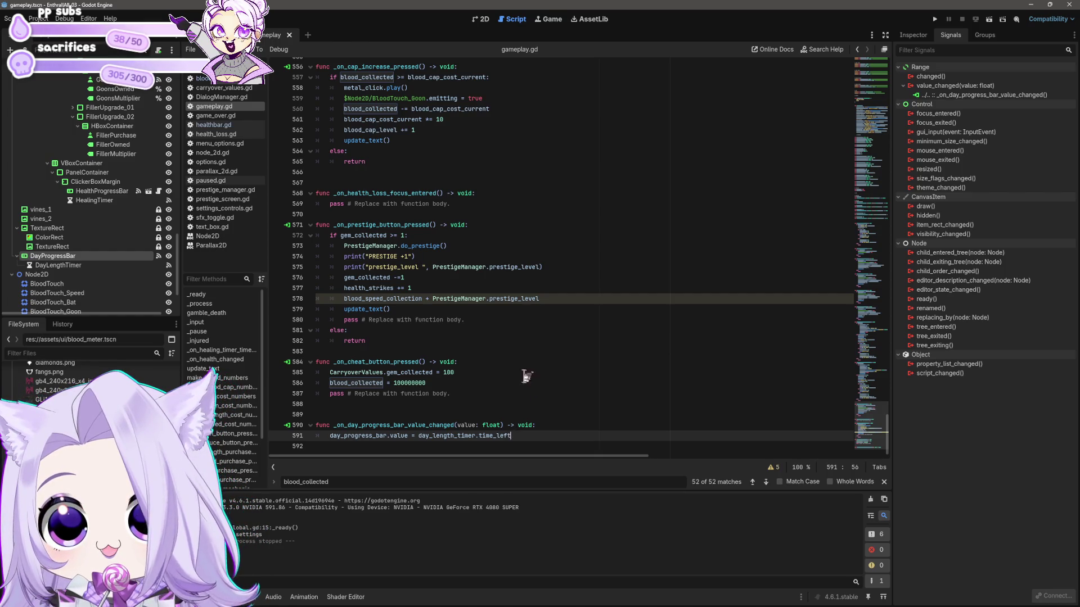
click(217, 125)
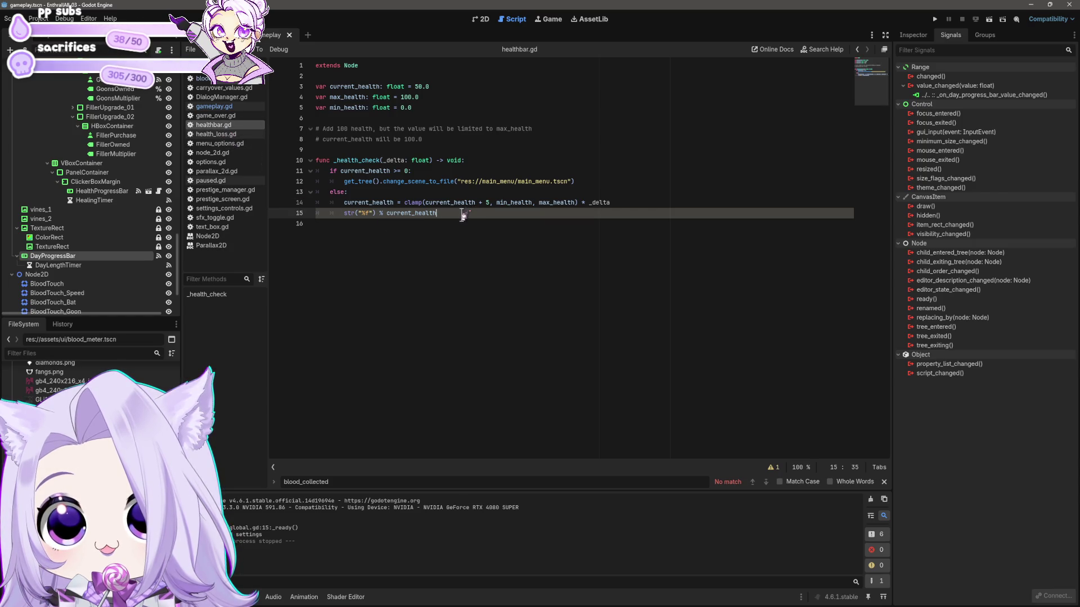
drag(467, 214, 232, 175)
key(ctrl+c)
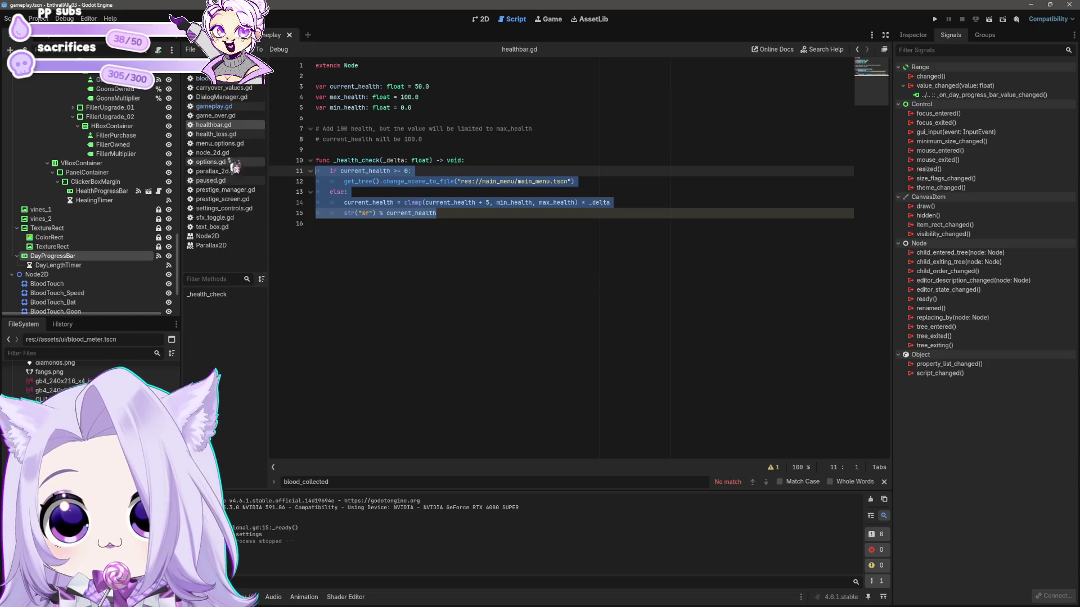
click(214, 106)
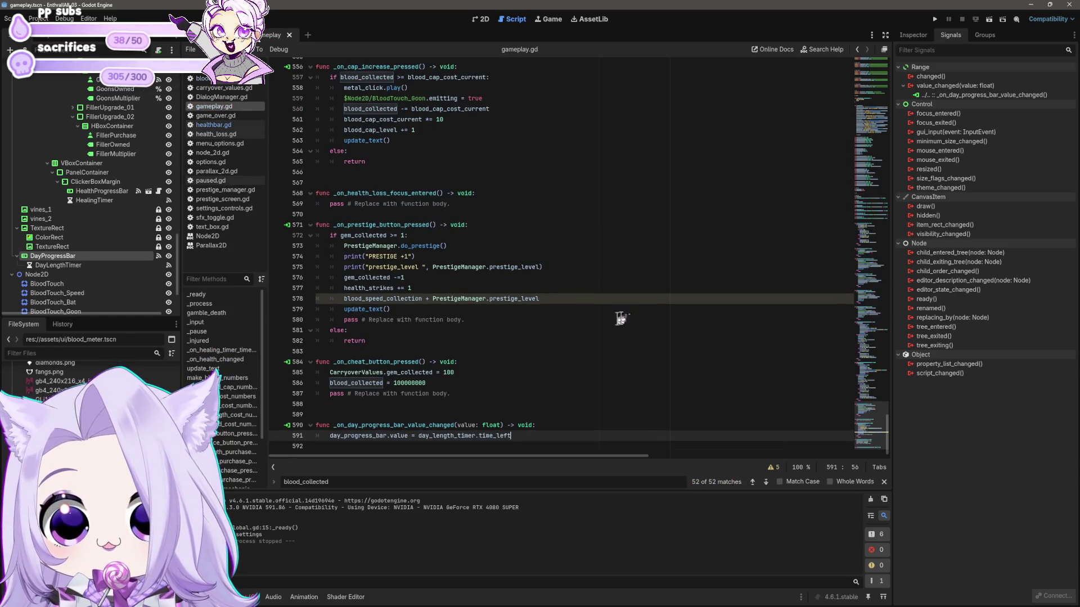
Paste the health-check lines, testing day_progress_bar.value and changing scene to PrestigeScreen.tscn instead of the main menu
key(ctrl+v)
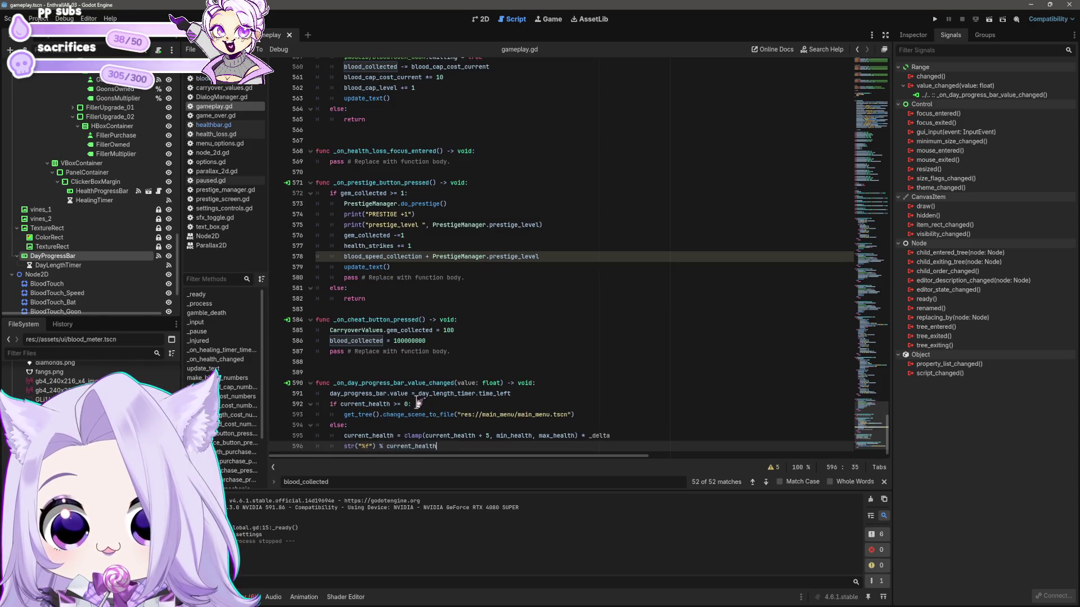
double_click(388, 404)
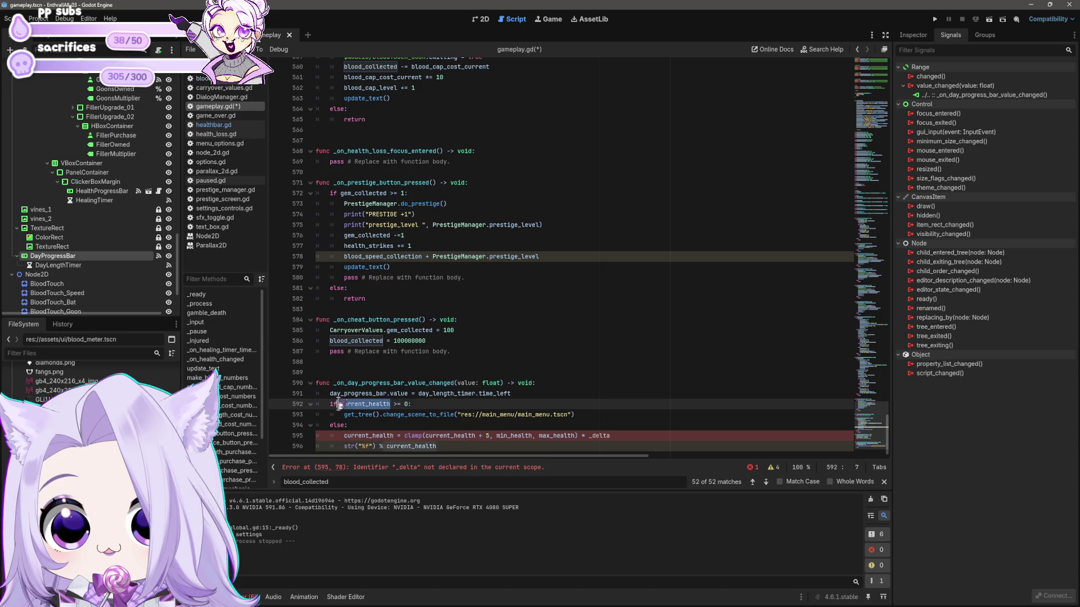
text(day_)
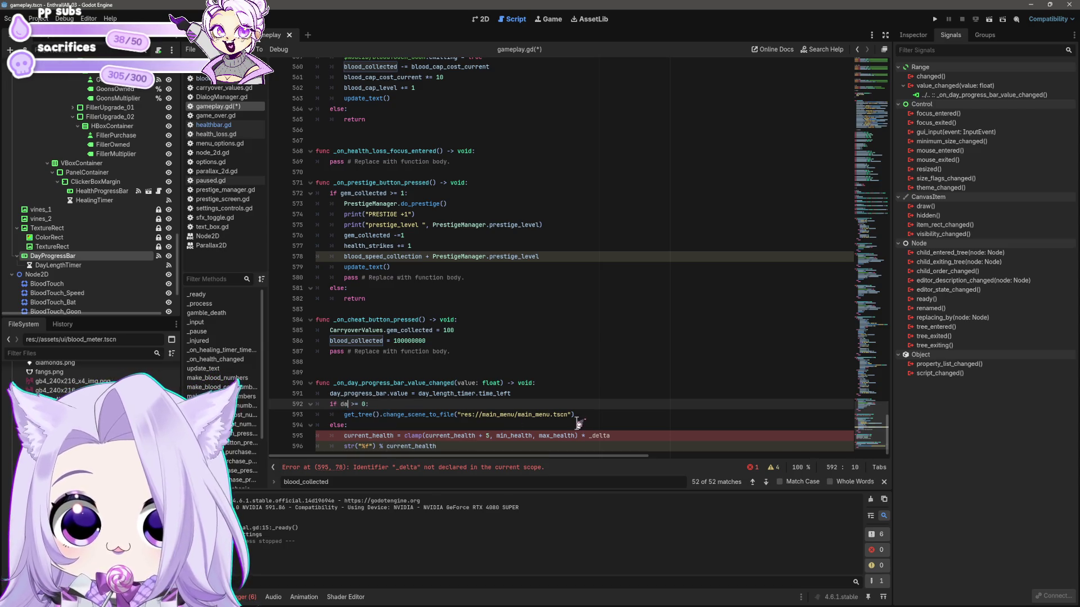
text(pr)
text(ogress_bar)
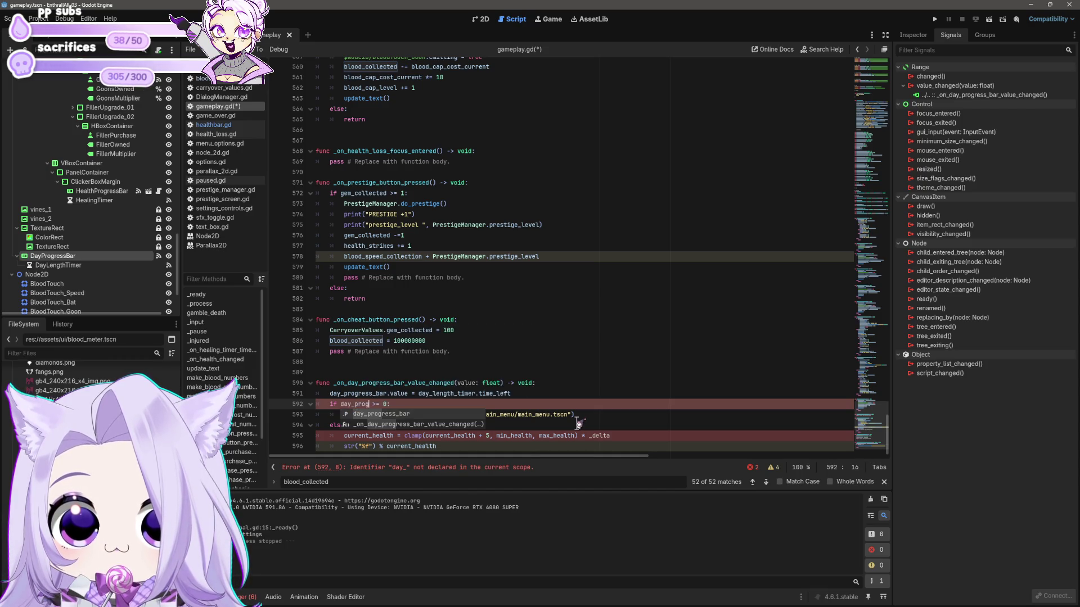
text(.value)
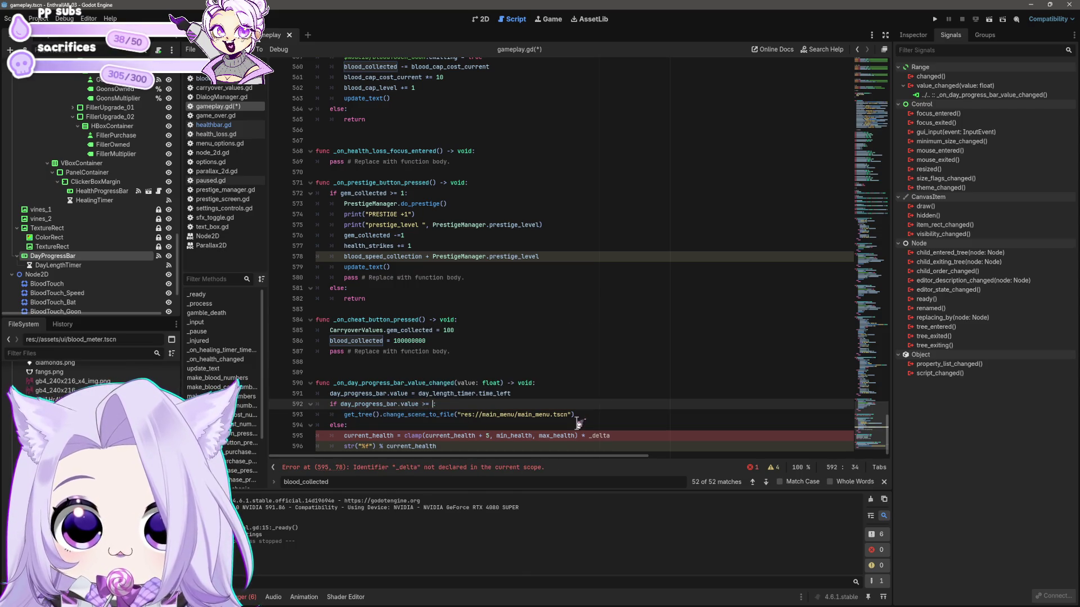
key(Down)
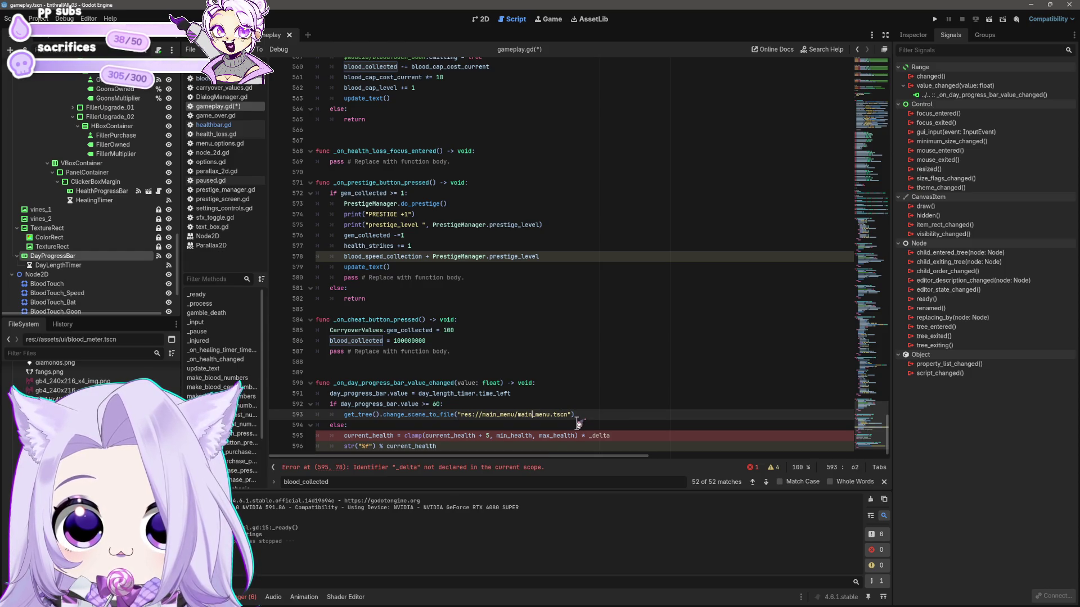
shift+click(572, 415)
key(Delete)
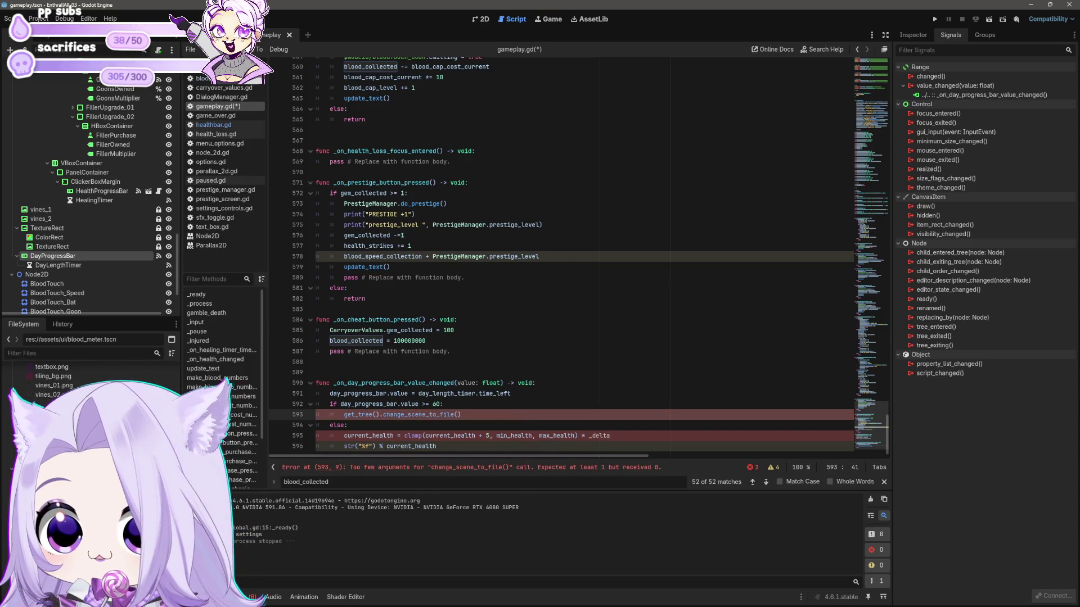
mouse_move(56, 427)
mouse_down()
mouse_move(410, 513)
mouse_move(462, 422)
mouse_up()
In the else branch, use day_progress_bar.value instead of current_health and change the increment from 5 to 1
click(444, 435)
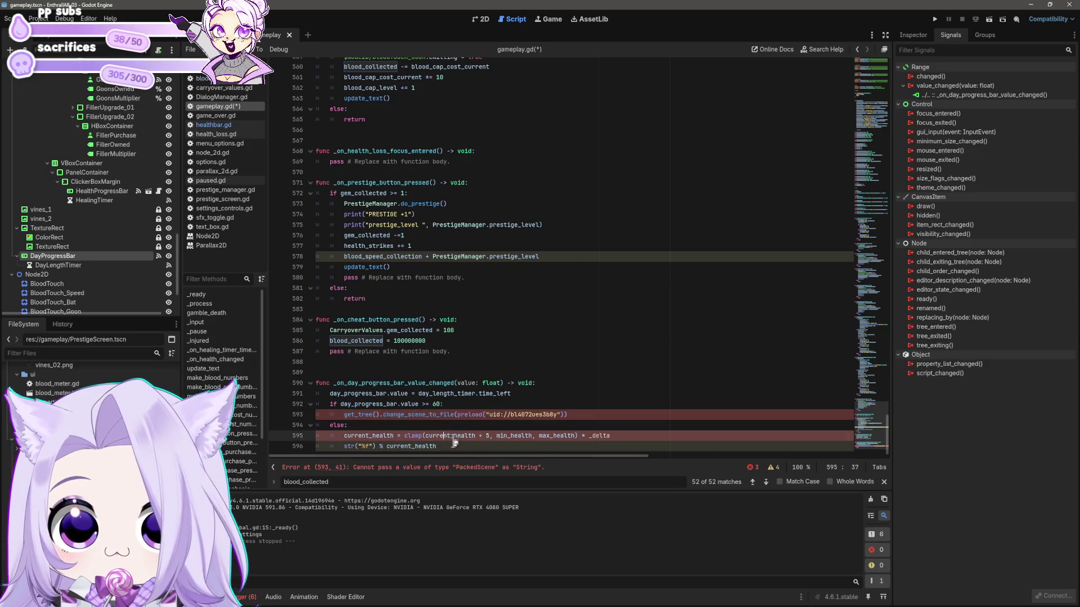
mouse_move(419, 404)
mouse_down()
mouse_move(338, 405)
mouse_move(386, 437)
mouse_up()
double_click(386, 438)
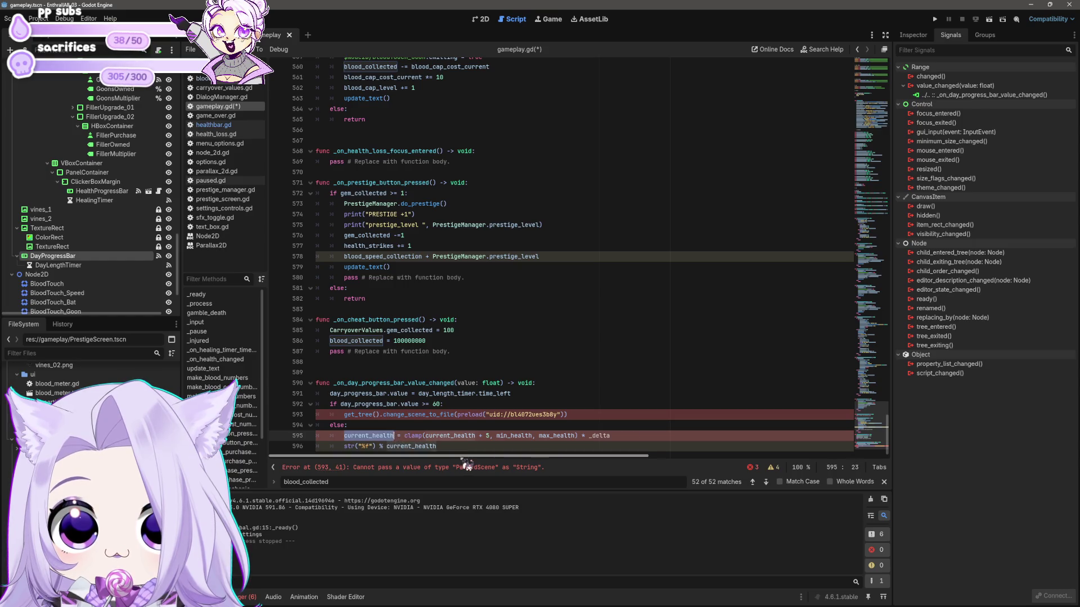
text(day_progress_bar.value)
click(517, 435)
key(BackSpace)
text(1)
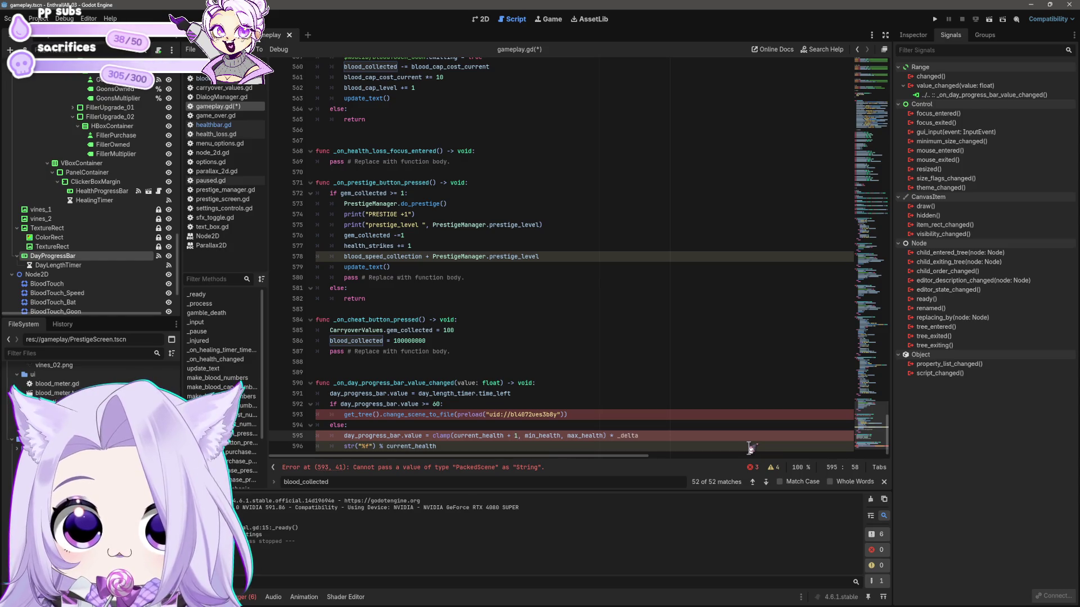
Delete the leftover str line and erase the uid from the preload call
key(Down)
key(Left)
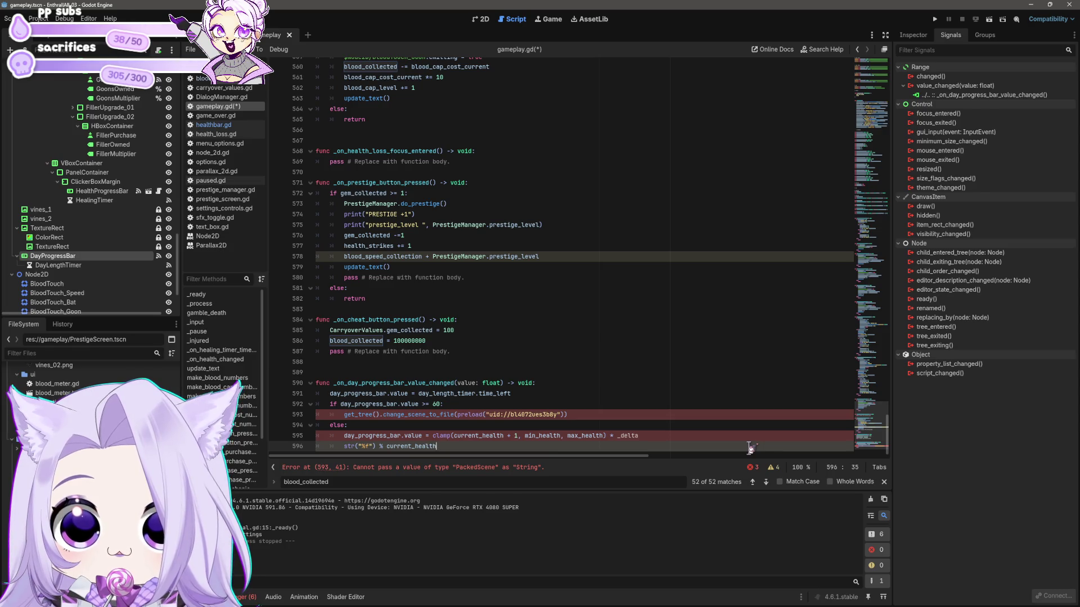
key(shift+Home)
key(BackSpace)
key(BackSpace)
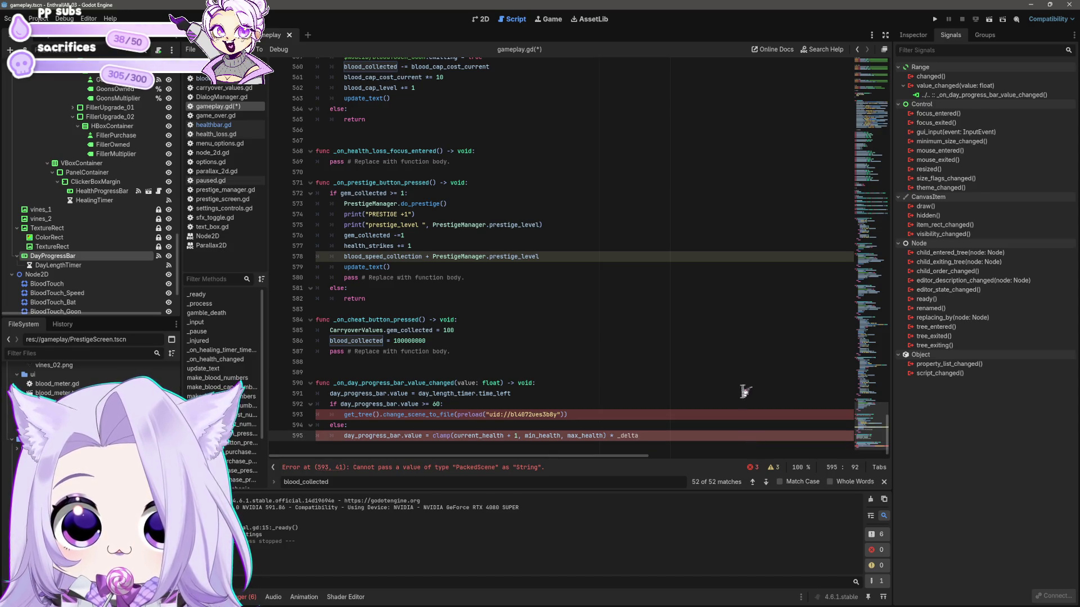
click(557, 415)
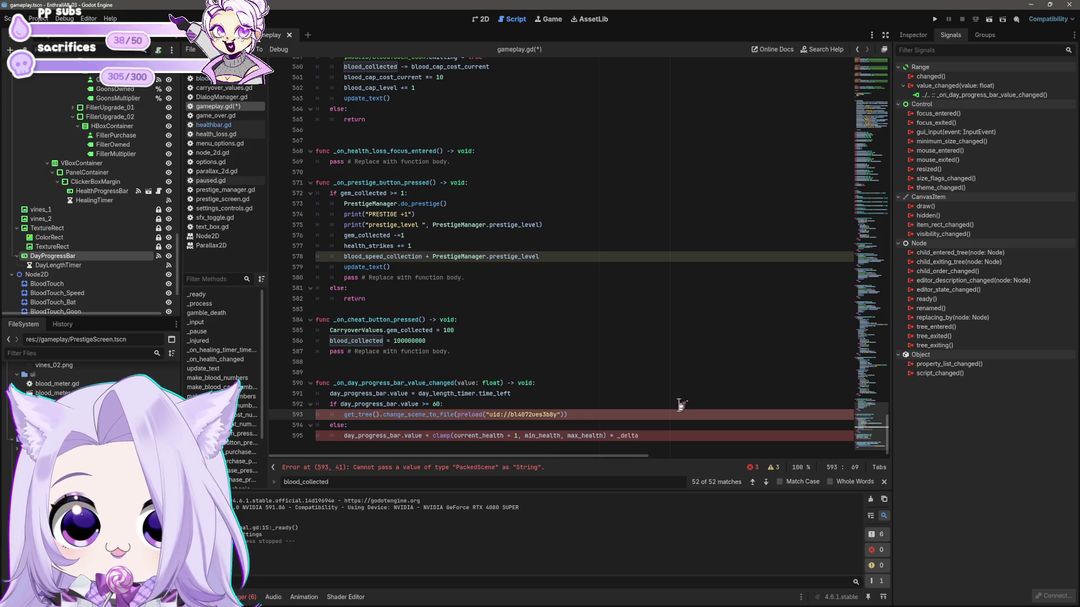
key(BackSpace)
key(BackSpace)
key(BackSpace)
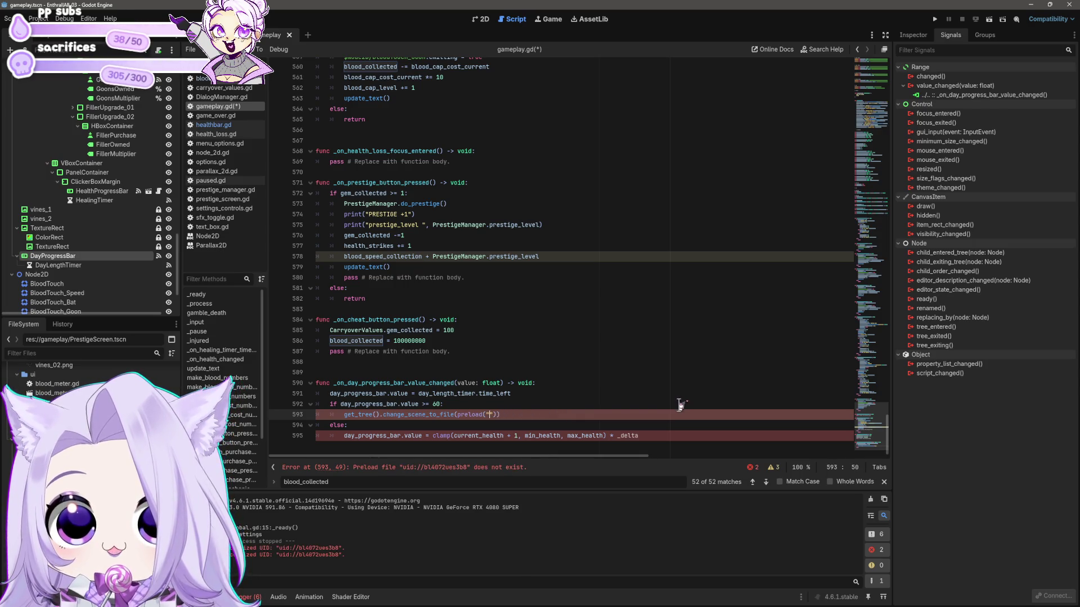
Undo back to the earlier version of the progress bar handler
scroll(569, 337, up, 4)
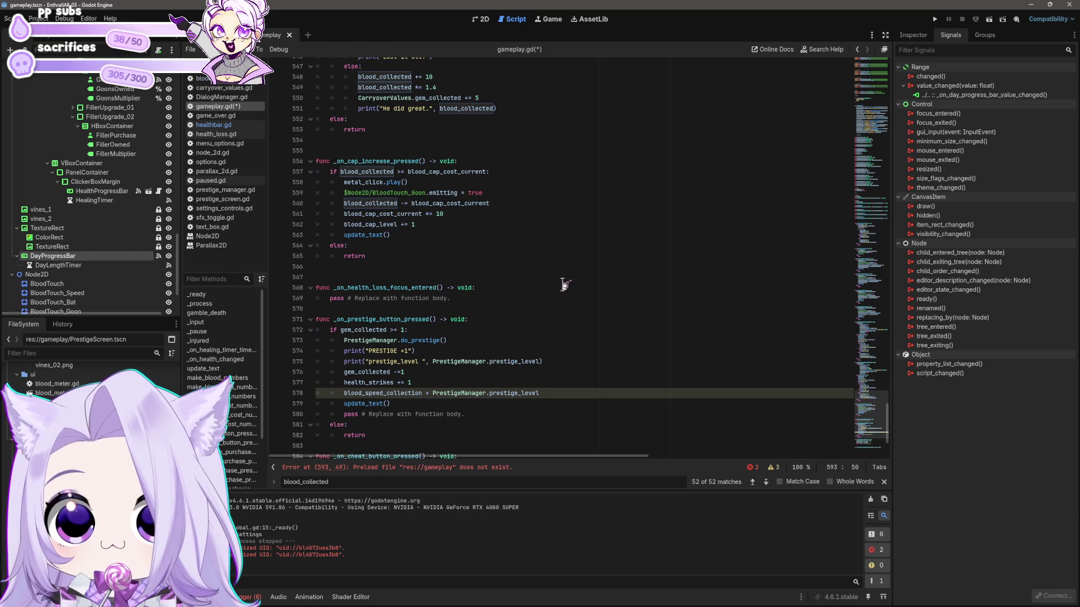
scroll(562, 284, up, 11)
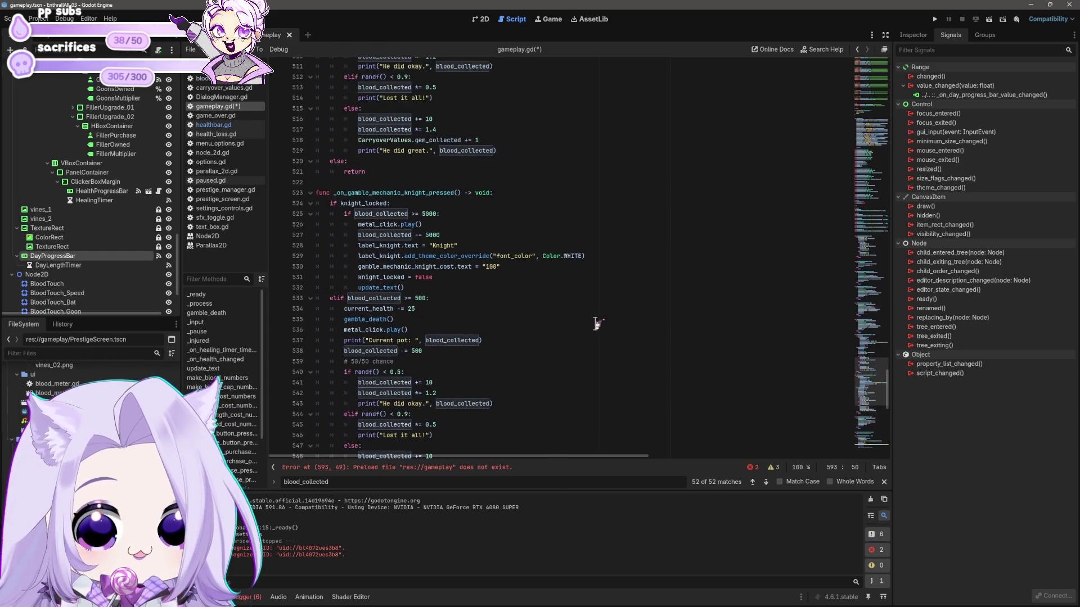
scroll(596, 324, up, 20)
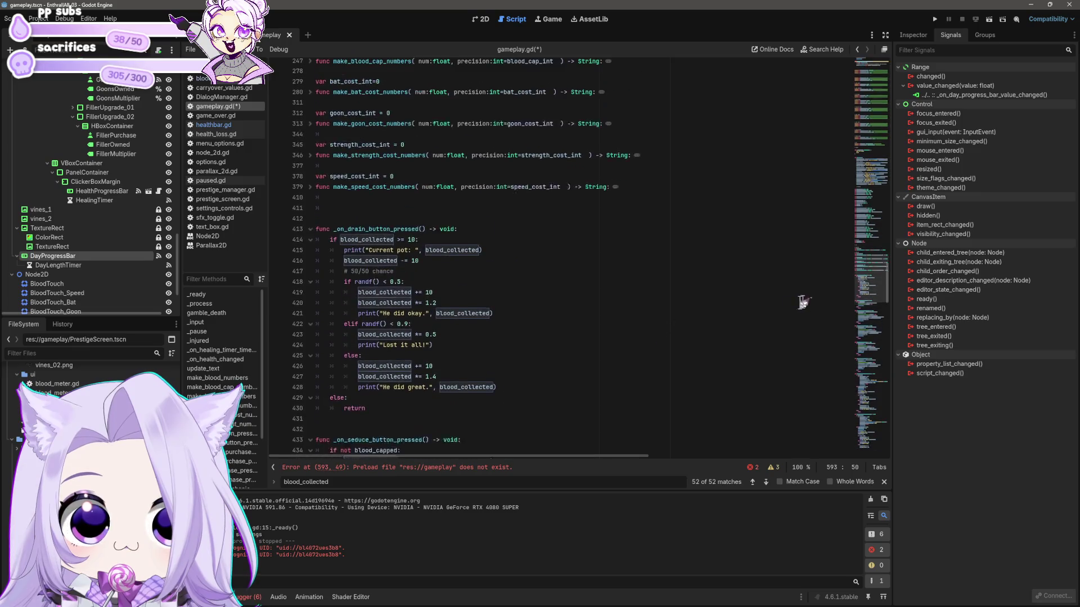
mouse_move(888, 287)
mouse_down()
mouse_move(898, 205)
mouse_move(883, 90)
mouse_move(878, 439)
mouse_move(865, 384)
mouse_move(859, 467)
mouse_up()
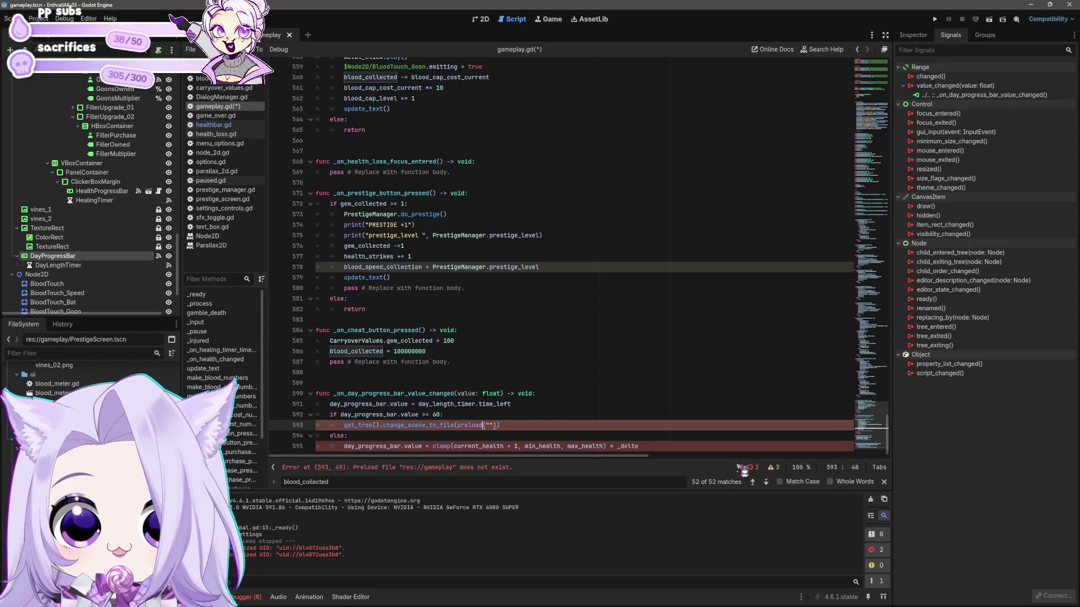
key(ctrl+z)
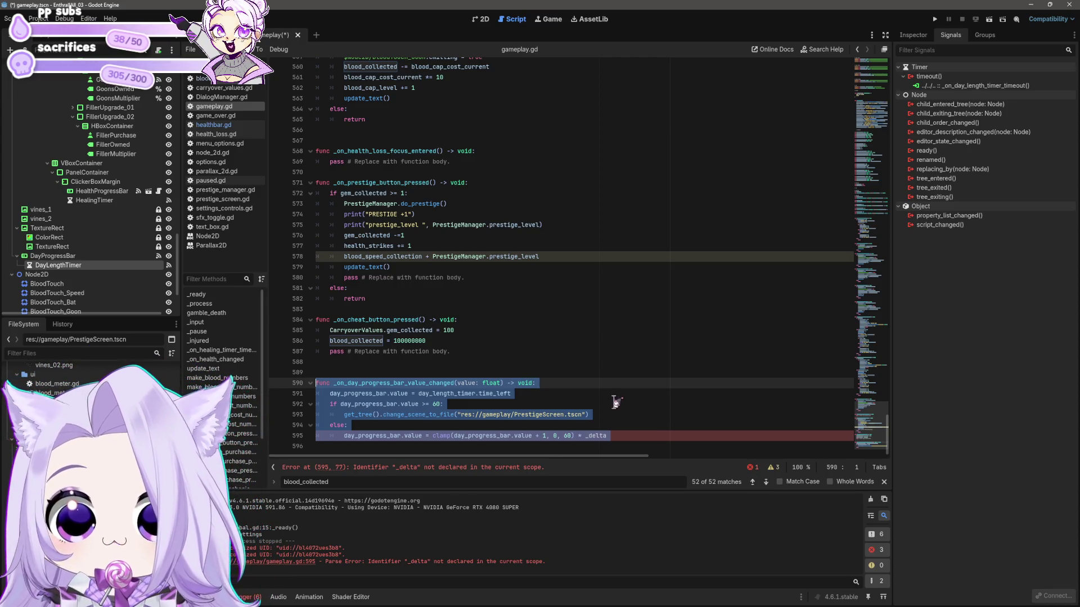
Select the handler's body lines and add a blank line above the handler
click(565, 402)
mouse_move(613, 435)
mouse_down()
mouse_move(337, 385)
mouse_move(312, 396)
mouse_up()
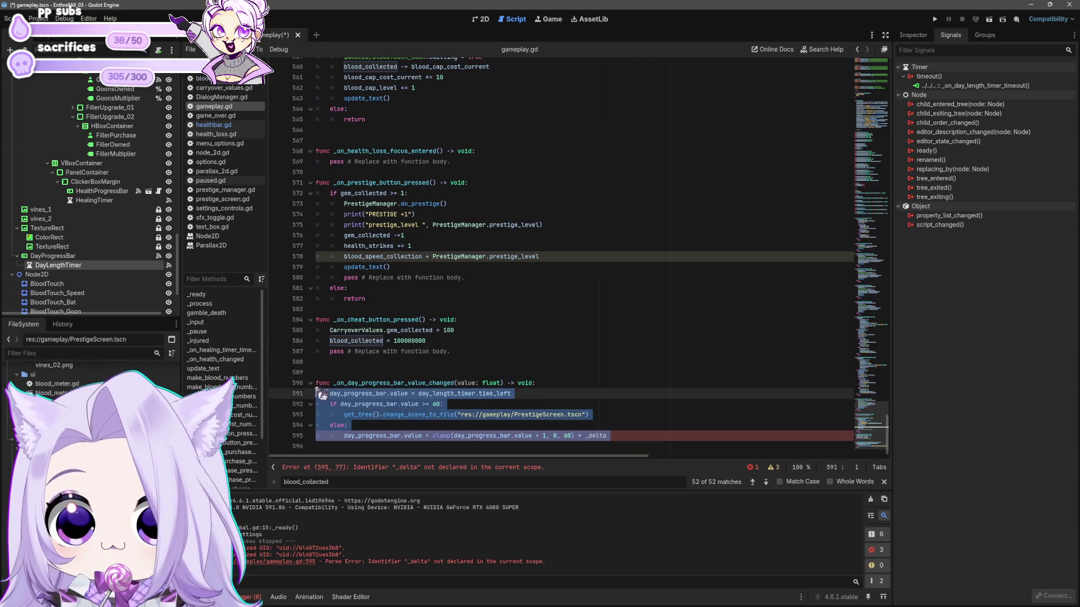
click(494, 373)
key(Return)
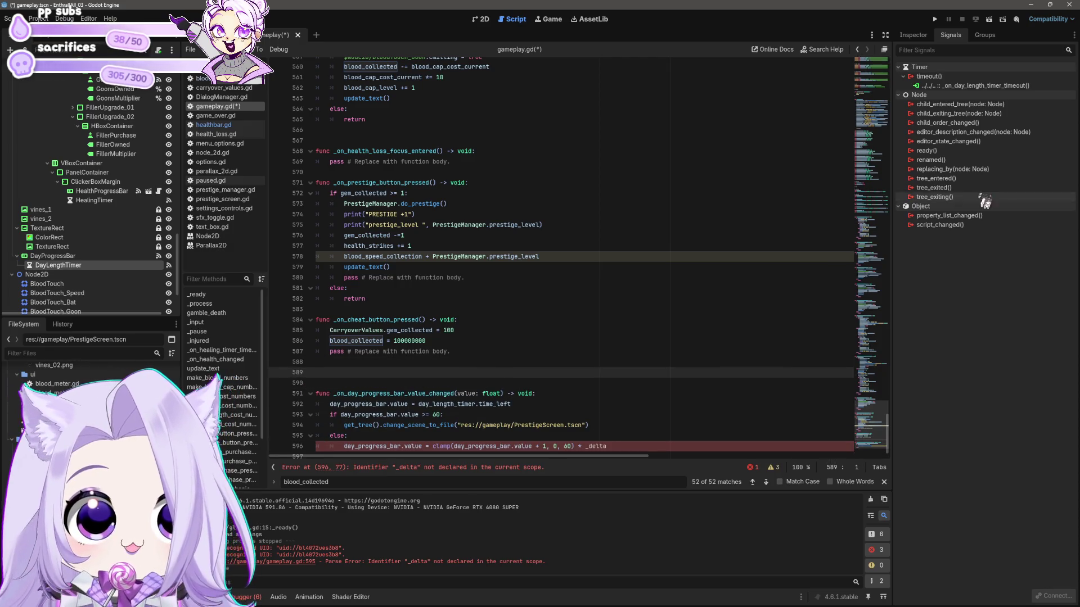
Disconnect the Timer timeout() signal and reconnect it to a new handler
right_click(981, 86)
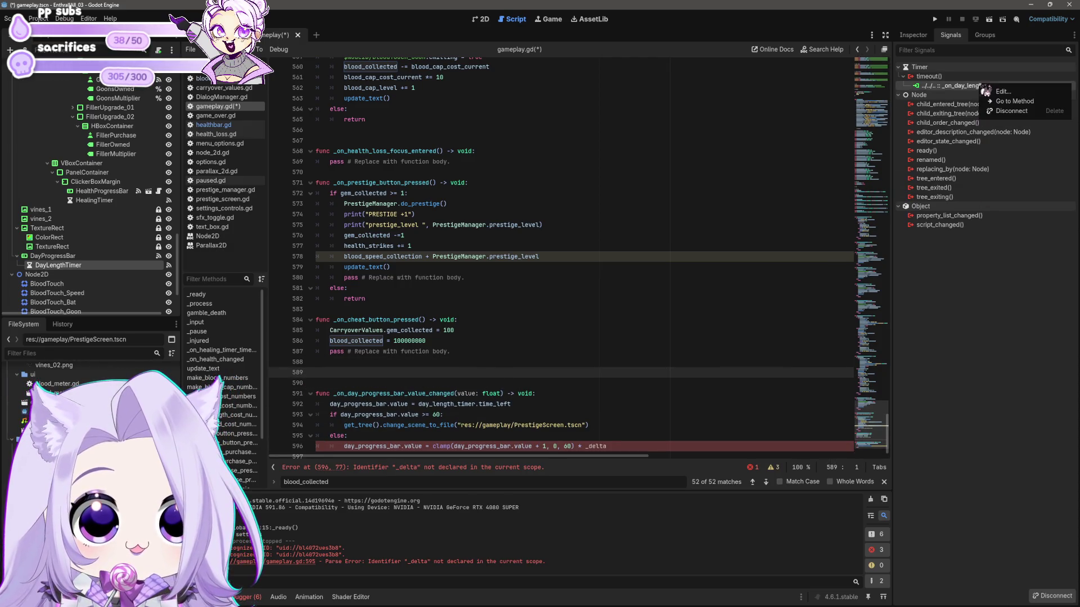
click(1004, 112)
right_click(933, 76)
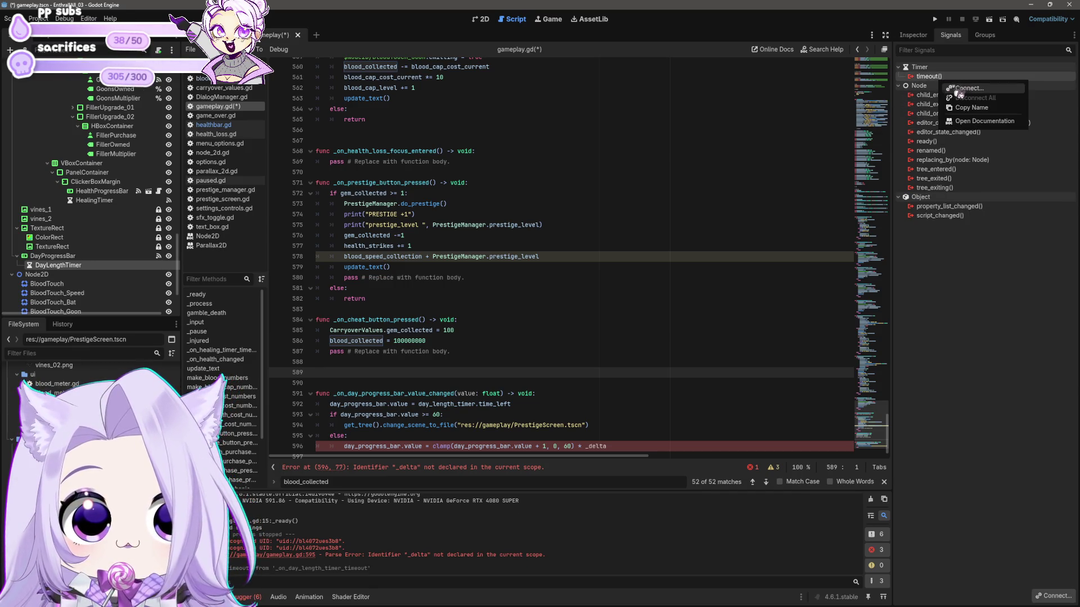
click(955, 90)
click(509, 396)
Cut the change_scene_to_file line from the old progress bar handler
scroll(551, 369, down, 1)
click(464, 415)
click(607, 374)
key(shift+Home)
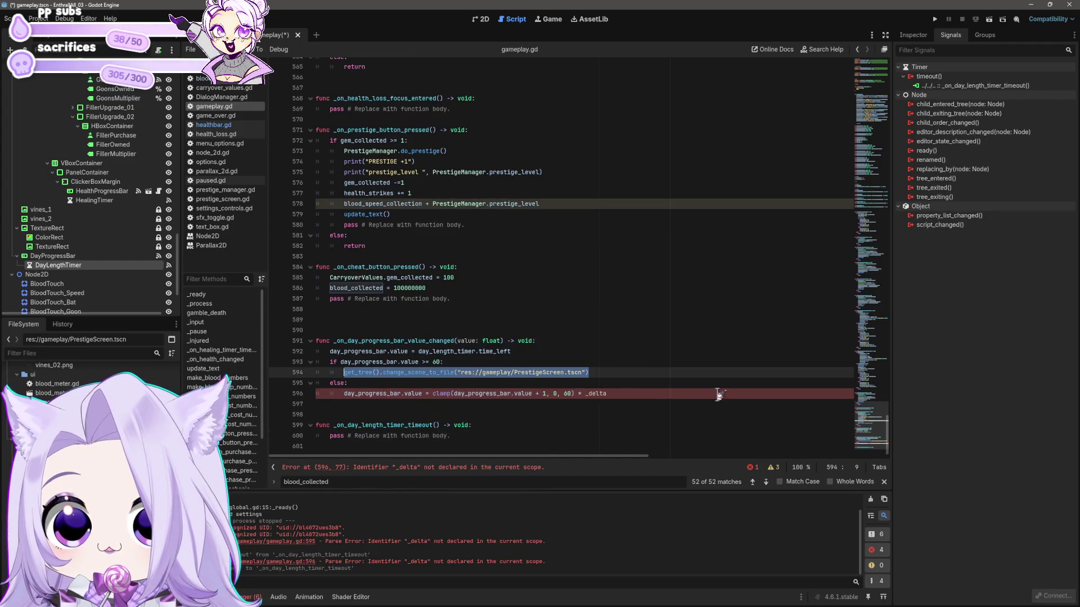
key(ctrl+x)
Delete the old progress bar handler and its extra blank lines
click(718, 396)
key(shift+Home)
key(shift+Up)
key(shift+Up)
key(shift+Up)
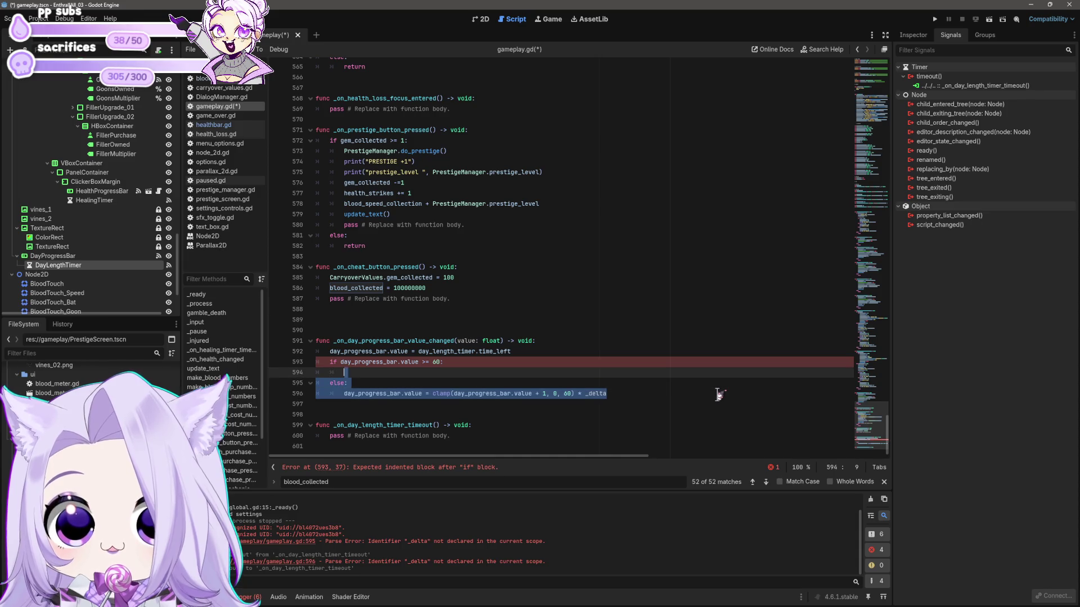
key(ctrl+x)
key(BackSpace)
key(BackSpace)
key(BackSpace)
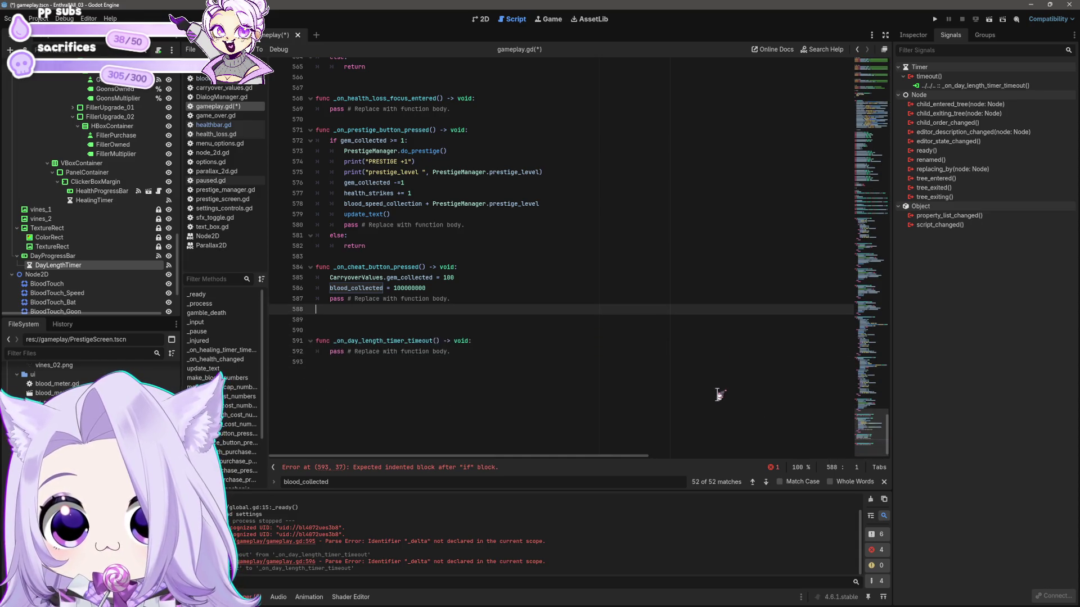
key(Delete)
key(Delete)
Replace pass in _on_day_length_timer_timeout with the scene change, save gameplay.gd, and run the game
key(Down)
key(Down)
key(shift+End)
key(BackSpace)
key(ctrl+v)
key(Up)
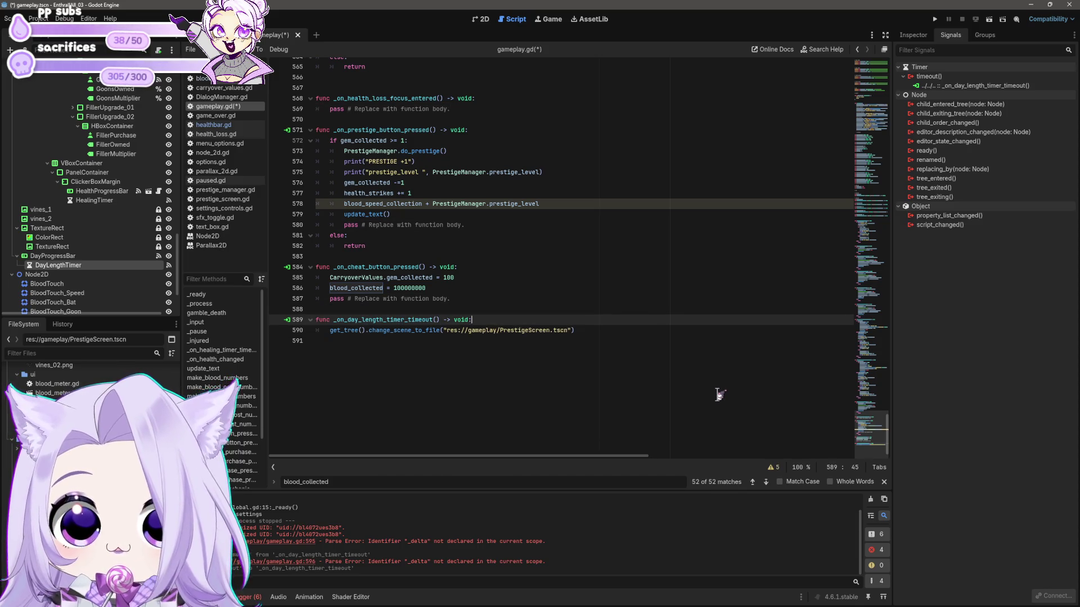
key(ctrl+s)
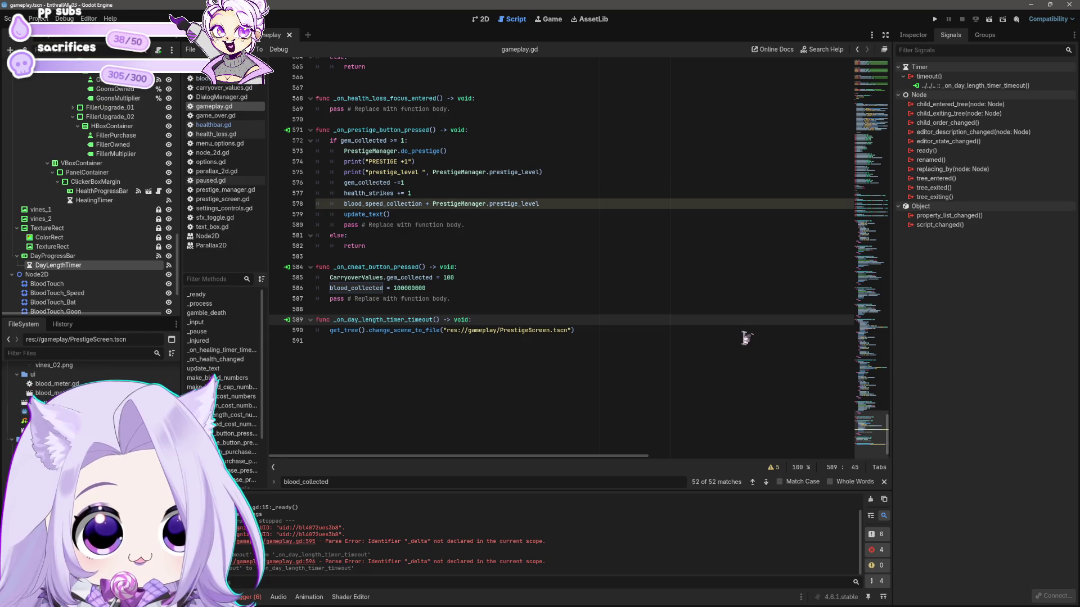
click(935, 19)
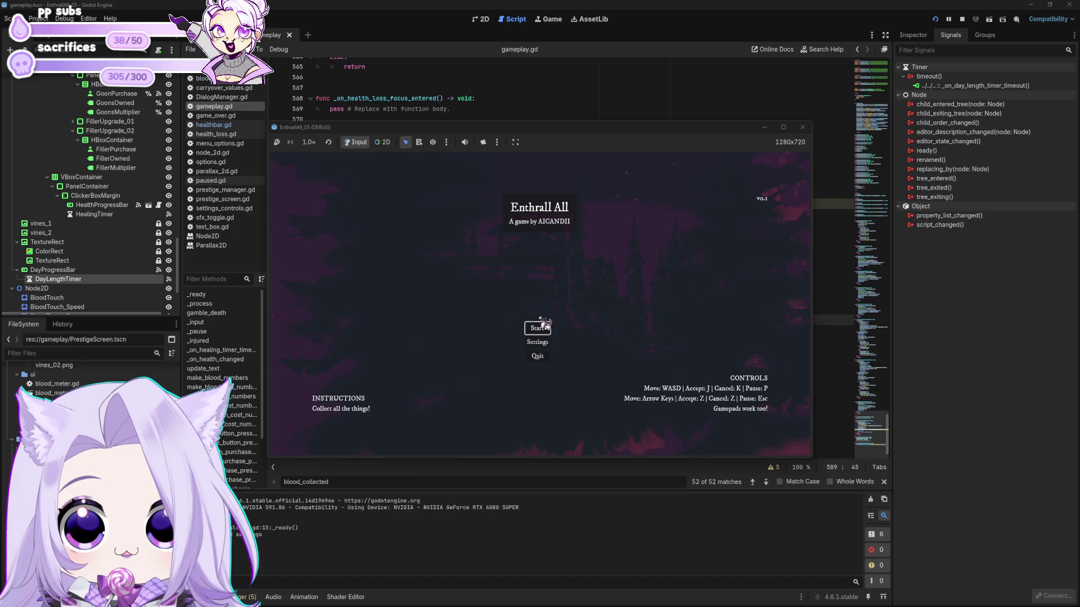
Start a game, mute its audio, stop the run, and view DayLengthTimer's 60.0 wait time
click(538, 328)
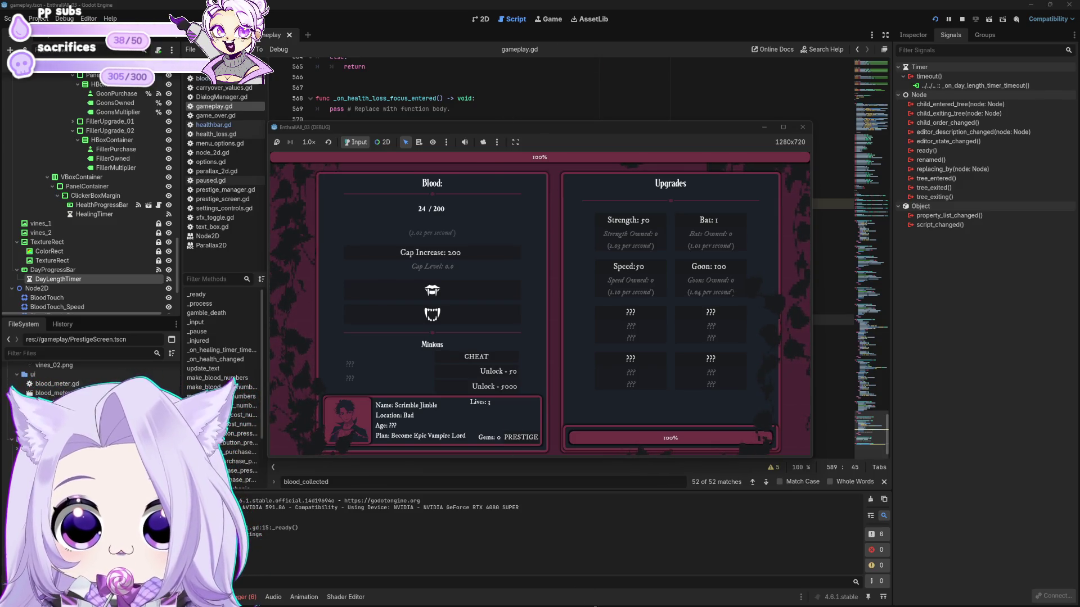
click(464, 141)
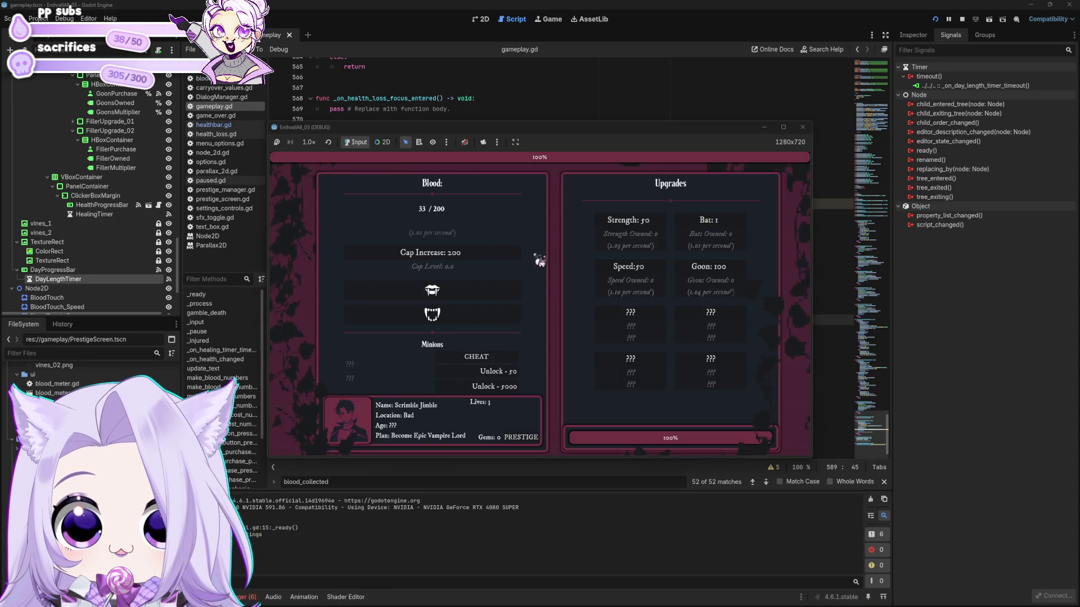
click(803, 126)
click(912, 35)
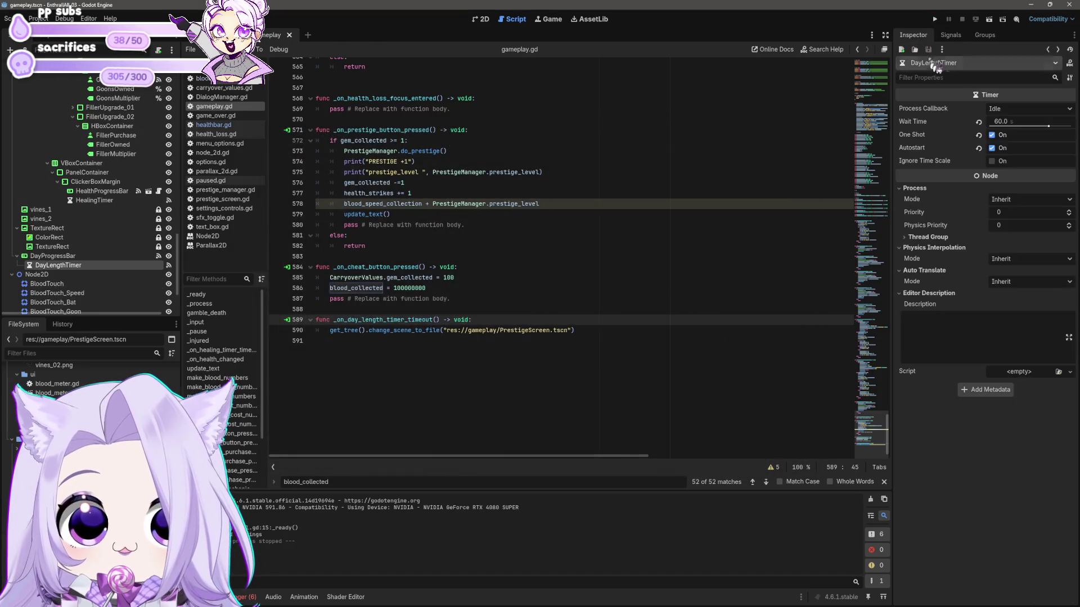
Set DayLengthTimer's wait time to 5 and replay until the prestige screen appears, then close the game
click(1009, 122)
click(935, 19)
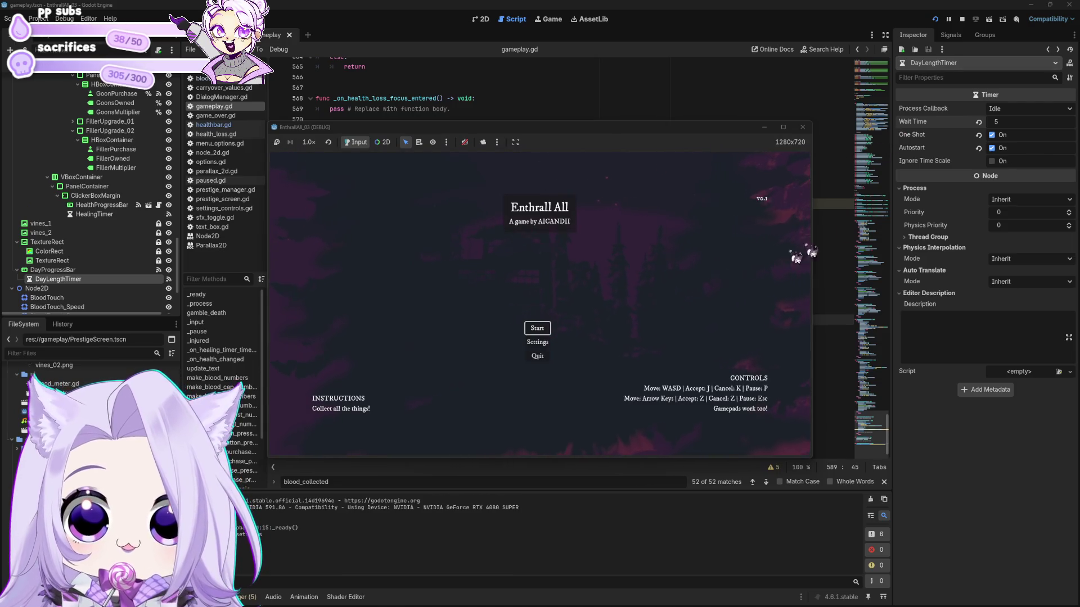
click(802, 127)
click(934, 19)
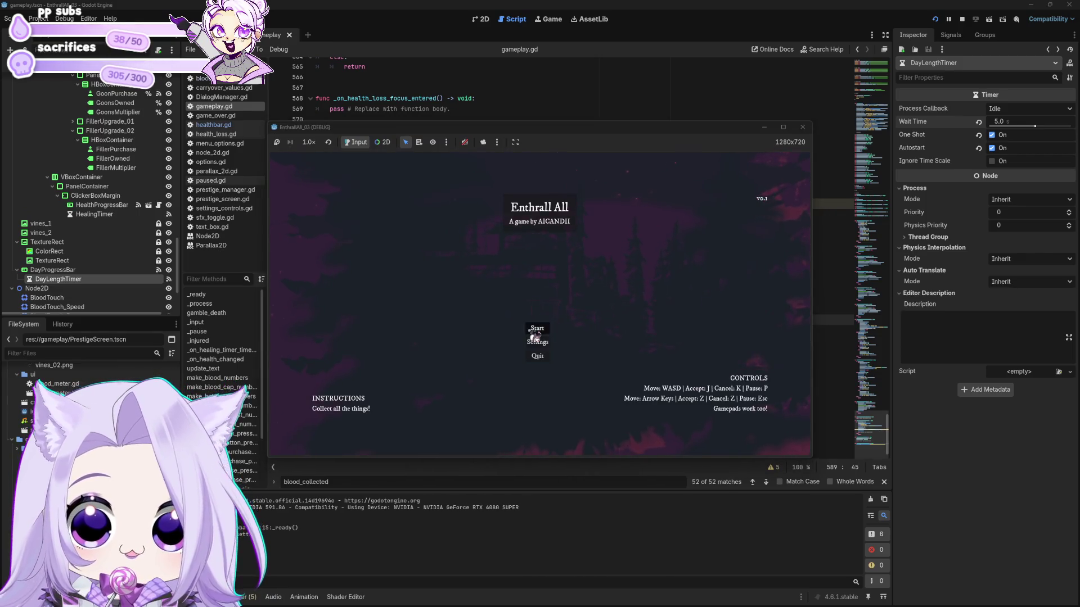
click(536, 328)
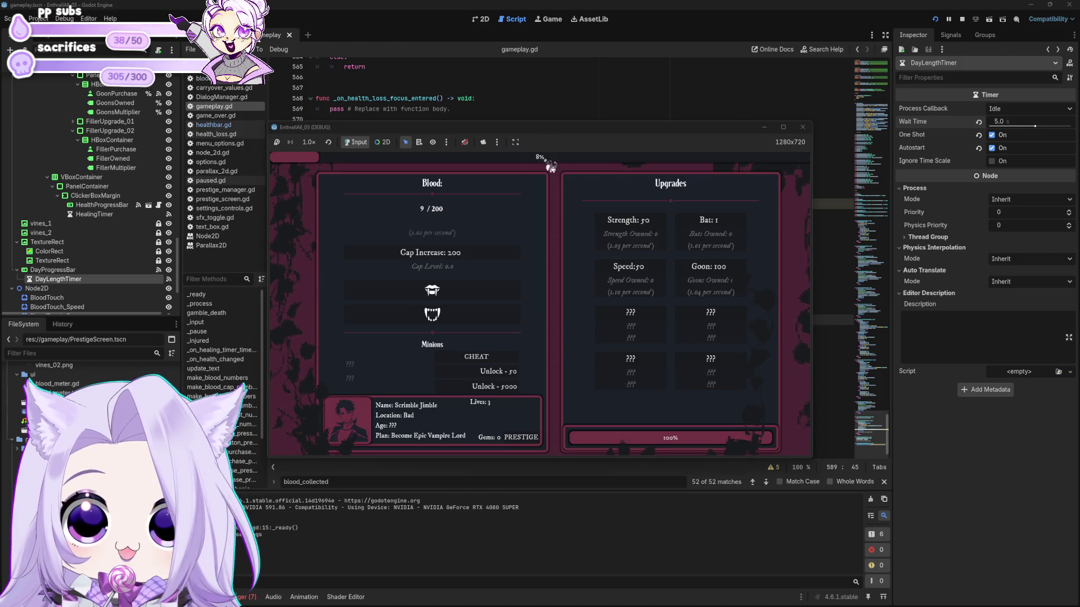
click(803, 127)
click(1003, 122)
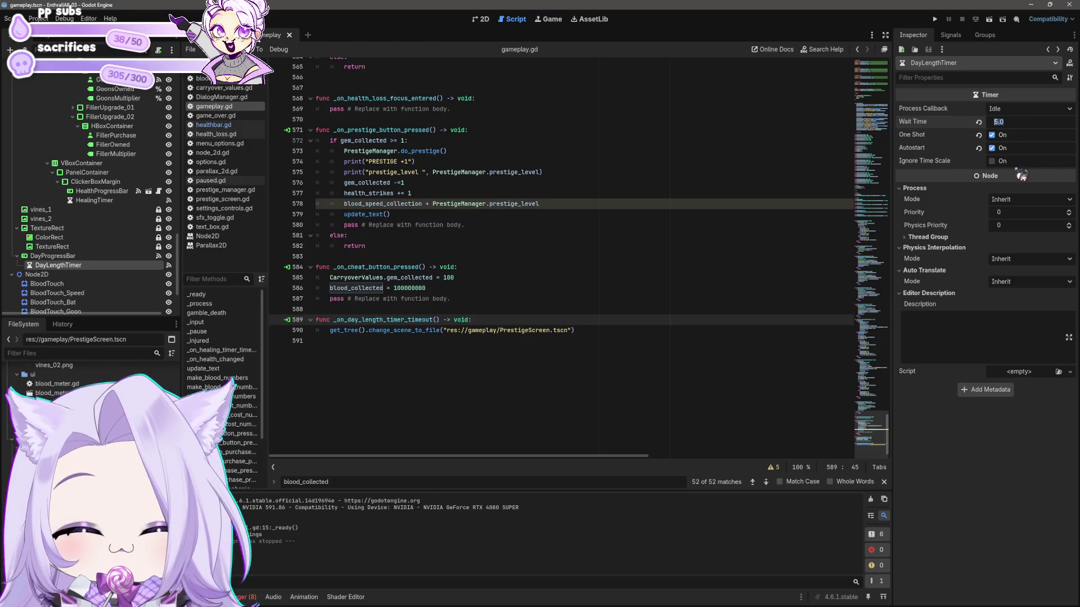
Commit the 60-second wait time and save the scene
key(Return)
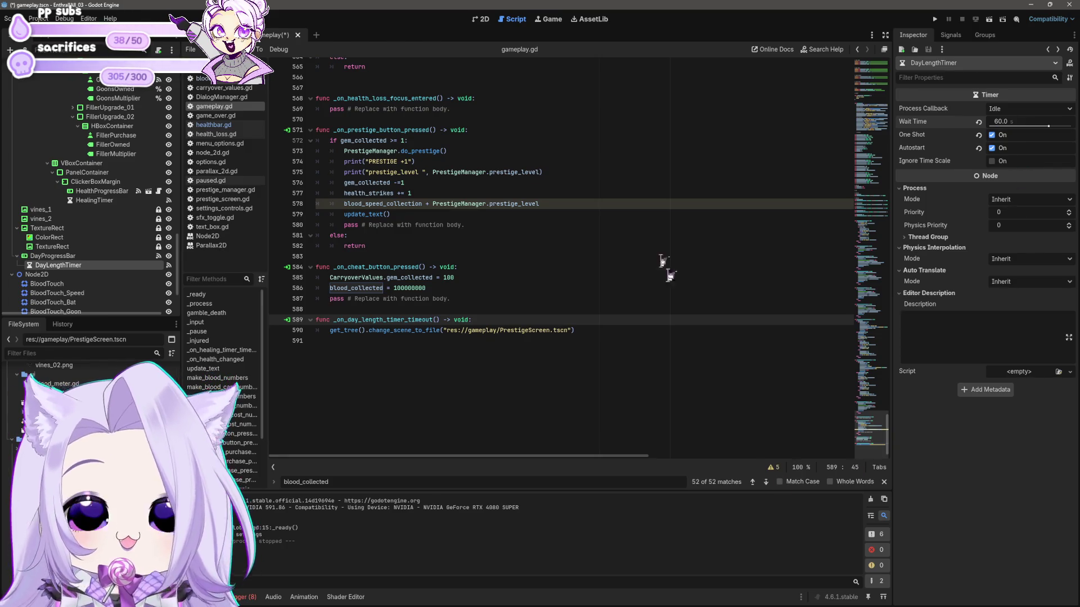
key(ctrl+s)
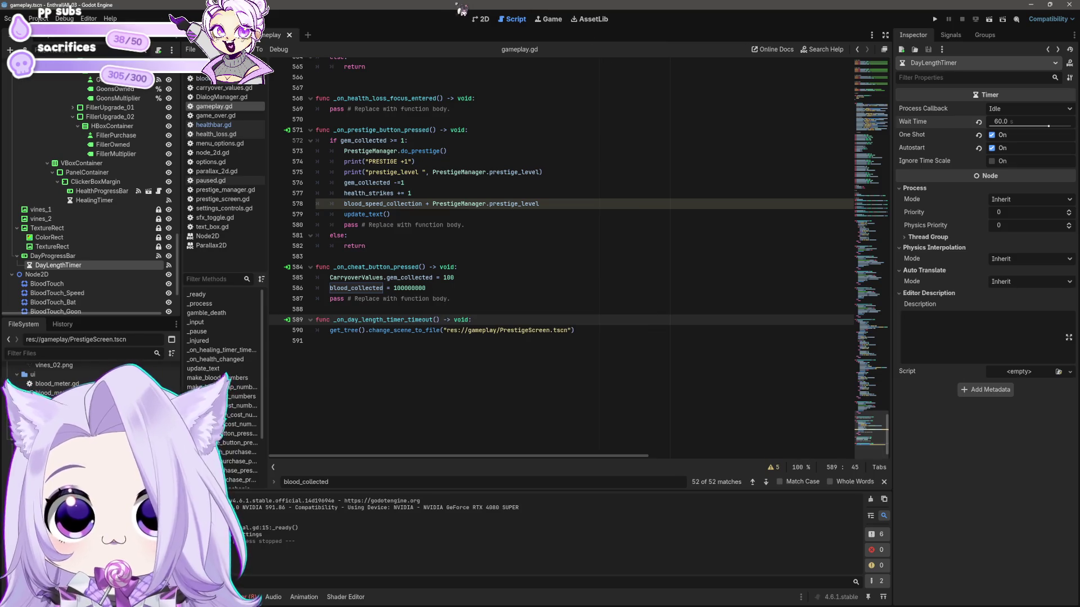
click(475, 18)
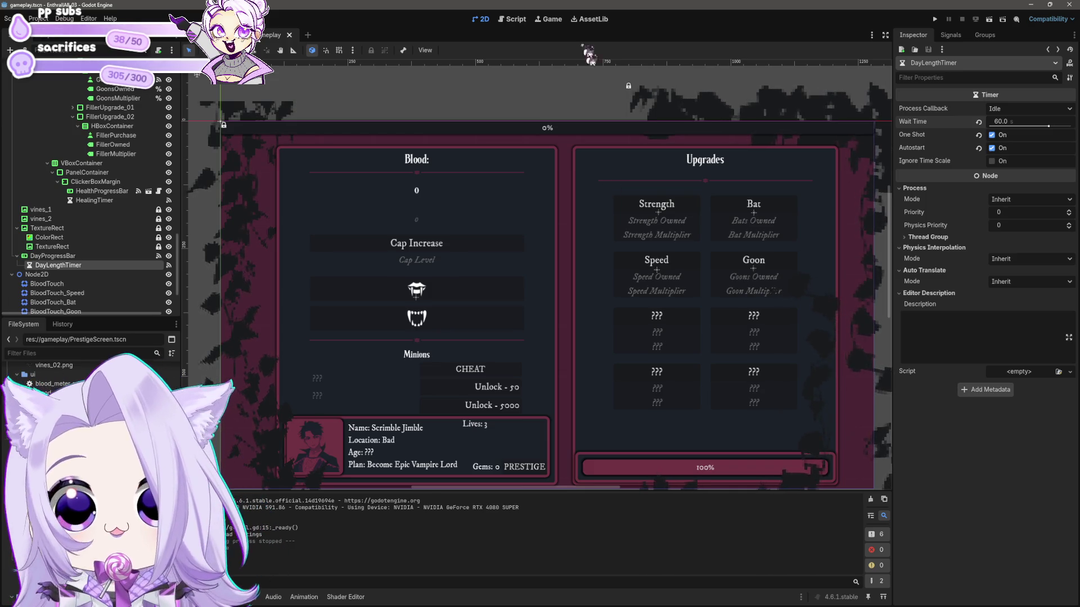
Review the prestige button and day timer timeout handlers in gameplay.gd, then select DayProgressBar
click(514, 19)
click(570, 234)
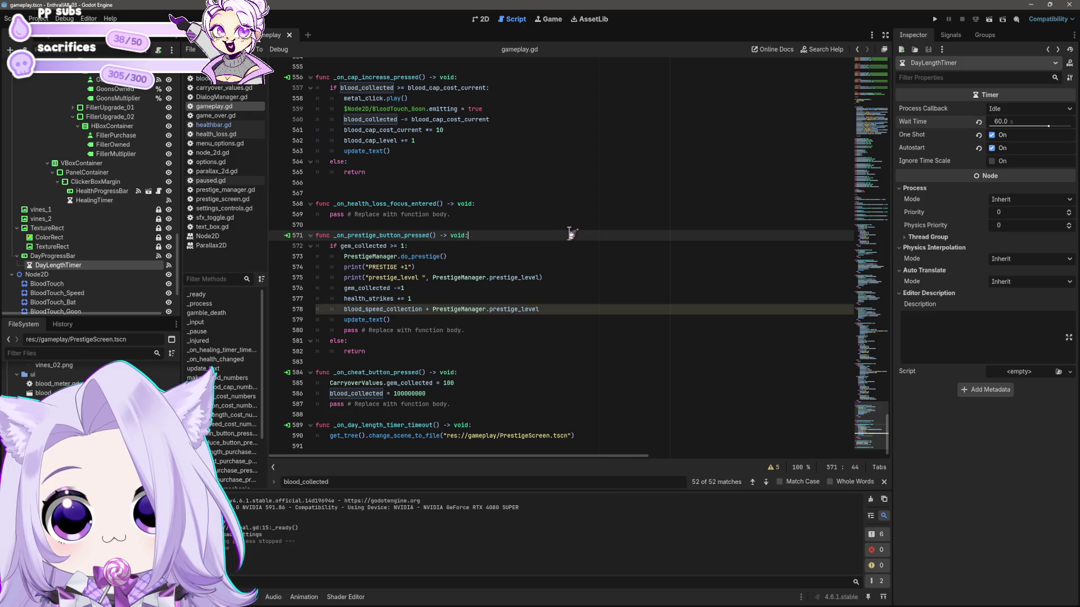
click(412, 435)
click(436, 426)
click(475, 426)
mouse_move(887, 425)
mouse_down()
mouse_move(909, 253)
mouse_move(900, 194)
mouse_up()
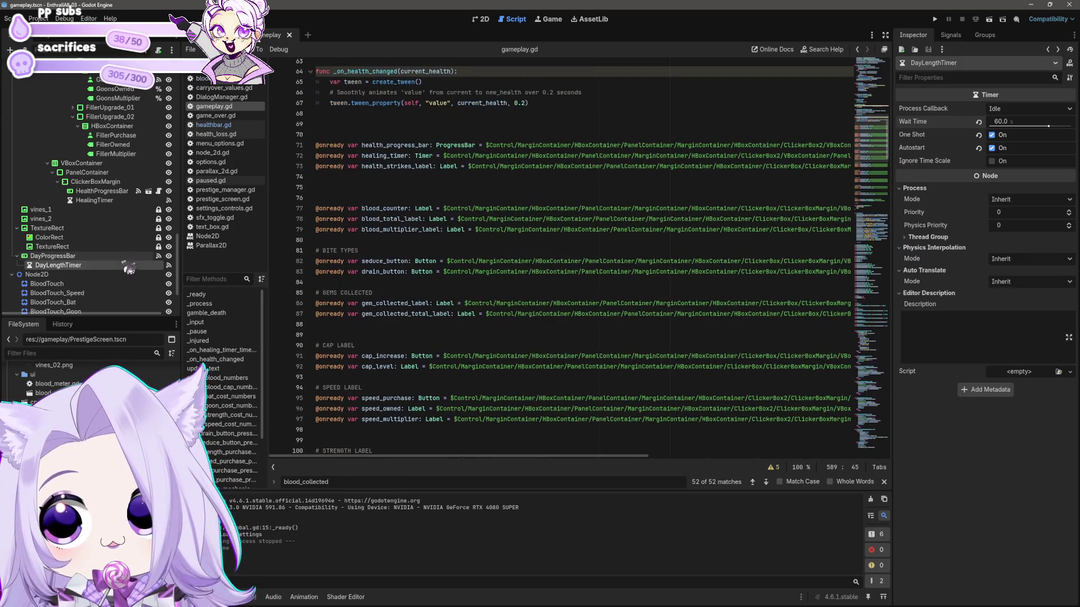
click(76, 258)
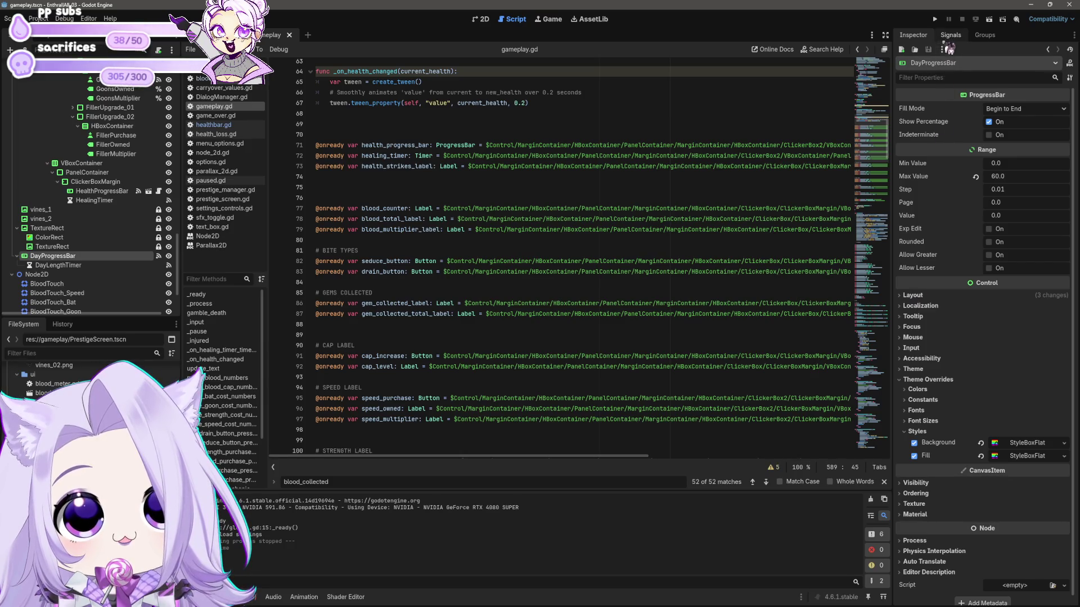
Inspect DayProgressBar's value_changed signal connection in the Node > Signals dock
click(950, 36)
double_click(943, 95)
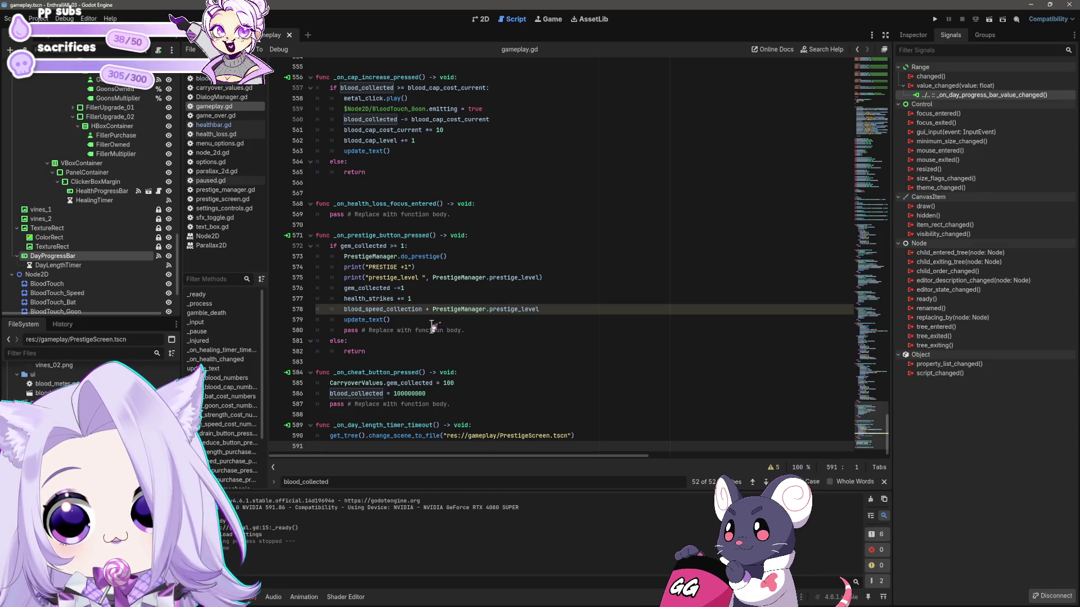
right_click(985, 96)
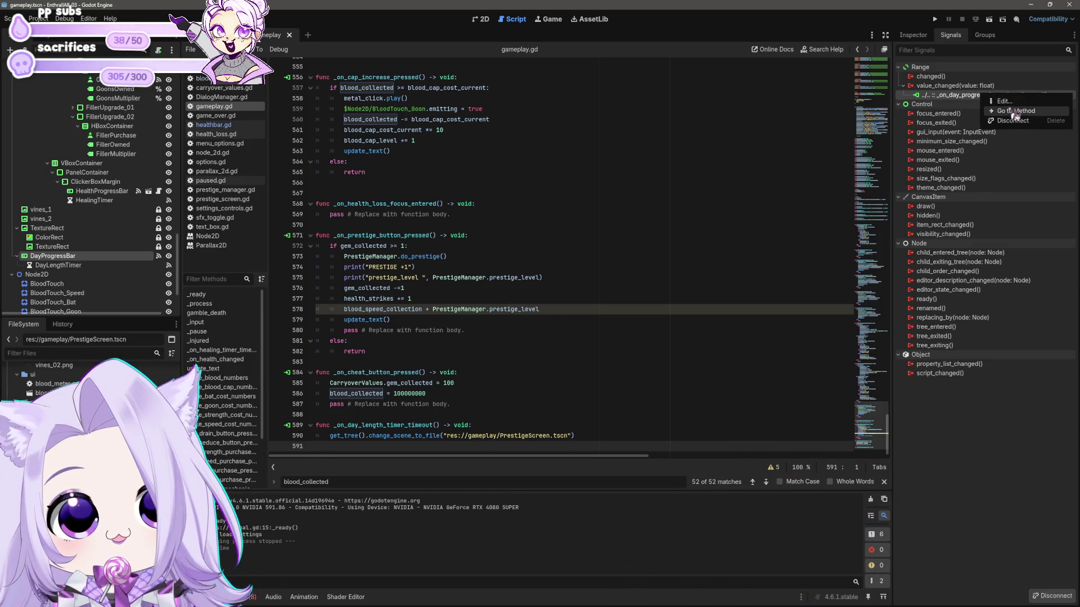
key(Escape)
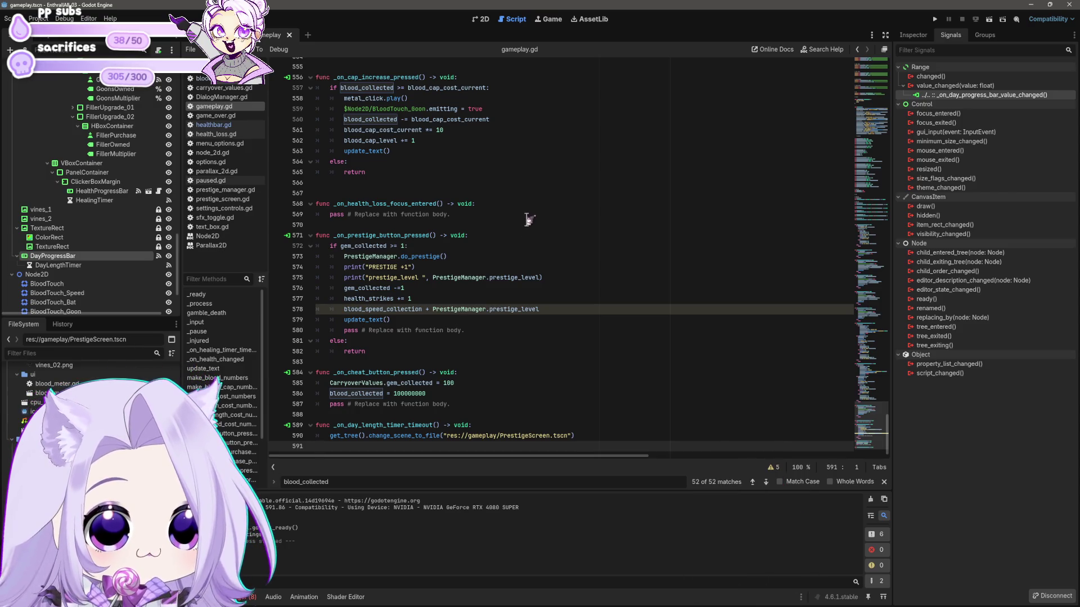
Delete line 21 setting day_progress_bar.value from time_left in _ready, then revisit the value_changed handler
mouse_move(887, 436)
mouse_down()
mouse_move(886, 135)
mouse_move(923, 101)
mouse_up()
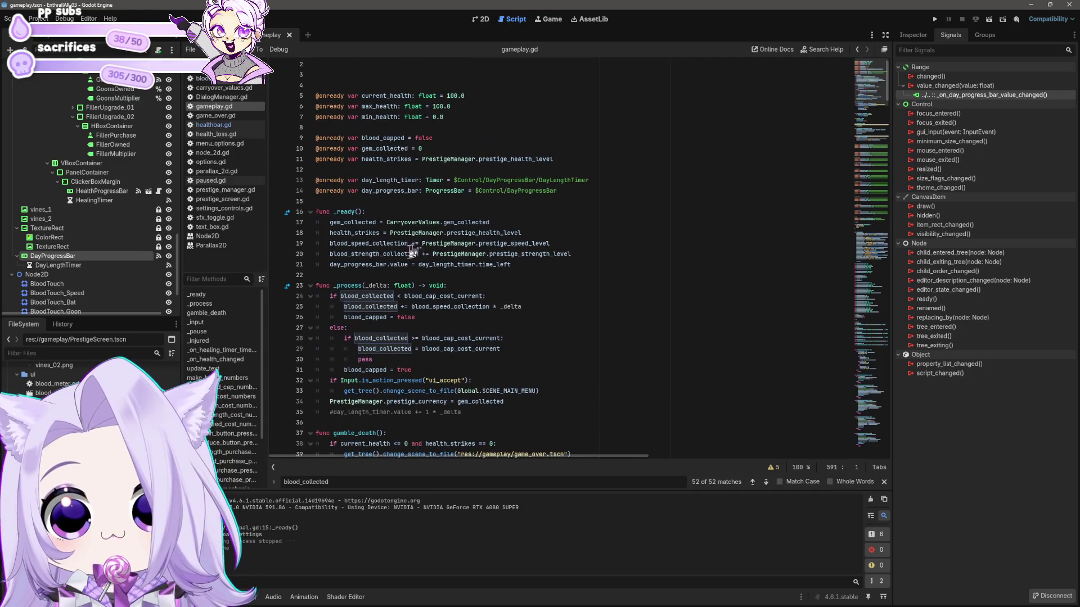
drag(534, 264, 253, 265)
key(ctrl+c)
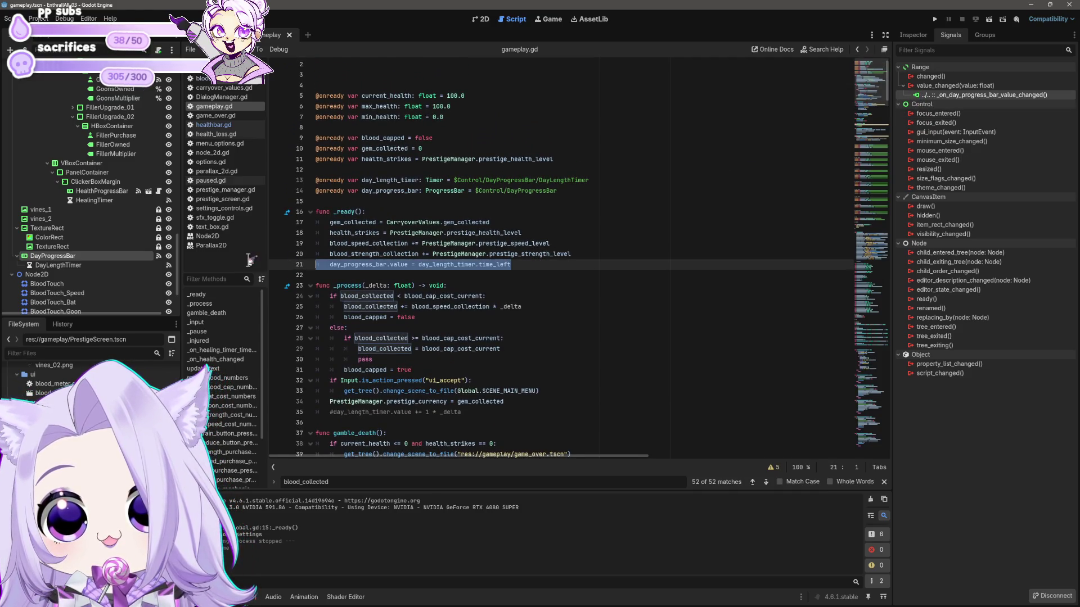
key(BackSpace)
key(BackSpace)
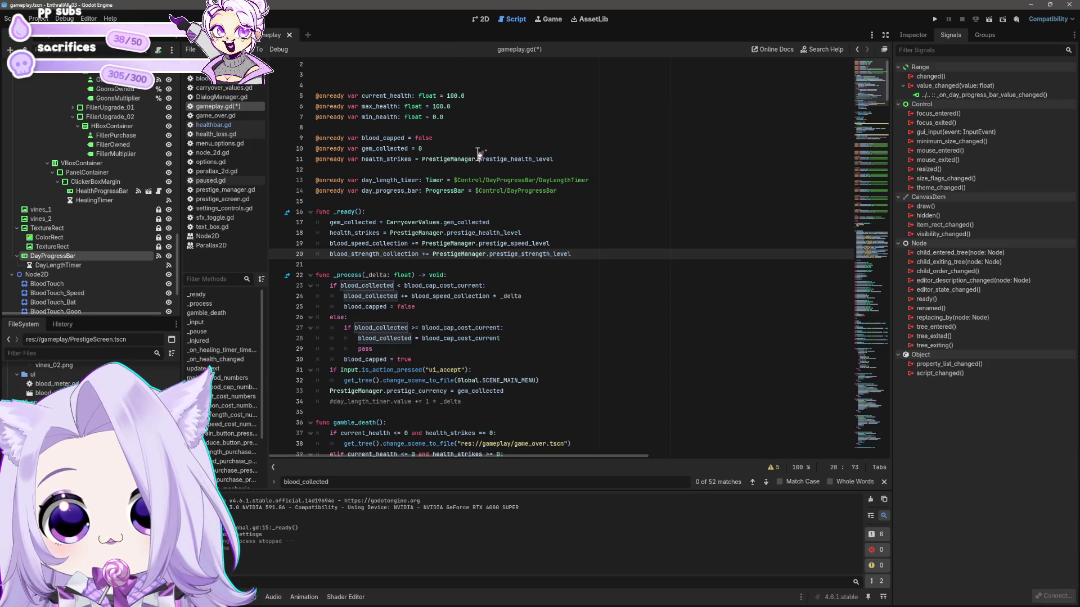
double_click(1000, 96)
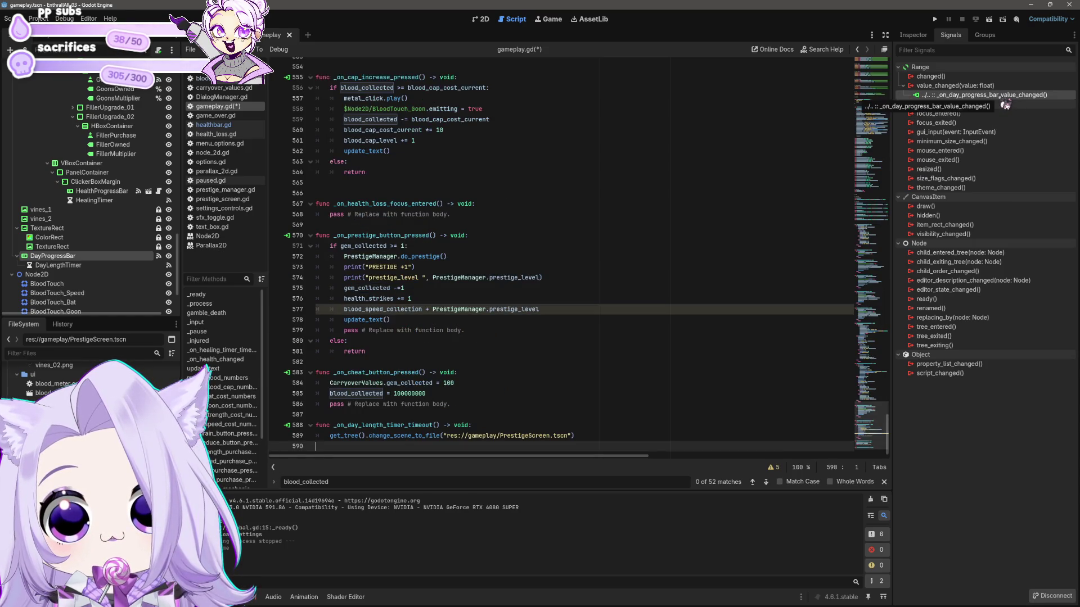
drag(896, 436, 894, 327)
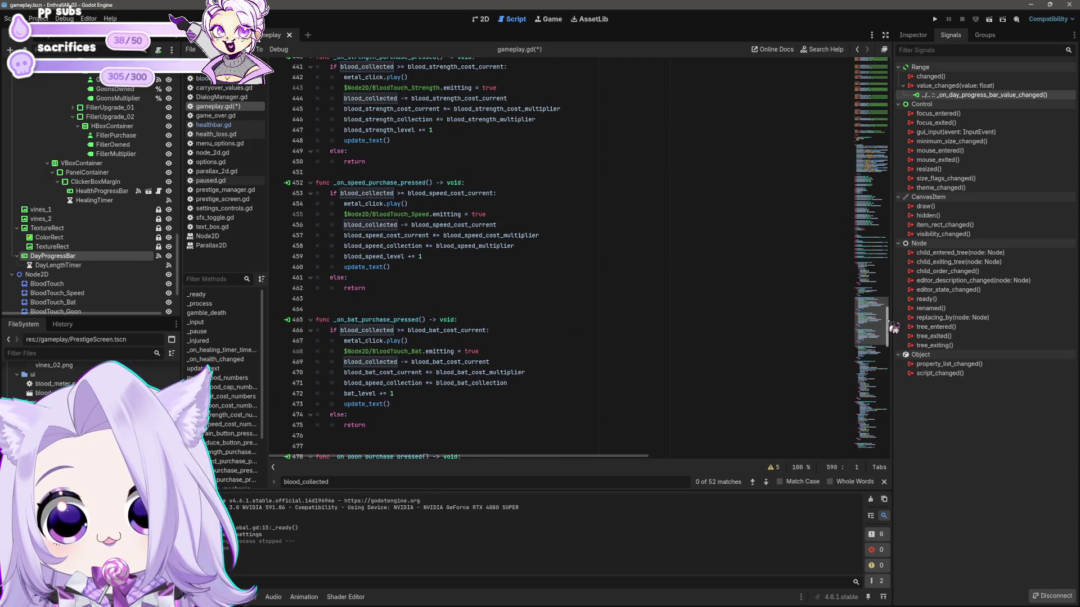
click(495, 304)
Search the script for 'progress' and step through every match
key(ctrl+f)
text(progr)
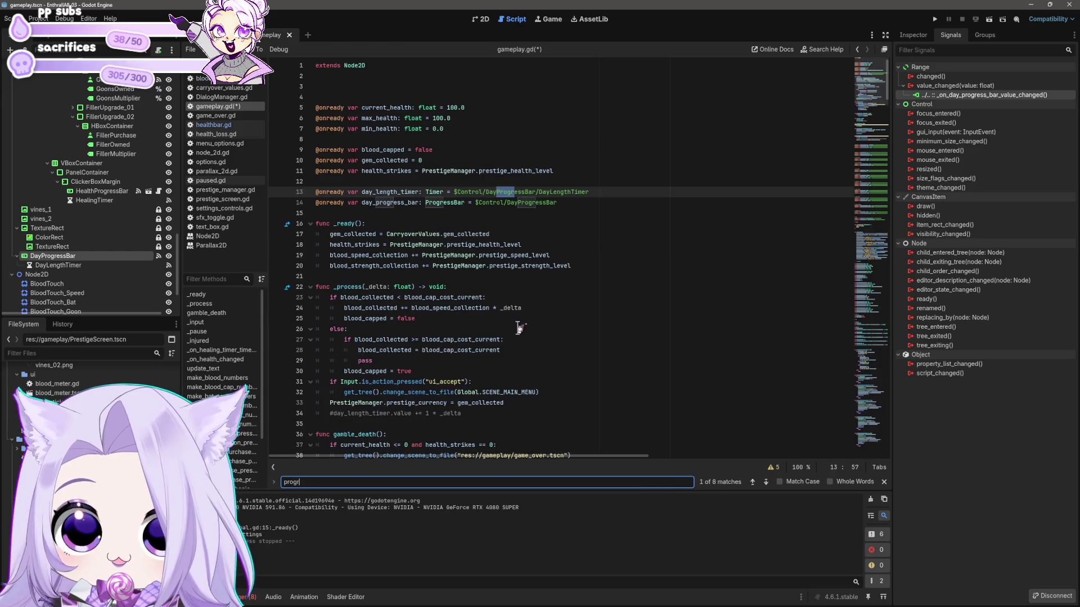
text(ess)
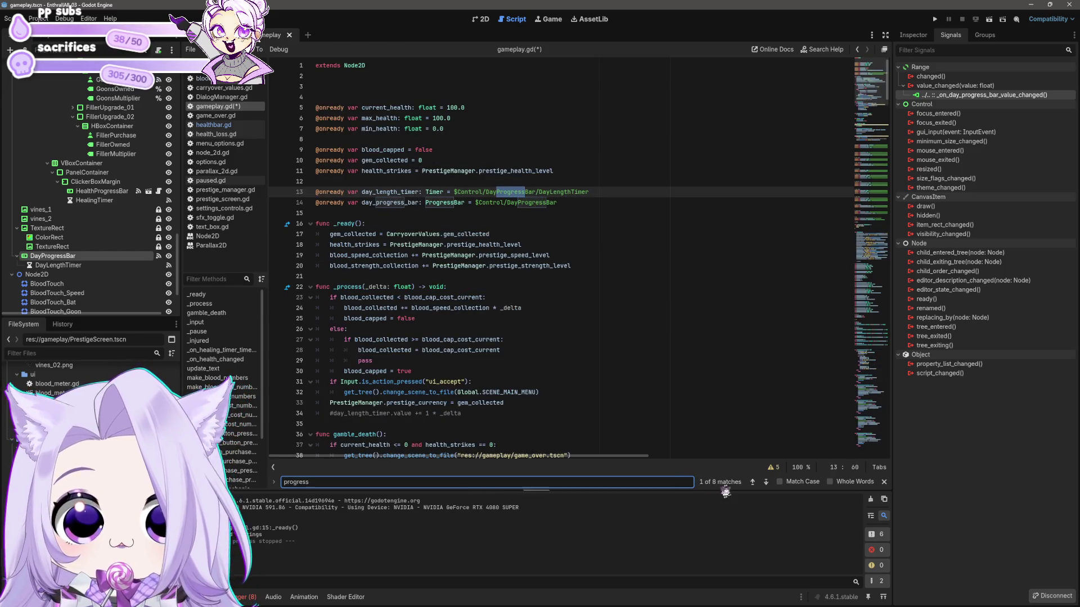
click(766, 482)
click(766, 482)
click(766, 483)
click(765, 483)
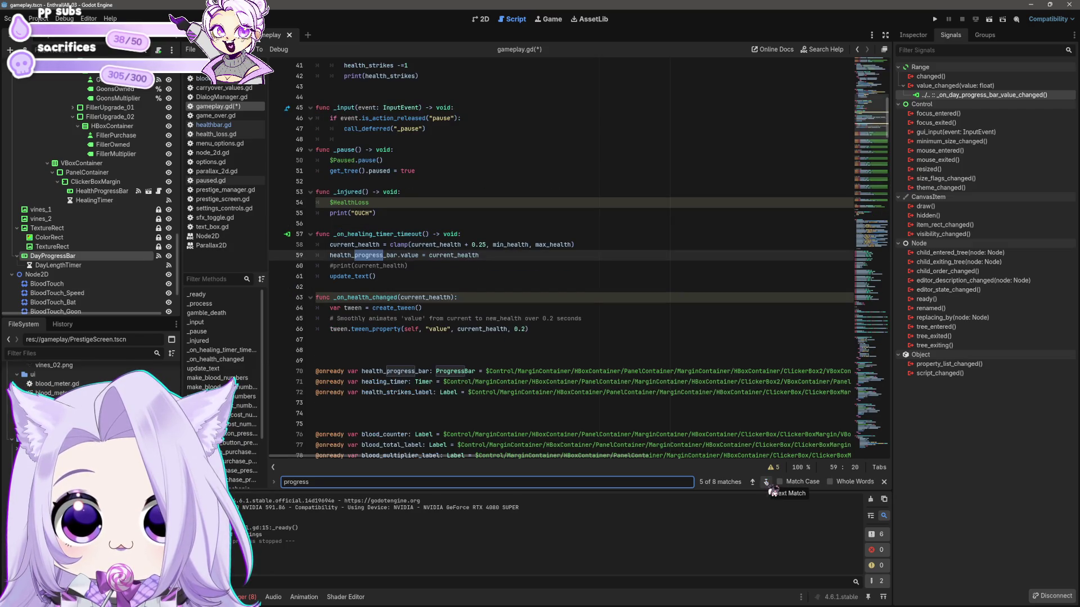
click(768, 487)
click(768, 487)
click(768, 487)
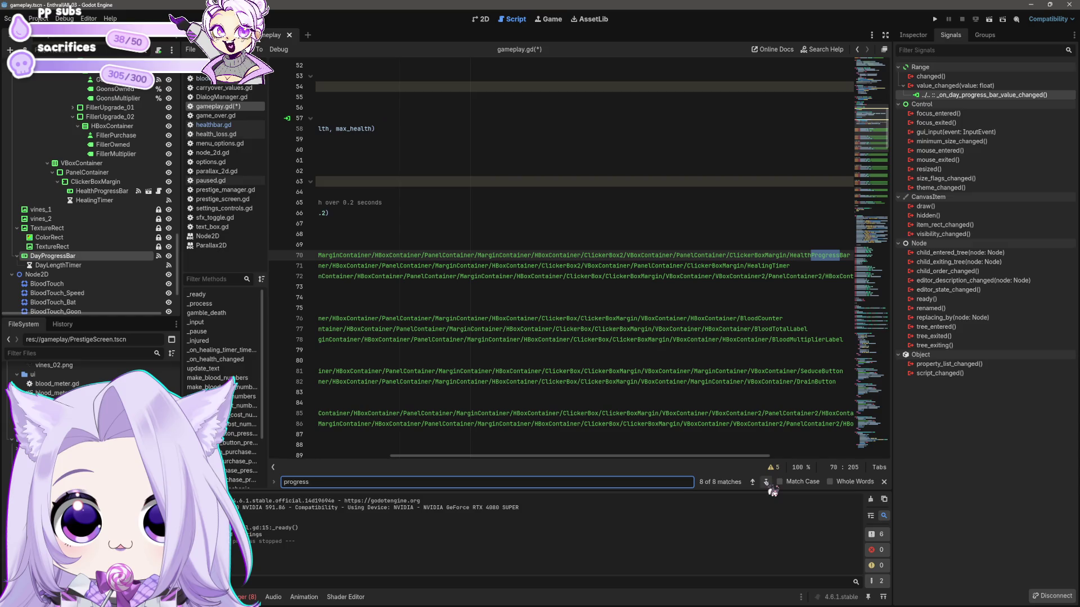
click(680, 222)
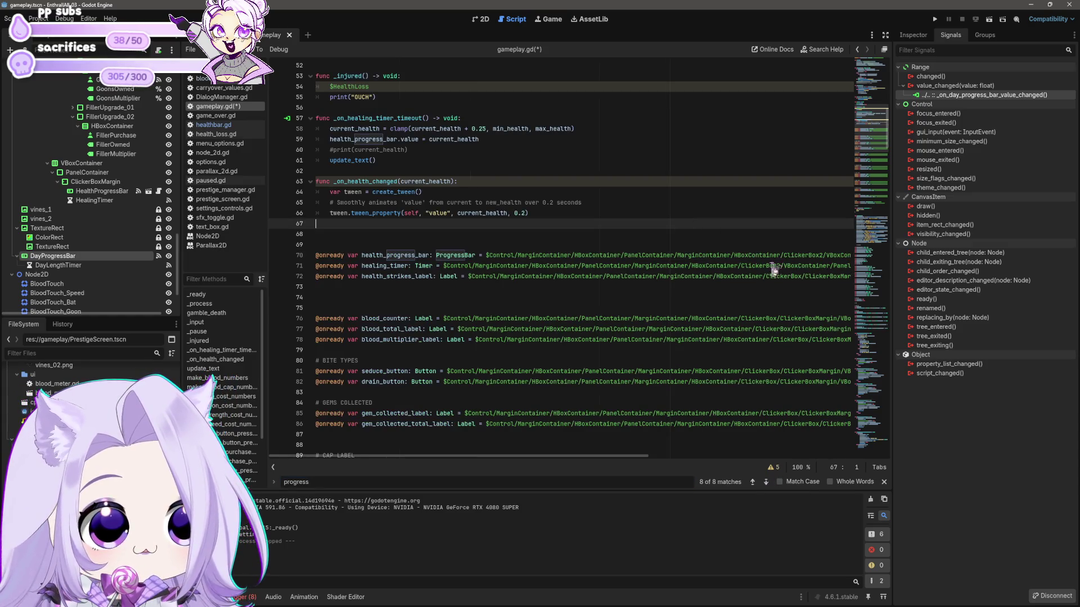
click(805, 319)
Try pasting the progress bar update into _ready, undo it, and remove the empty line 21
scroll(809, 344, up, 15)
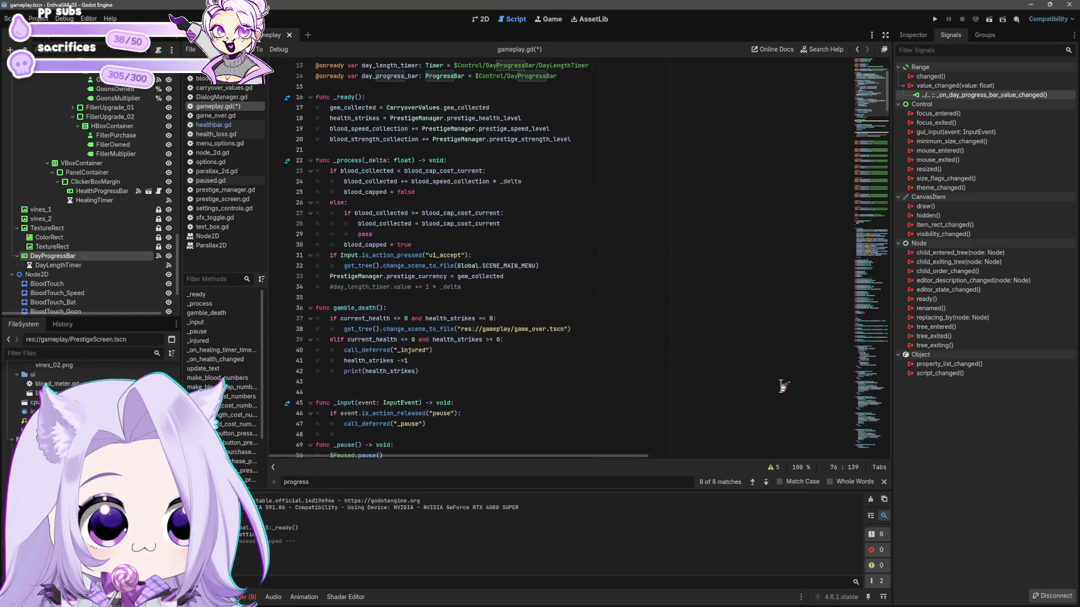
click(640, 318)
click(641, 276)
key(ctrl+v)
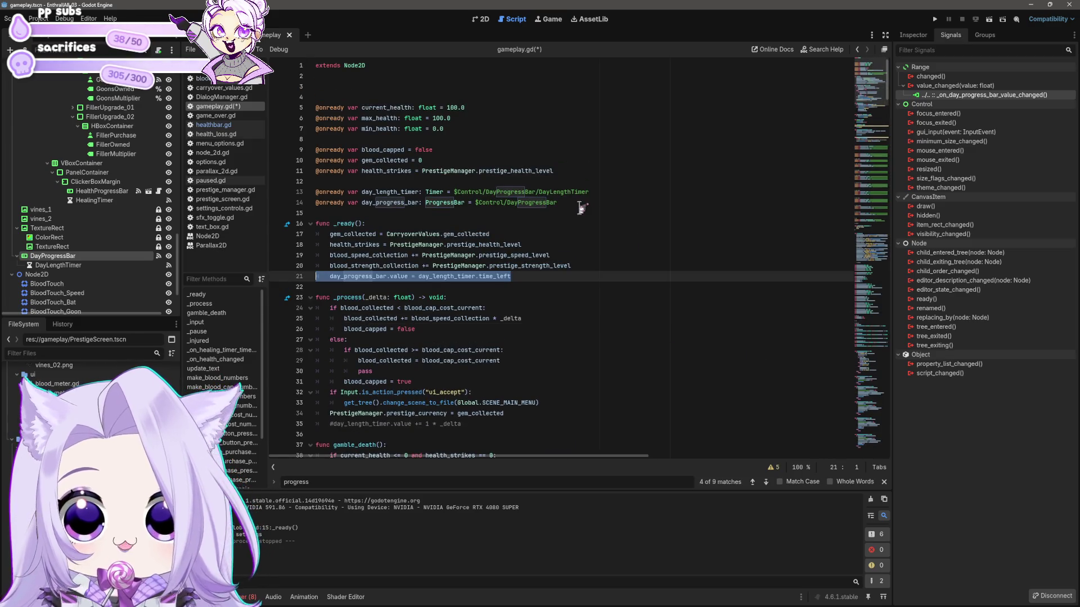
key(ctrl+z)
key(ctrl+z)
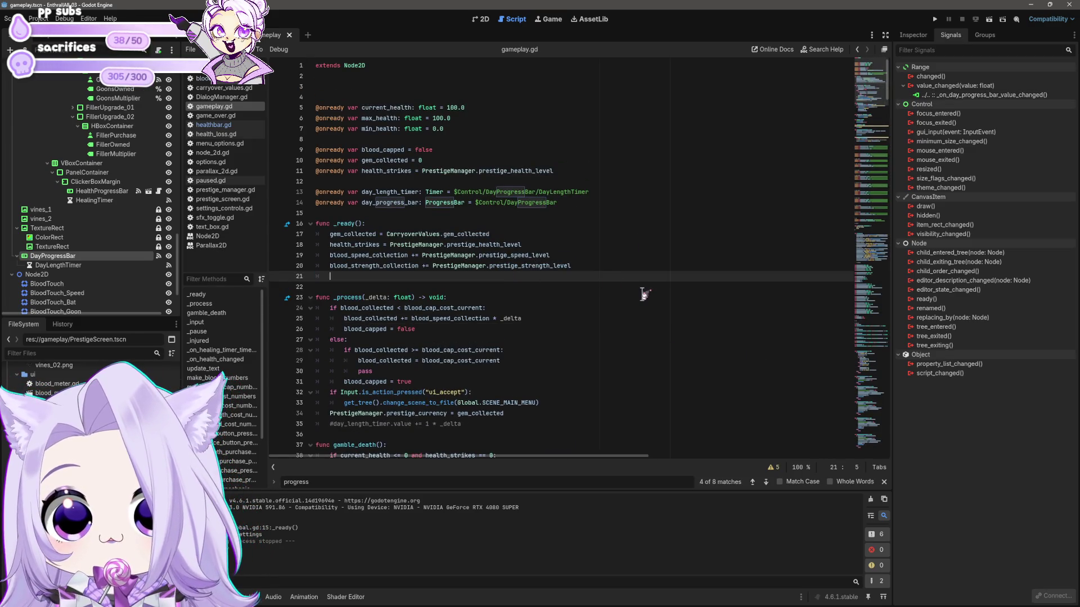
key(BackSpace)
Replace commented line 34 in _process with day_progress_bar.value = day_length_timer.time_left and run the game
scroll(435, 272, down, 2)
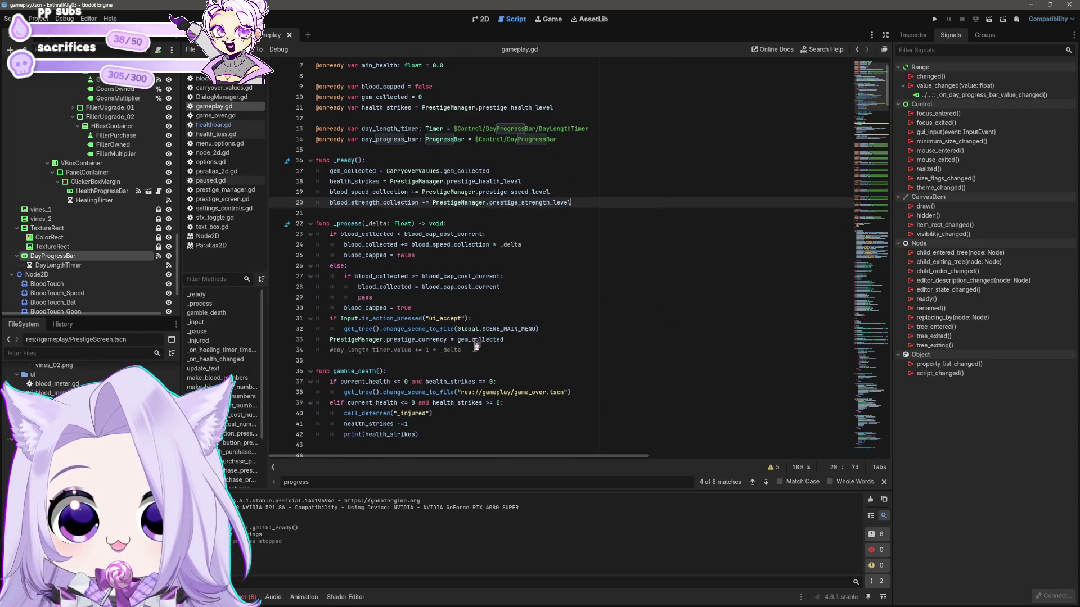
click(475, 348)
key(shift+Home)
key(ctrl+v)
key(Home)
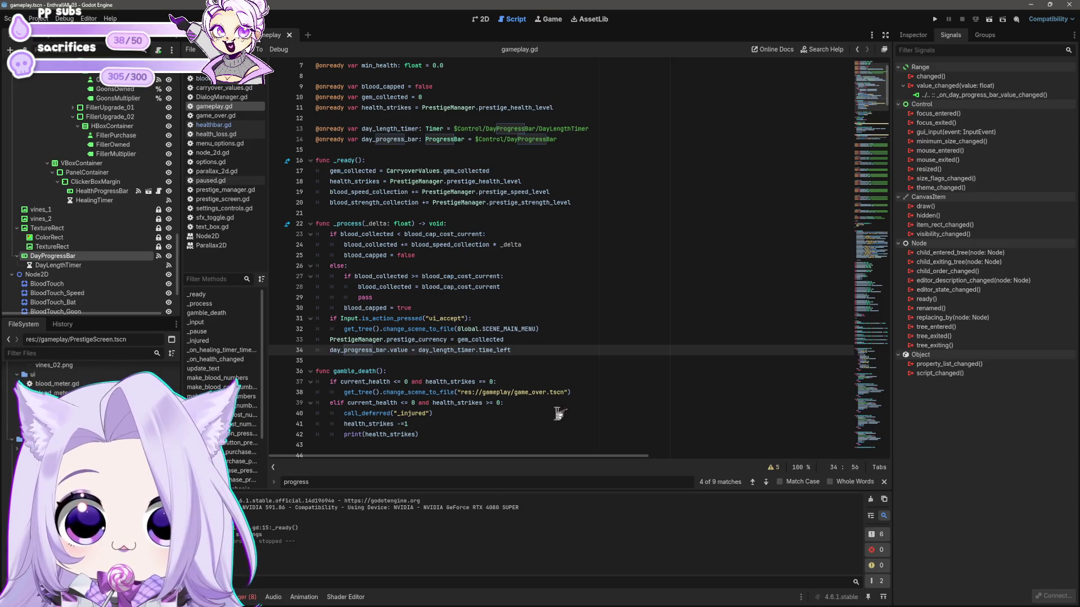
click(934, 19)
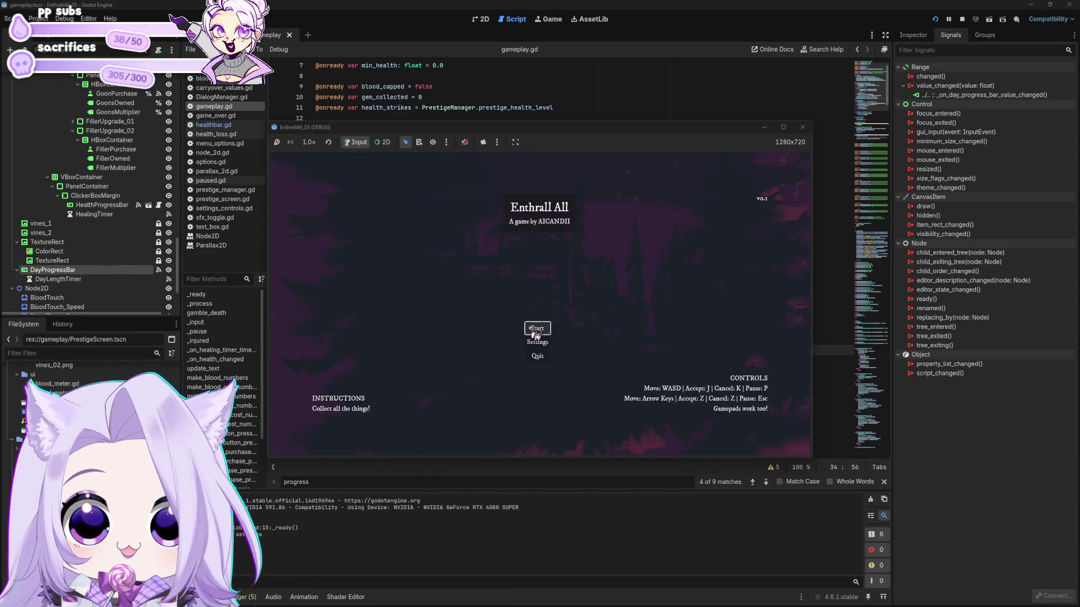
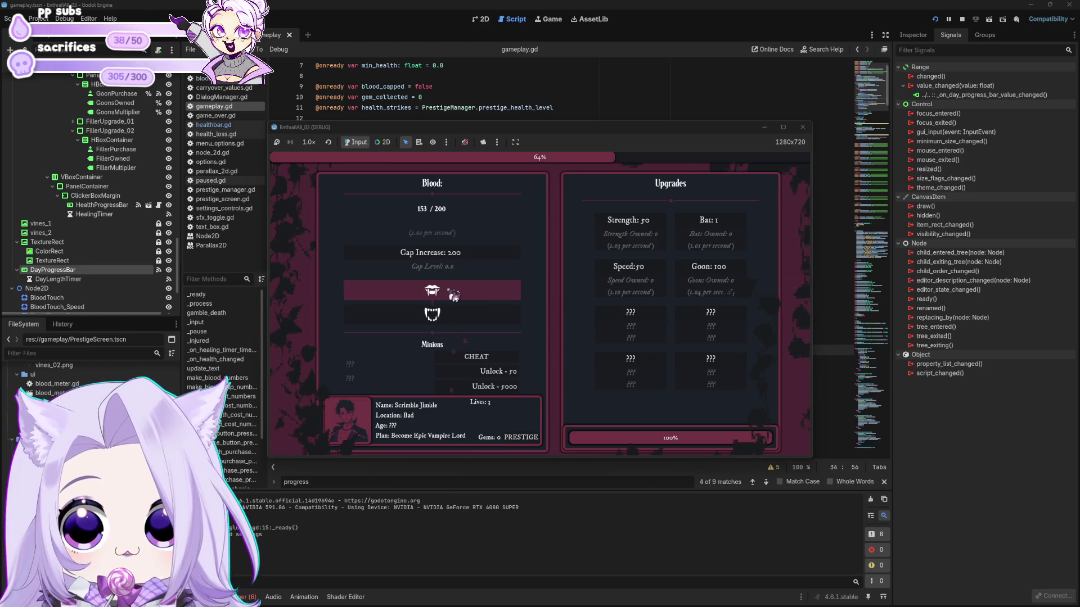
Harvest blood with the fang button and unlock the Wayward Soul minion
click(464, 291)
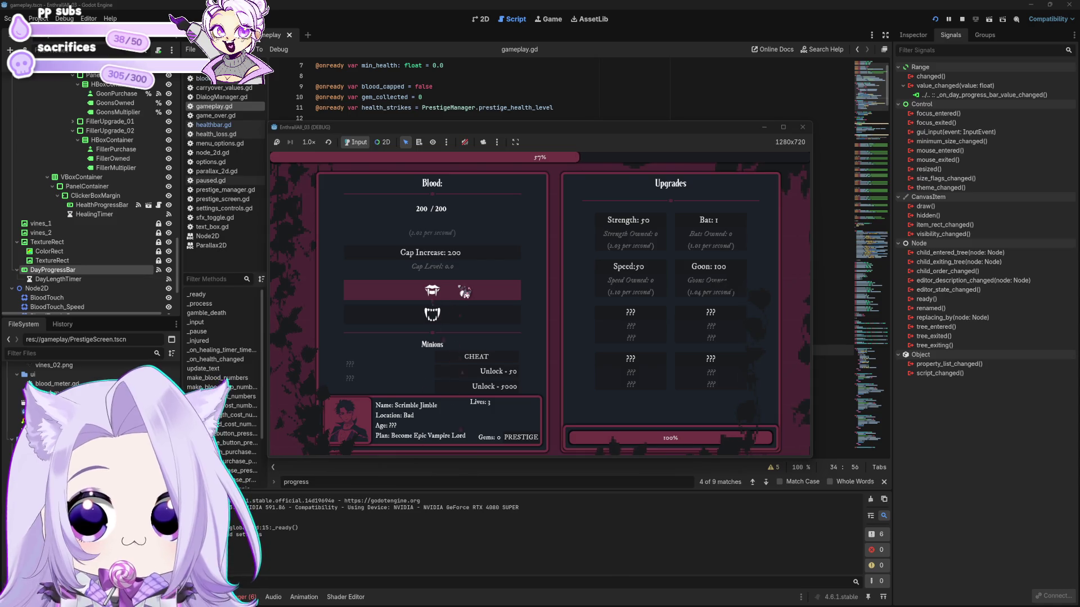
click(479, 294)
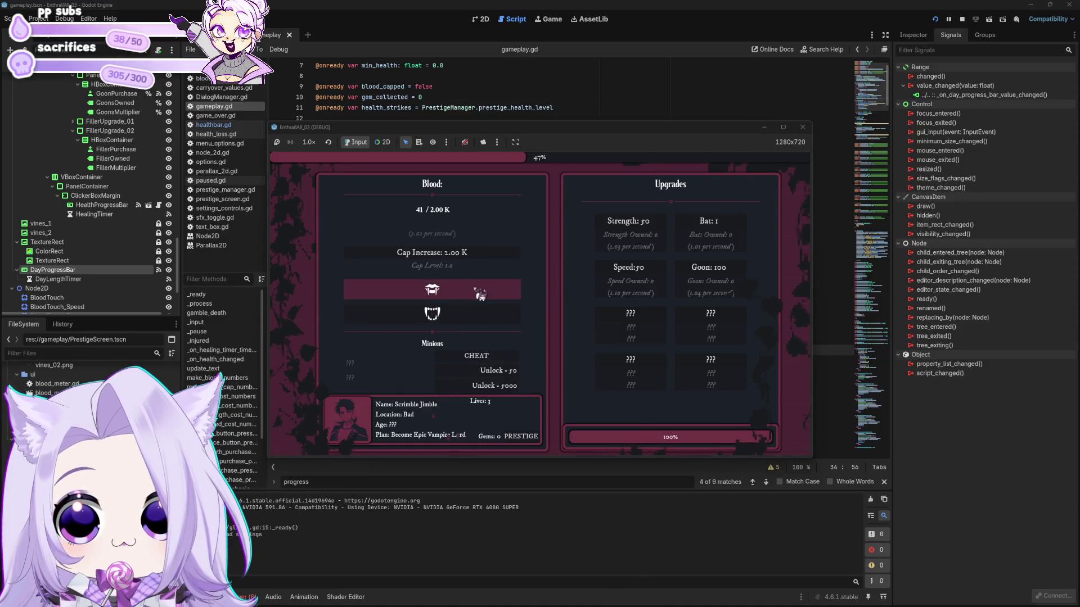
click(501, 371)
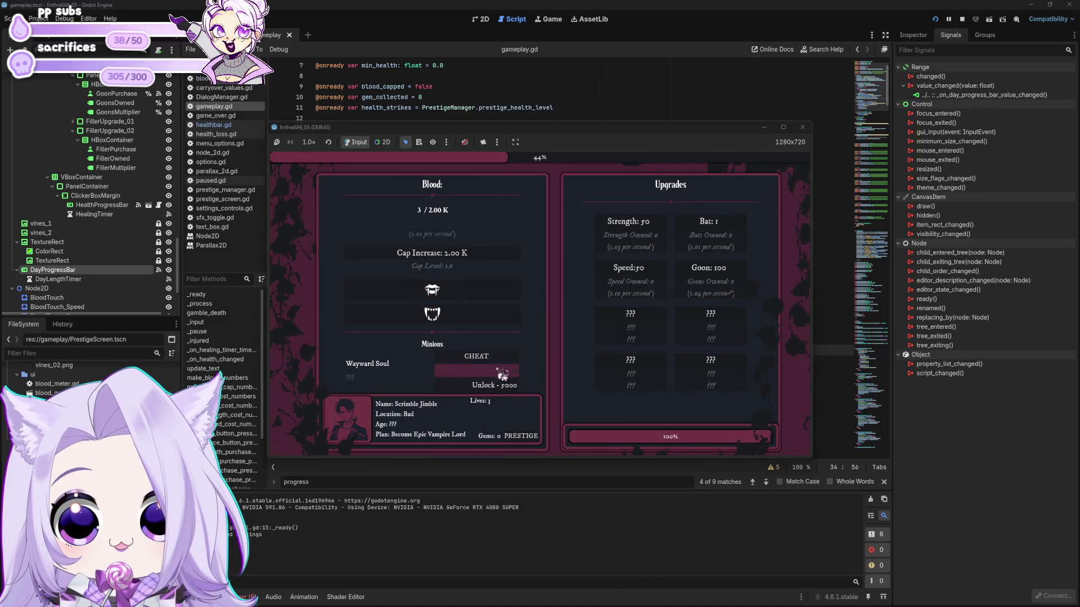
click(475, 299)
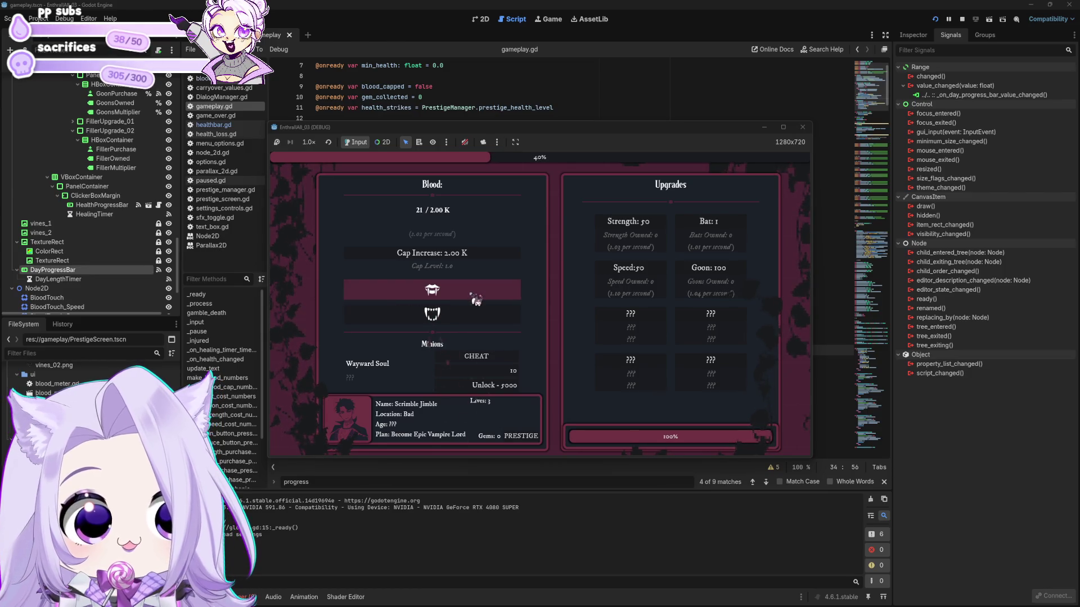
click(495, 374)
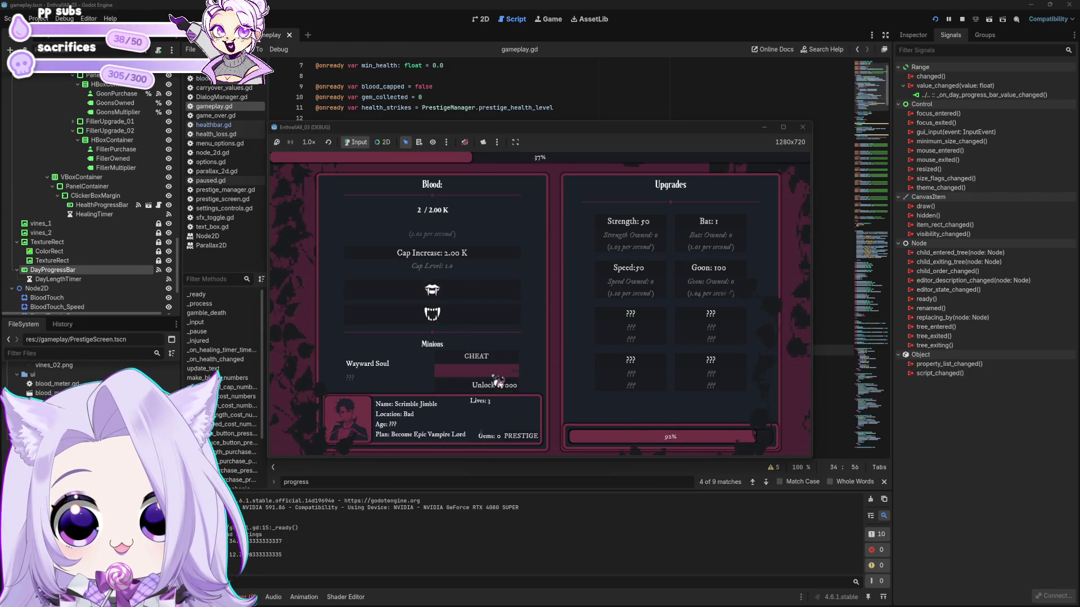
Buy more Wayward Soul batches and a Bat upgrade, harvesting until the day ends
click(481, 298)
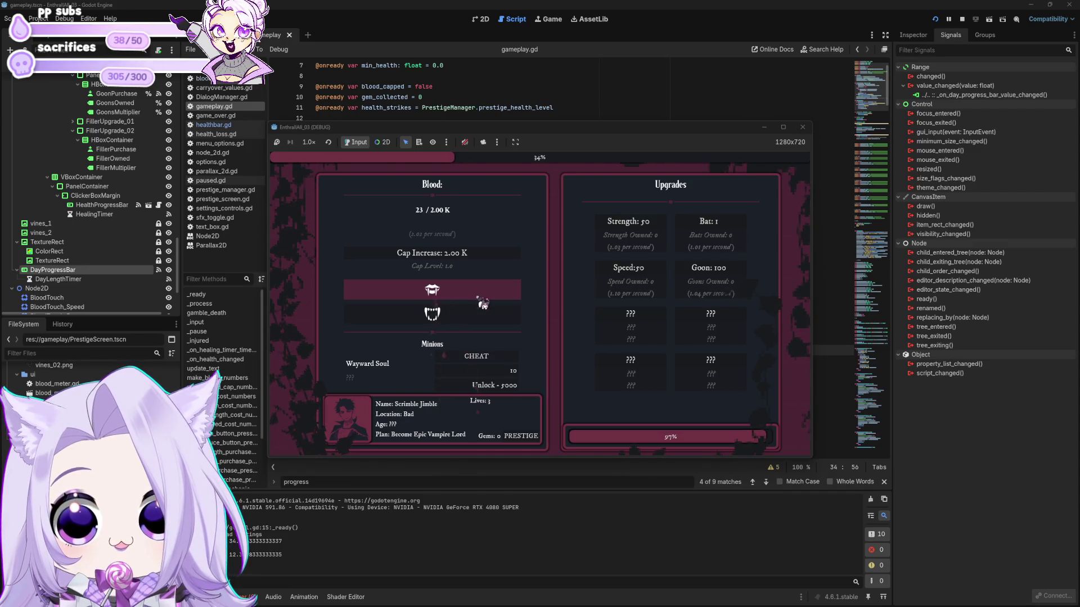
click(504, 373)
click(490, 298)
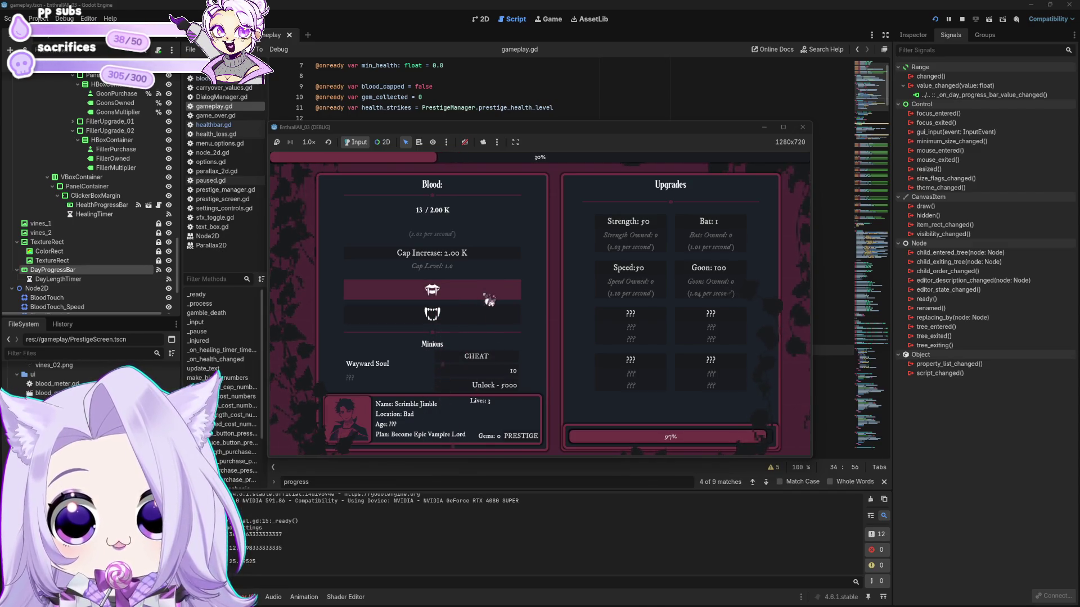
click(494, 374)
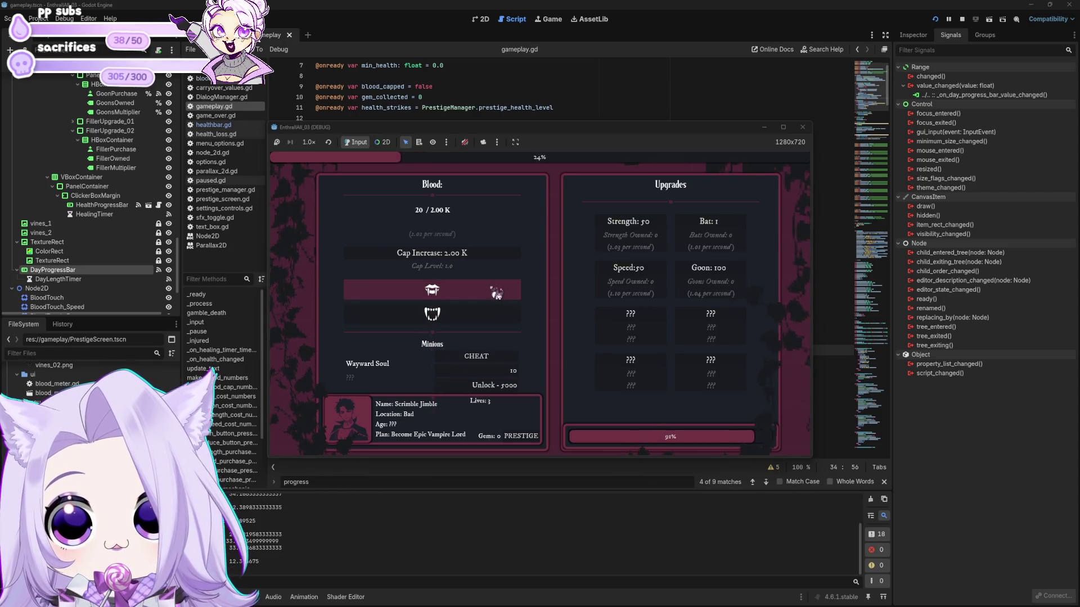
click(497, 376)
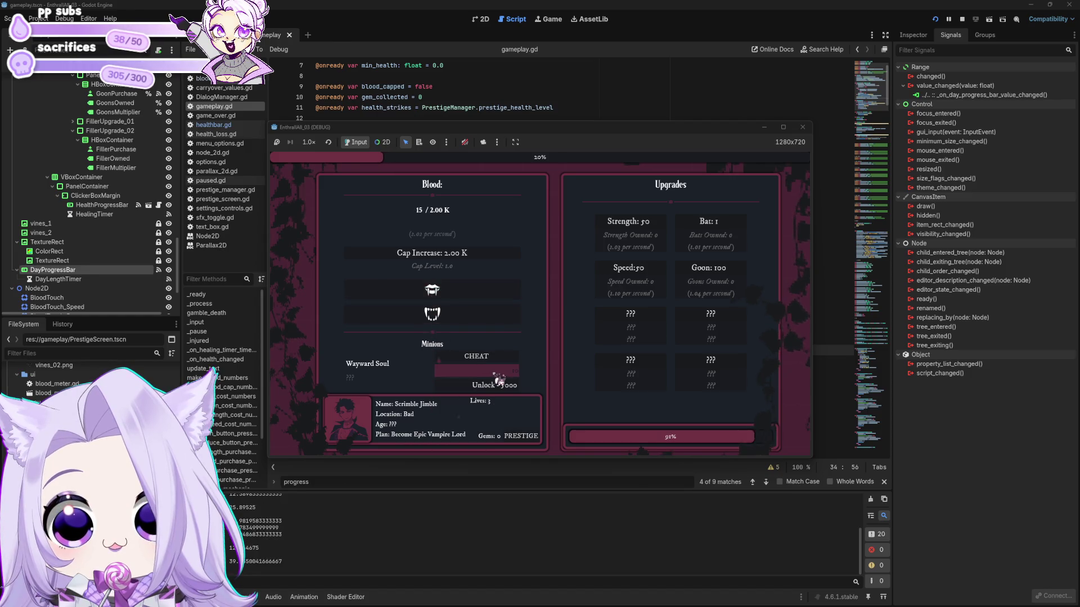
click(723, 229)
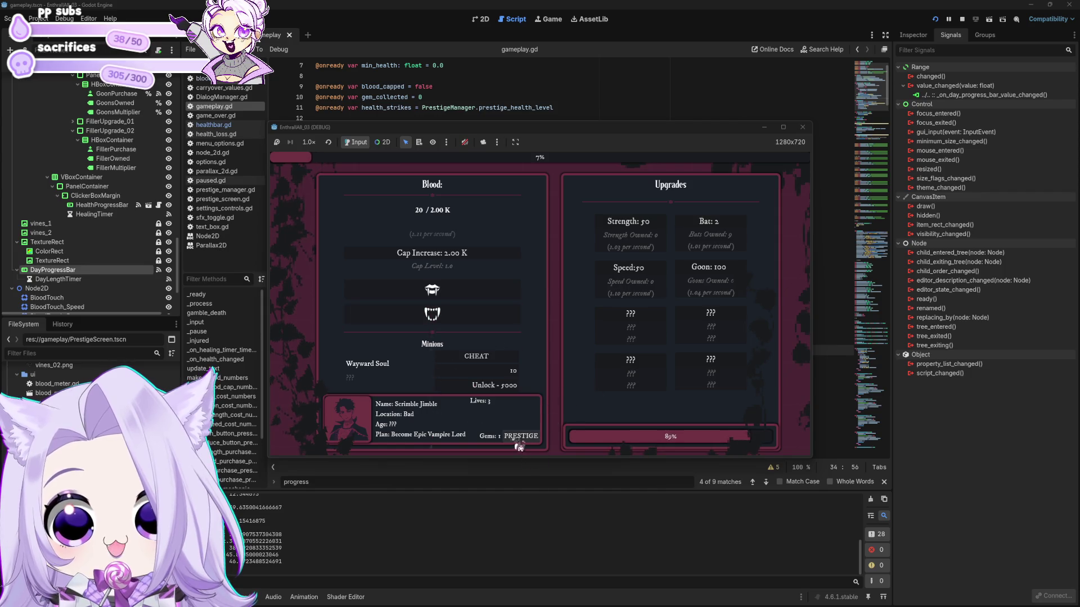
click(494, 299)
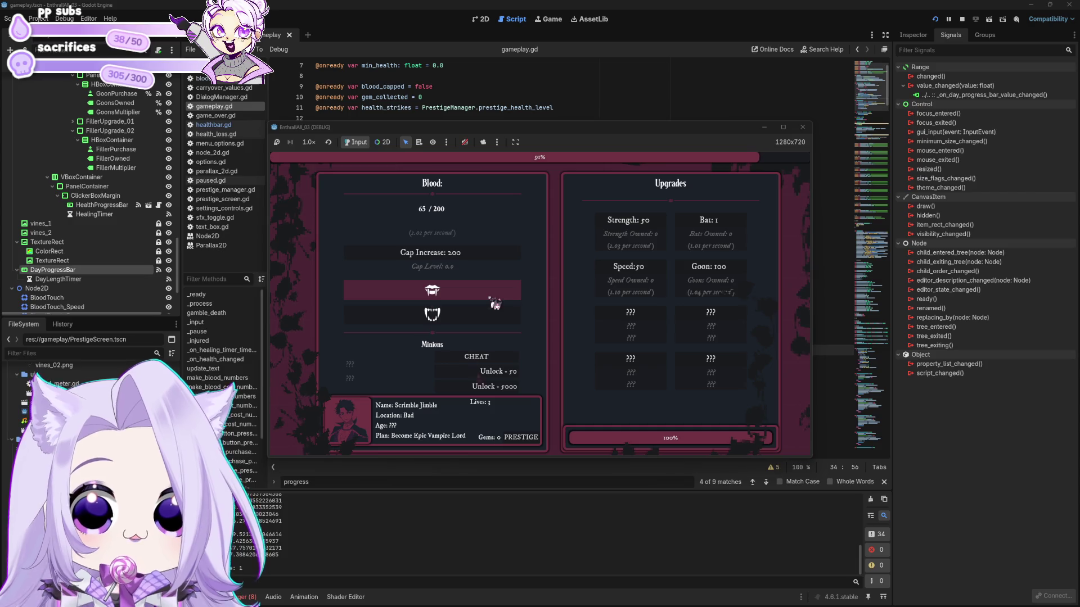
Harvest blood, buy Wayward Souls, then purchase a Speed and a Strength upgrade
click(511, 308)
click(518, 374)
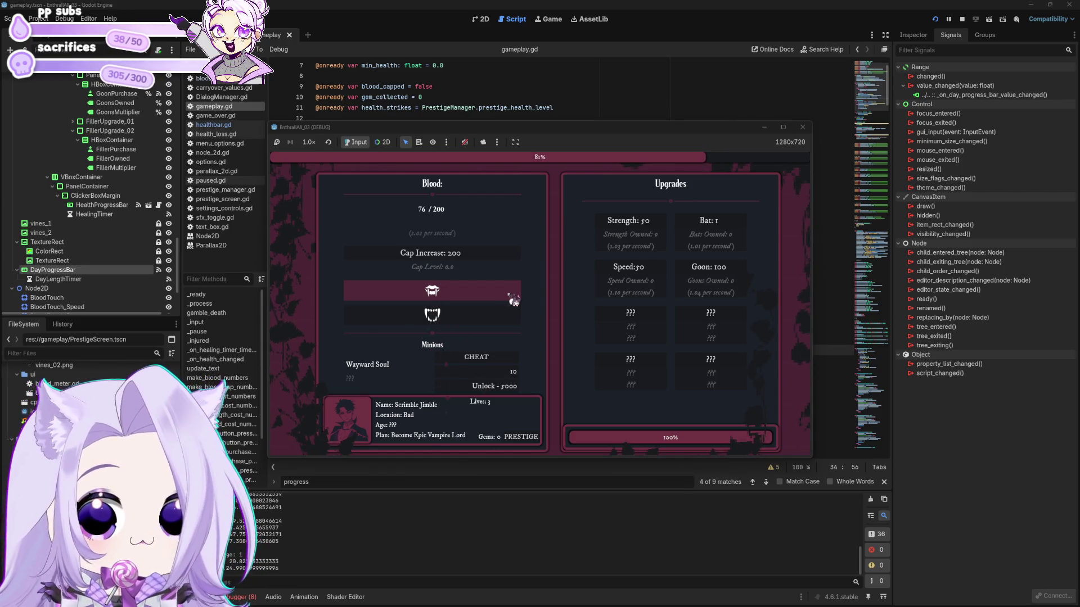
click(514, 374)
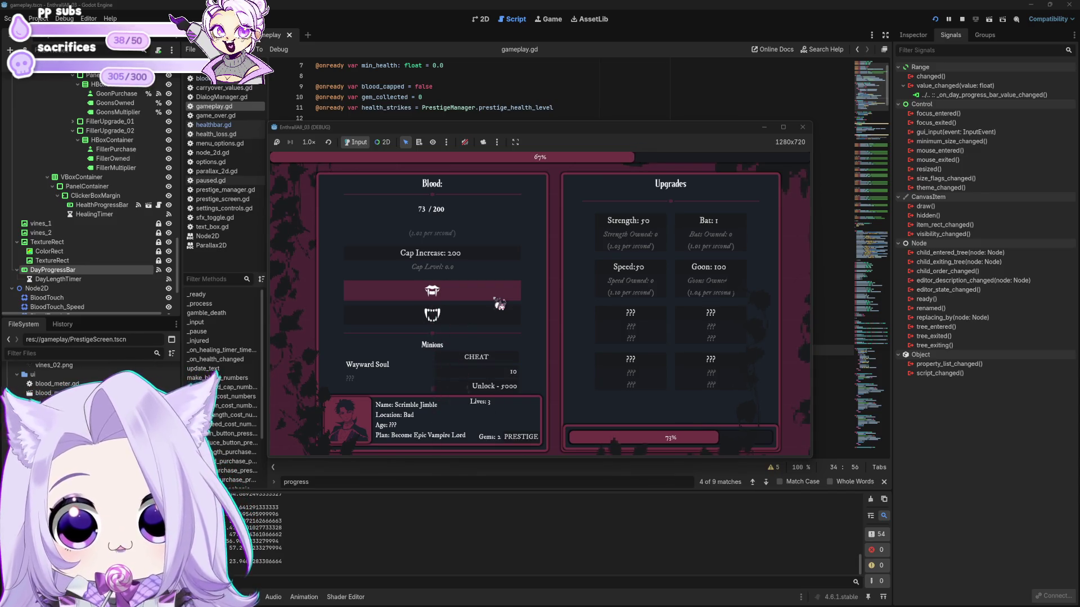
click(650, 273)
click(522, 296)
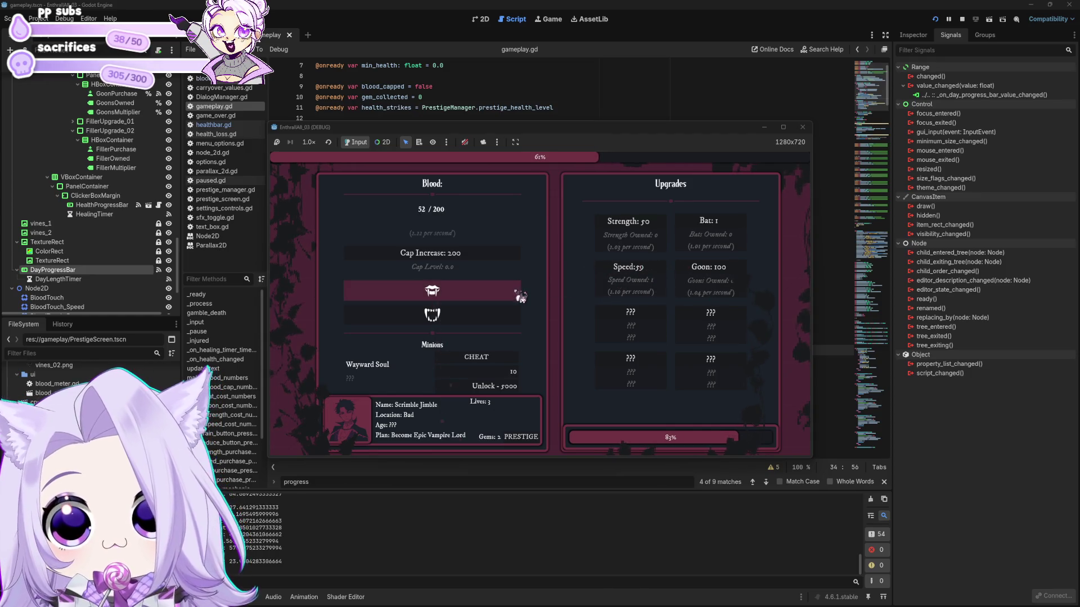
click(652, 236)
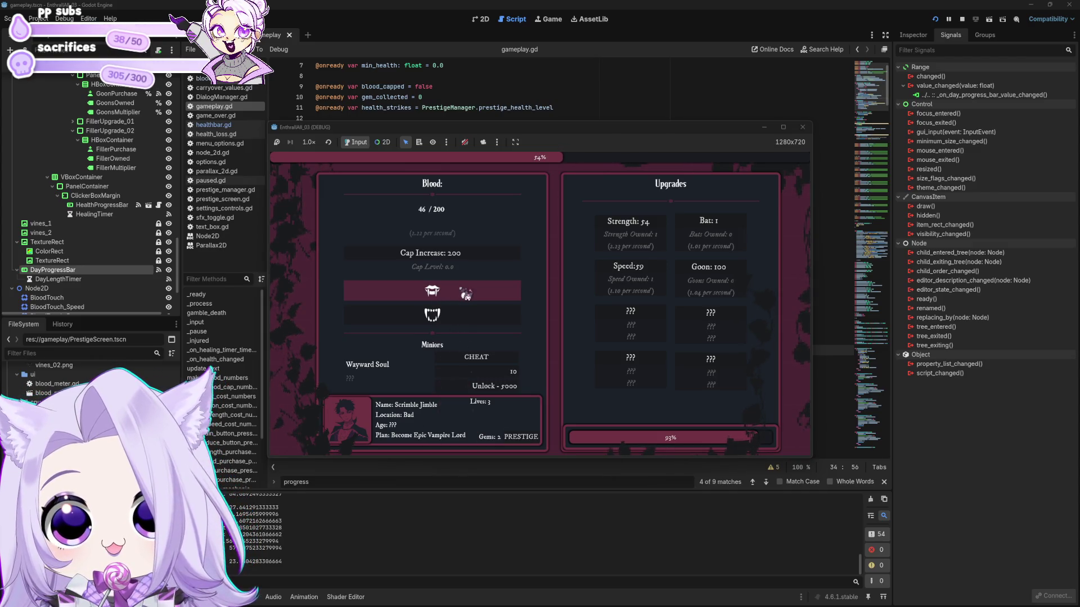
Spend blood on more minions and buy two Bat upgrades
click(503, 372)
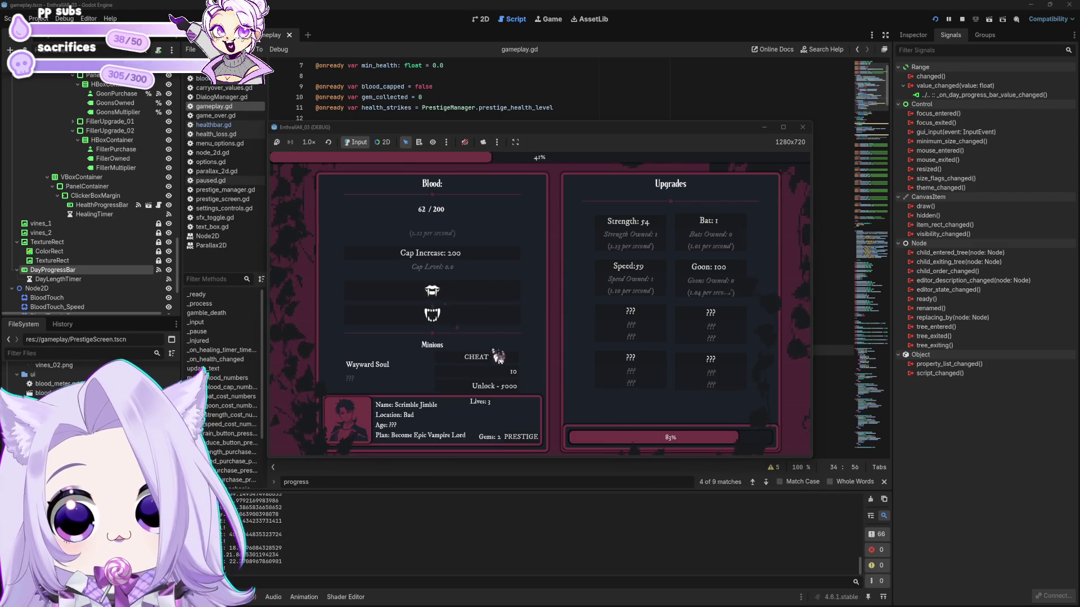
click(506, 372)
click(489, 299)
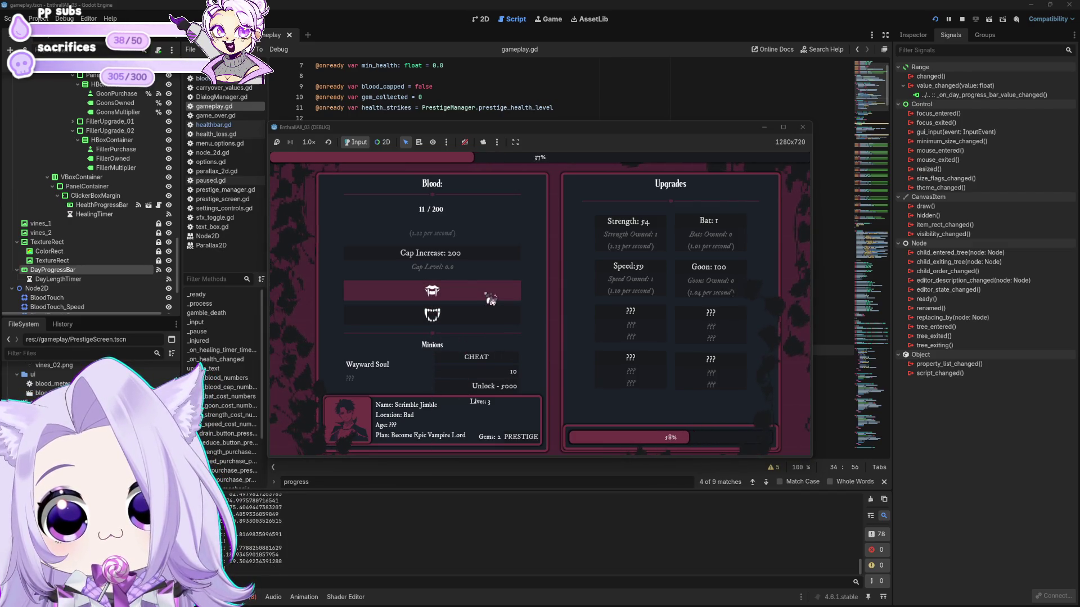
click(489, 299)
click(717, 225)
click(718, 227)
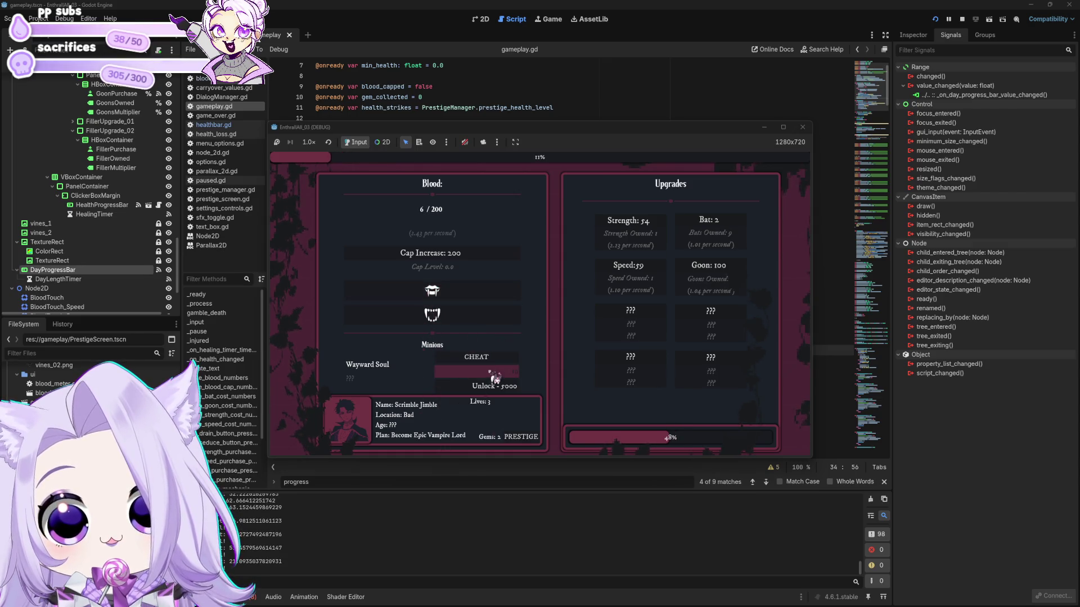
Keep harvesting blood and buying minions through the new day, then stop the game
click(495, 296)
click(496, 295)
click(497, 298)
click(499, 299)
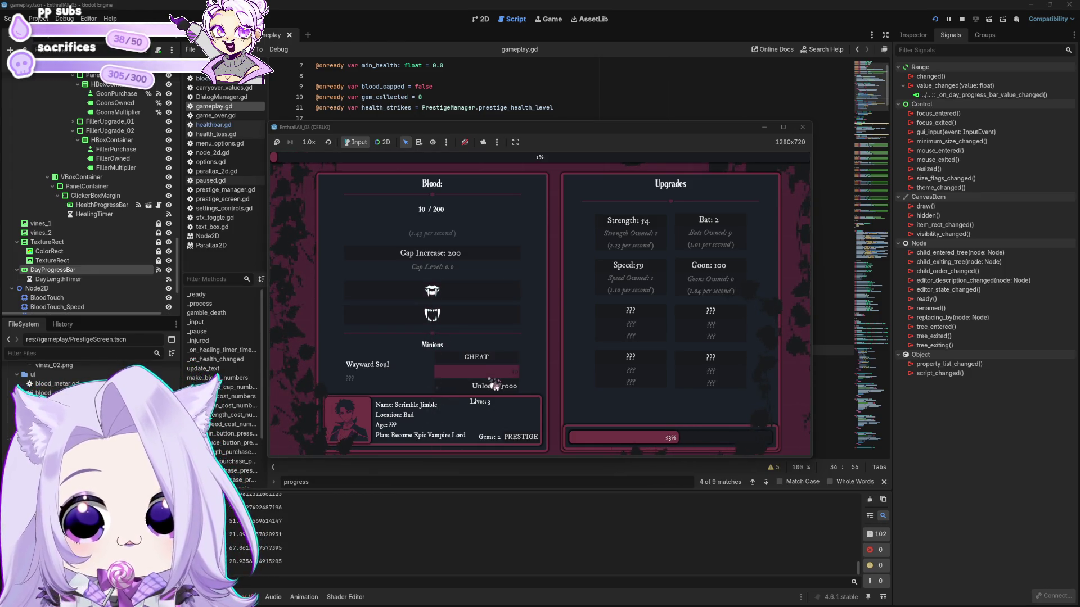
click(494, 383)
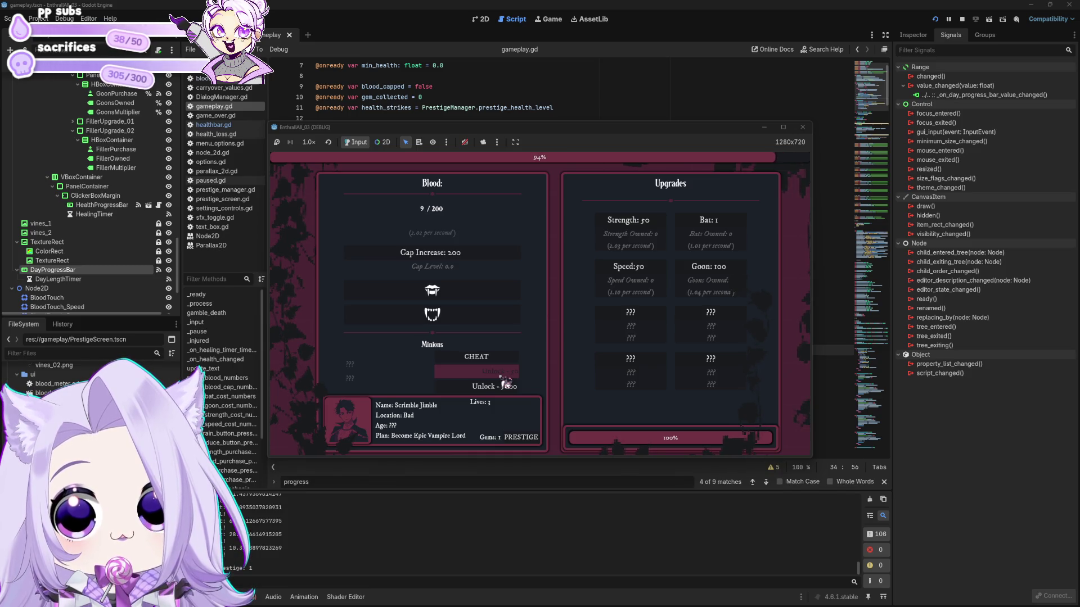
click(486, 298)
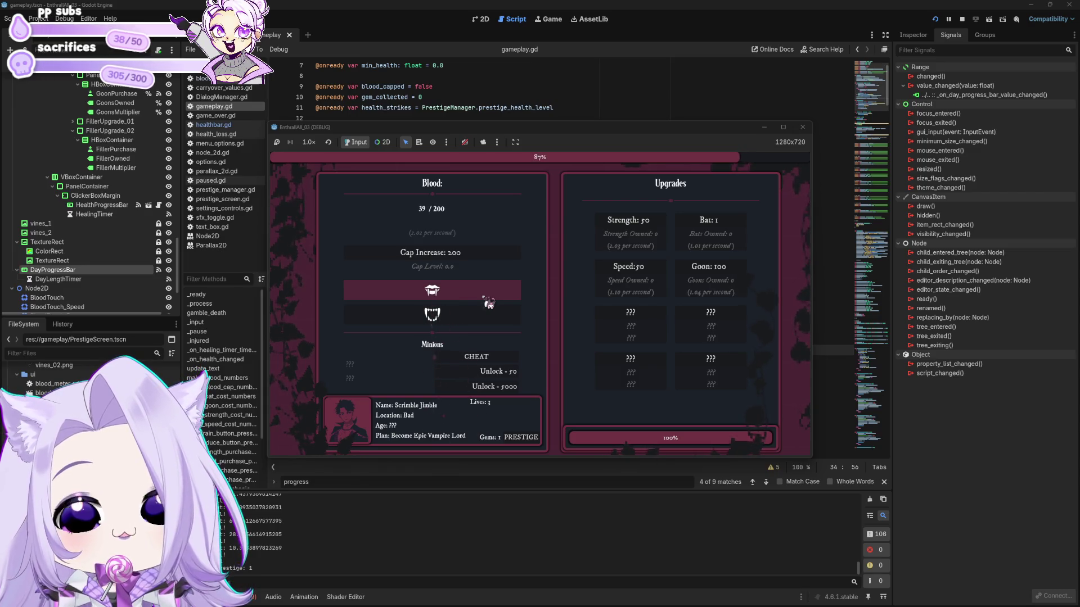
click(486, 298)
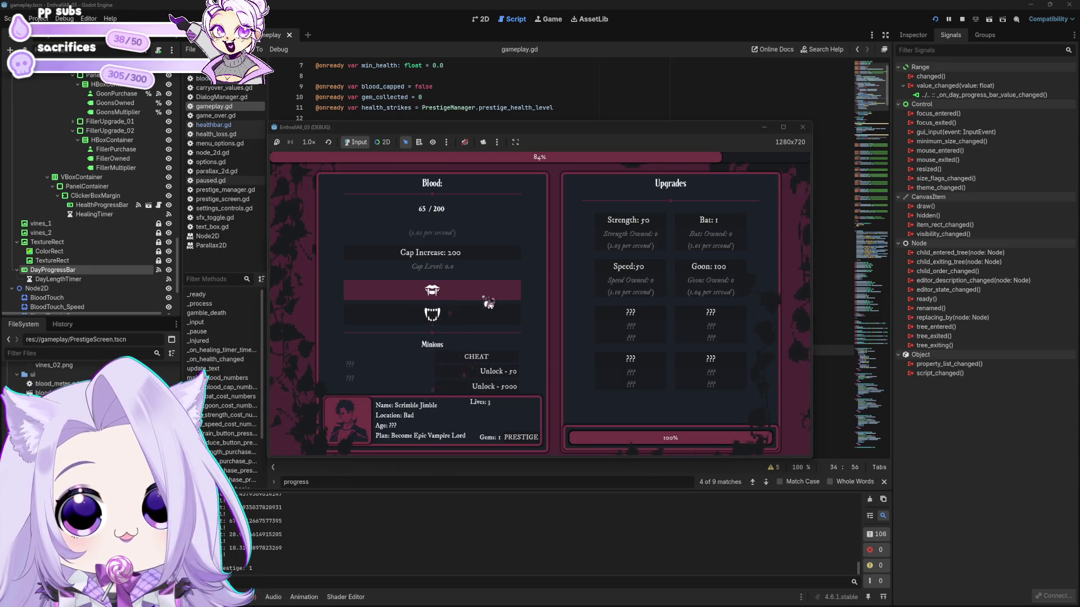
click(803, 127)
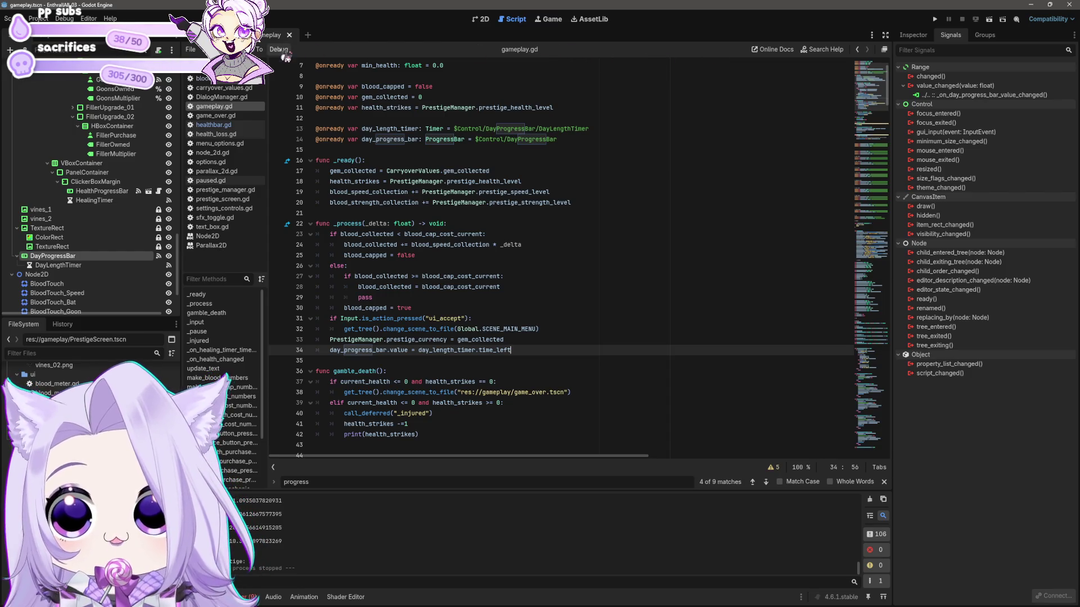
Review the blood cap and passive gain lines in gameplay.gd, then view the blood_meter and gameplay scenes
click(443, 287)
click(491, 244)
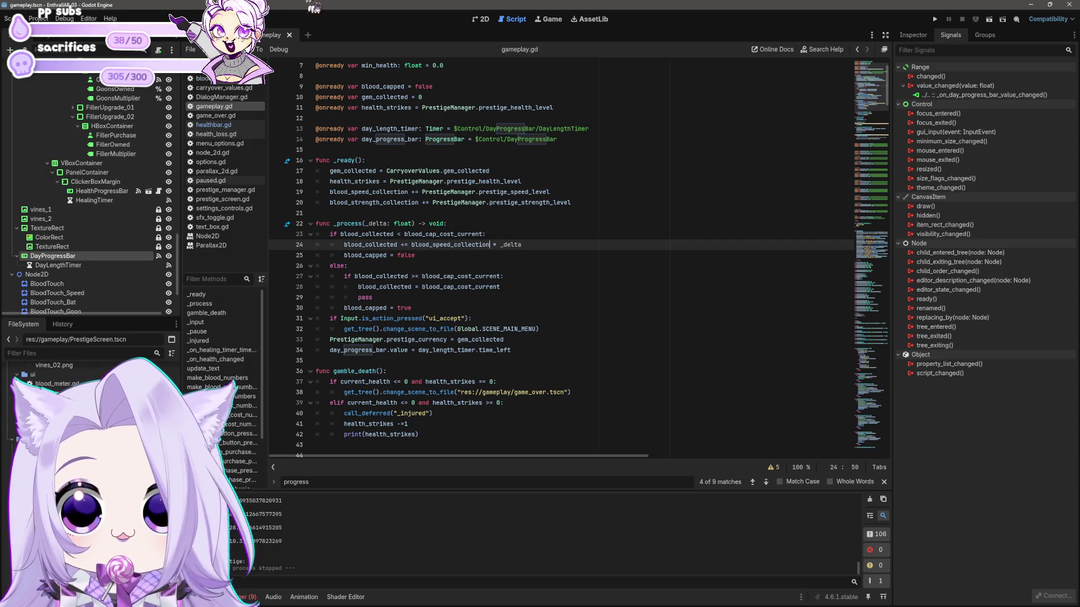
click(253, 35)
click(273, 36)
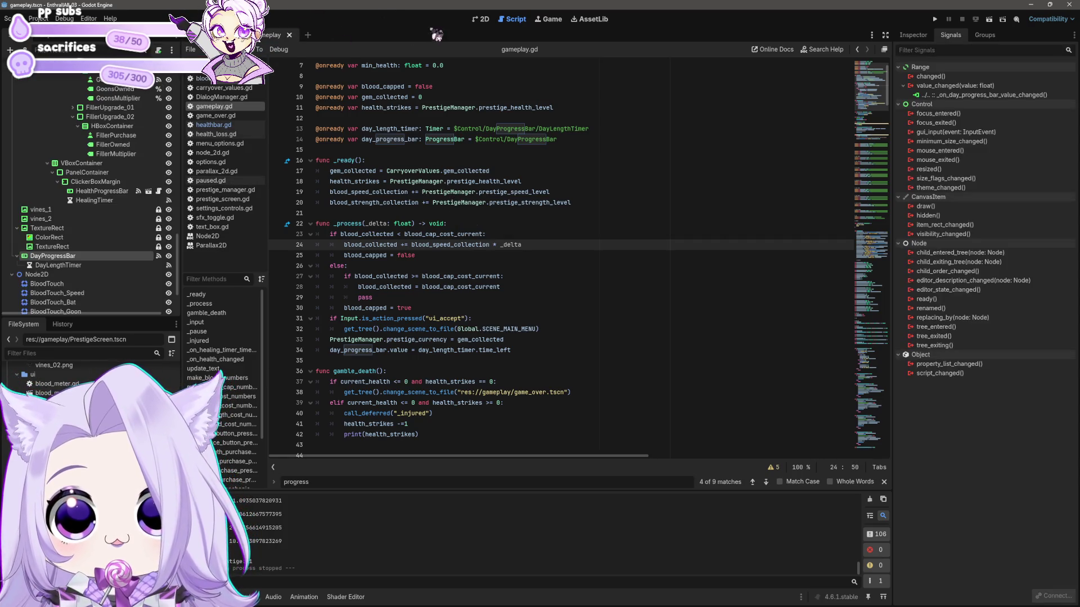
click(481, 19)
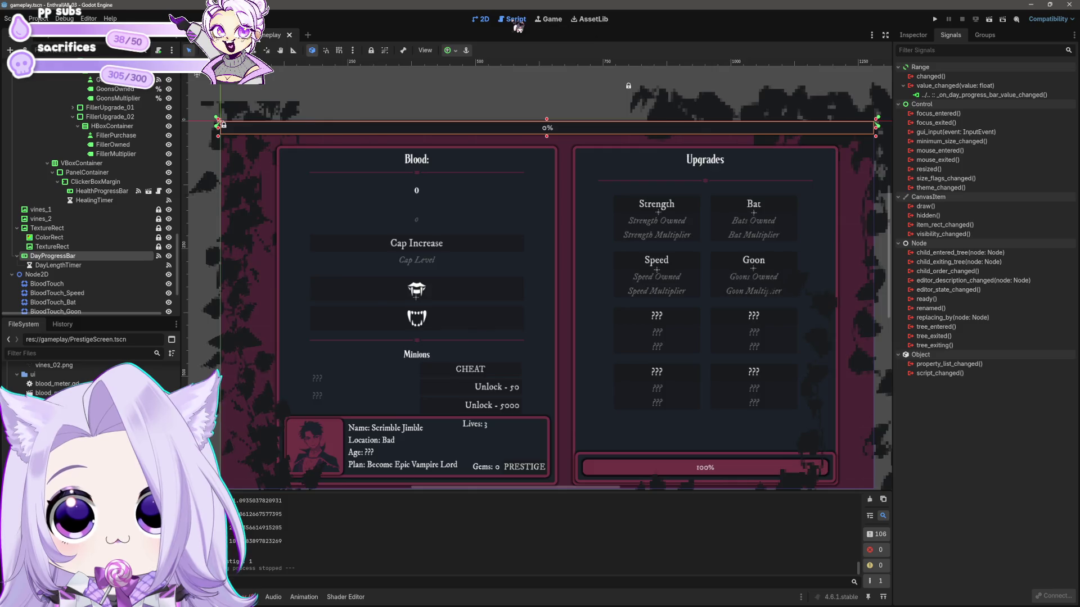
Look through prestige_manager.gd and prestige_screen.gd, then open the PrestigeScreen scene in 2D
click(518, 24)
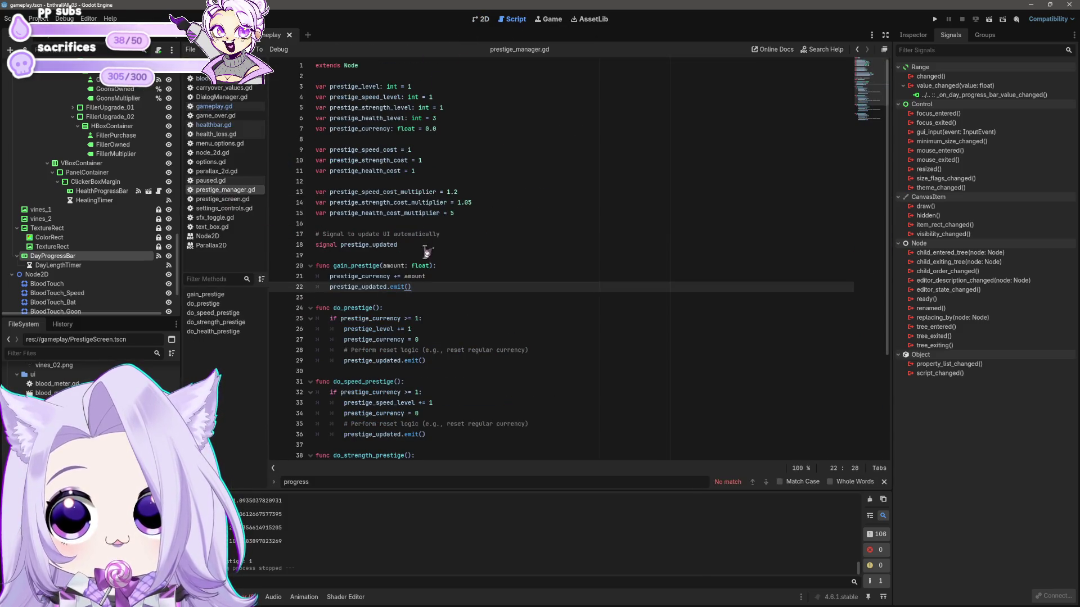
scroll(427, 250, down, 4)
click(236, 200)
scroll(382, 233, down, 10)
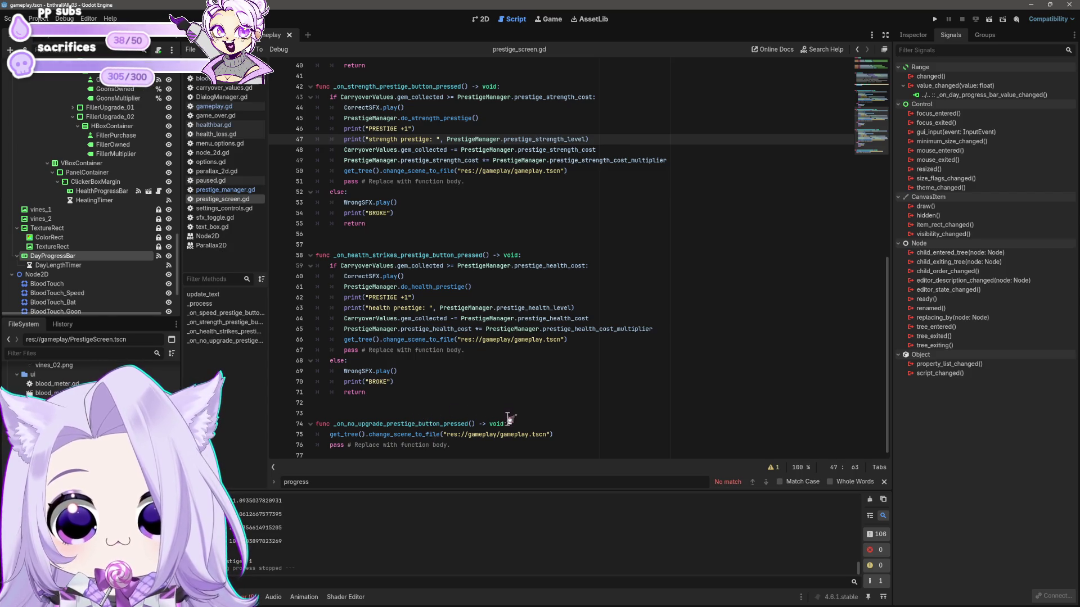
scroll(525, 422, up, 6)
click(481, 20)
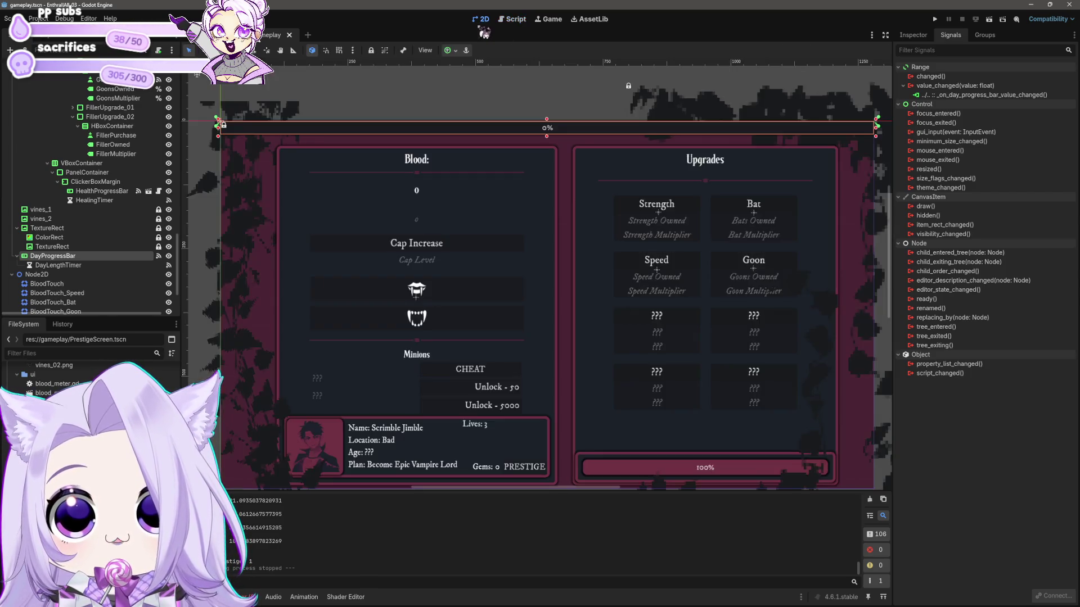
click(511, 20)
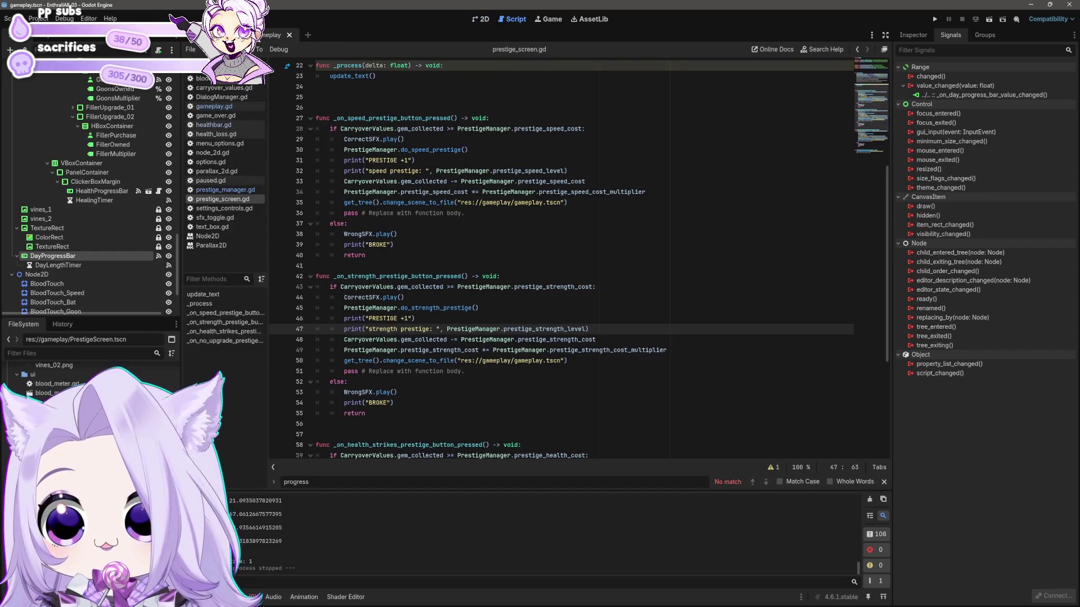
click(480, 19)
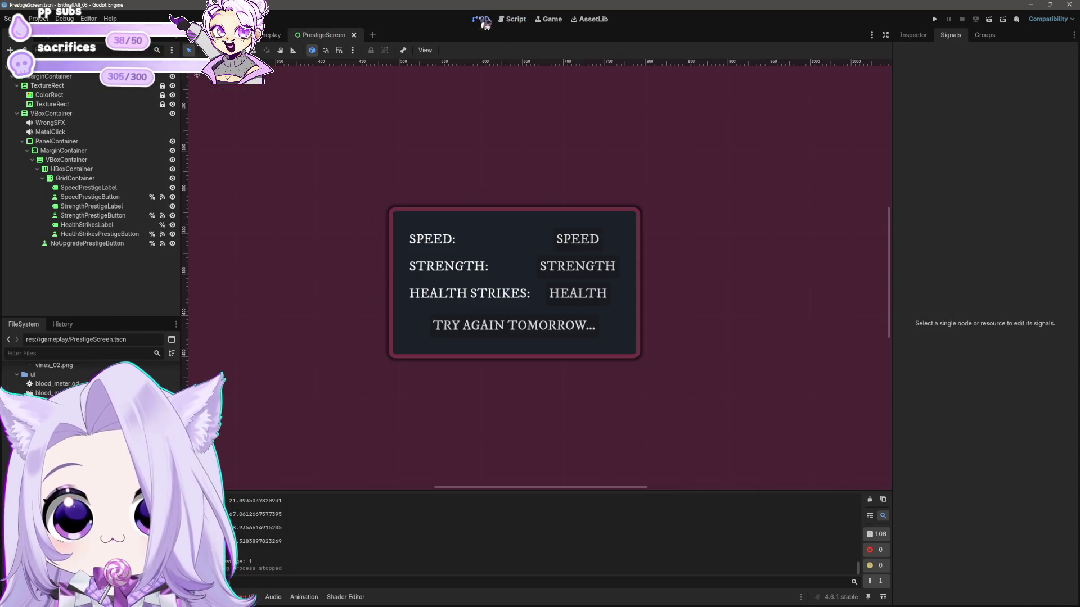
Change the TRY AGAIN TOMORROW... button text to 'NIGHT FALLS...'
click(505, 324)
click(912, 35)
click(993, 125)
key(ctrl+a)
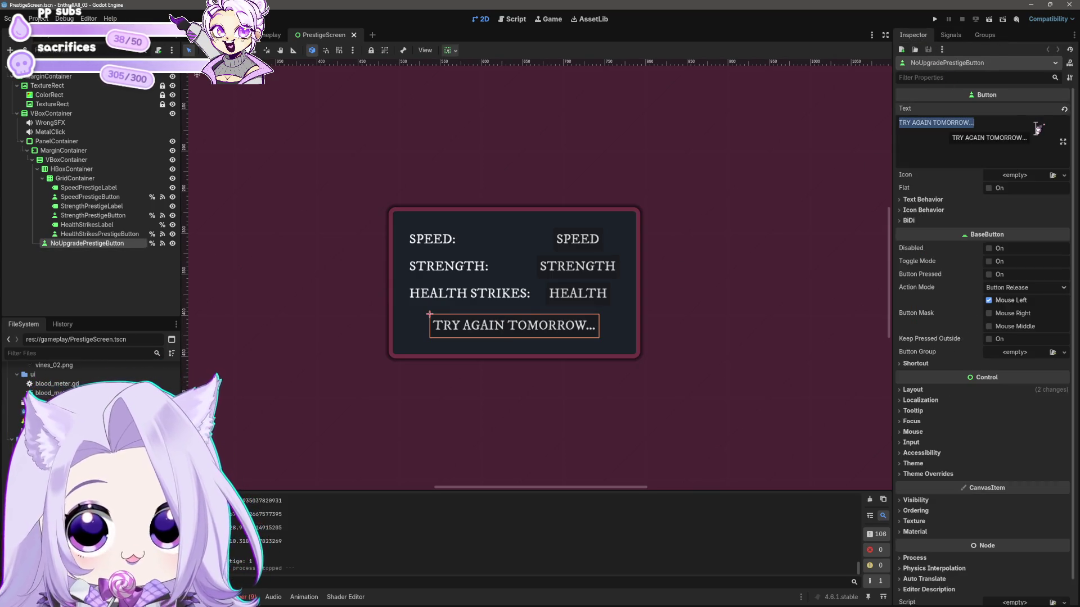
key(BackSpace)
text(The N)
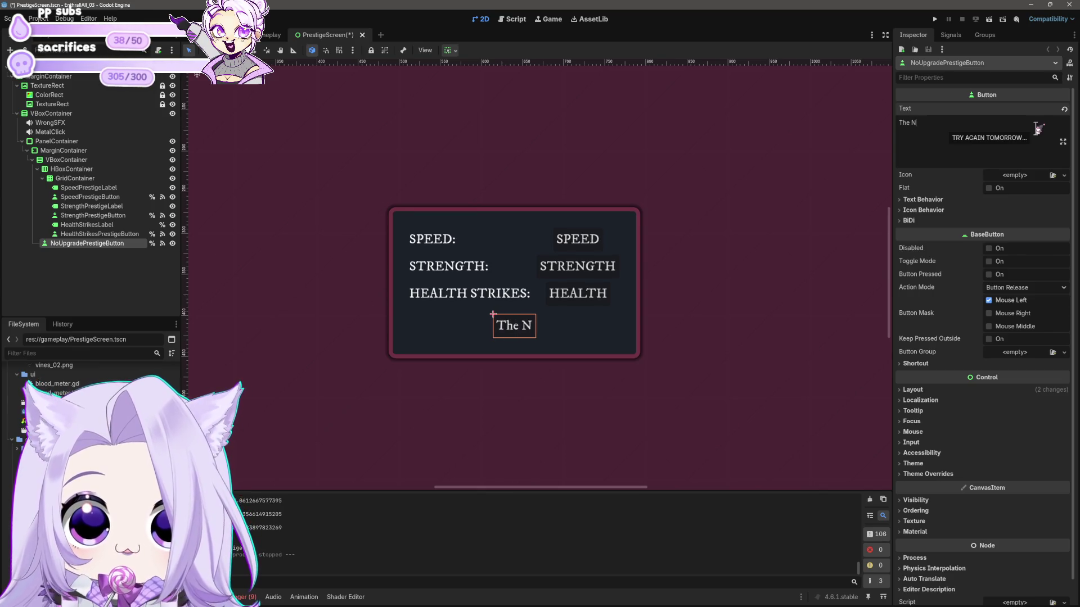
key(BackSpace)
key(BackSpace)
key(BackSpace)
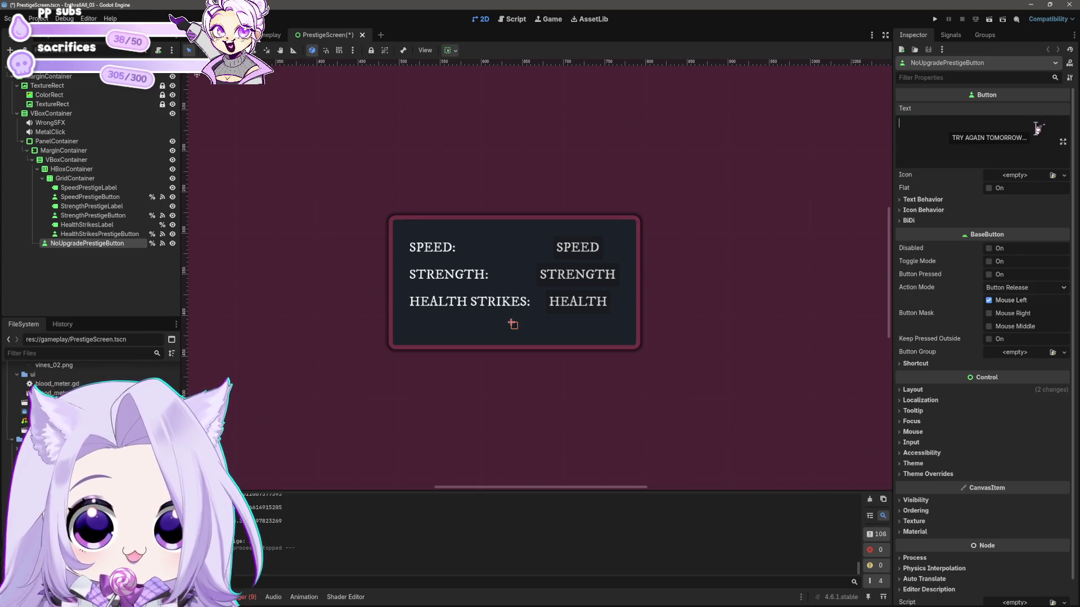
text(NIGHT FALLS...)
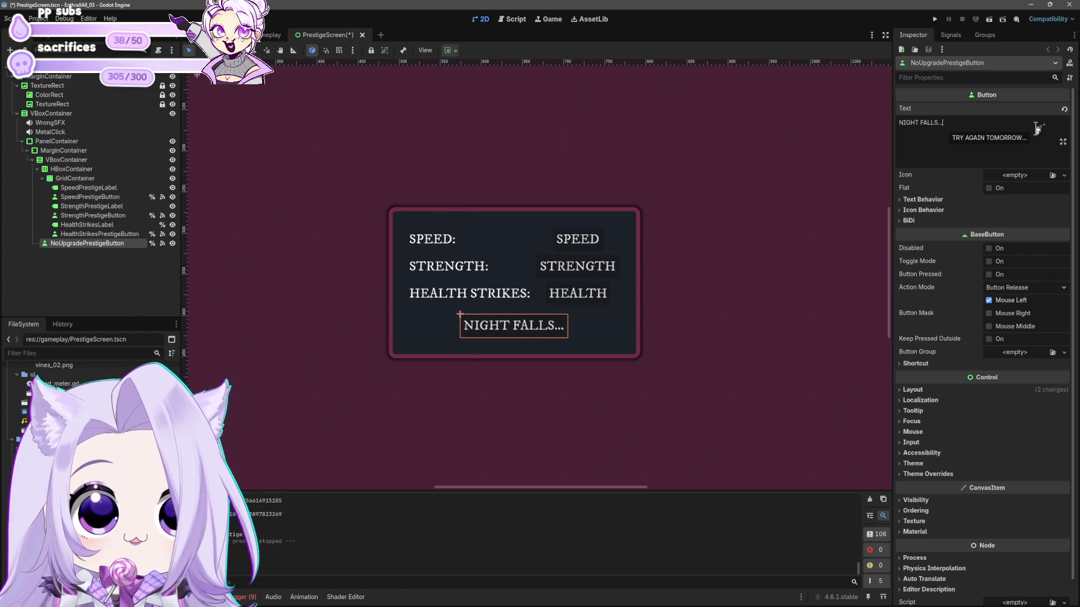
Set the inner VBoxContainer's Separation override to 20
click(79, 179)
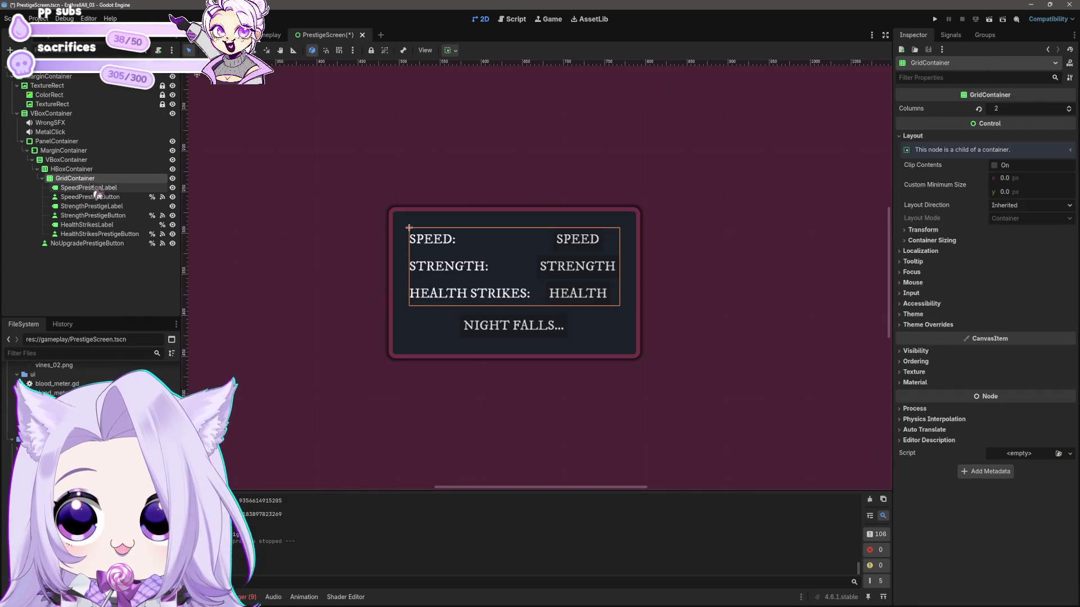
click(72, 169)
click(1029, 240)
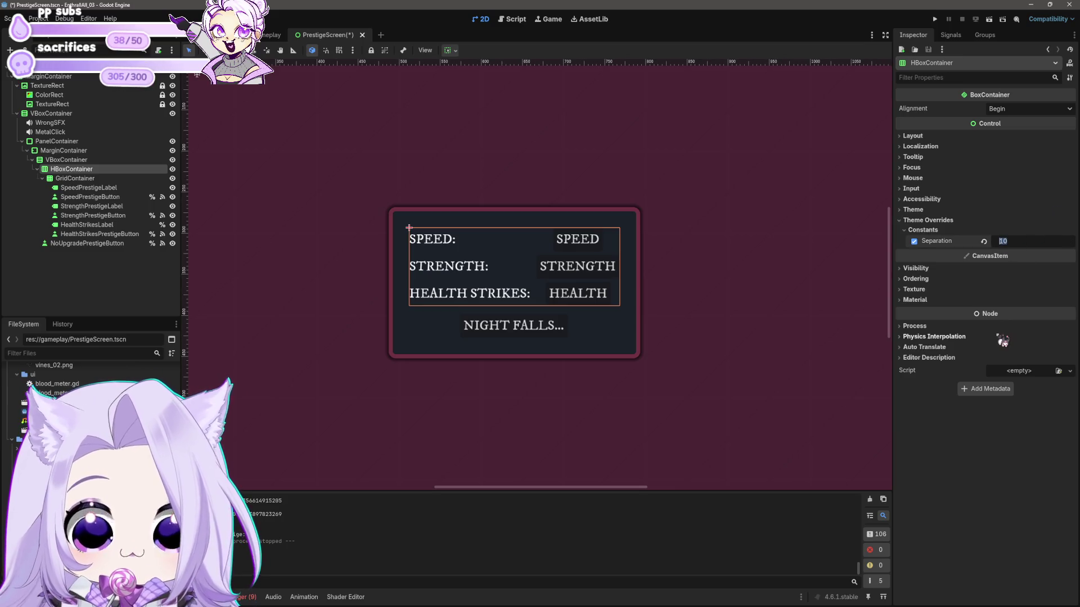
text(20)
key(ctrl+z)
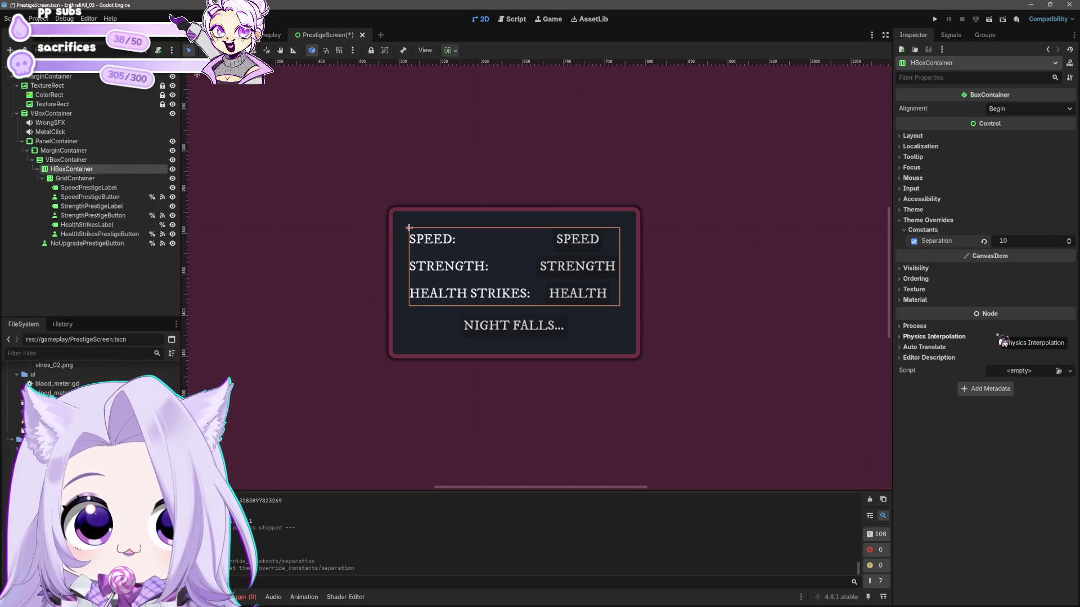
click(56, 160)
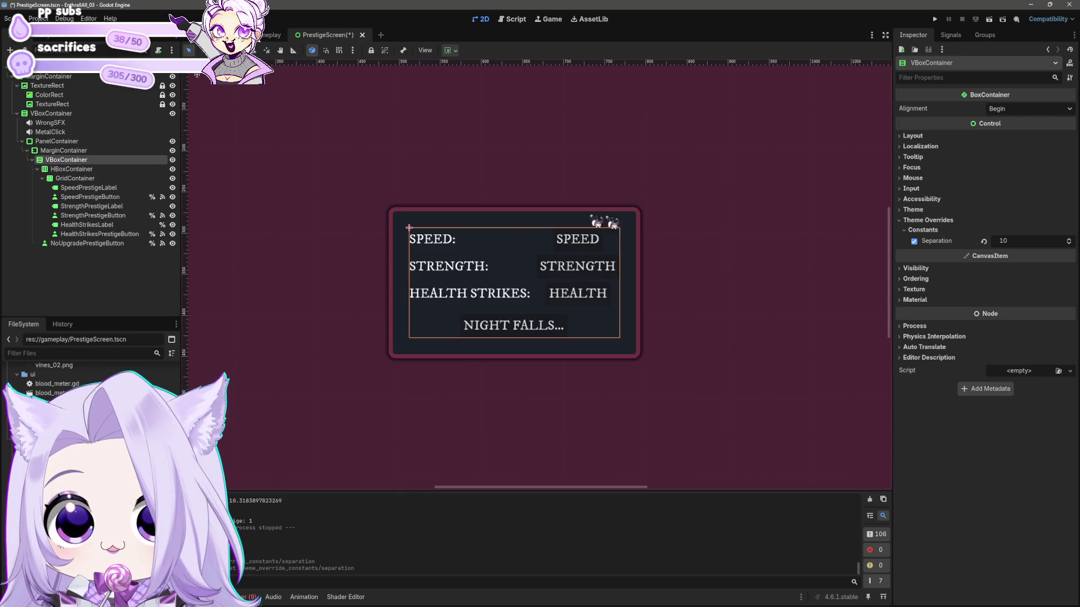
click(1029, 240)
text(20)
key(Return)
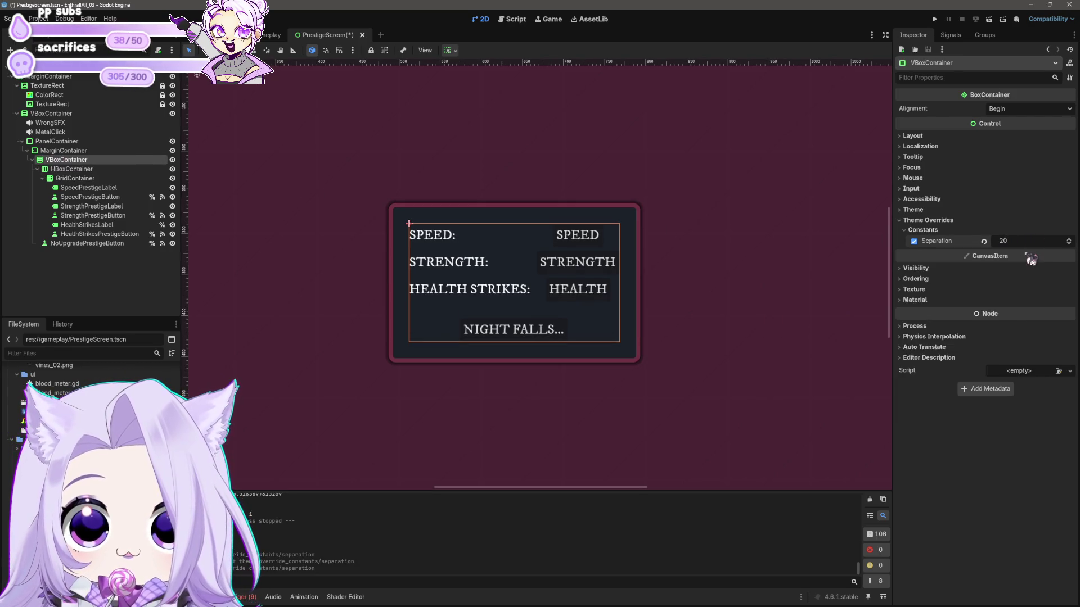
Try dragging the line-break image into the panel's outer container
click(641, 356)
click(695, 410)
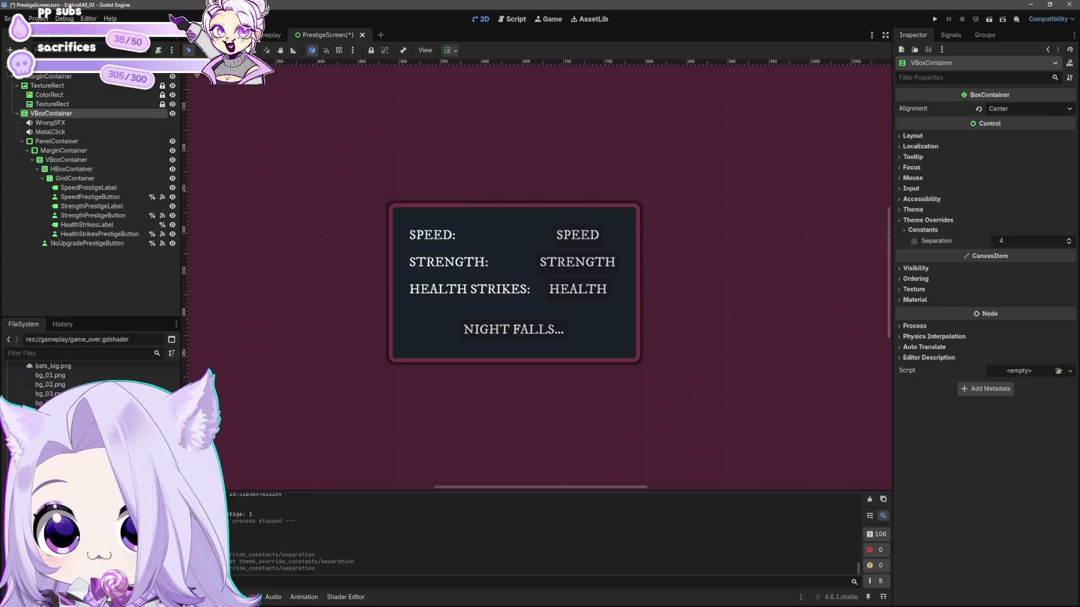
mouse_move(56, 428)
mouse_down()
mouse_move(65, 190)
mouse_move(66, 201)
mouse_move(475, 326)
mouse_move(272, 352)
mouse_move(126, 346)
mouse_move(72, 243)
mouse_up()
click(72, 179)
Add a TextureRect named LineBreak just above the NIGHT FALLS... button
right_click(68, 180)
click(84, 188)
click(486, 264)
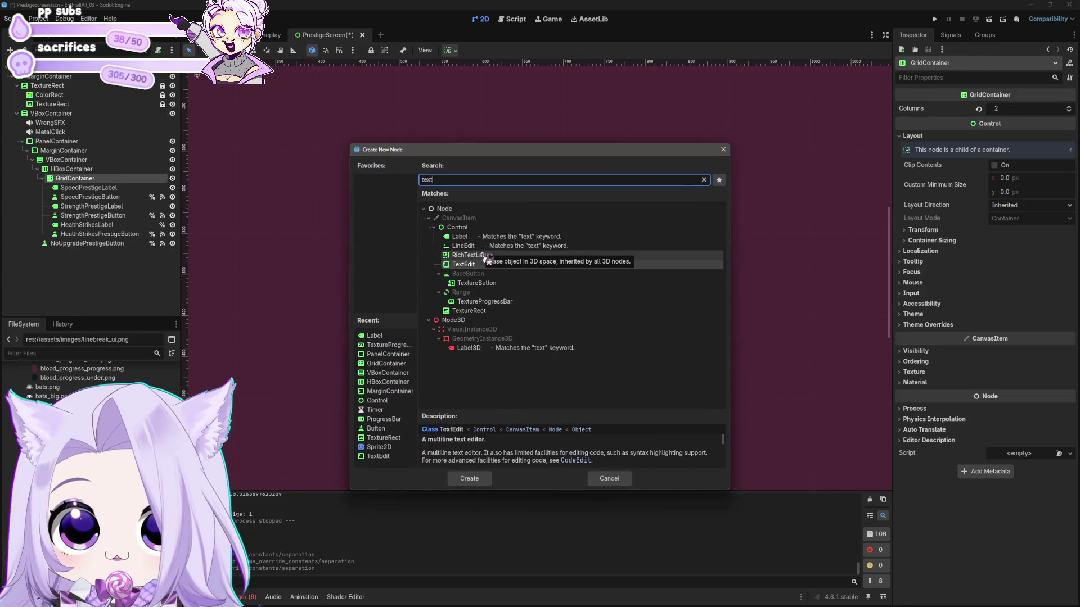
click(469, 310)
click(481, 482)
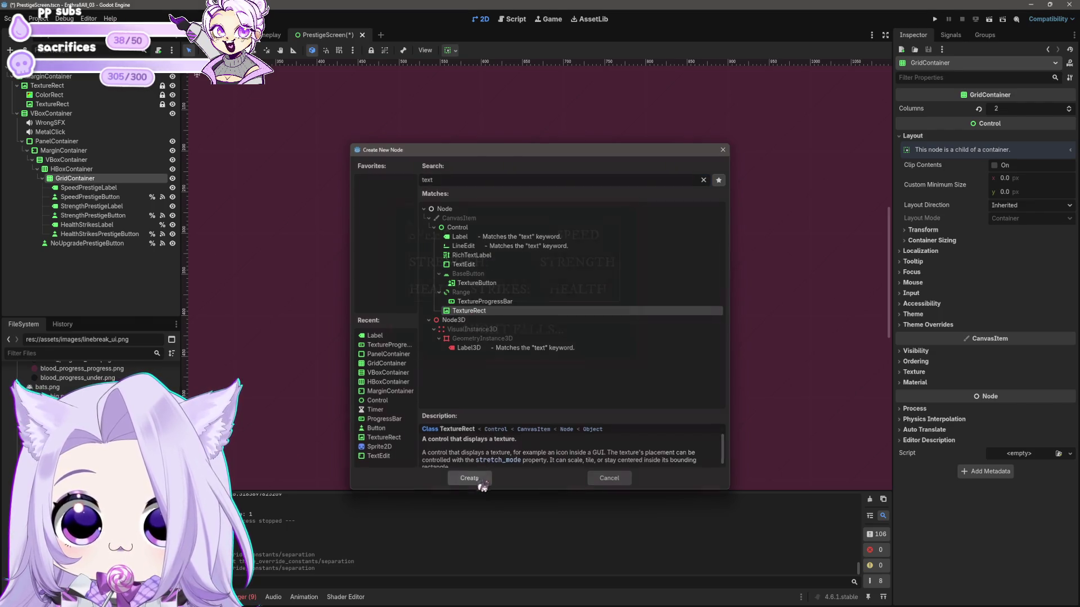
text(LineBreak)
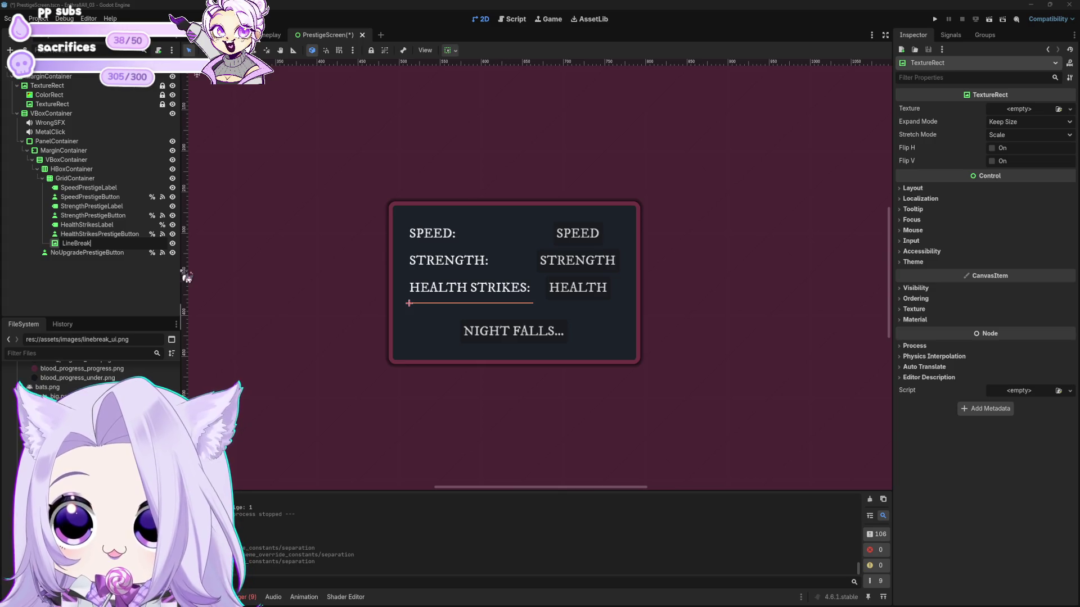
key(Return)
drag(76, 243, 93, 256)
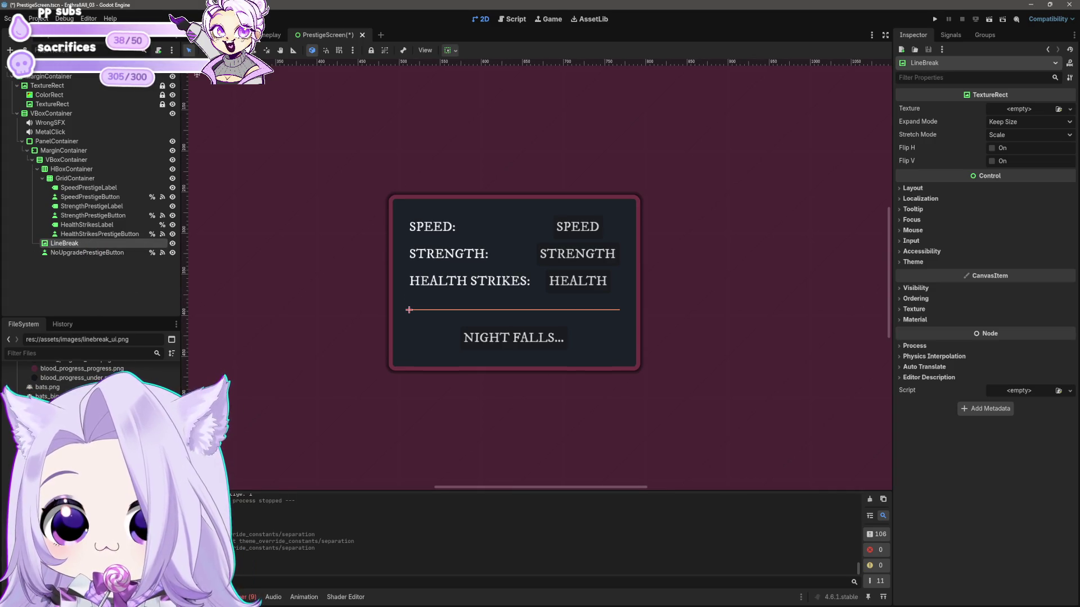
Assign linebreak_ui.png to LineBreak with Keep Centered stretch and Ignore Size expand mode
drag(74, 404, 1026, 109)
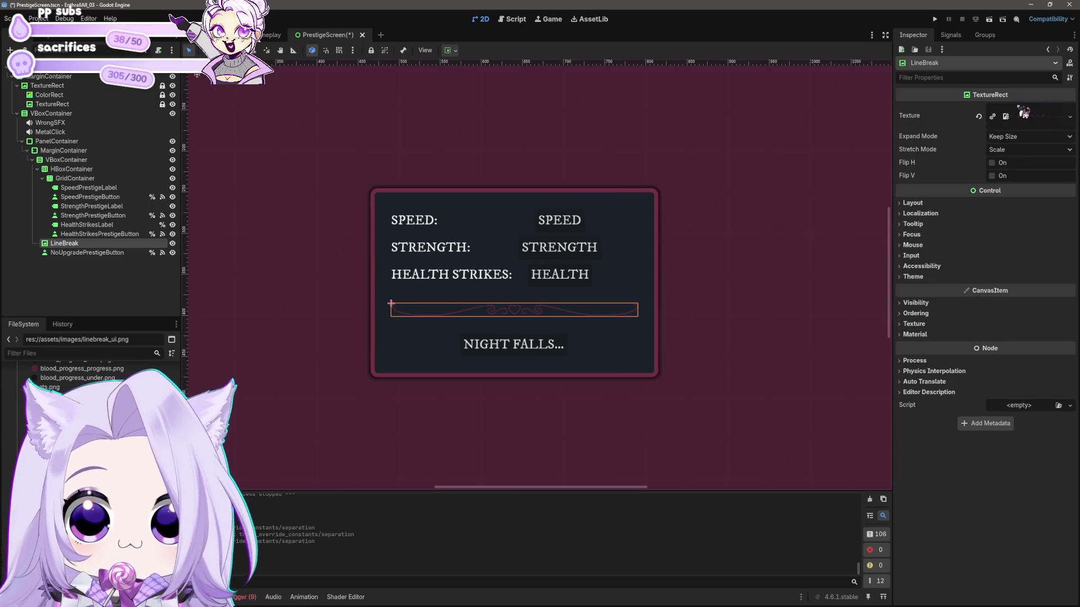
click(781, 299)
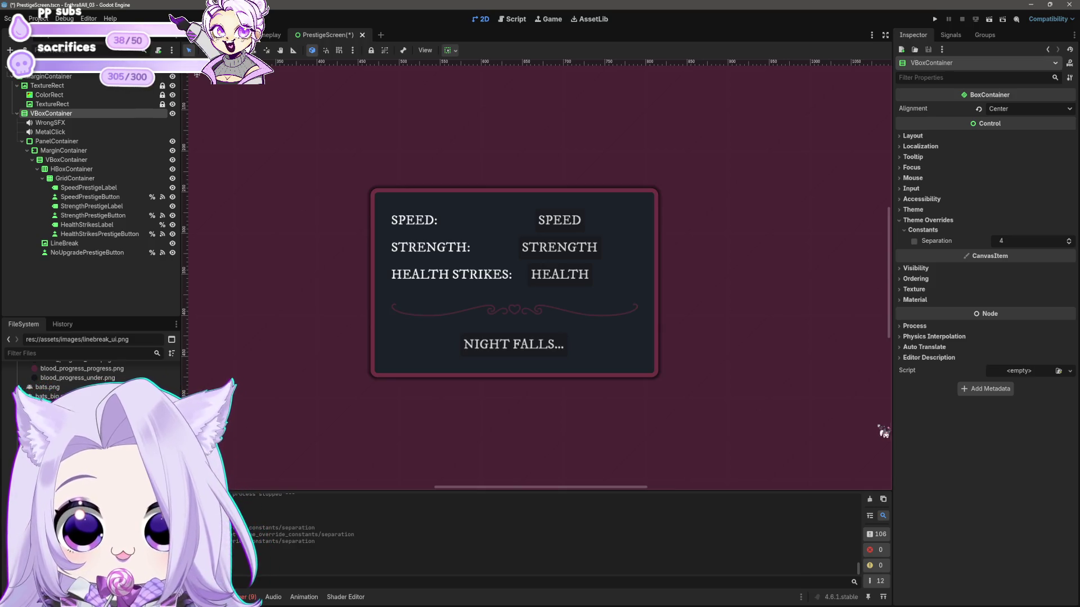
click(579, 318)
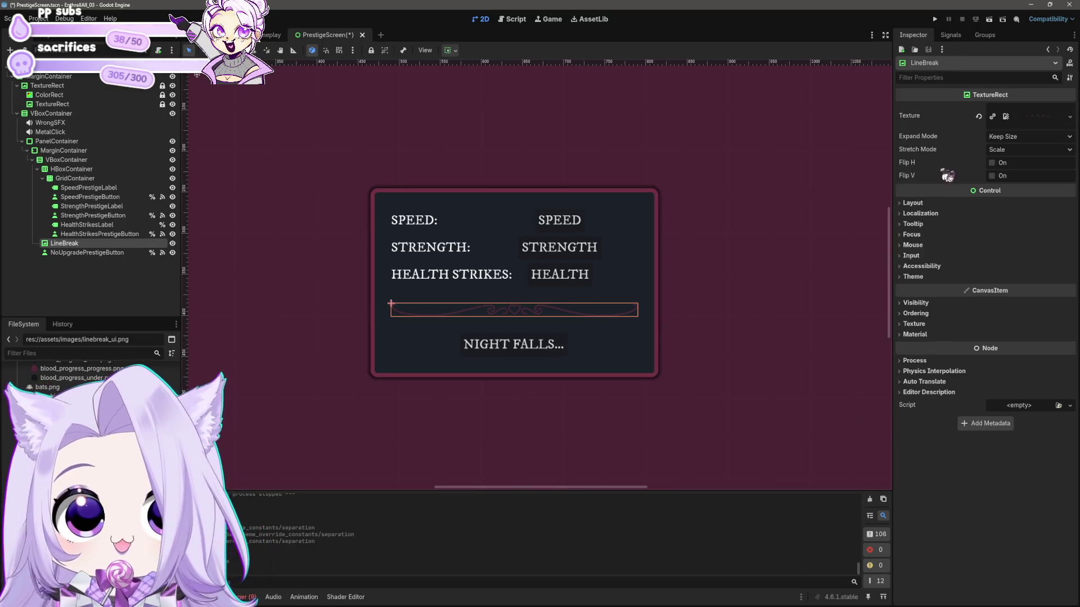
click(1003, 150)
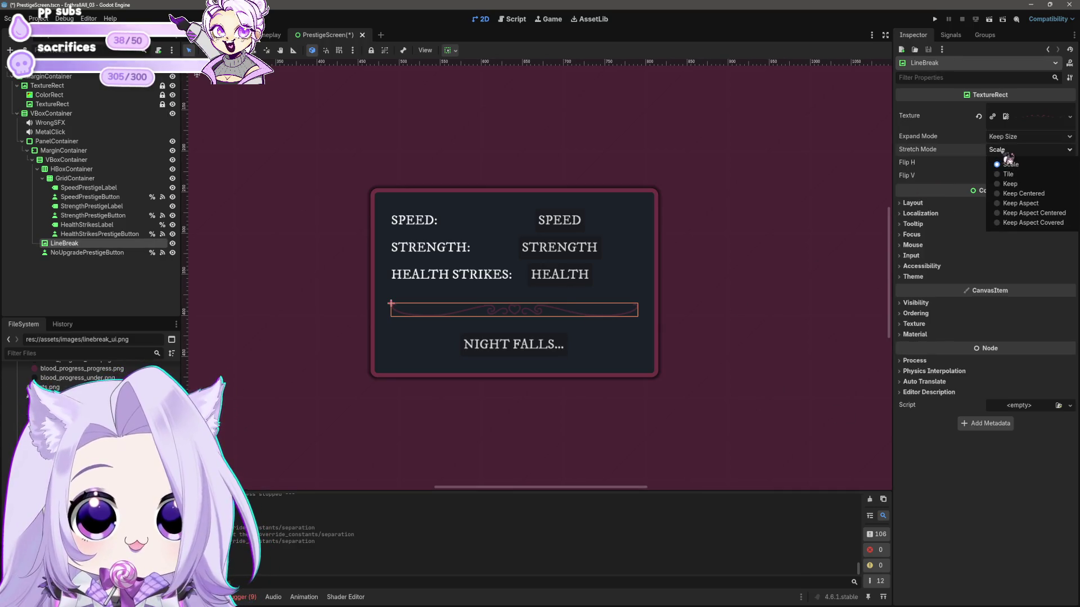
click(1019, 194)
click(1023, 150)
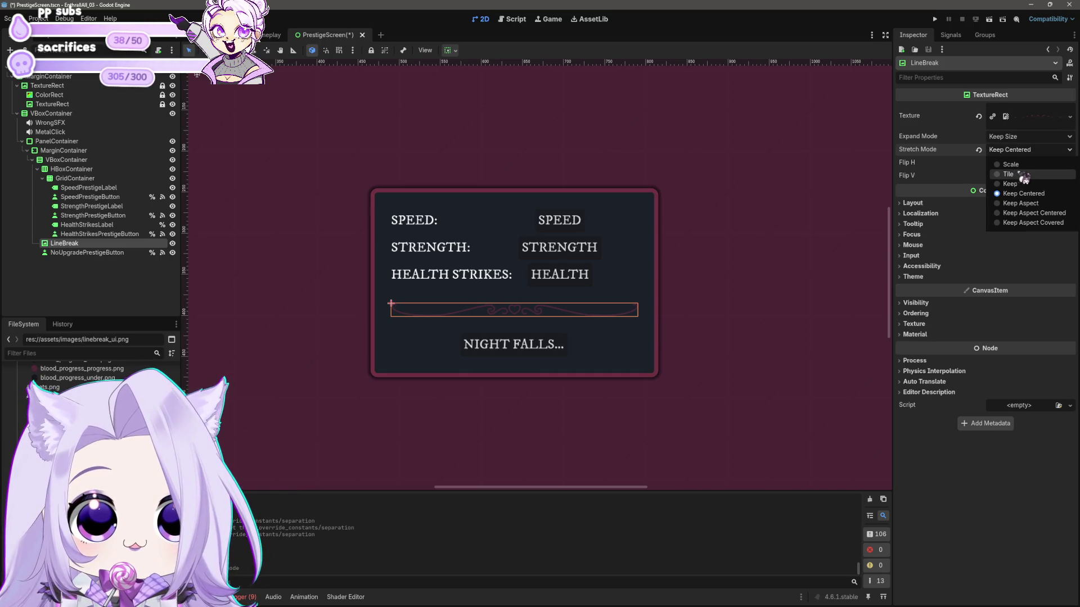
click(1024, 184)
click(1029, 137)
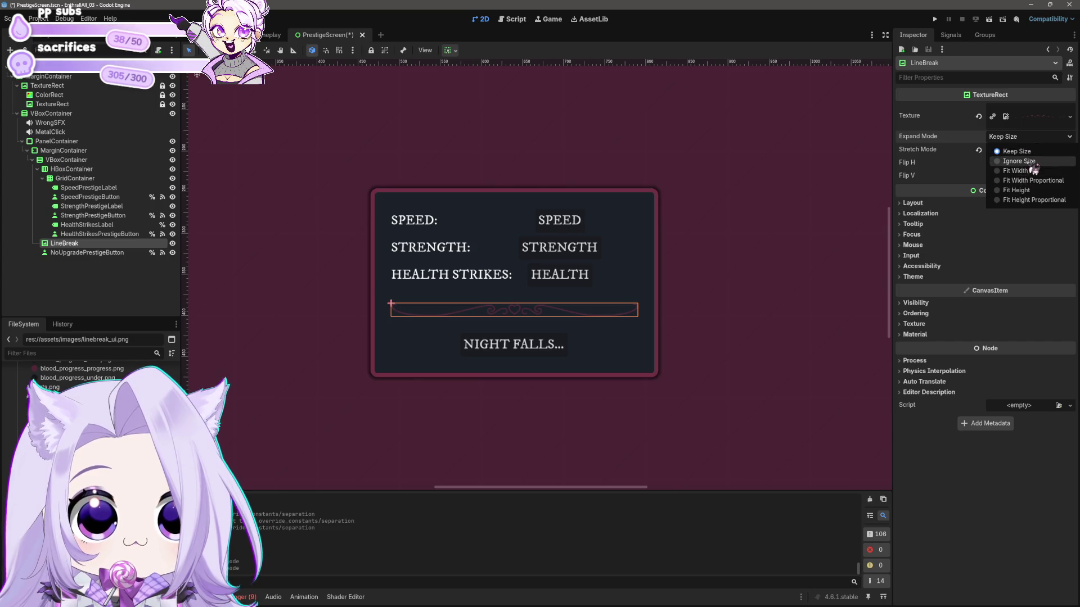
click(1033, 163)
scroll(742, 372, down, 3)
scroll(741, 370, up, 3)
click(684, 366)
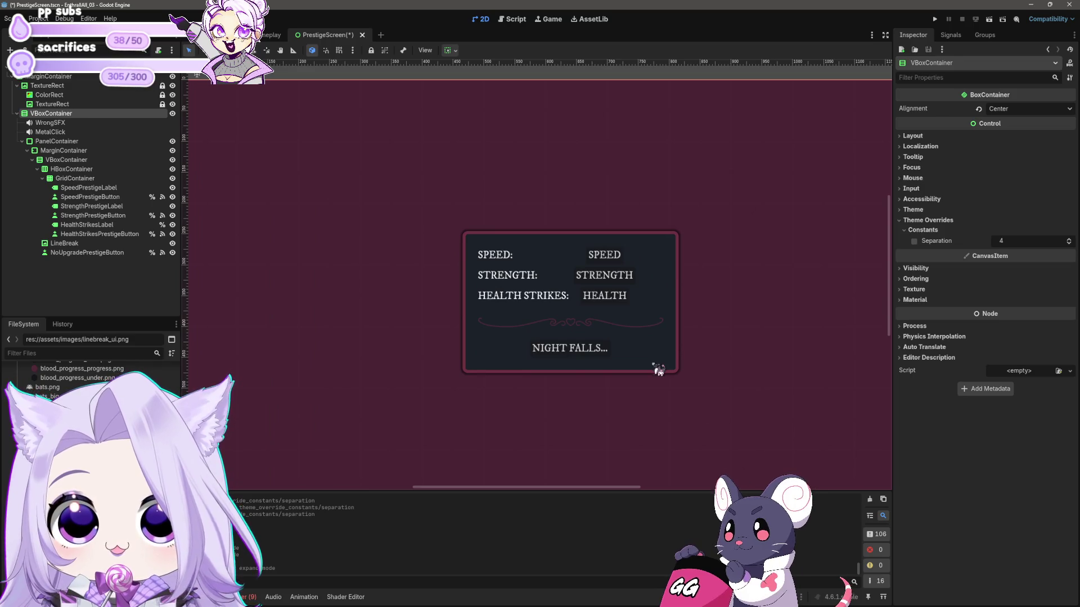
click(656, 366)
Centre the stat-rows grid horizontally using the container sizing options
click(622, 275)
click(494, 254)
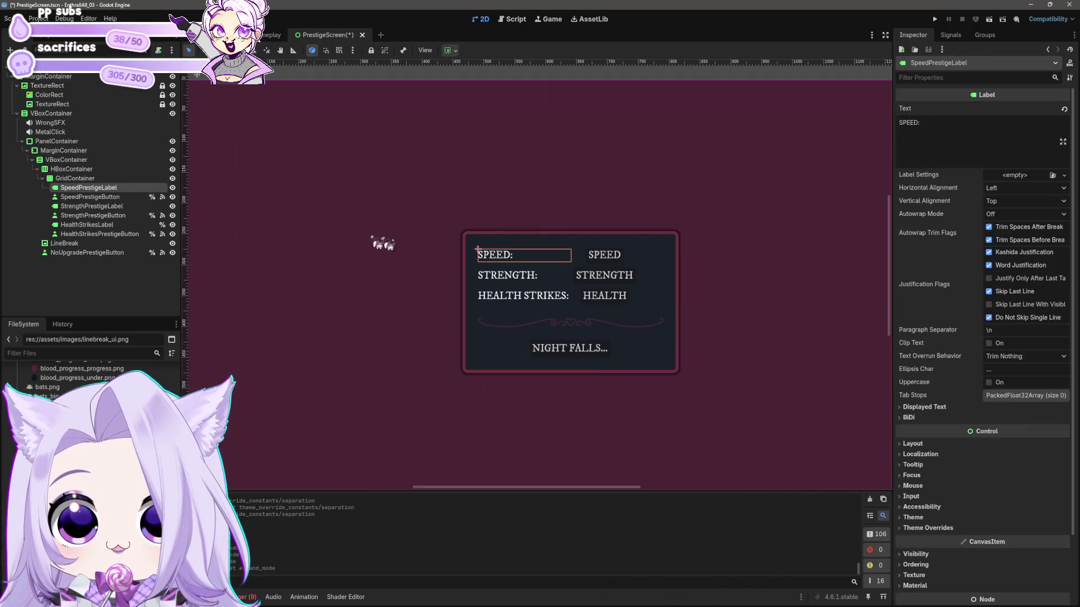
click(75, 178)
click(961, 77)
text(alig)
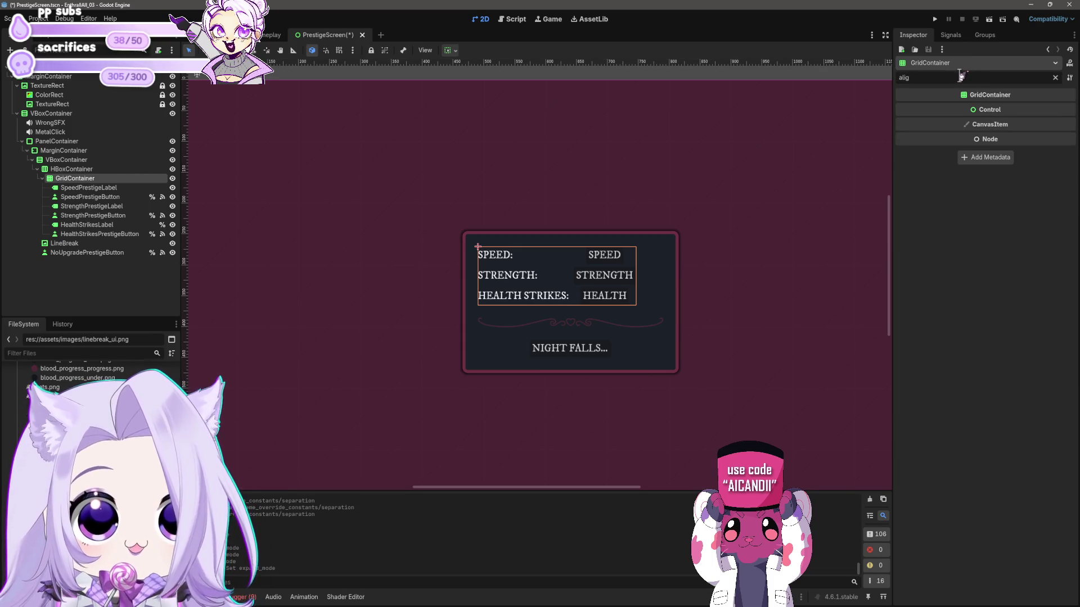
key(BackSpace)
key(BackSpace)
key(BackSpace)
click(450, 50)
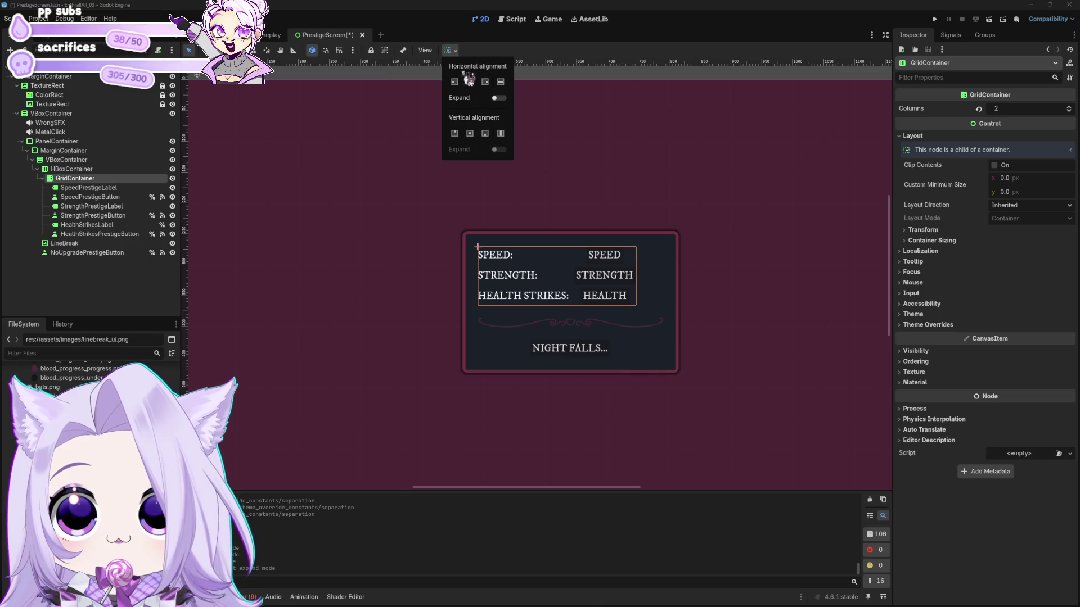
click(470, 82)
click(470, 134)
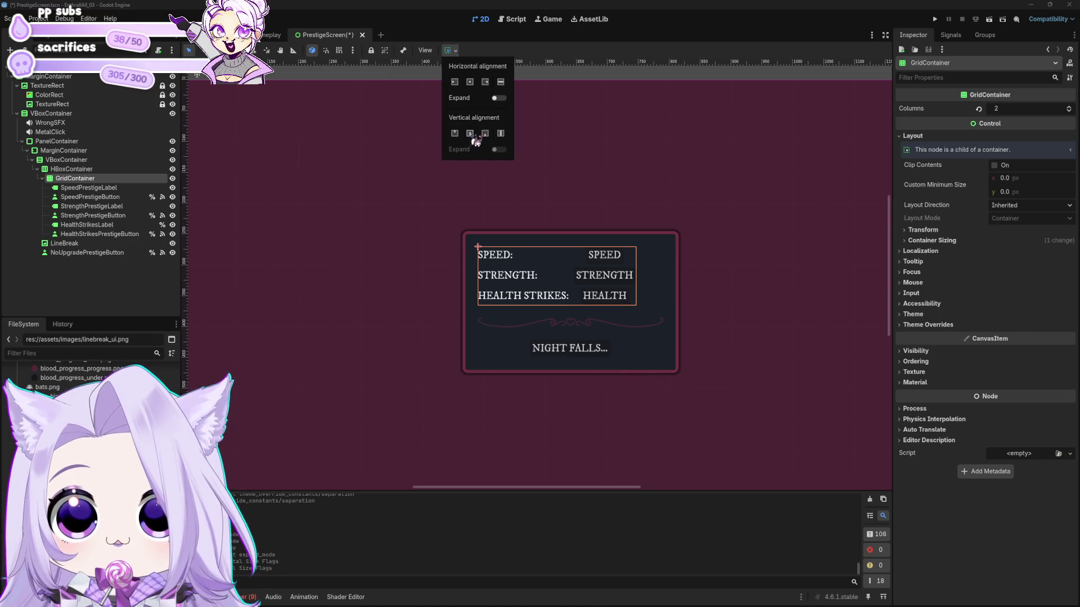
click(544, 53)
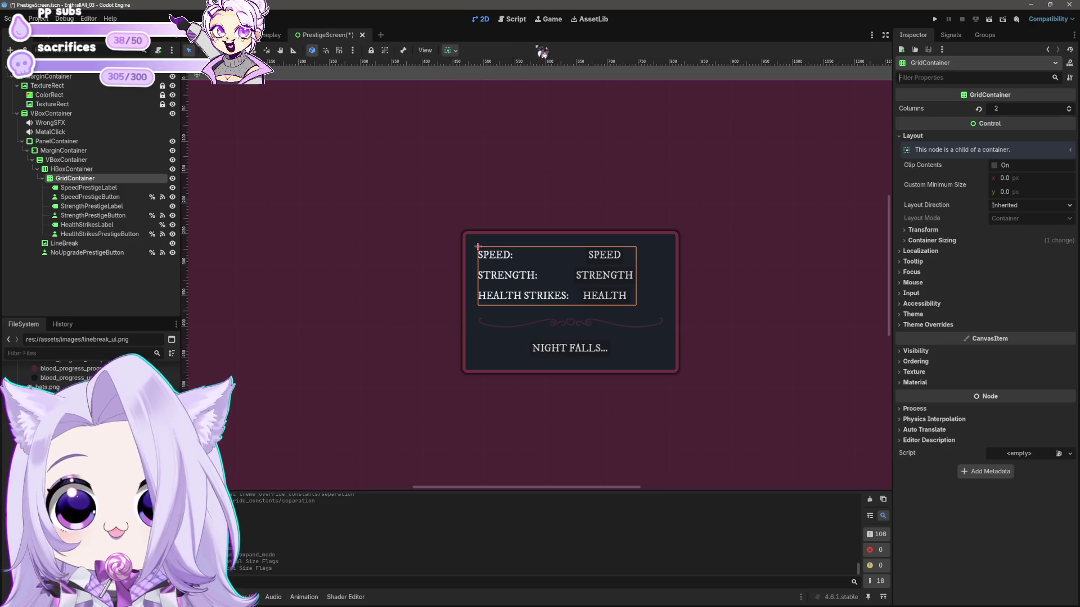
Set the HBoxContainer holding the SPEED, STRENGTH and HEALTH rows to Shrink Center horizontally
click(452, 50)
click(470, 81)
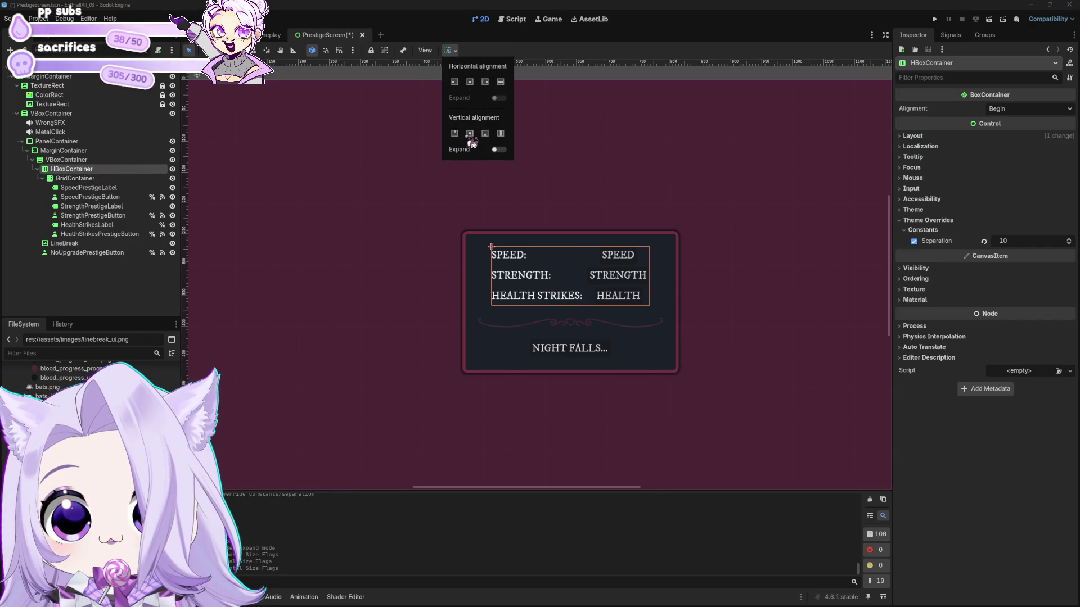
click(791, 294)
scroll(776, 400, down, 2)
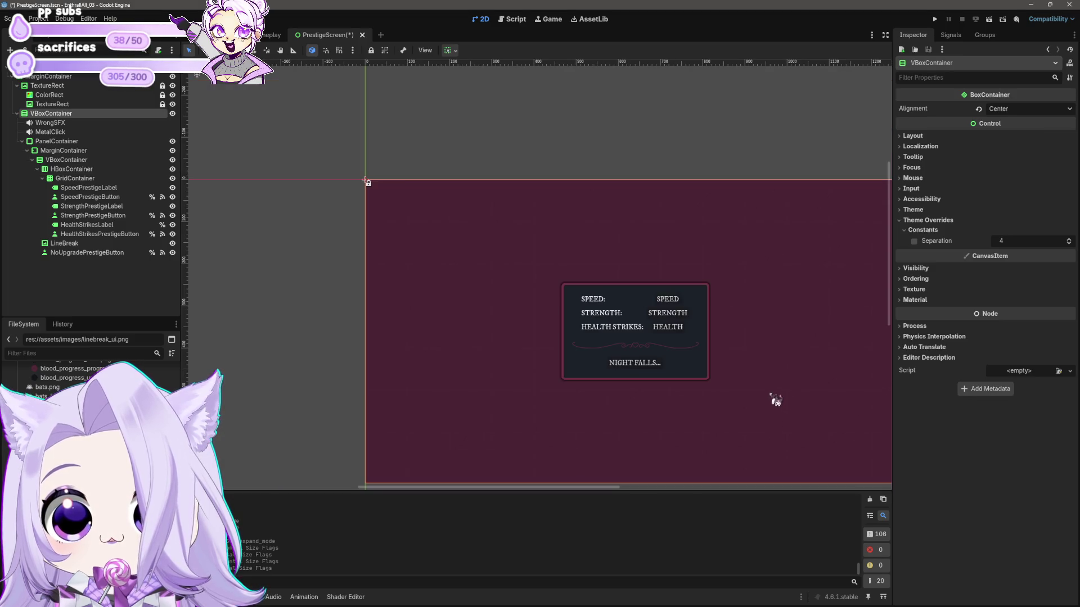
scroll(776, 400, up, 4)
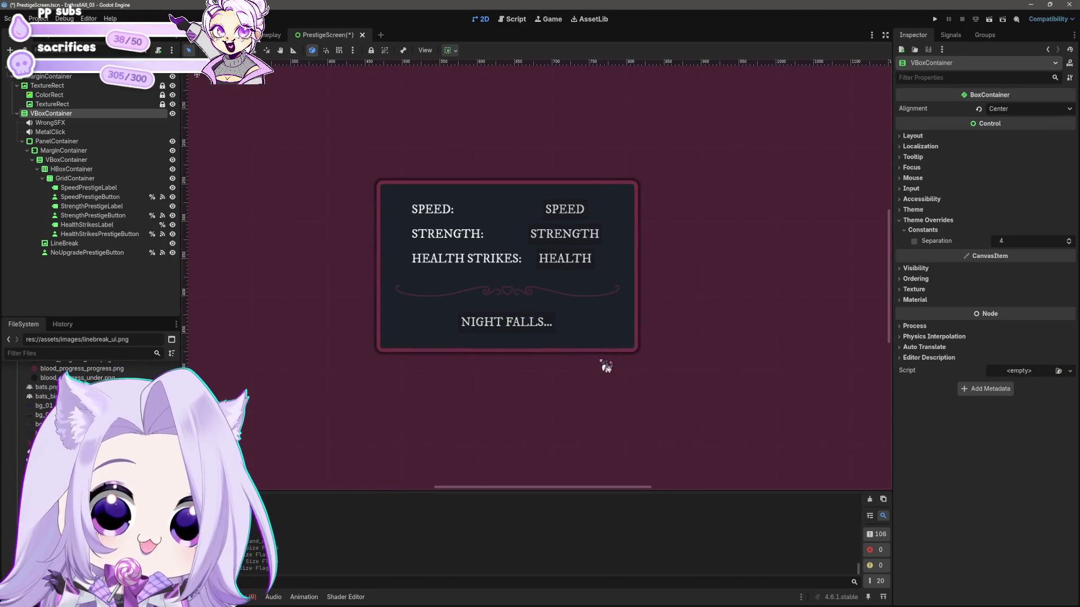
scroll(610, 342, up, 2)
click(536, 328)
Save the scene and filter the Inspector by 'align' to check the NIGHT FALLS... button
key(ctrl+s)
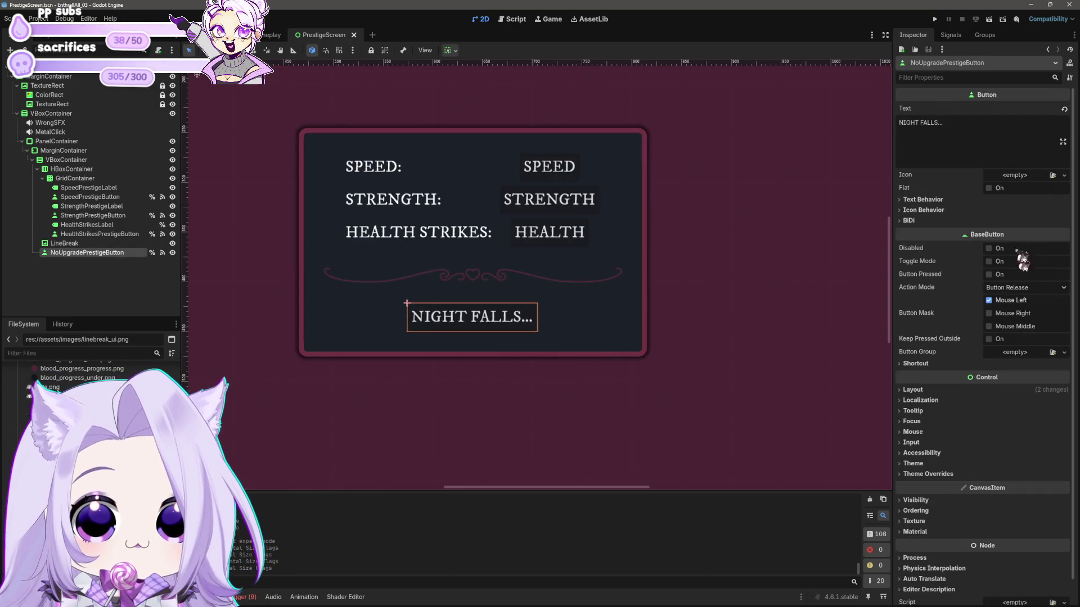
click(963, 76)
text(align)
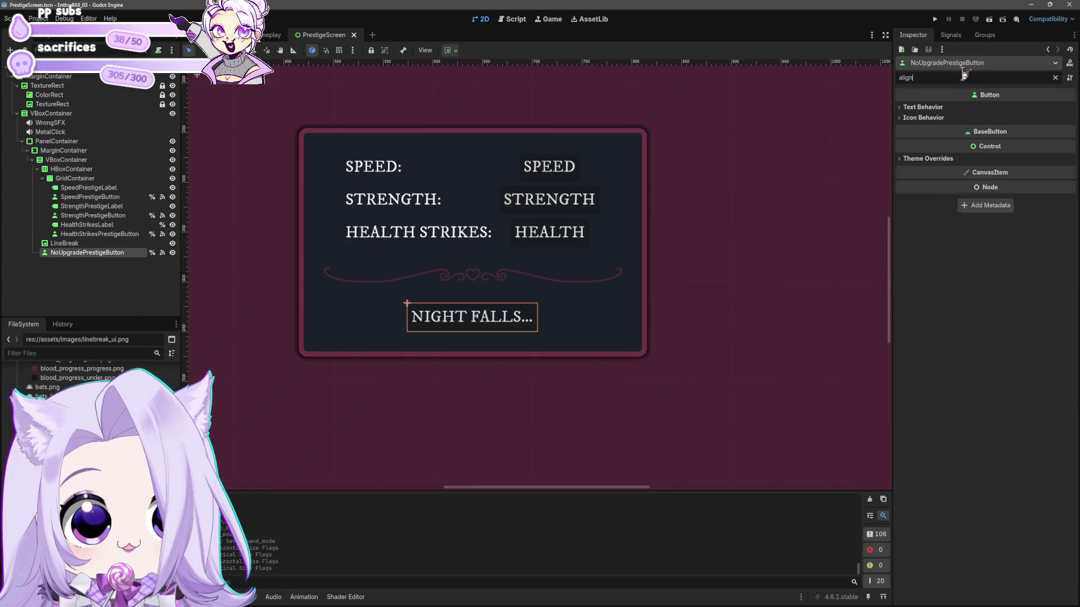
click(1014, 118)
click(1019, 151)
Multi-select the SPEED, STRENGTH and HEALTH prestige buttons
click(746, 298)
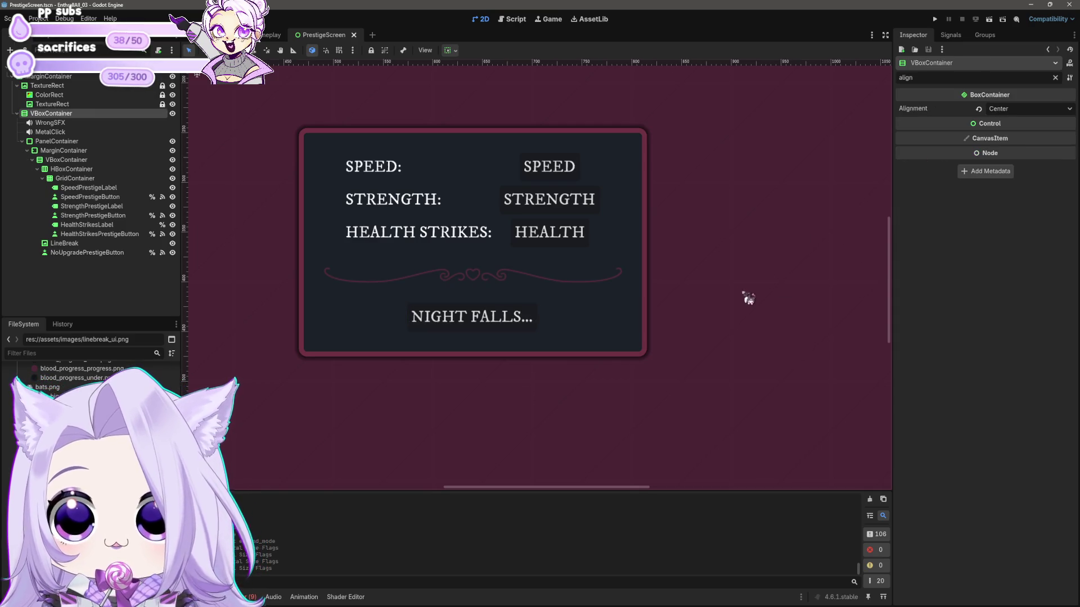
scroll(689, 299, down, 2)
click(580, 251)
click(607, 222)
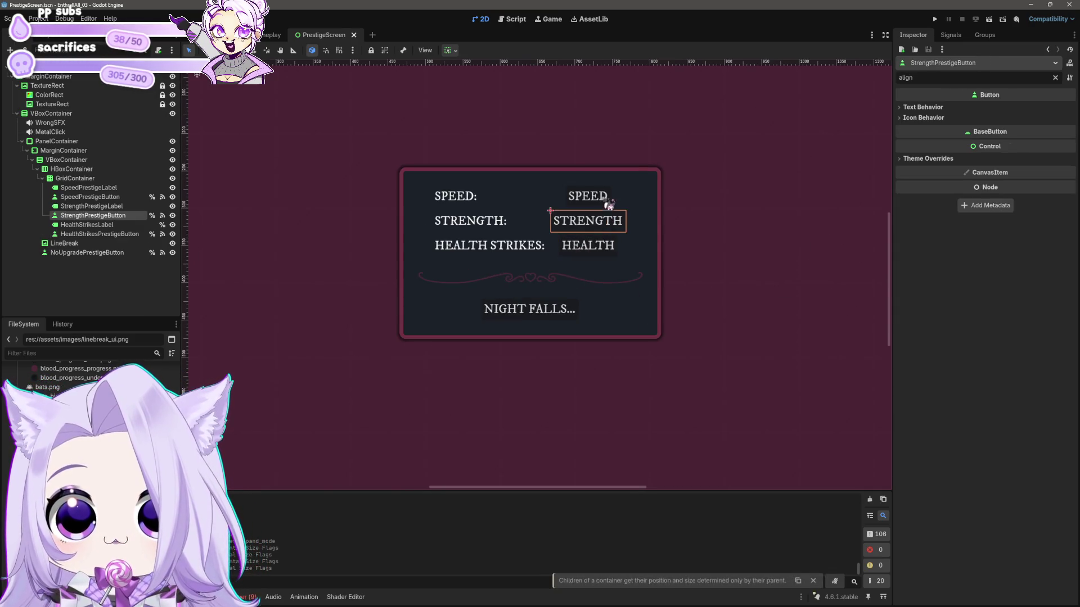
click(609, 199)
shift+click(611, 225)
shift+click(608, 250)
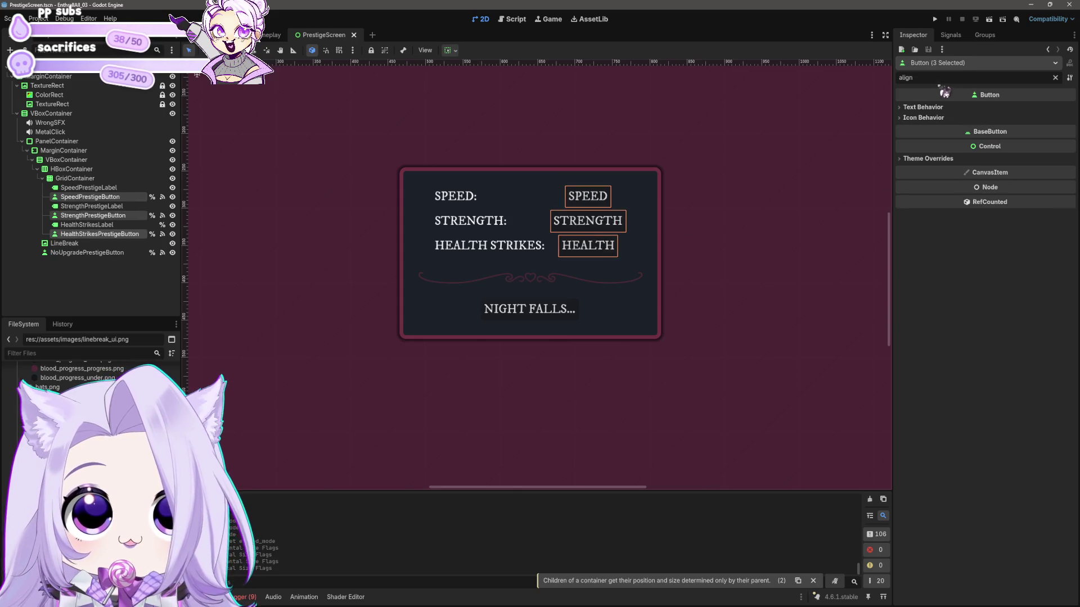
Set the three buttons' Icon Alignment to Center
click(925, 118)
click(1015, 130)
click(1012, 163)
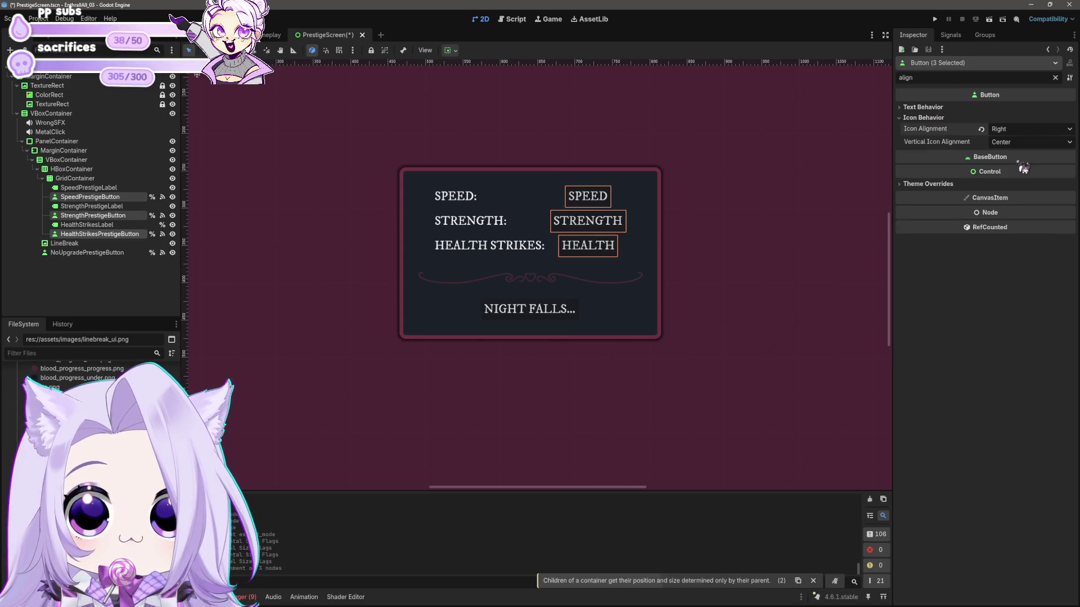
click(1014, 134)
click(1013, 153)
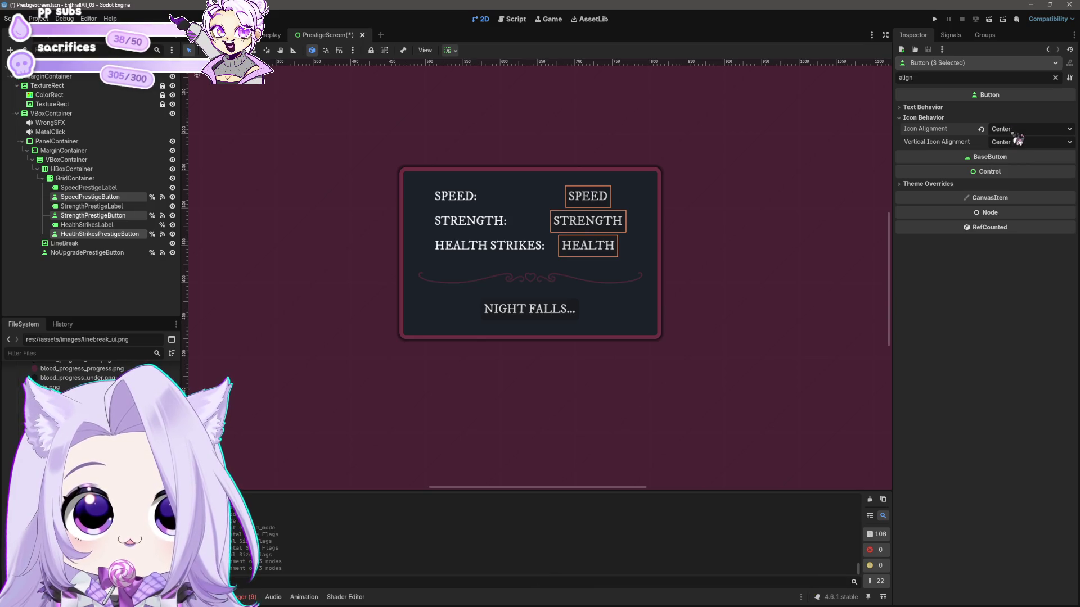
click(1015, 142)
click(959, 121)
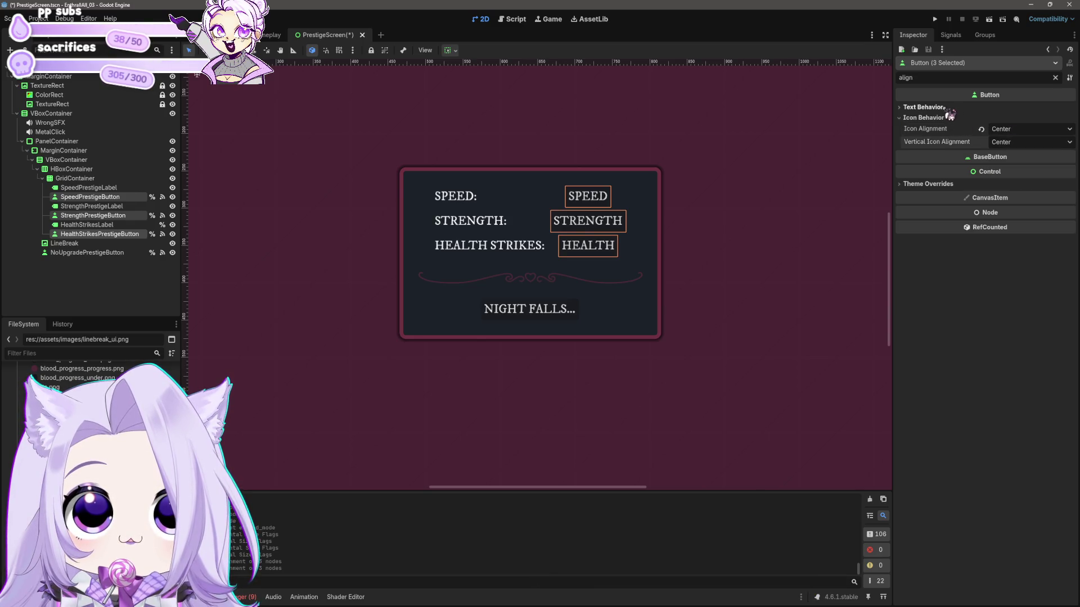
Change the buttons' text alignment, review their theme override constants, and save PrestigeScreen
click(925, 107)
click(1043, 119)
click(1033, 153)
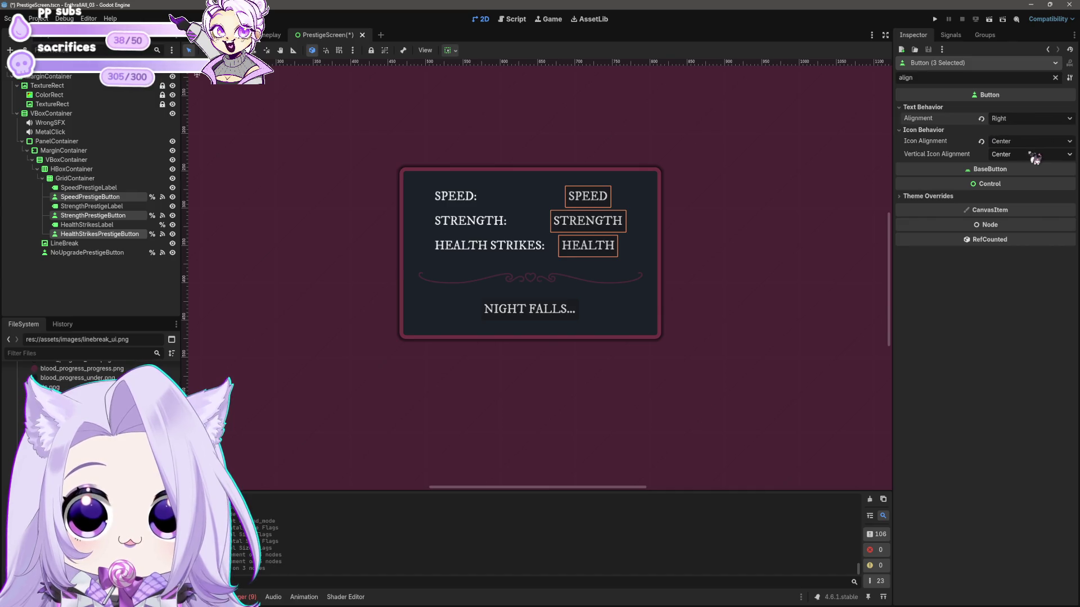
click(927, 196)
click(922, 207)
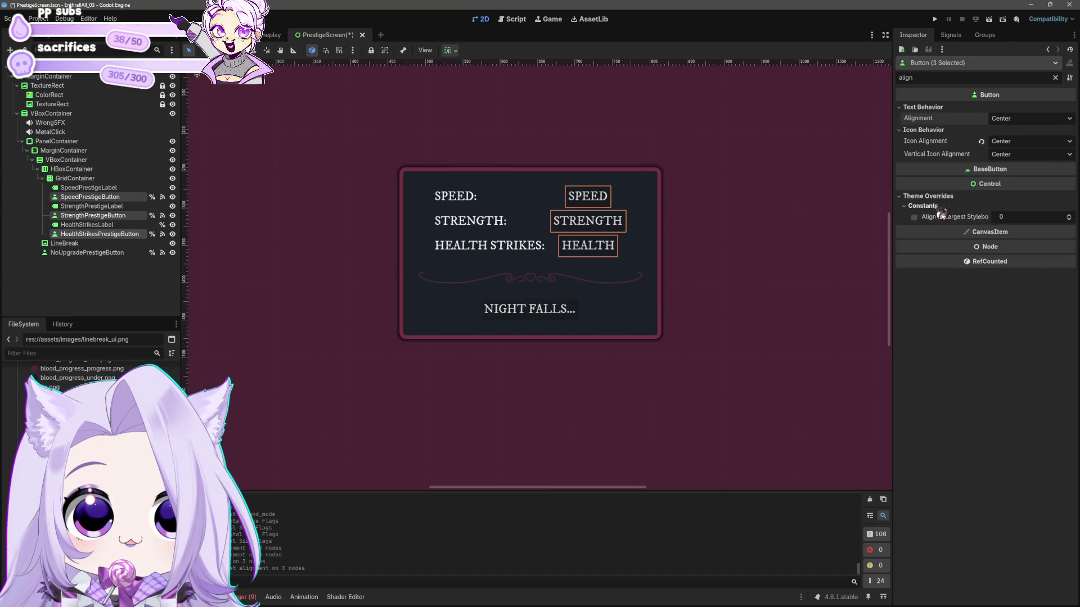
click(730, 237)
scroll(731, 349, down, 3)
key(ctrl+s)
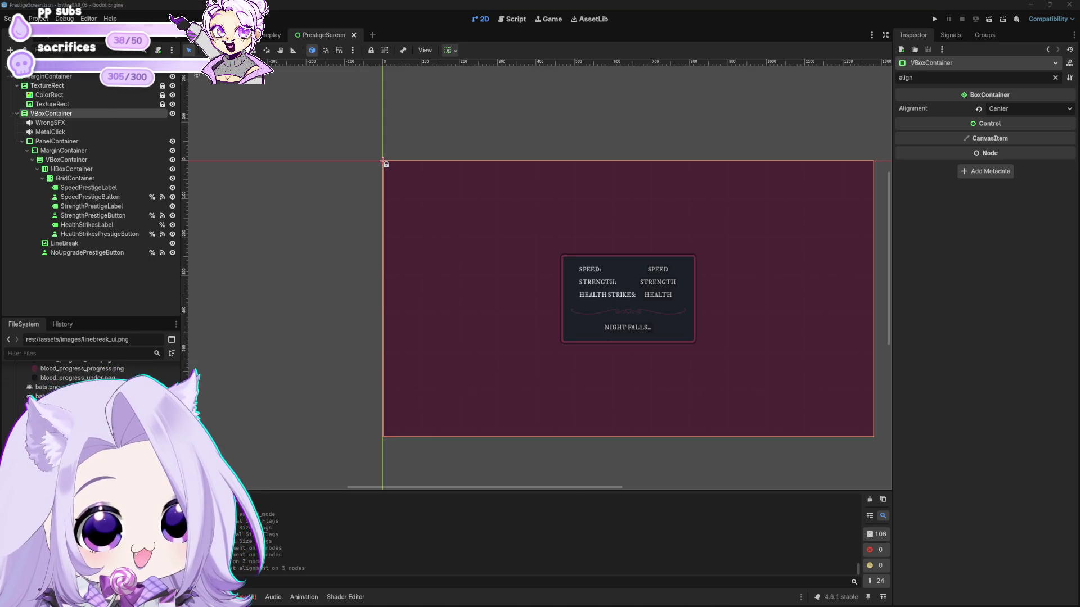
scroll(685, 405, up, 3)
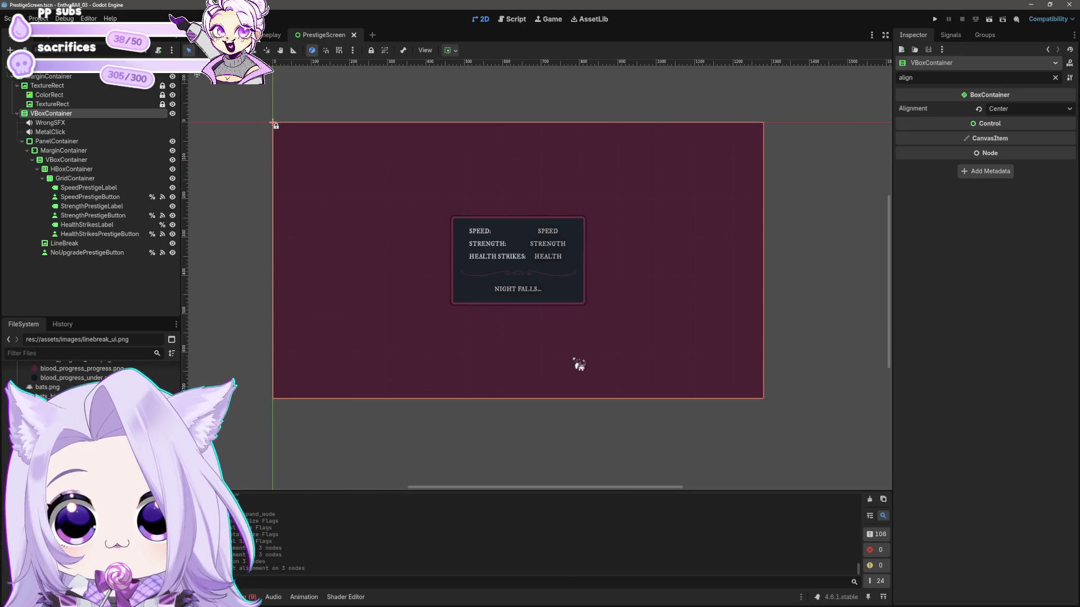
click(560, 344)
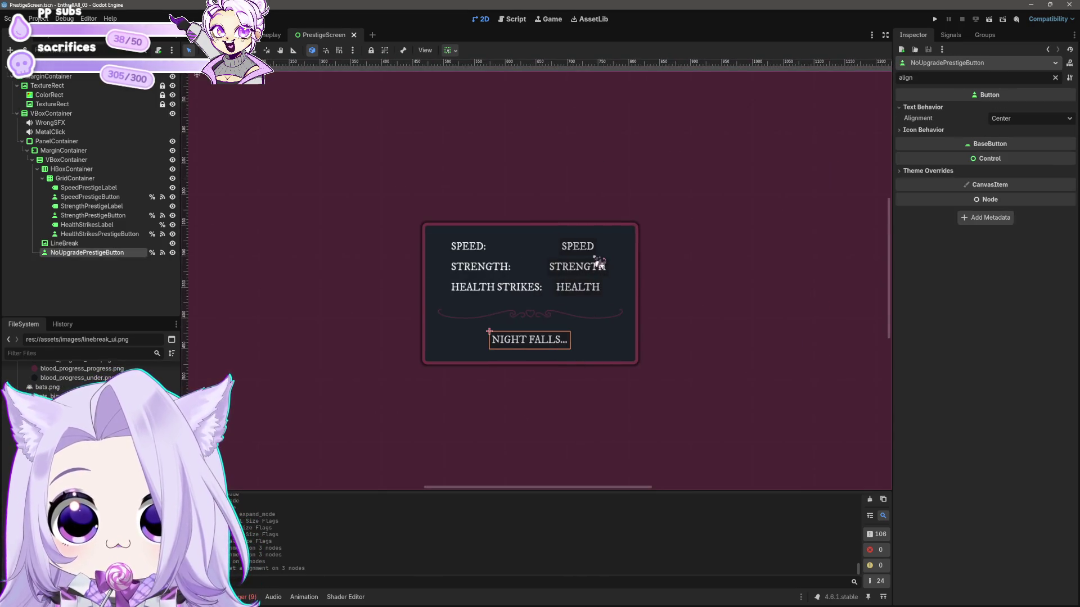
click(581, 246)
scroll(619, 323, up, 2)
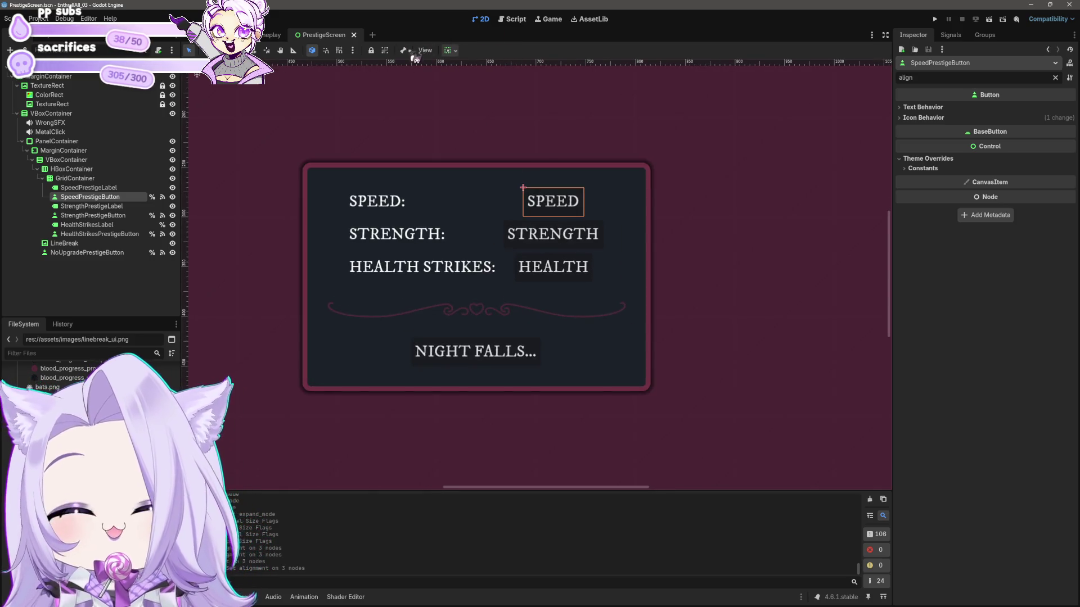
Review the do_strength_prestige function in prestige_manager.gd
click(518, 20)
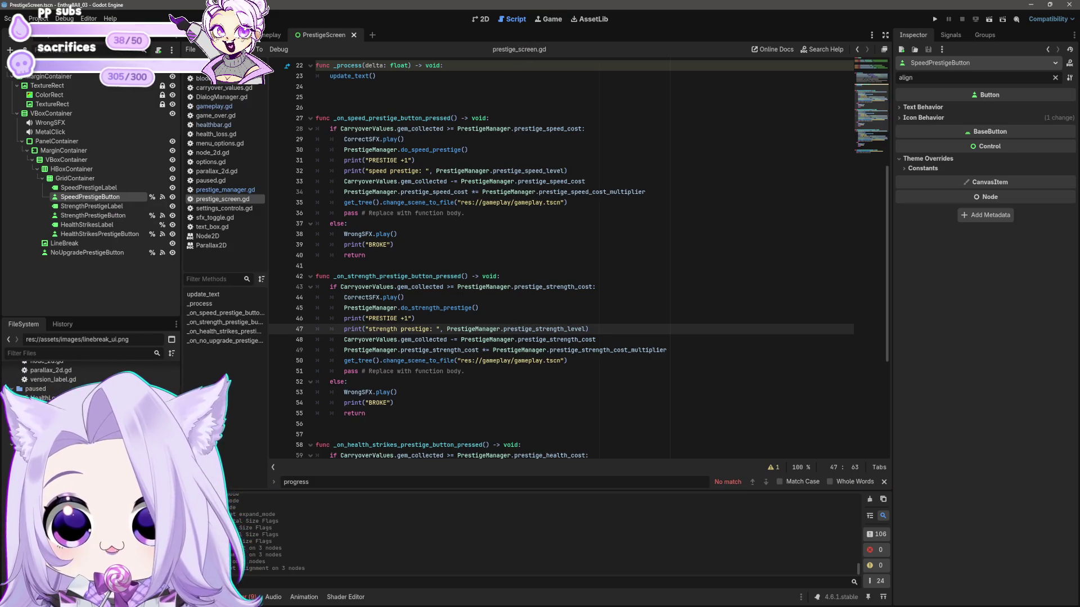
click(225, 190)
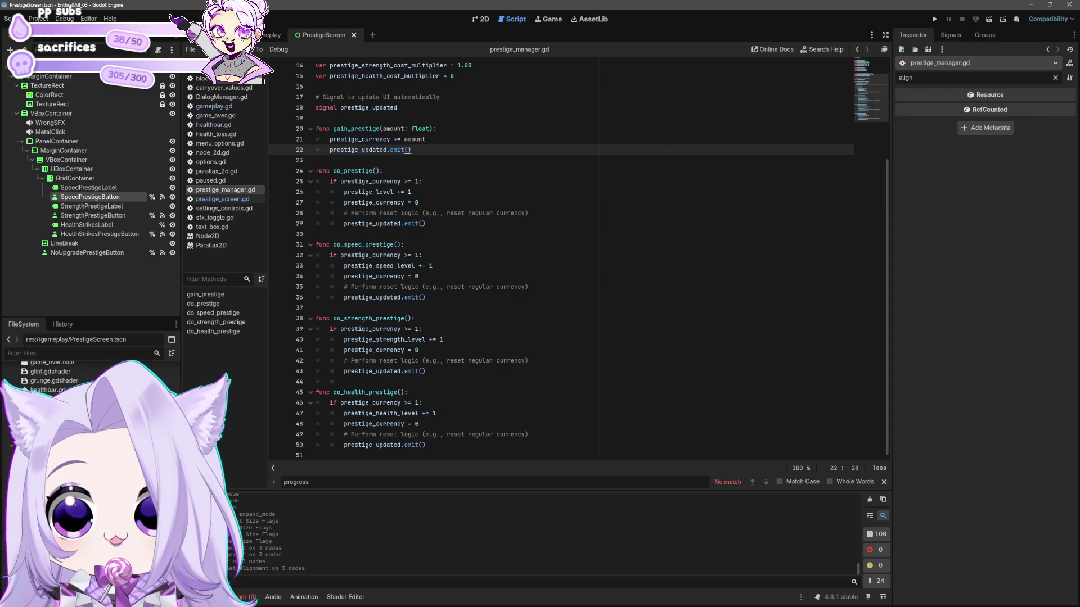
click(465, 341)
scroll(509, 241, up, 3)
scroll(510, 240, up, 2)
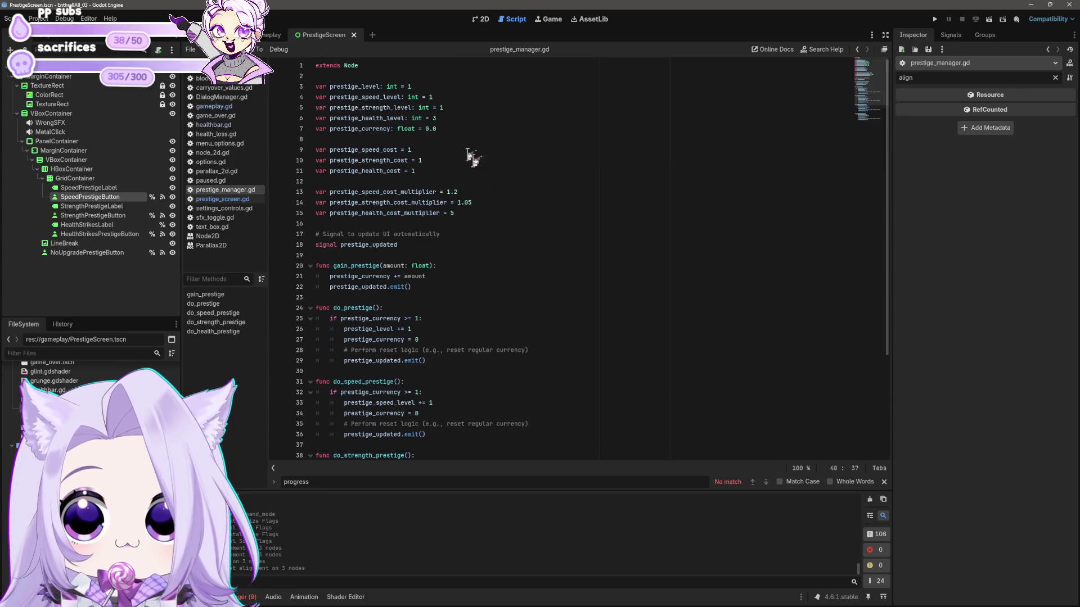
Open prestige_screen.gd at the health prestige handler's scene-change line
click(222, 199)
scroll(425, 250, down, 3)
click(482, 318)
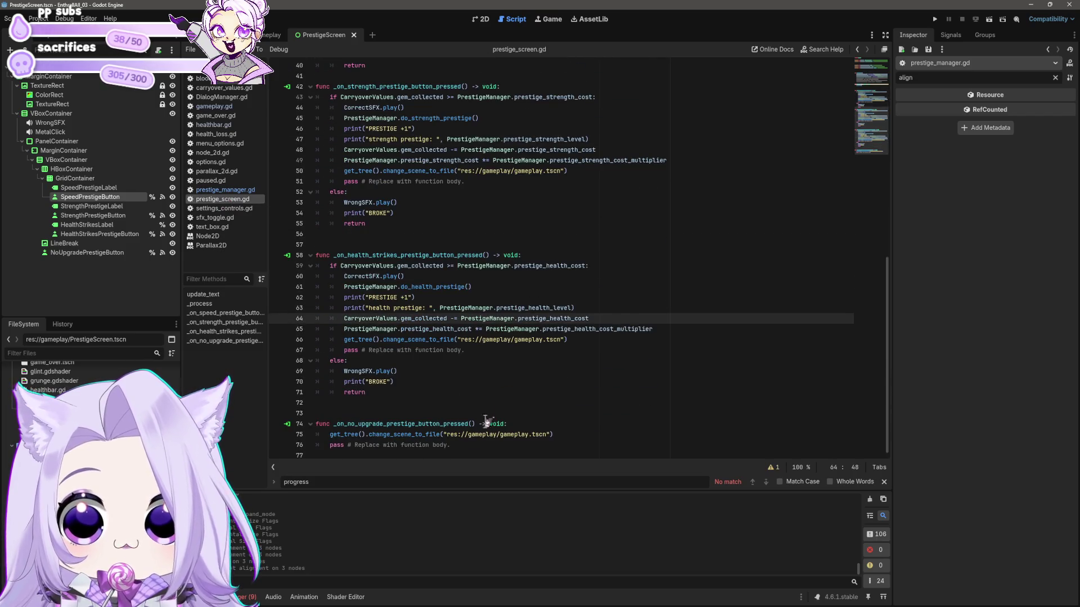
click(519, 403)
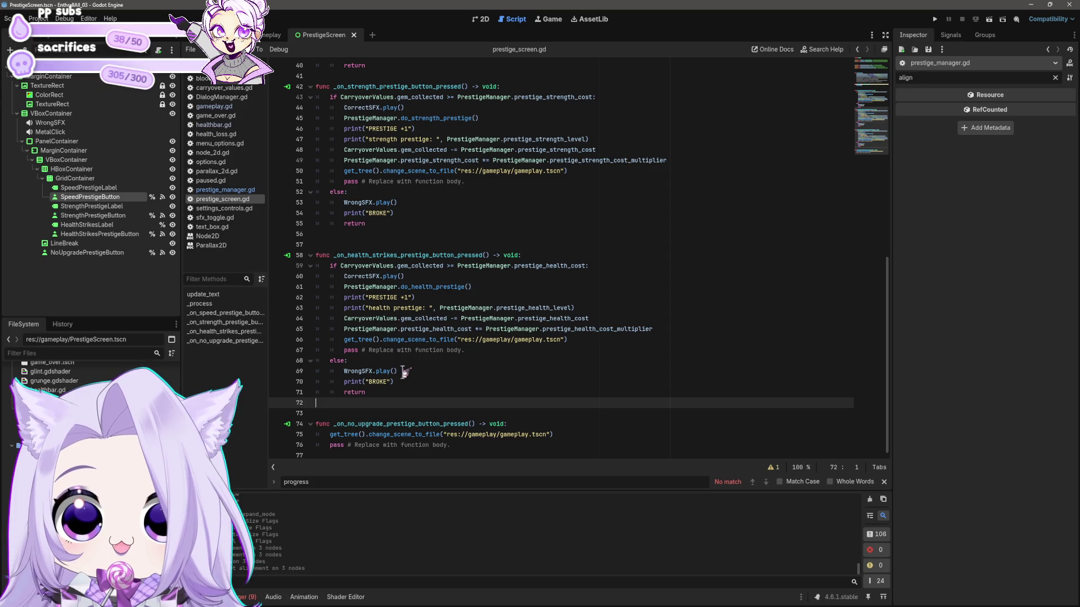
click(591, 337)
Delete the change_scene_to_file and pass lines from the health prestige handler
key(shift+Home)
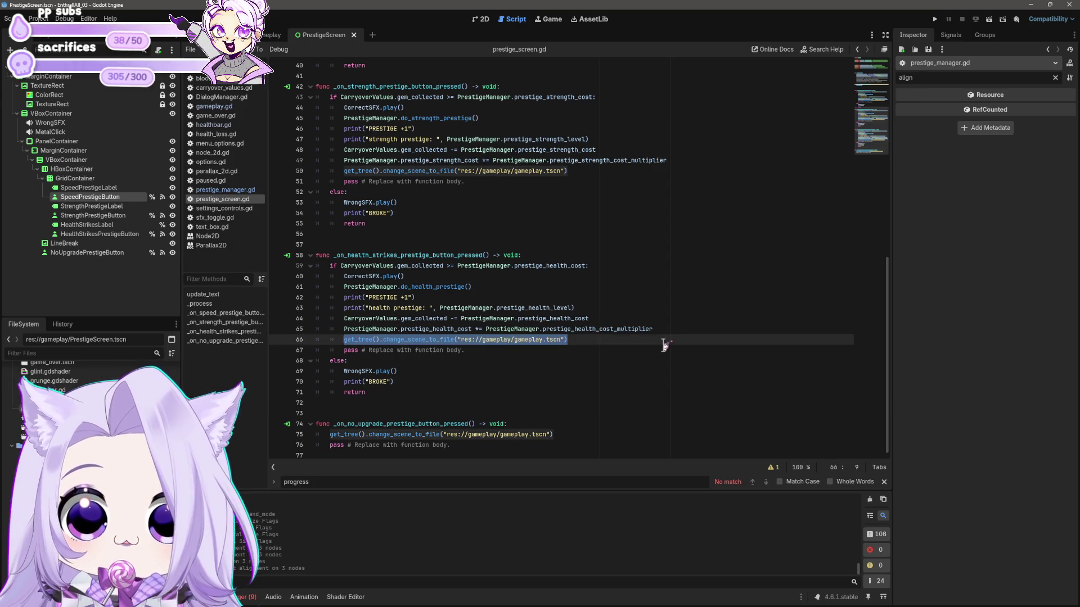
key(Delete)
key(ctrl+shift+k)
key(End)
key(shift+Home)
key(Delete)
key(BackSpace)
key(BackSpace)
key(BackSpace)
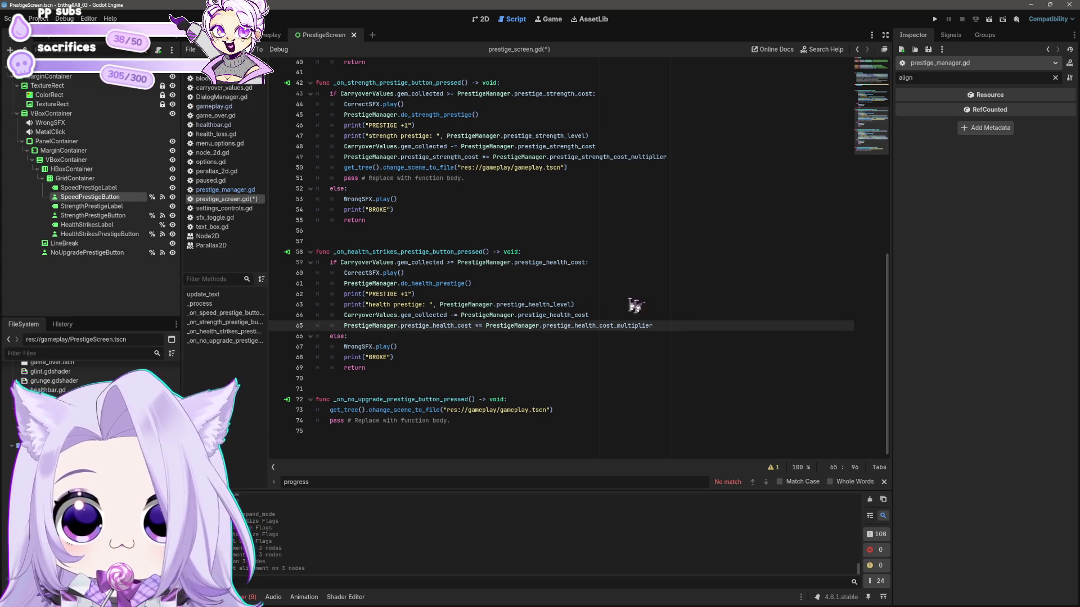
Delete the scene-change and pass lines from the strength and speed handlers
scroll(634, 306, up, 3)
mouse_move(466, 298)
mouse_down()
mouse_move(262, 273)
mouse_move(237, 280)
mouse_up()
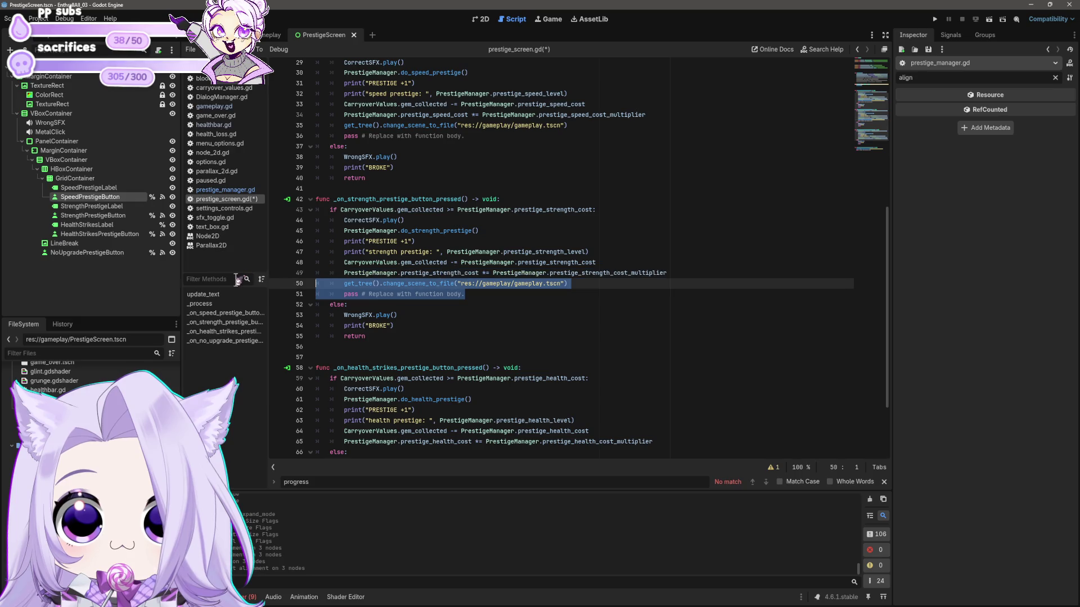
key(Delete)
key(BackSpace)
scroll(666, 260, down, 2)
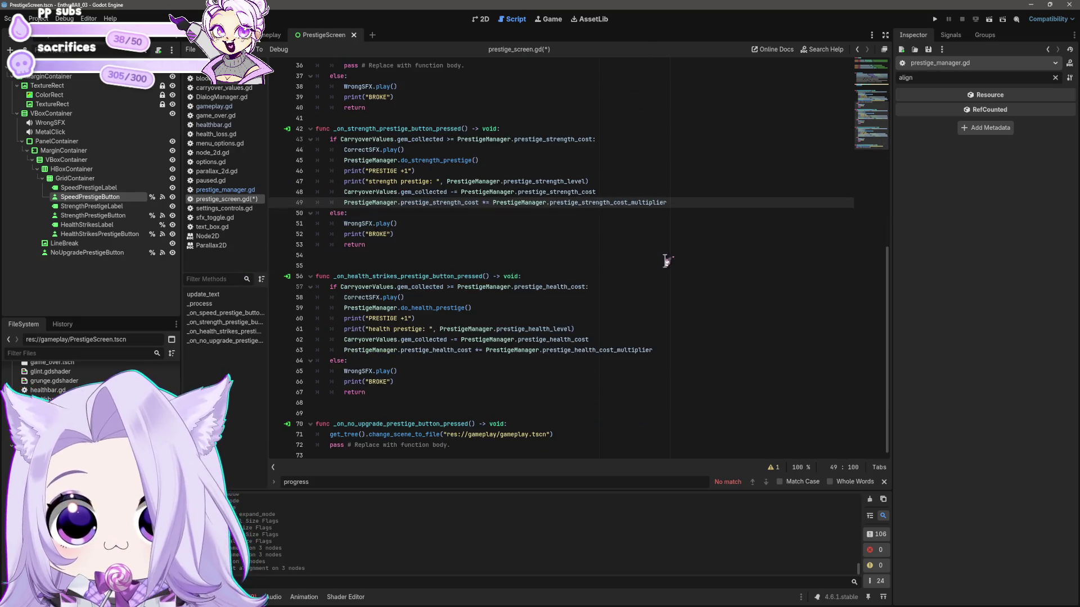
scroll(621, 292, up, 5)
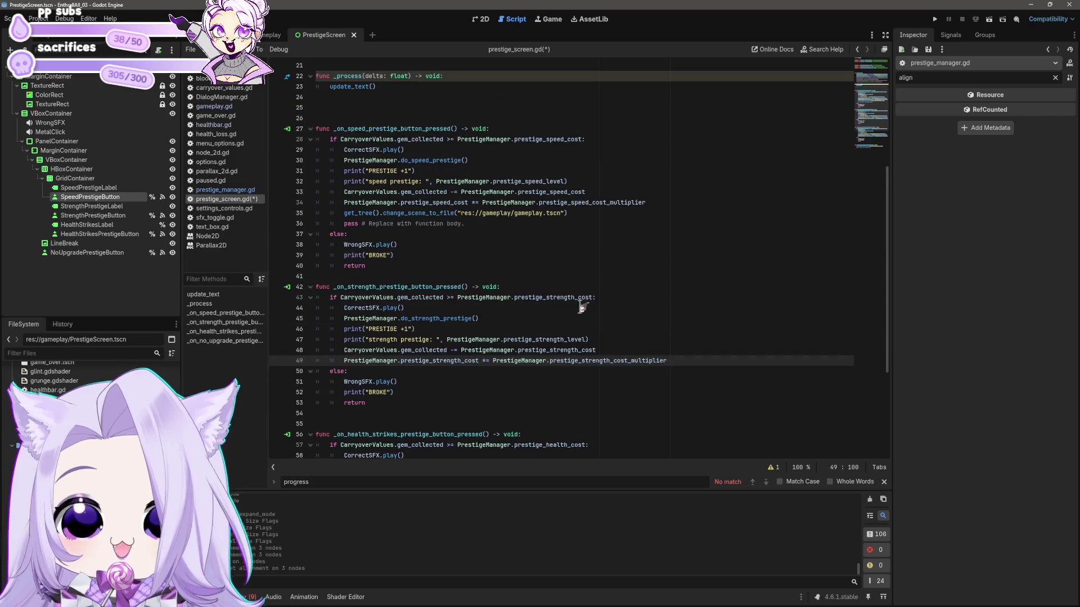
drag(518, 224, 228, 213)
key(Delete)
key(BackSpace)
Save prestige_screen.gd and run the project to test prestige
key(ctrl+s)
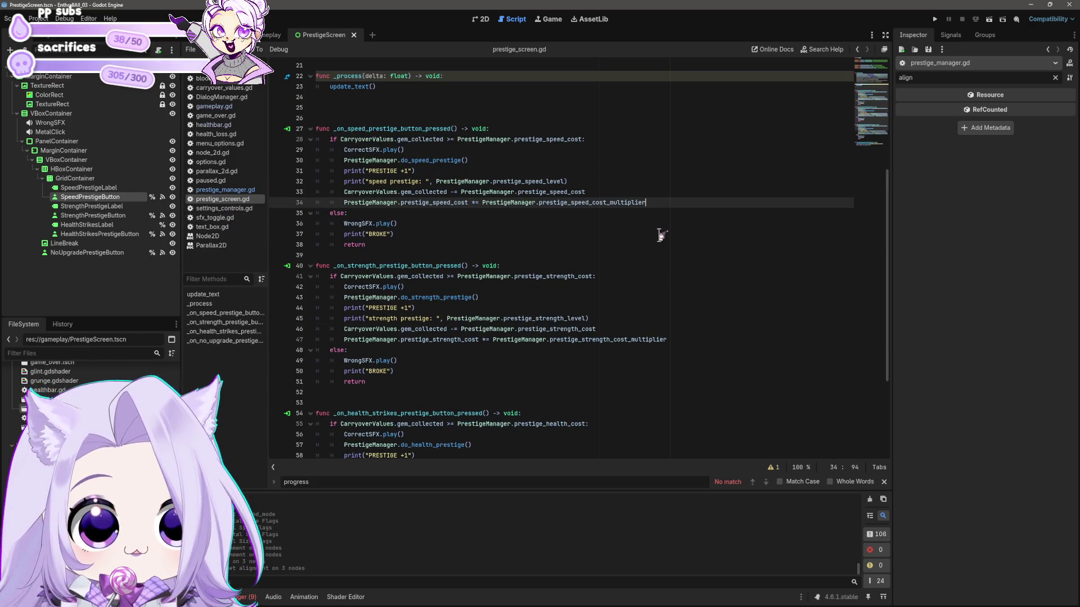
click(660, 234)
scroll(664, 243, up, 2)
scroll(663, 243, up, 3)
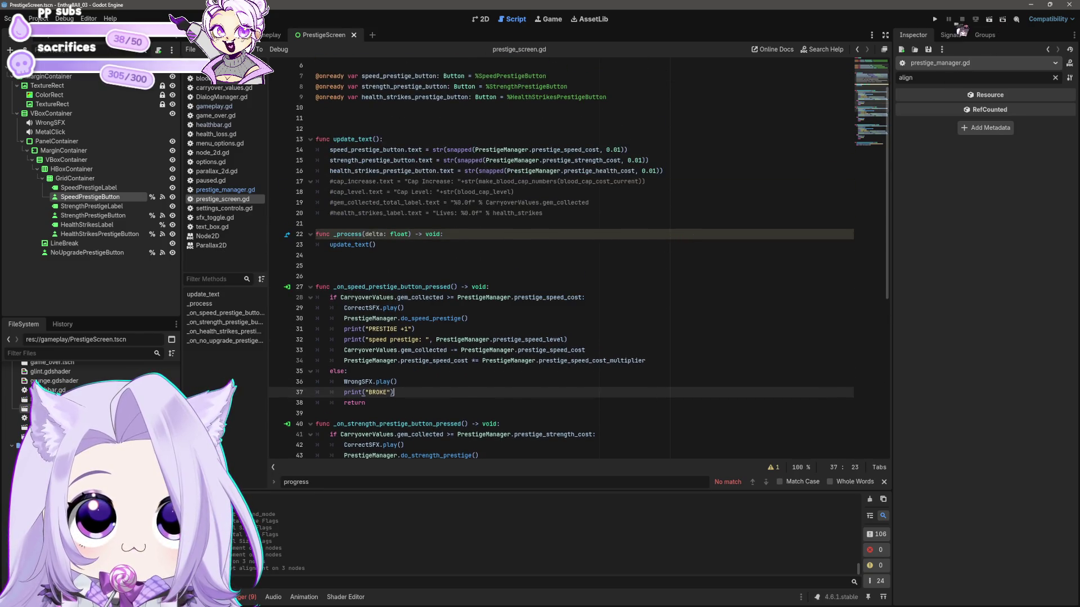
click(935, 18)
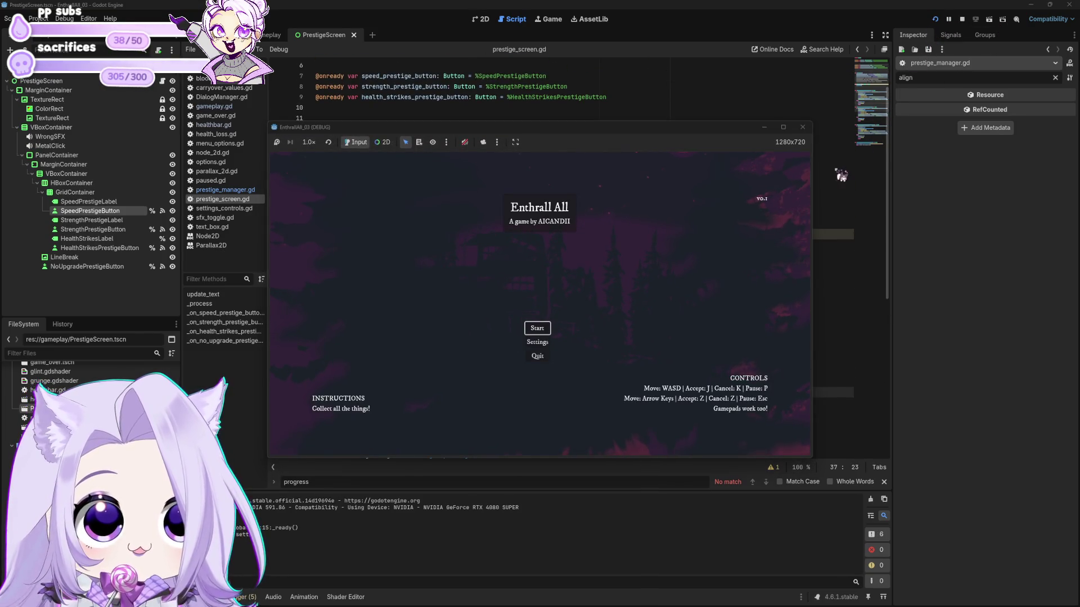
Start a new game, harvest blood by hand and buy a Wayward Soul minion
click(537, 329)
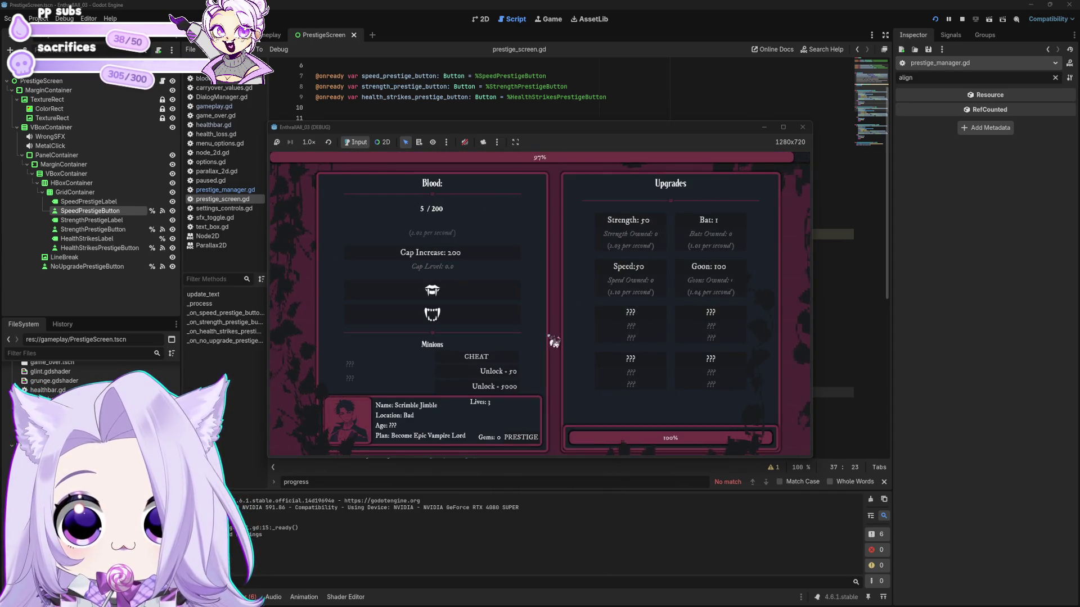
click(457, 290)
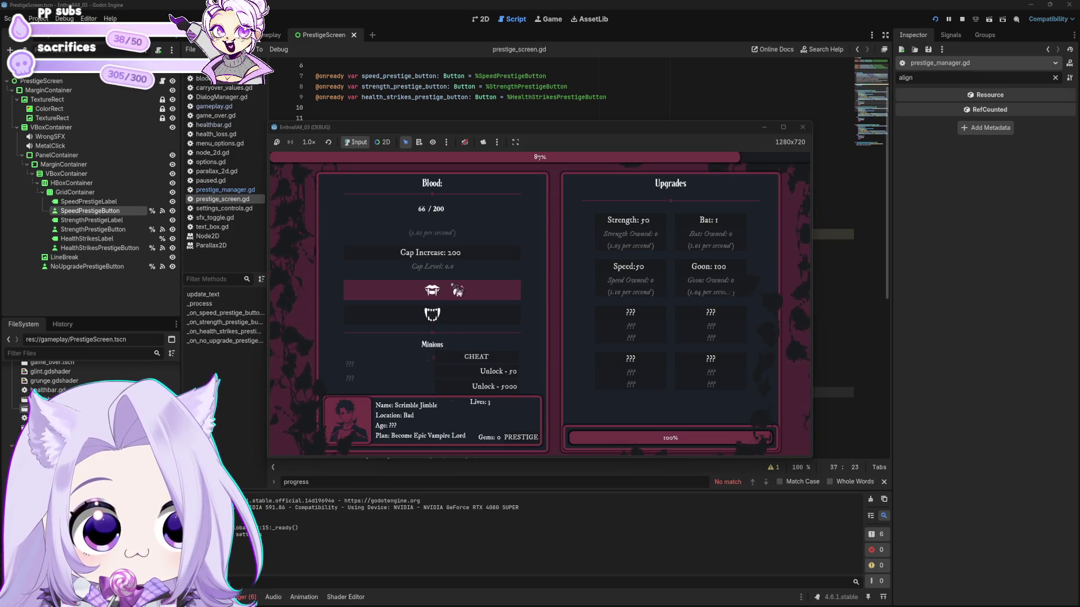
click(495, 372)
click(496, 375)
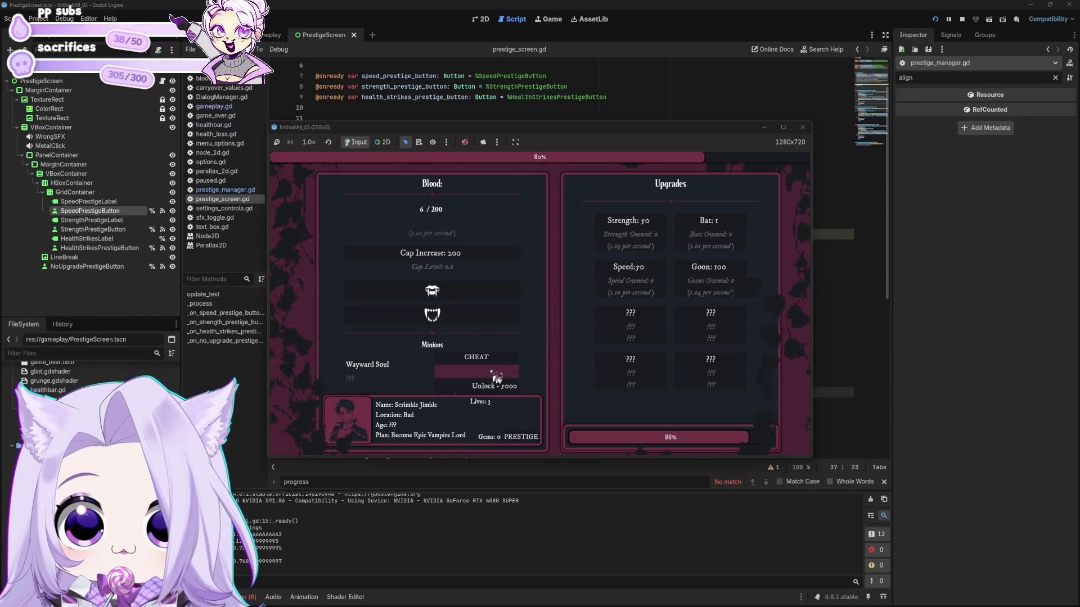
click(486, 299)
click(484, 298)
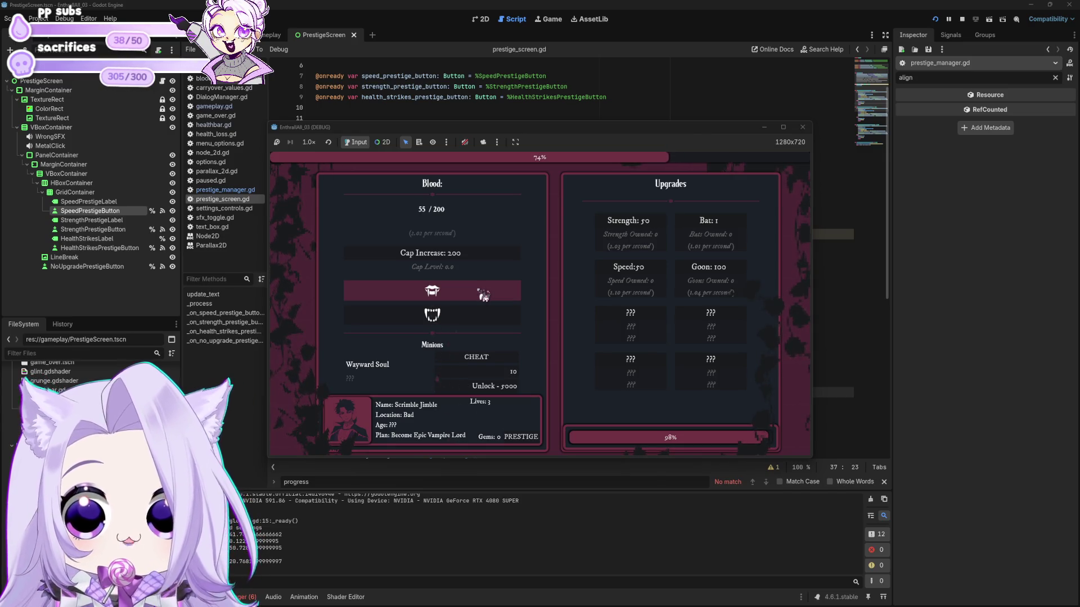
click(484, 294)
Buy two Speed and two Strength upgrades, harvesting more blood in between
click(610, 271)
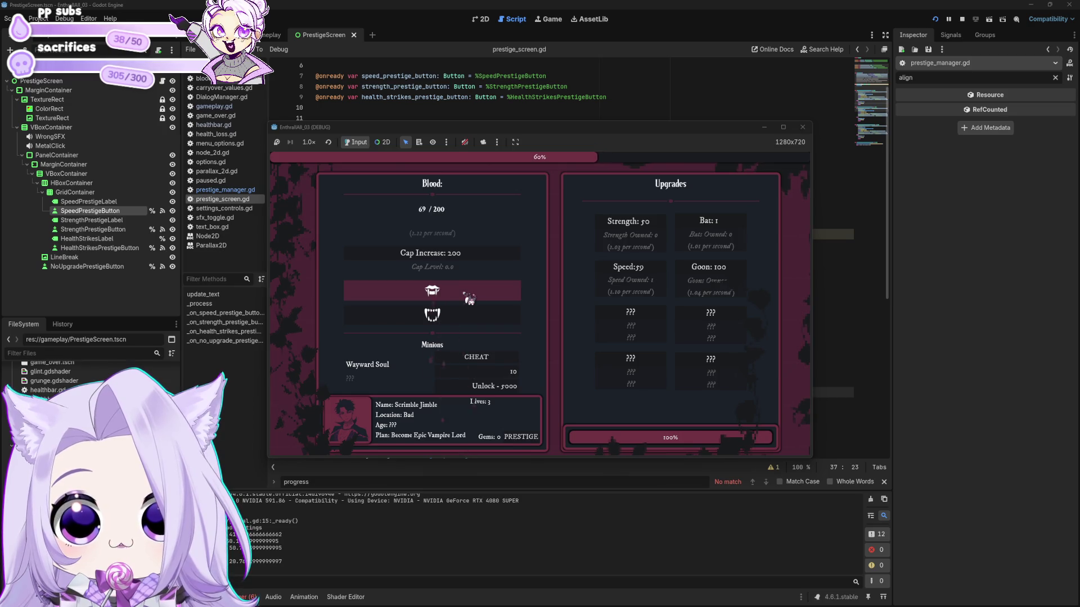
click(632, 227)
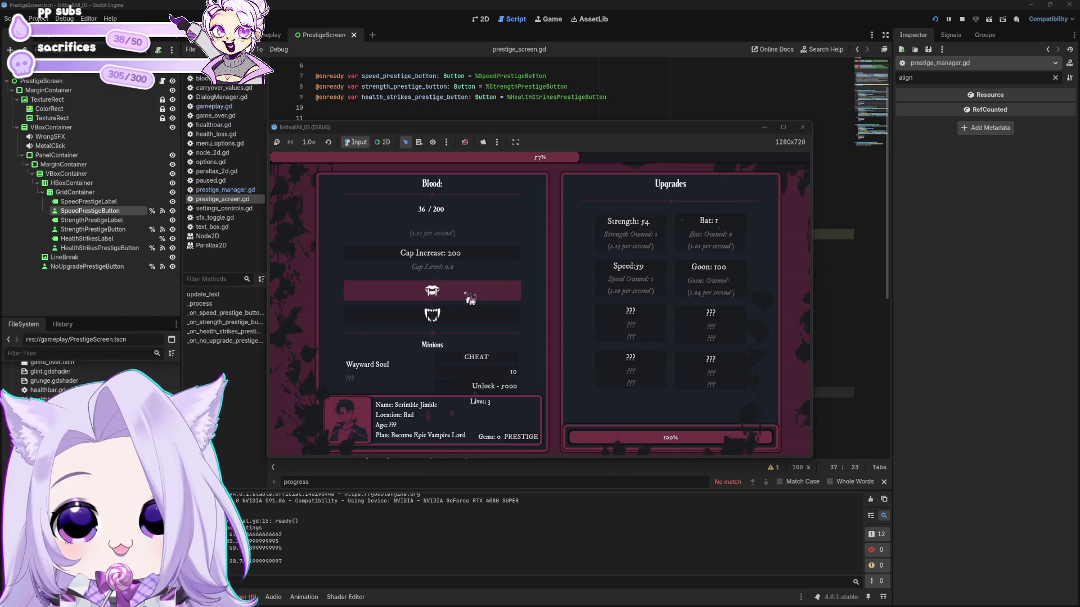
click(630, 273)
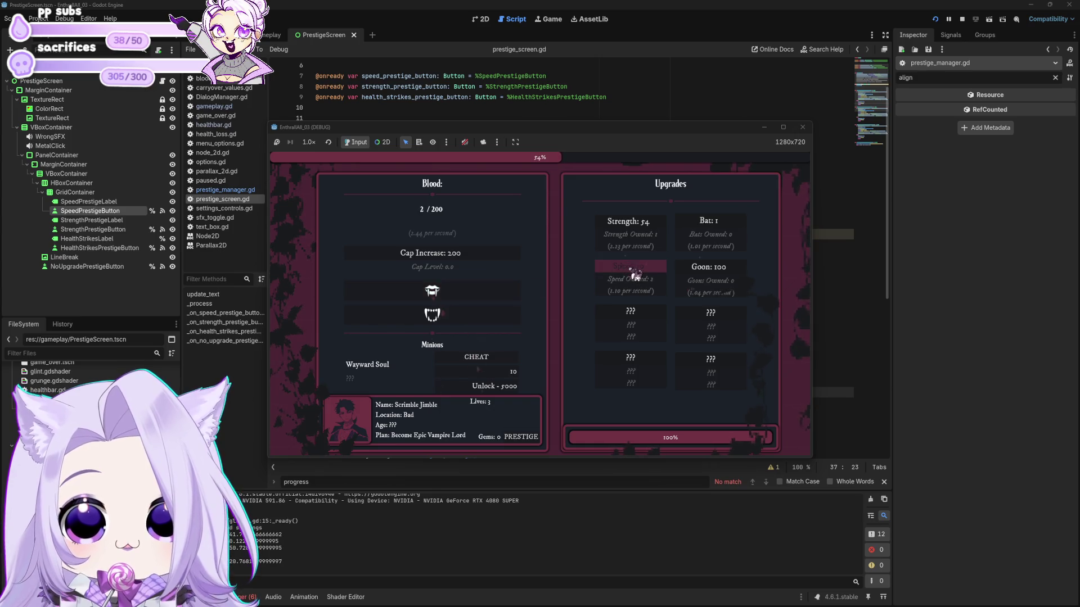
click(477, 298)
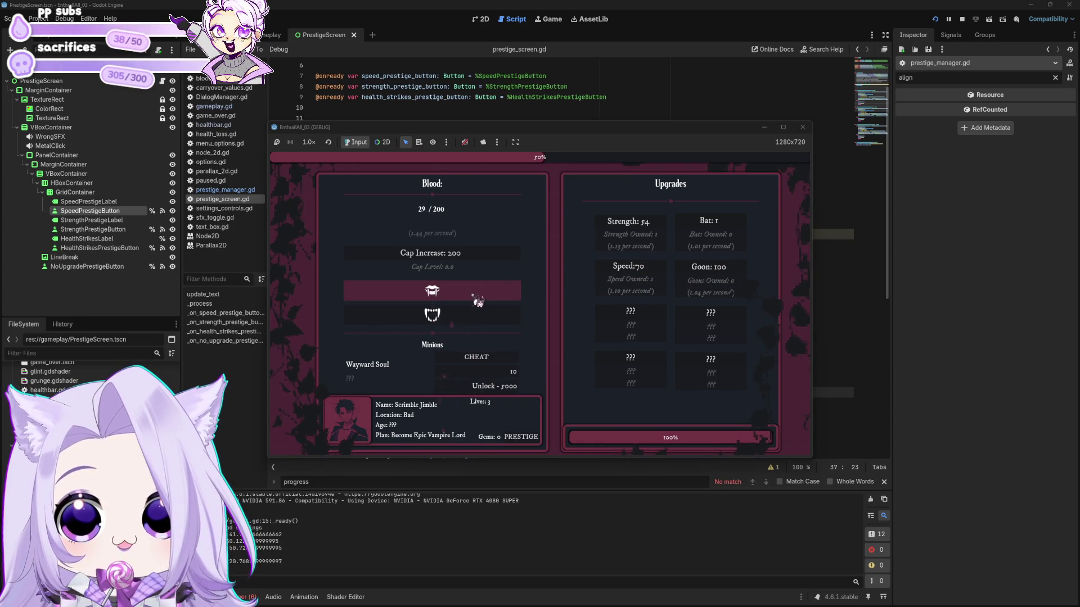
click(476, 299)
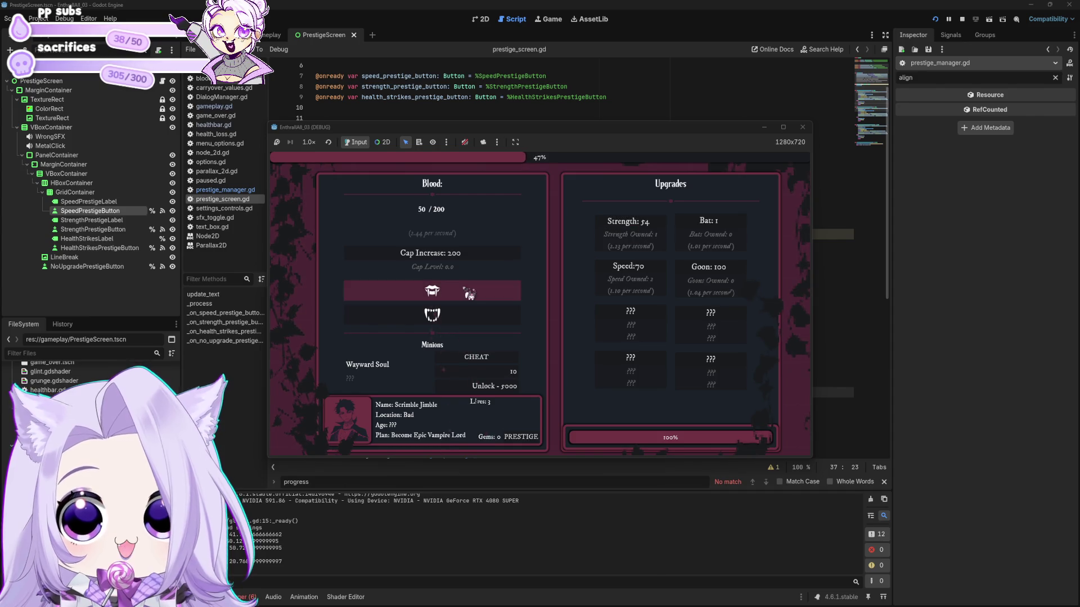
click(646, 231)
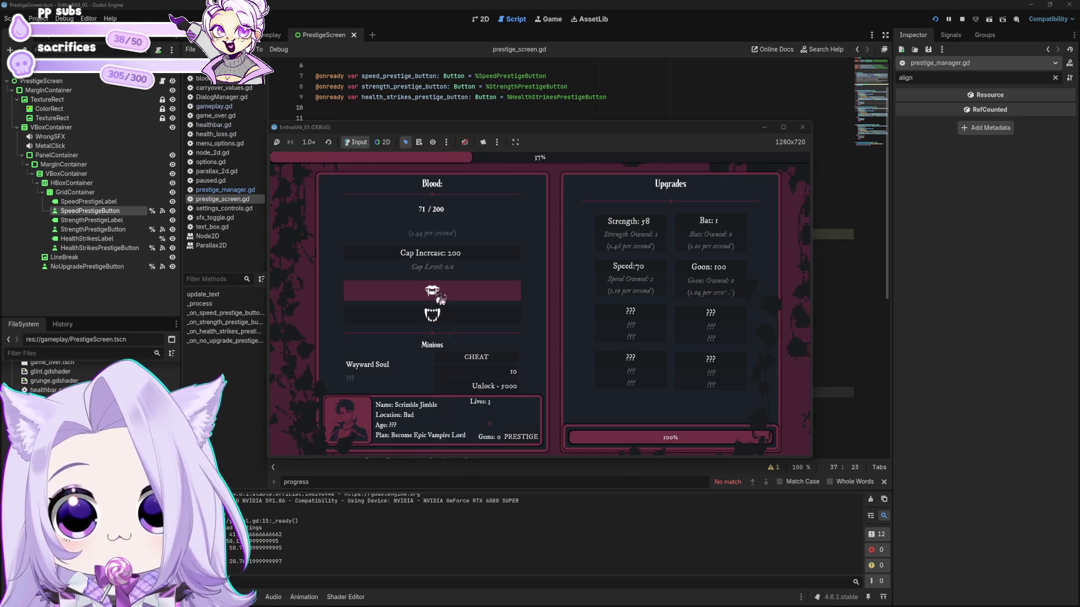
Buy more Wayward Soul minions until a gem drops, spend it on Speed prestige, close the game
click(502, 373)
click(503, 373)
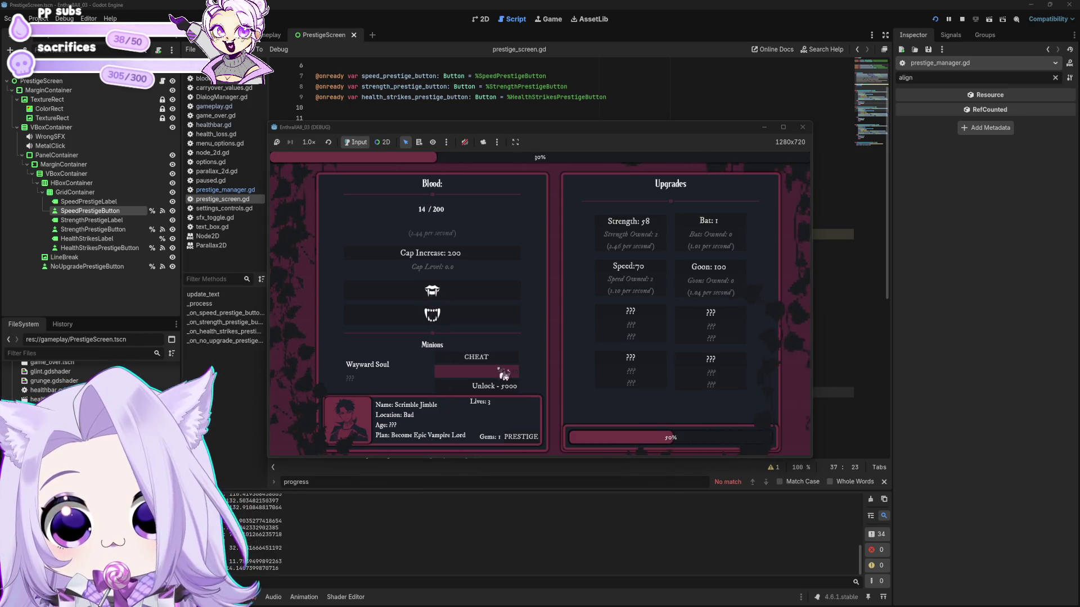
click(494, 291)
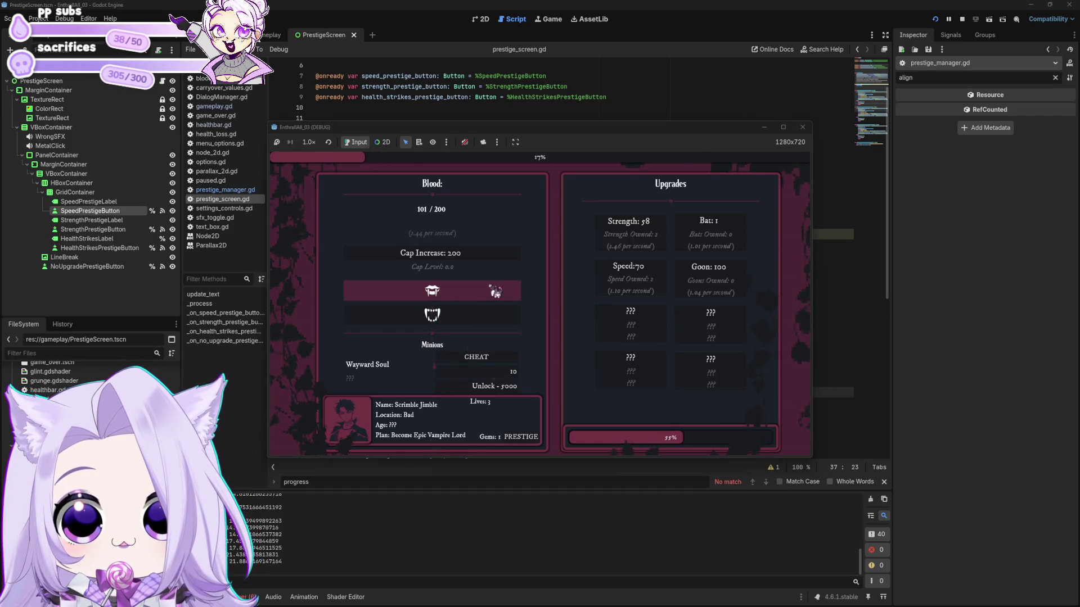
click(486, 373)
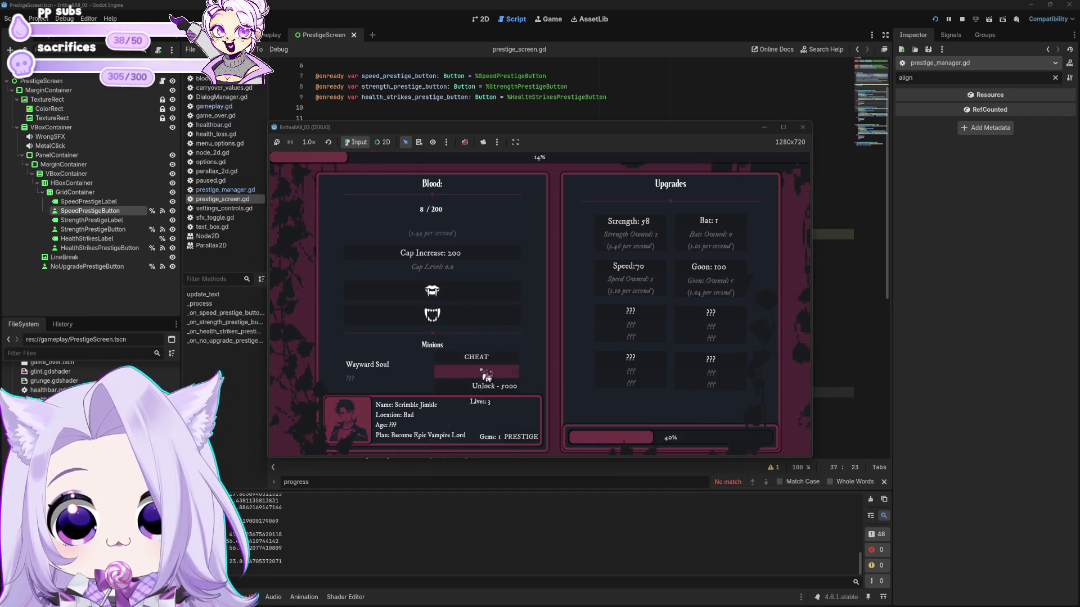
click(504, 303)
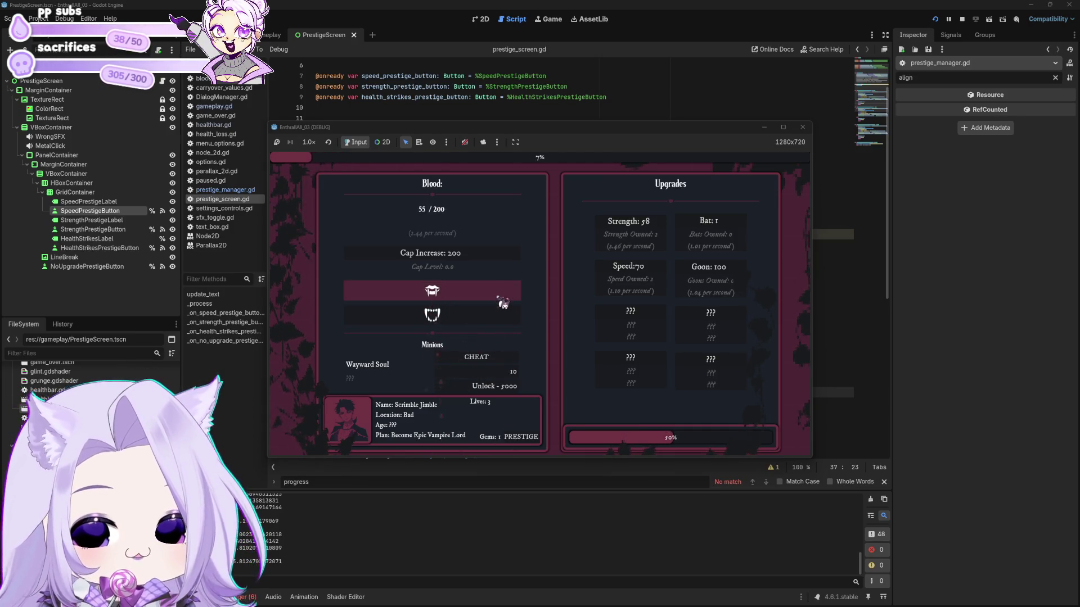
click(494, 374)
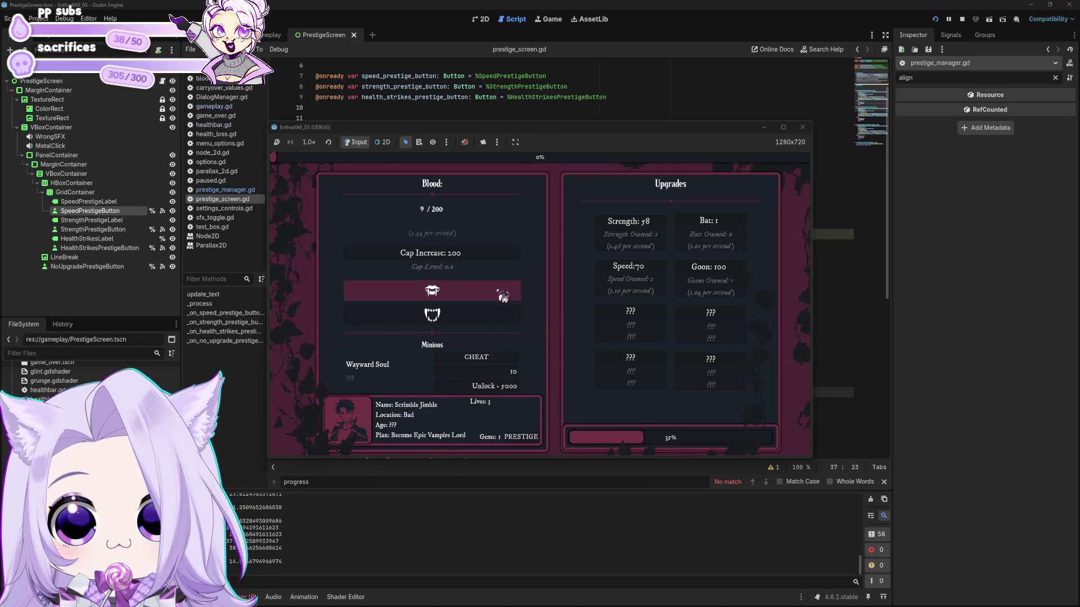
click(573, 273)
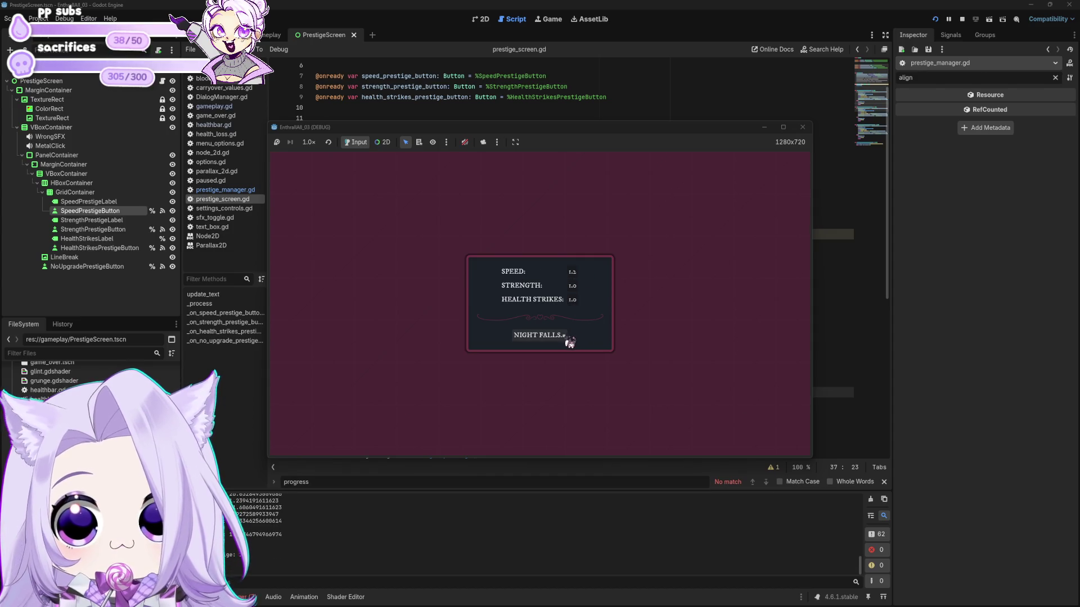
click(802, 126)
Add a new Label child node under the prestige screen's VBoxContainer
click(648, 351)
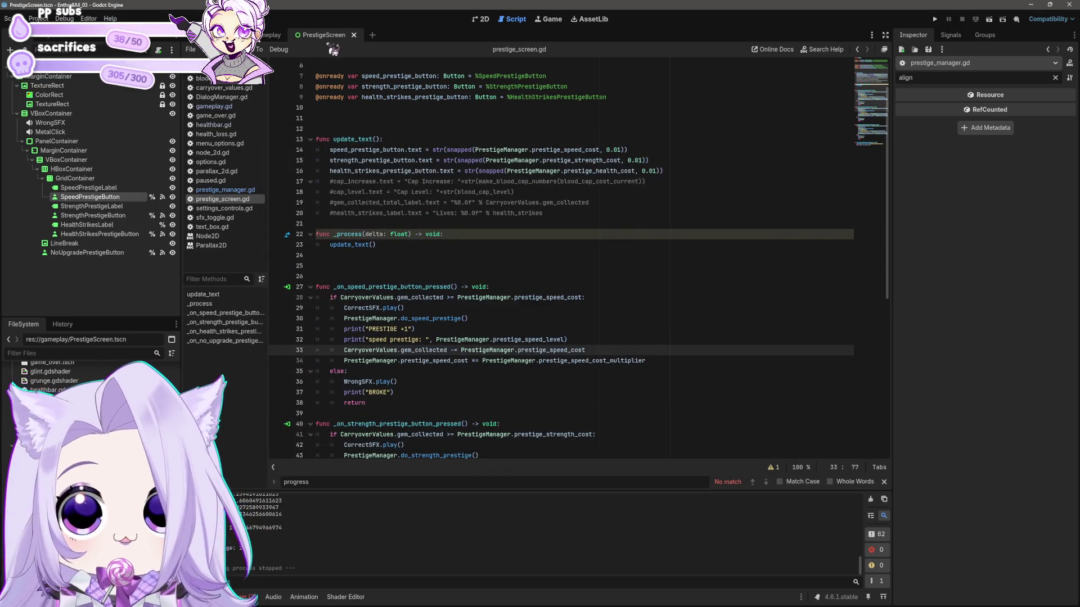
click(482, 19)
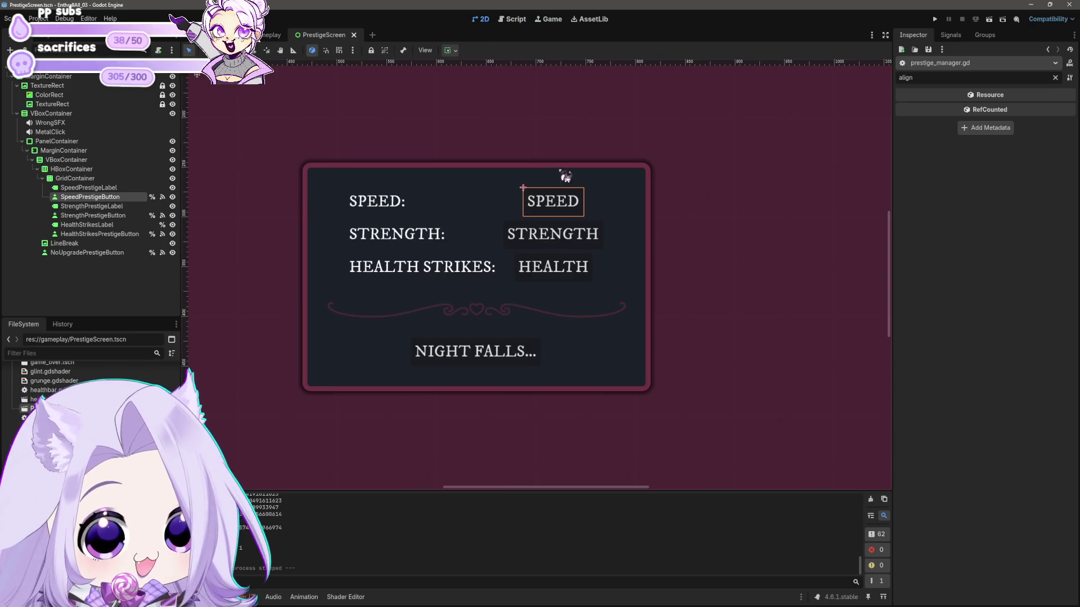
click(445, 176)
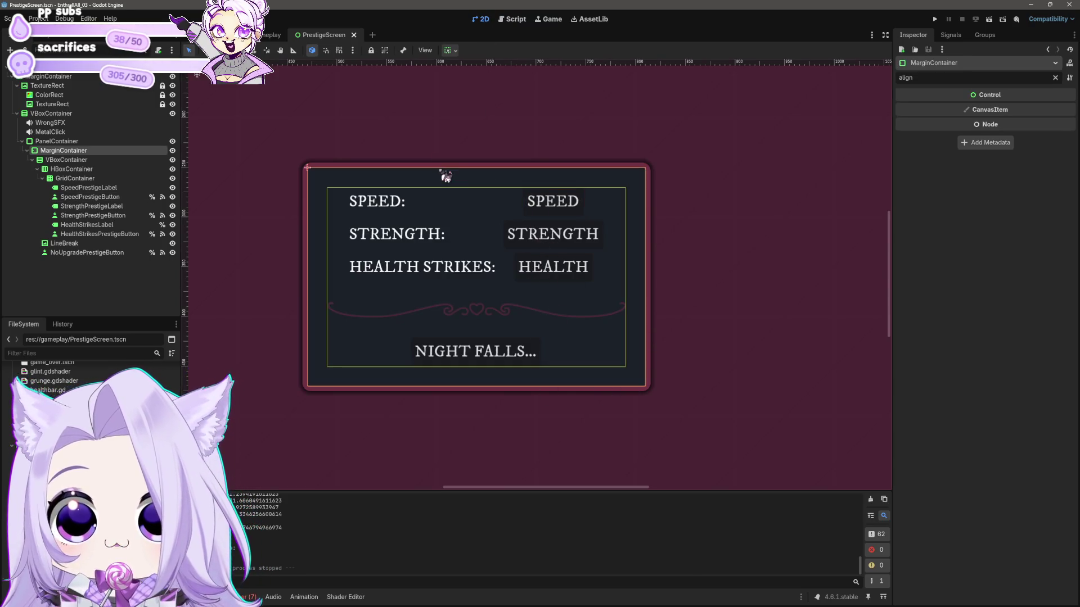
click(67, 159)
click(63, 150)
right_click(73, 152)
click(87, 160)
text(Label)
click(474, 481)
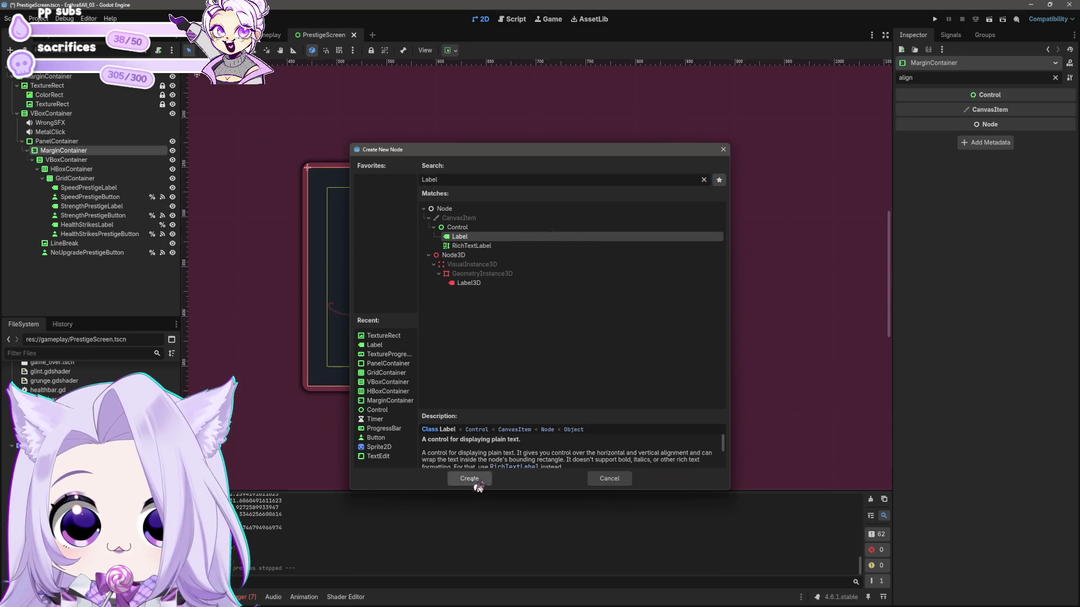
click(475, 482)
Move the Label above HBoxContainer and rename it GemsCollectedLabel
drag(53, 261, 71, 164)
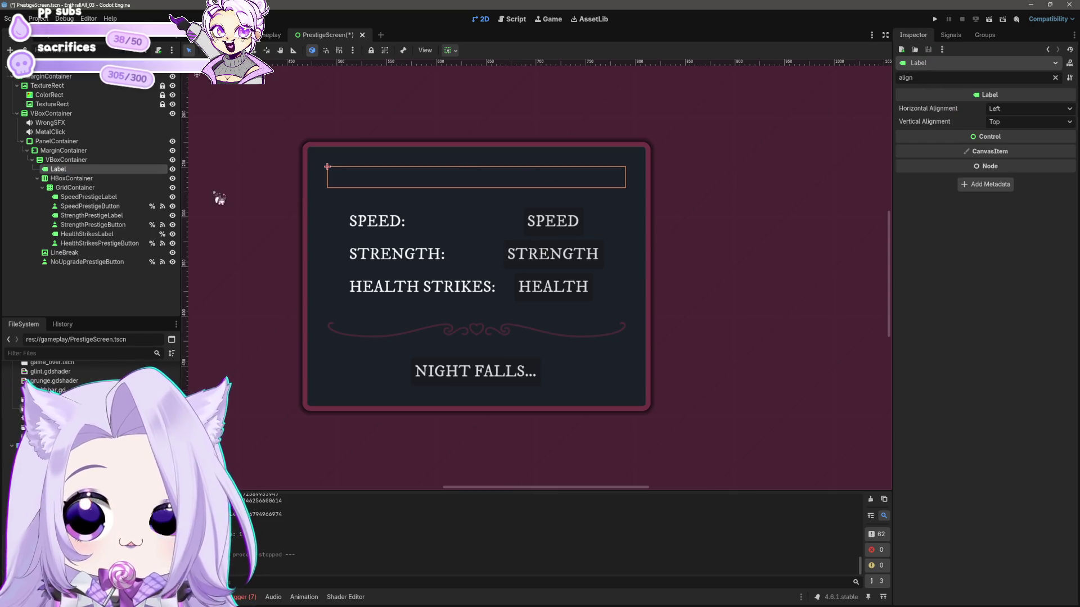
double_click(106, 169)
text(GemsCollected)
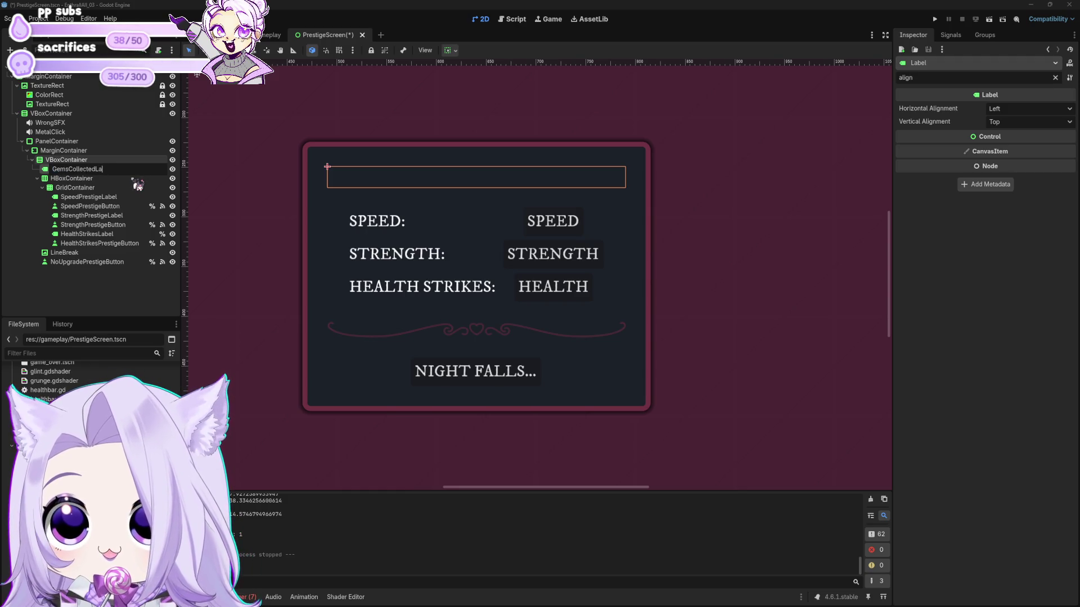
key(Return)
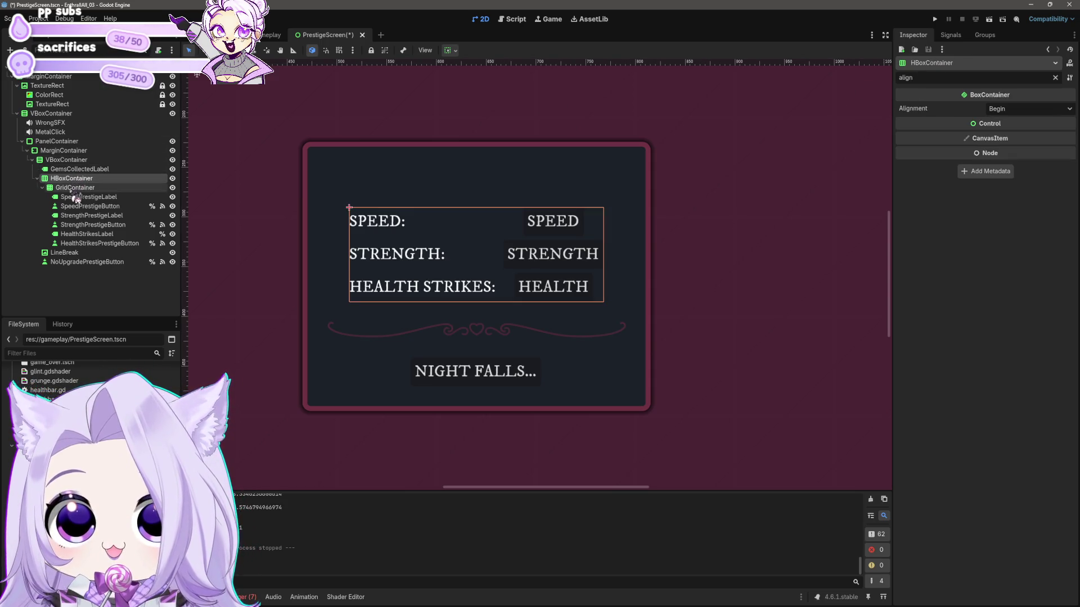
Inspect NoUpgradePrestigeButton's Theme Overrides, Constants and Icon Behavior properties
click(84, 170)
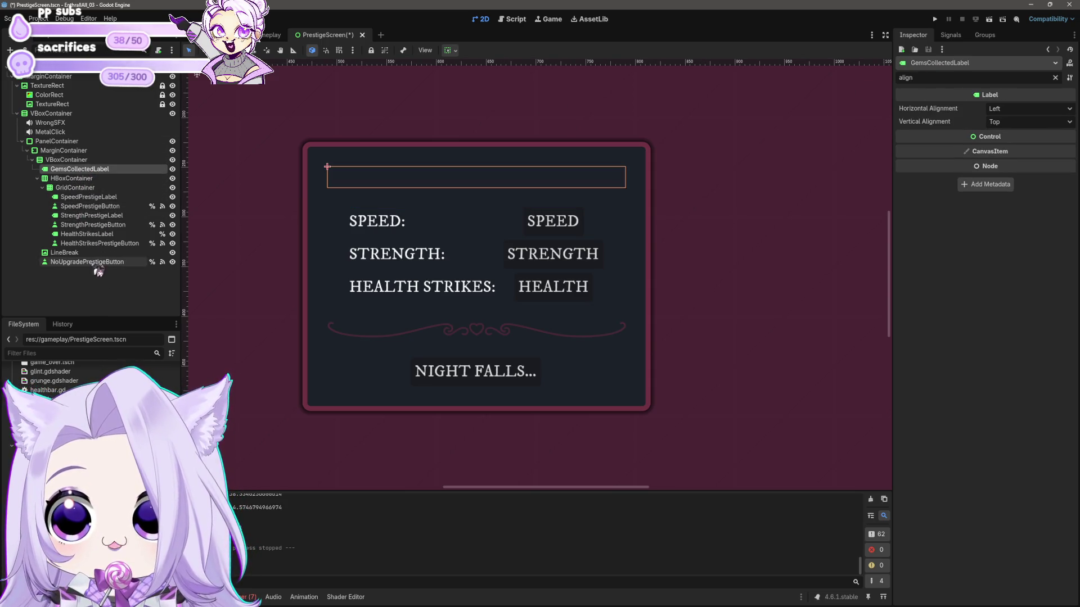
click(87, 262)
right_click(92, 262)
key(Escape)
click(928, 170)
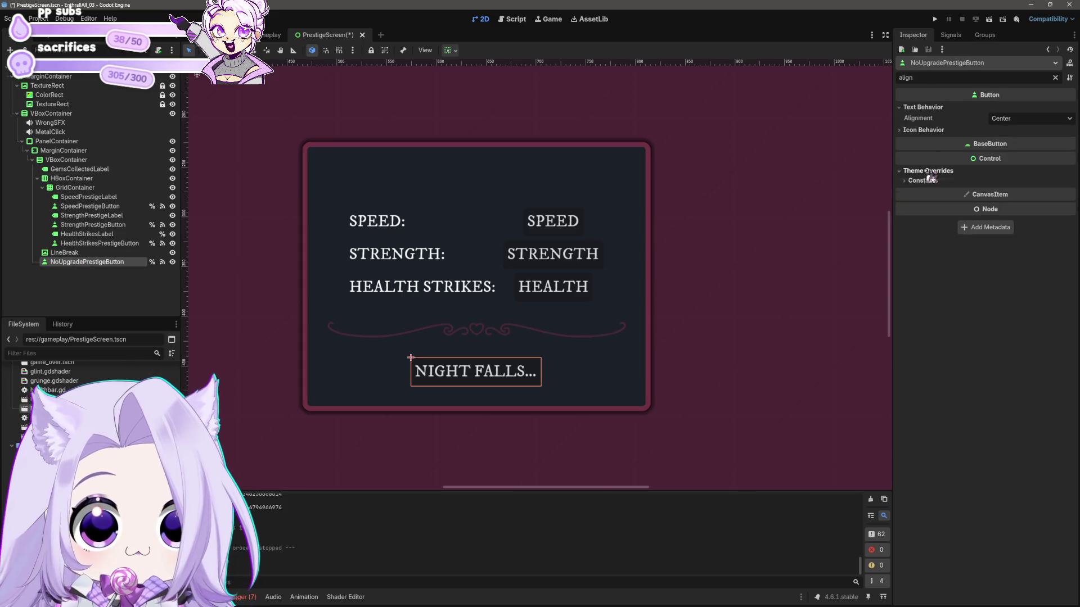
click(925, 181)
click(925, 130)
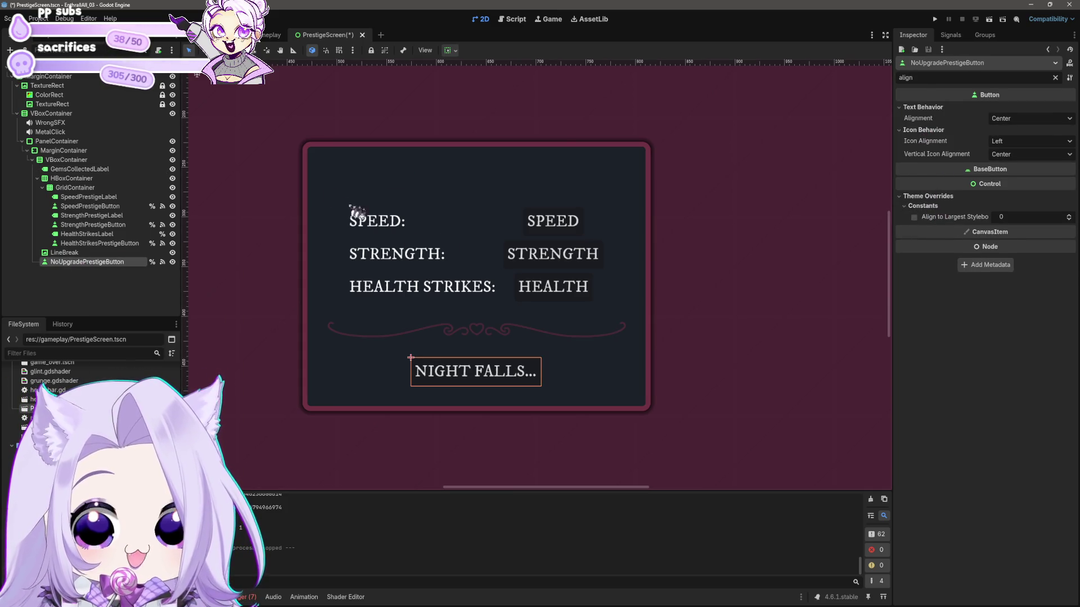
Give GemsCollectedLabel the text 'Gems: 0', centre it horizontally, and save the scene
click(80, 170)
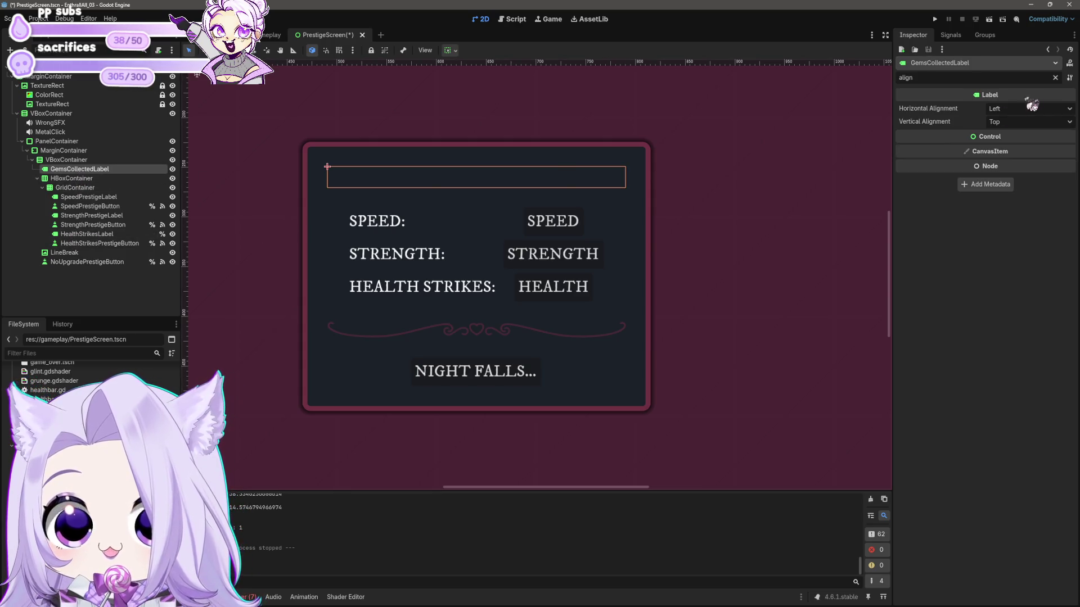
double_click(940, 77)
key(BackSpace)
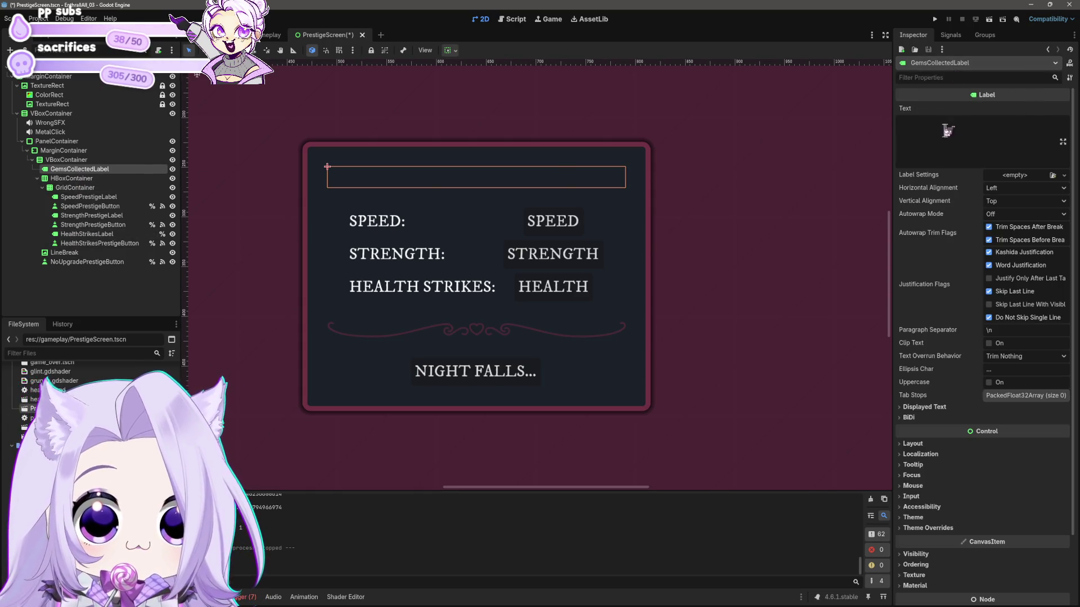
click(948, 131)
text(Gems: 0)
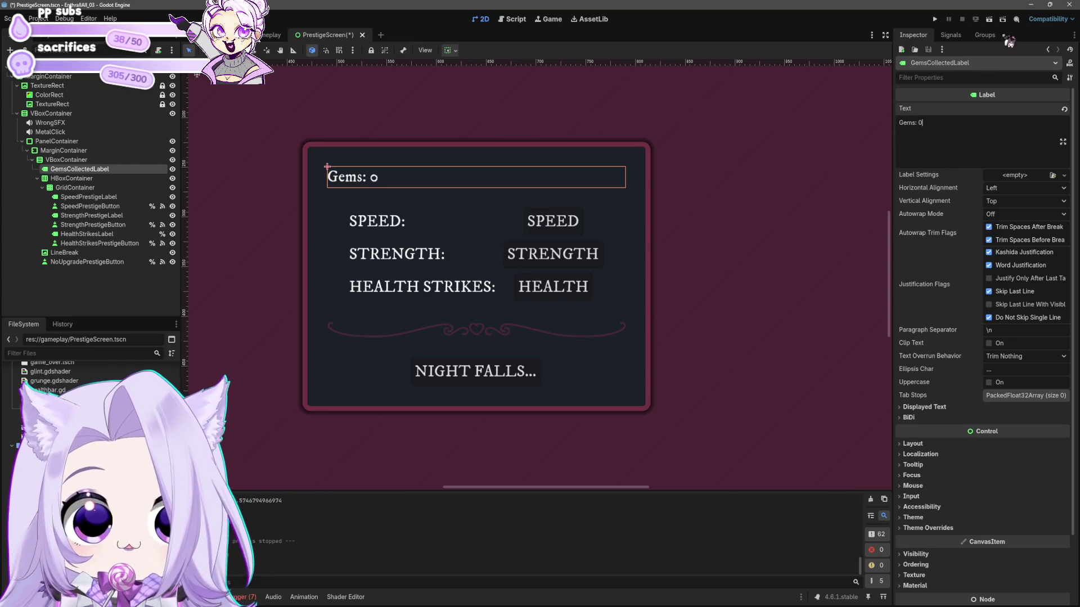
click(1029, 190)
click(1026, 214)
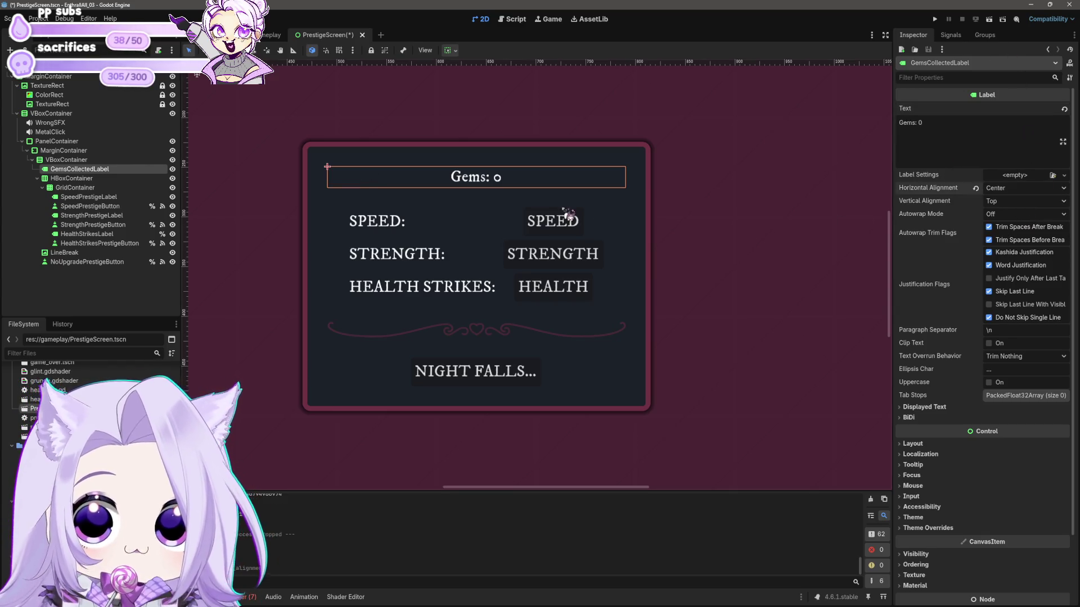
click(978, 129)
key(ctrl+s)
click(514, 20)
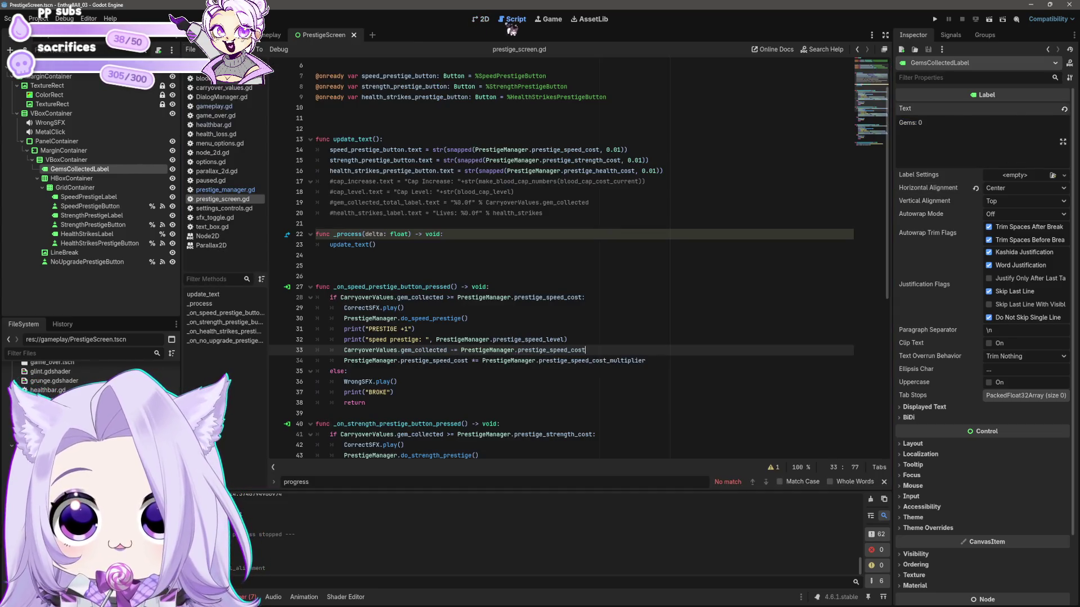
Declare a gems_collected_label reference on line 10 of prestige_screen.gd
click(225, 190)
scroll(484, 247, down, 4)
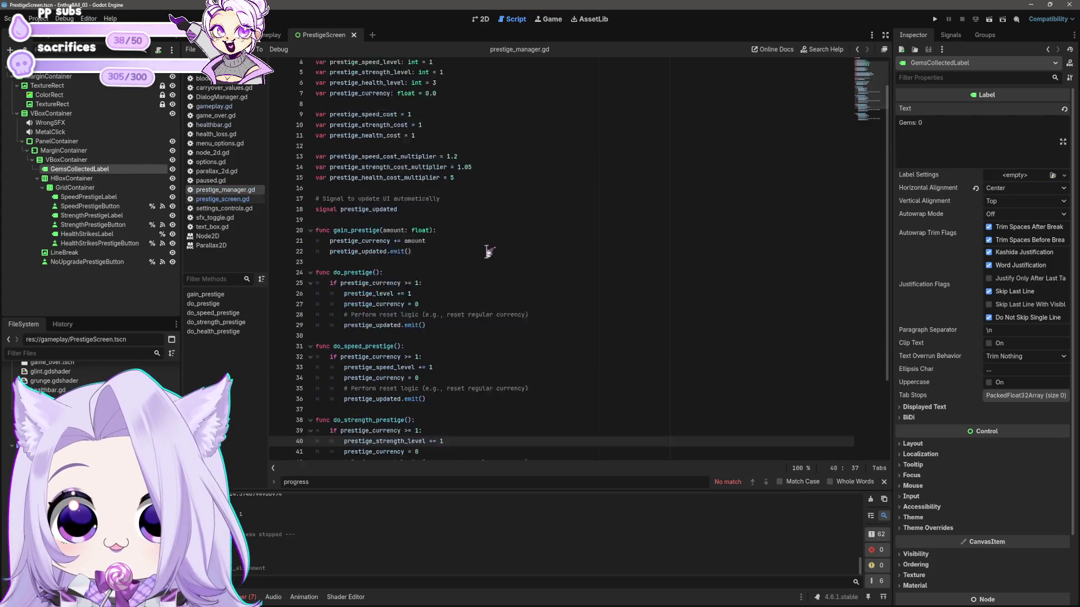
click(237, 200)
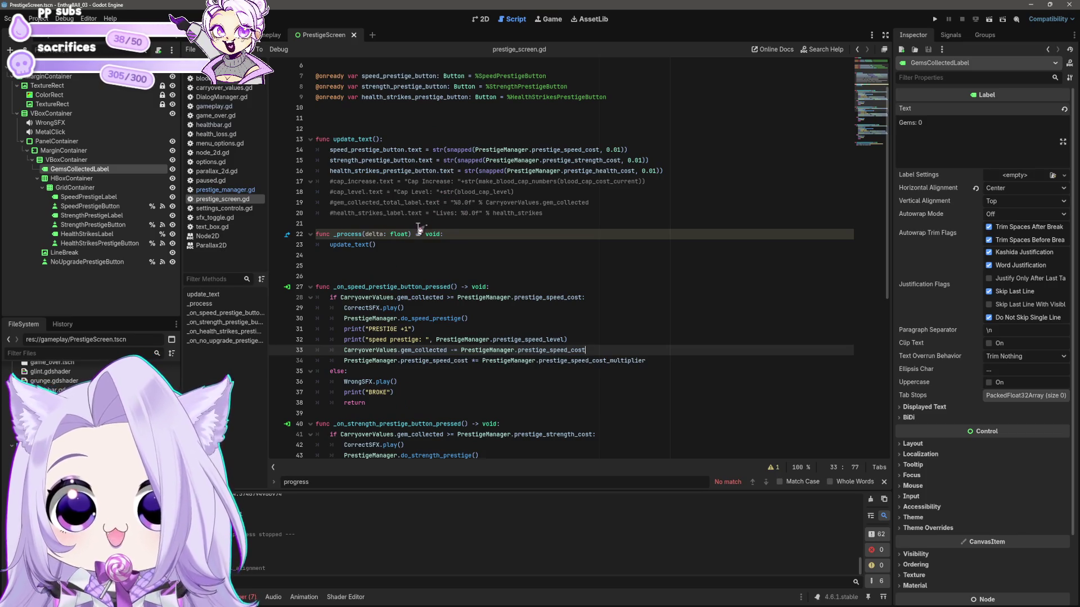
scroll(402, 191, up, 2)
click(354, 161)
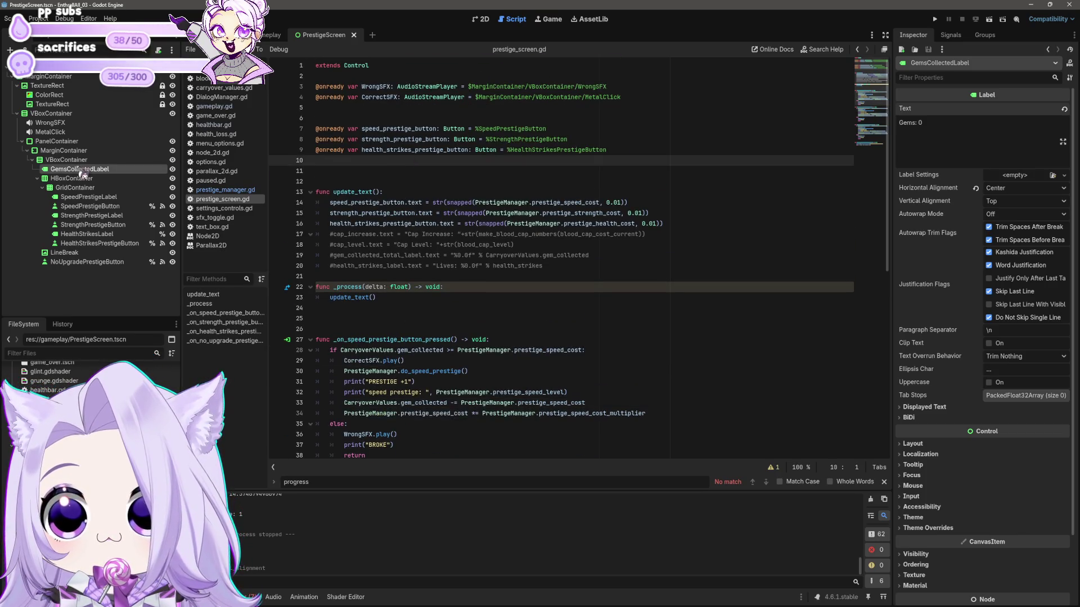
drag(85, 179, 325, 169)
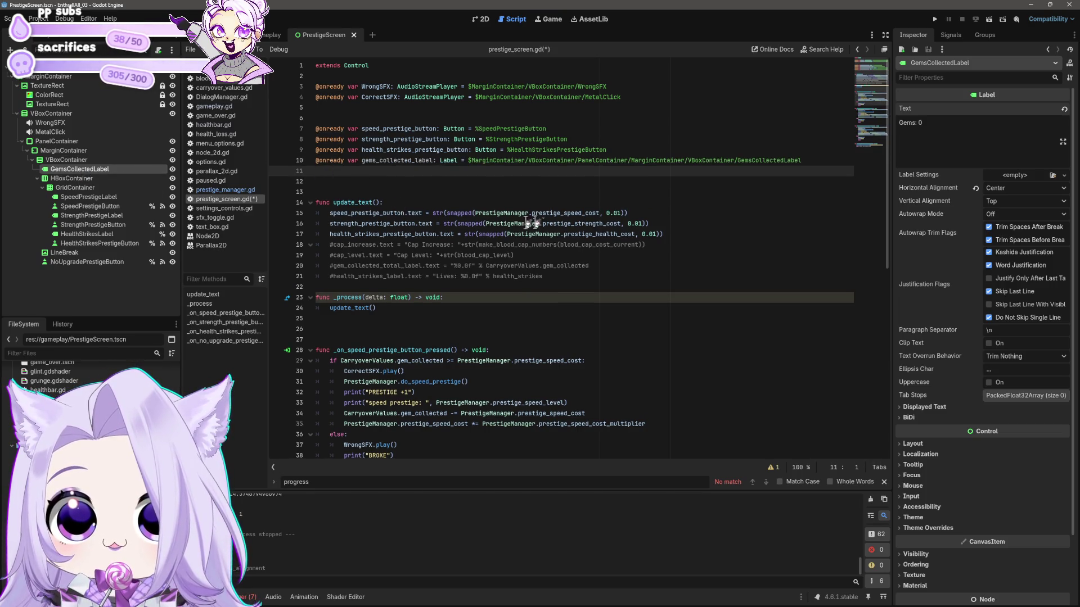
Start a new gems_collected_label line inside update_text after line 17
click(728, 235)
key(Return)
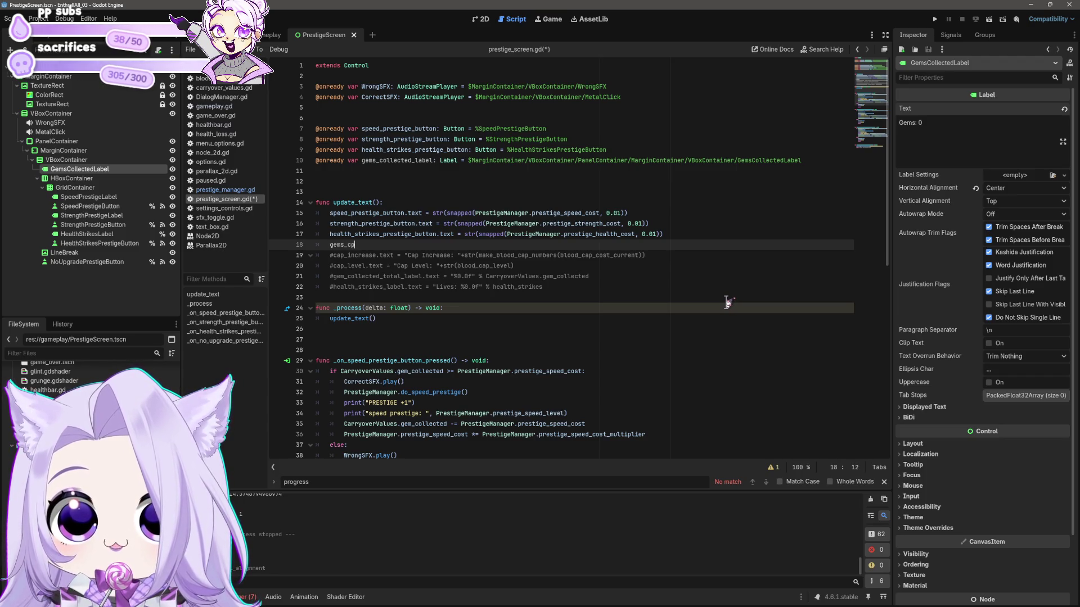
text(_lav)
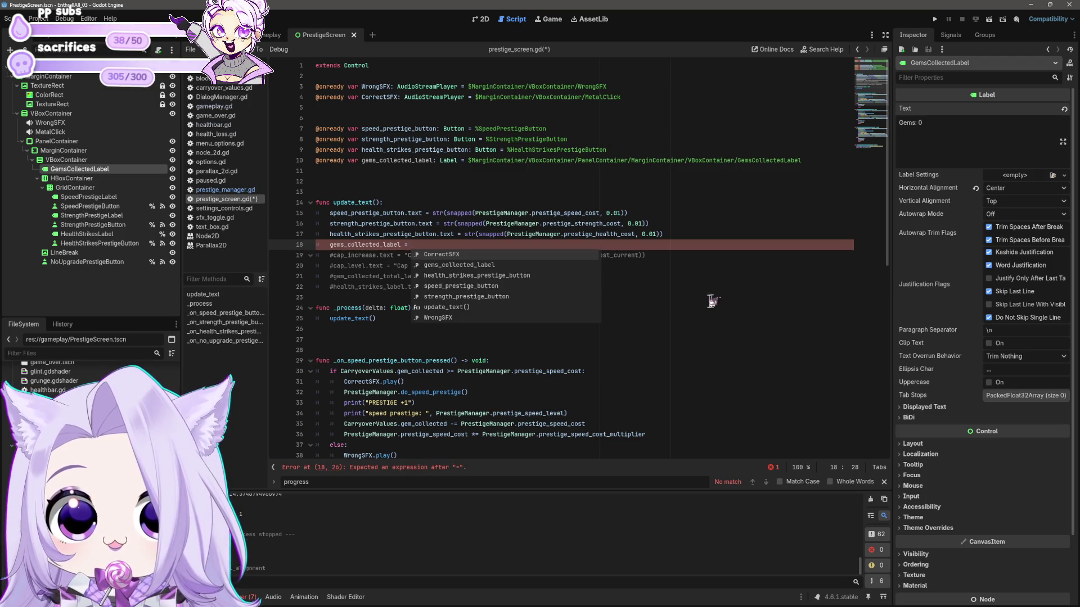
click(670, 233)
Copy line 17's str(snapped(...)) expression to line 18, switching it to PrestigeManager.gems_collected
shift+click(466, 234)
key(ctrl+c)
click(467, 247)
key(ctrl+v)
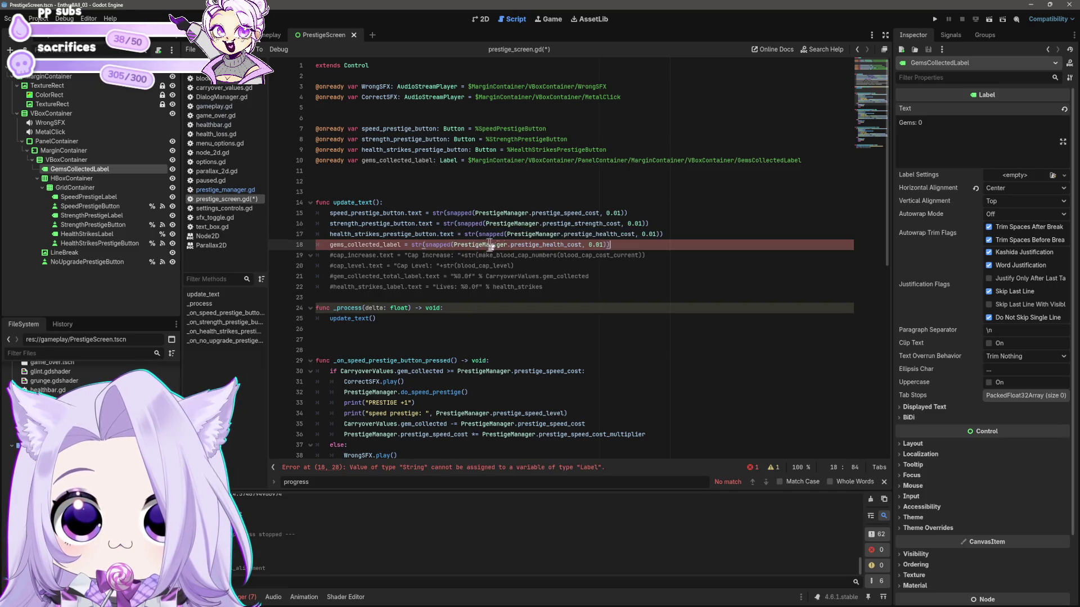
drag(510, 246, 581, 245)
text(gems)
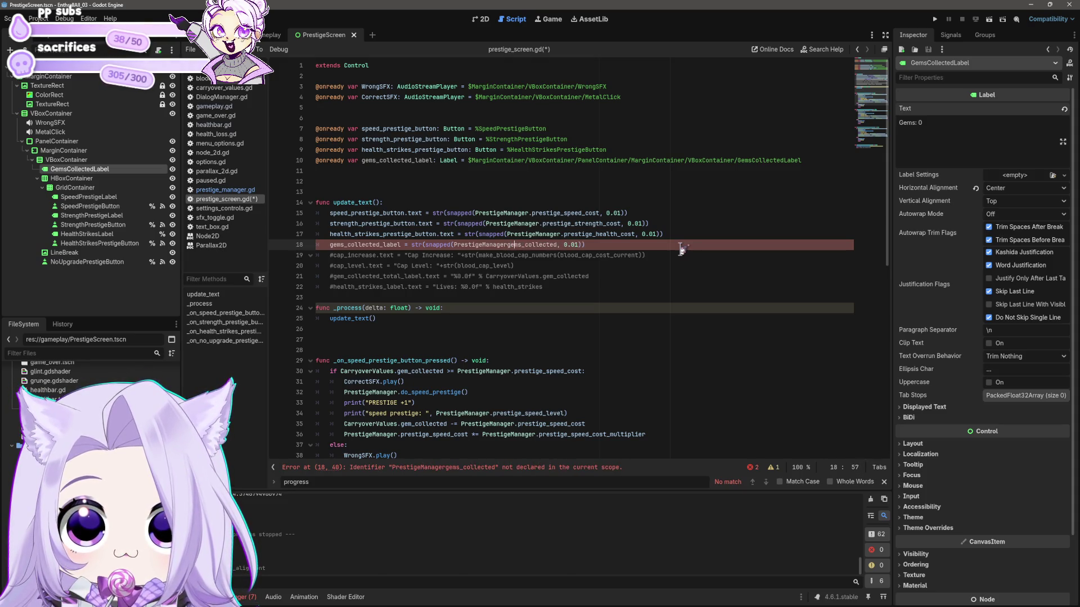
text(.)
key(Right)
key(Right)
key(Right)
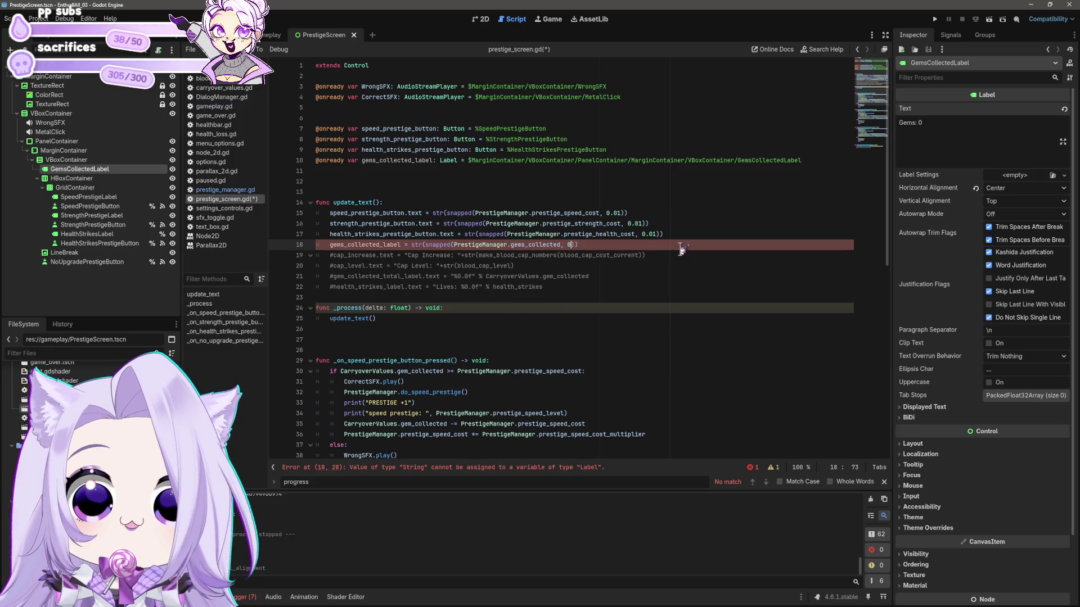
key(Down)
key(ctrl+s)
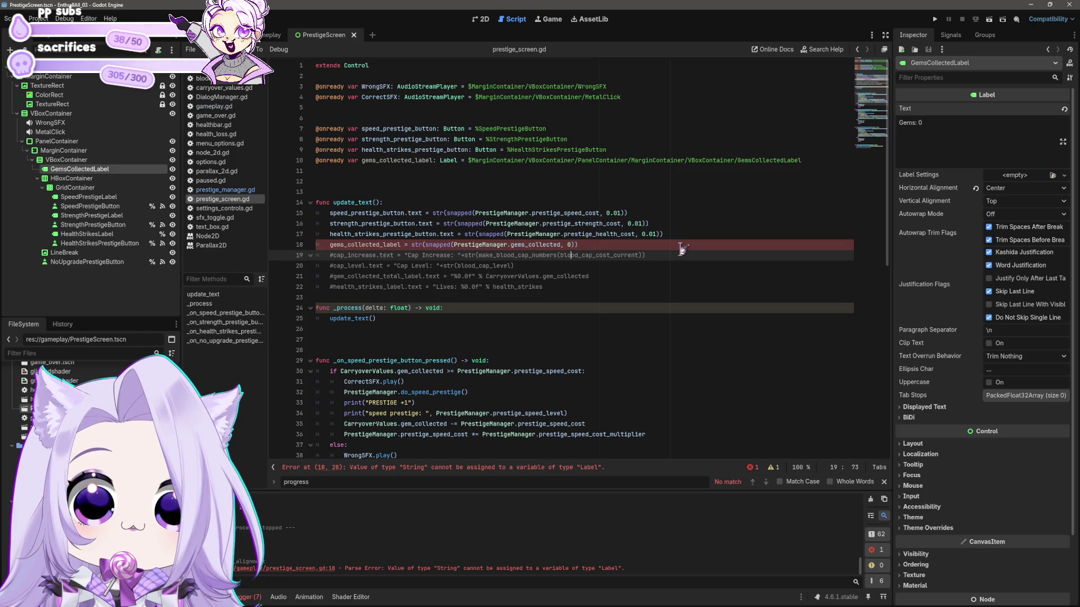
Make line 18 assign gems_collected_label.text, save, and open the gameplay scene
click(404, 245)
text(.text)
key(ctrl+s)
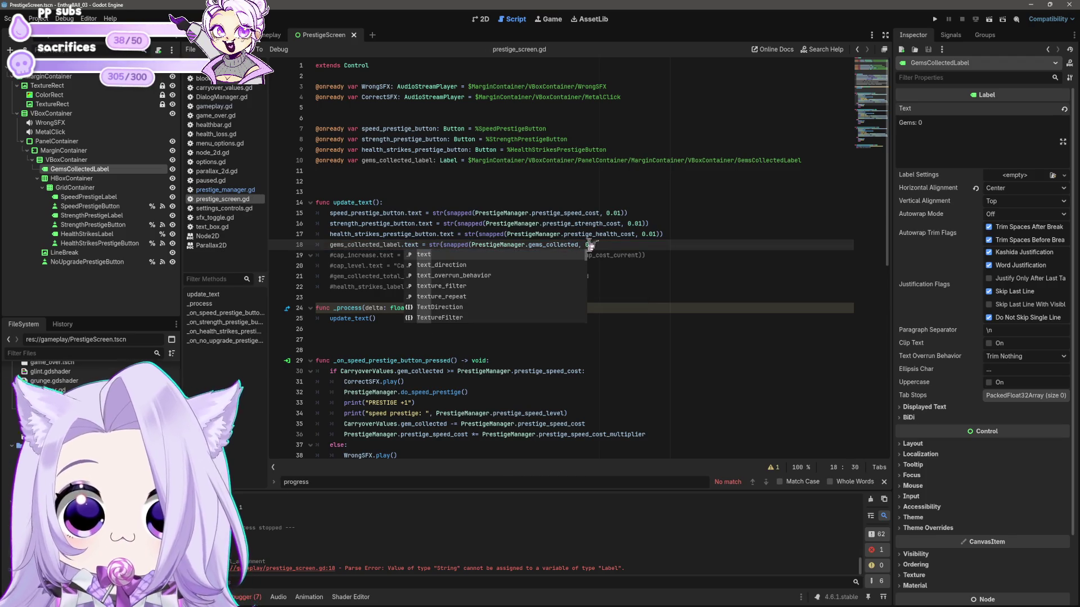
click(600, 244)
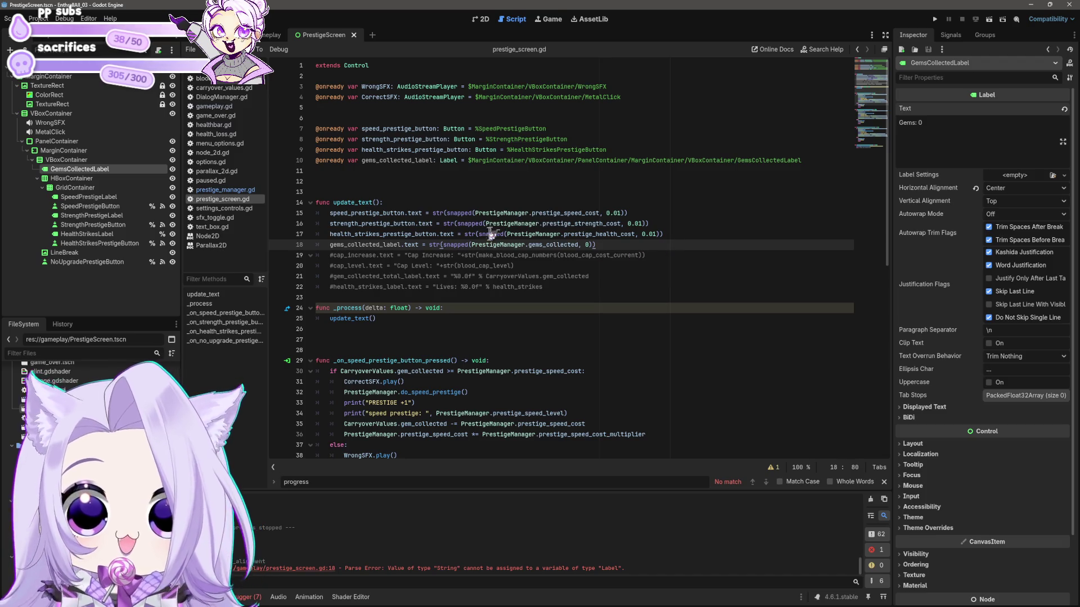
shift+click(431, 246)
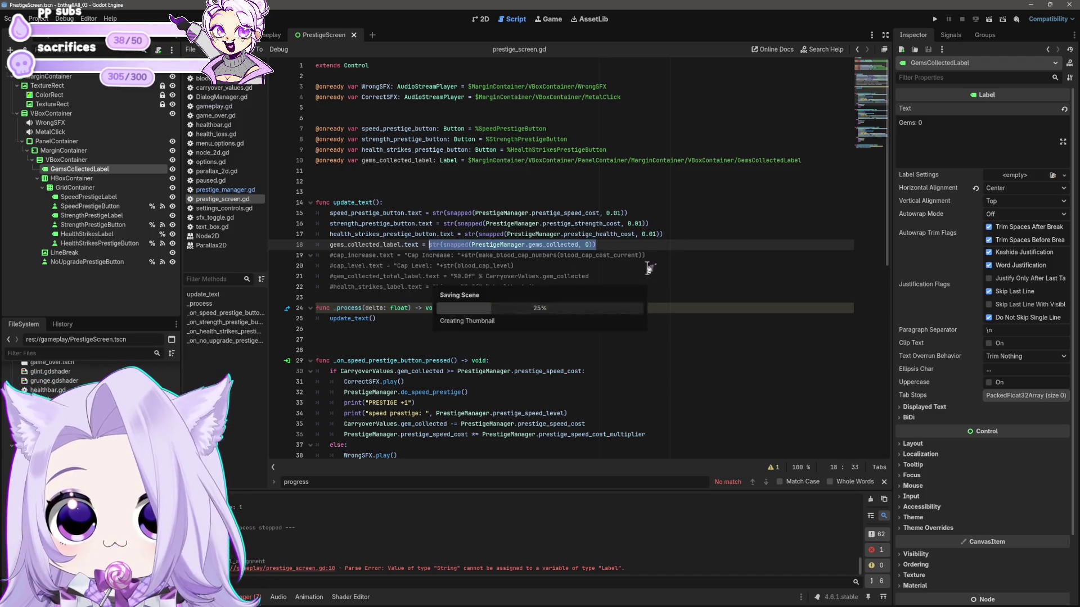
click(685, 255)
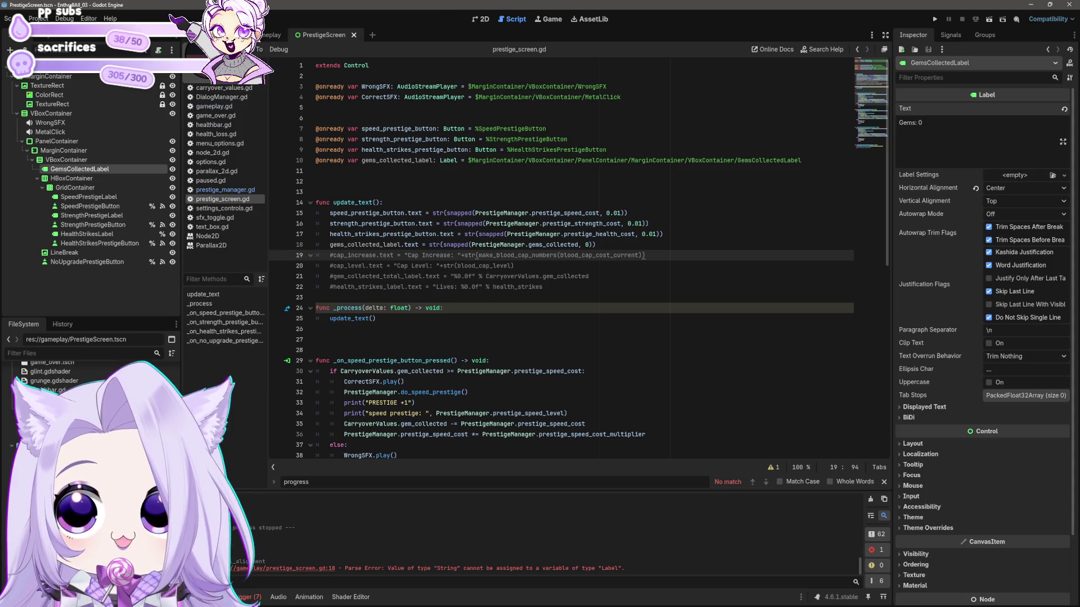
click(274, 38)
click(482, 20)
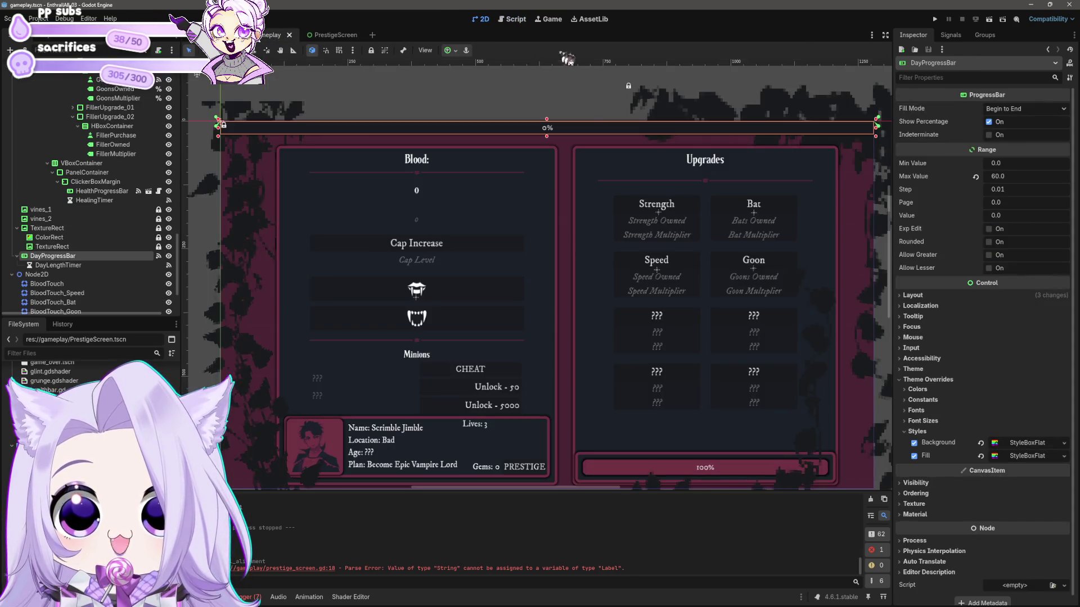
Search for gems_collected and open gameplay.gd at its GEMS COLLECTED label code
click(482, 387)
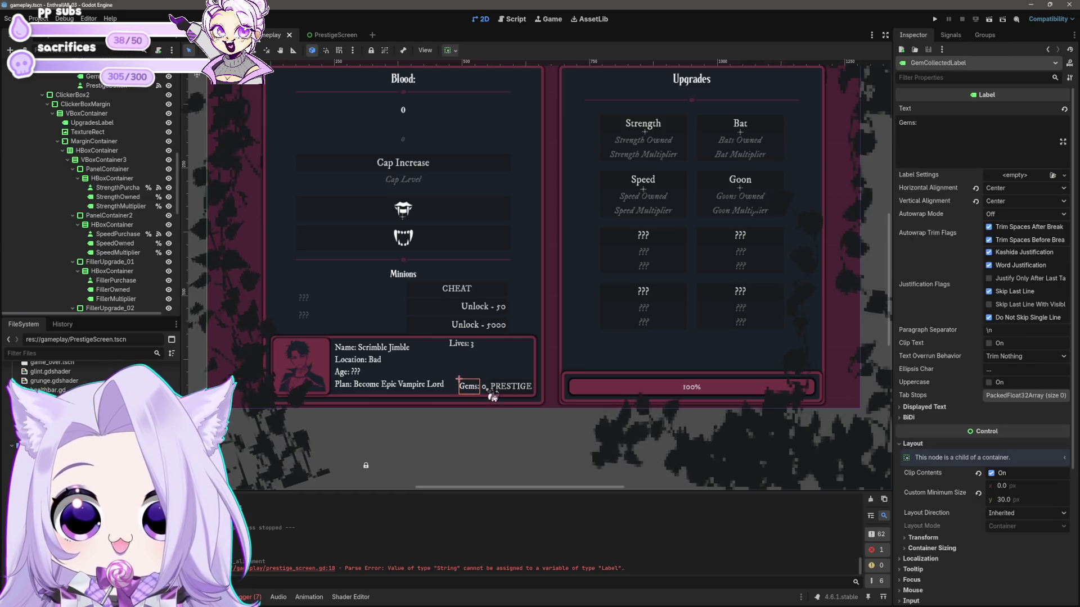
click(515, 19)
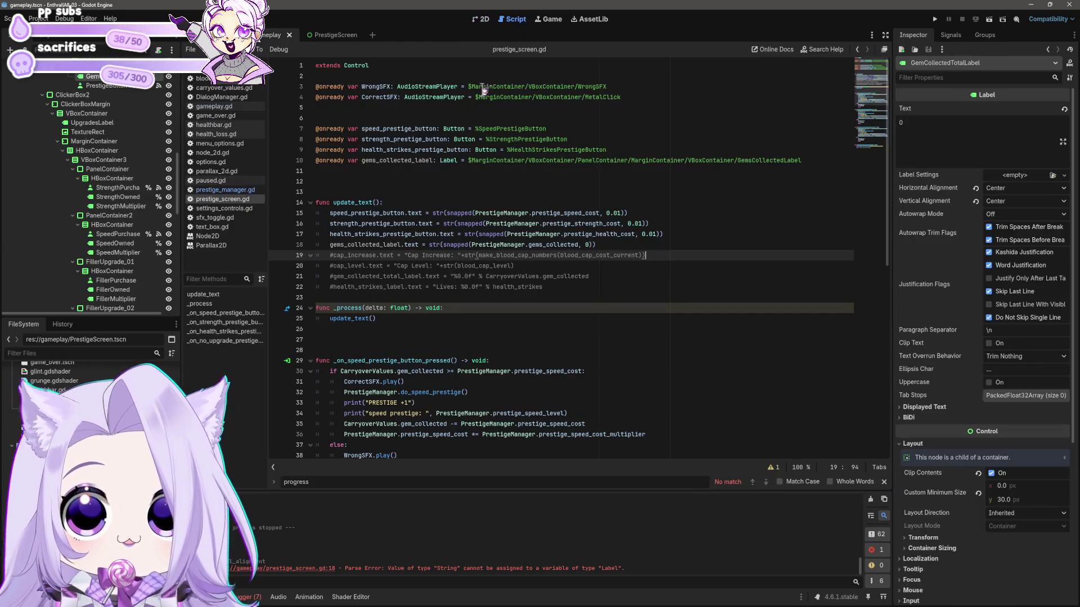
key(ctrl+f)
text(gems_colle)
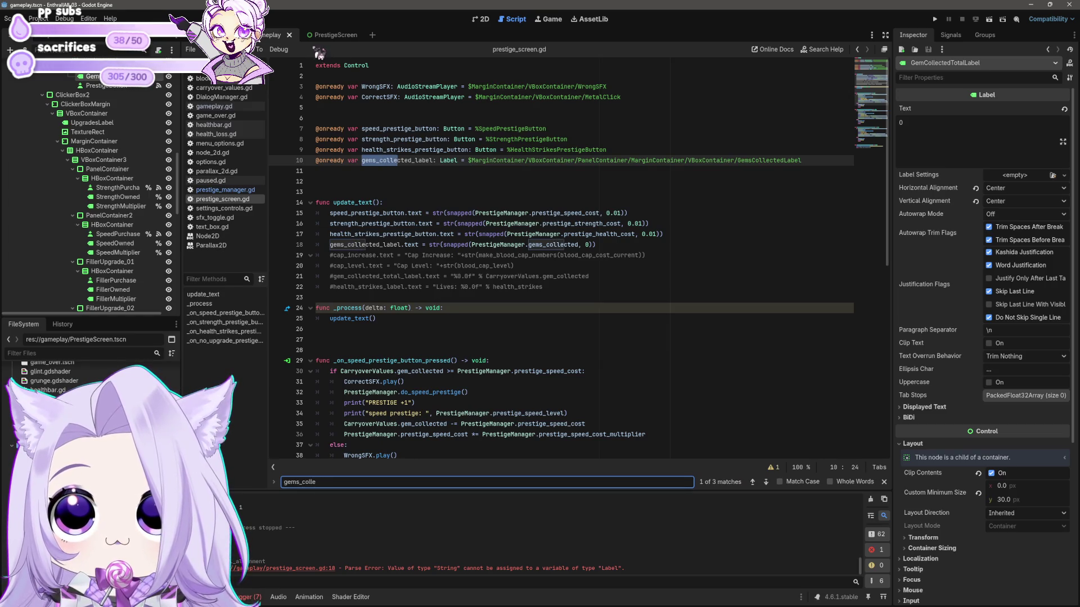
click(214, 106)
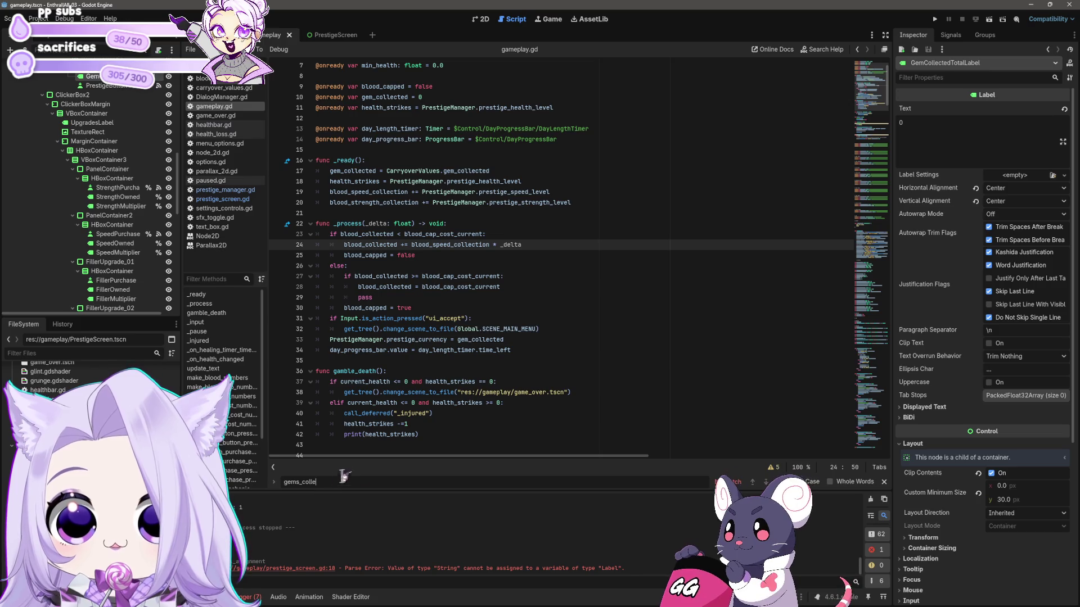
text(cted.)
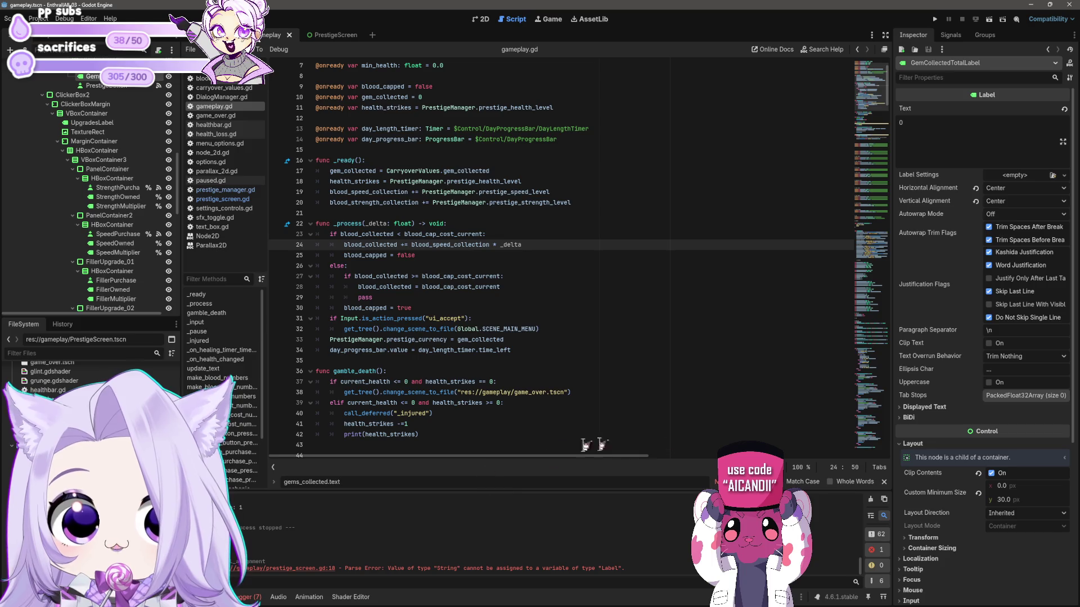
text(text)
text(gems_)
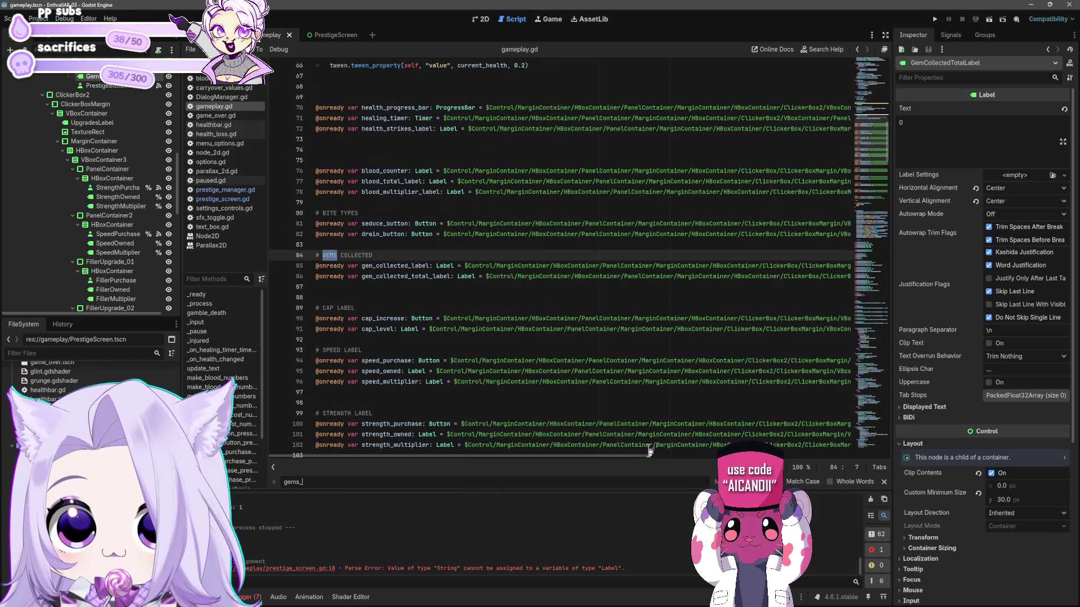
key(ctrl+a)
key(BackSpace)
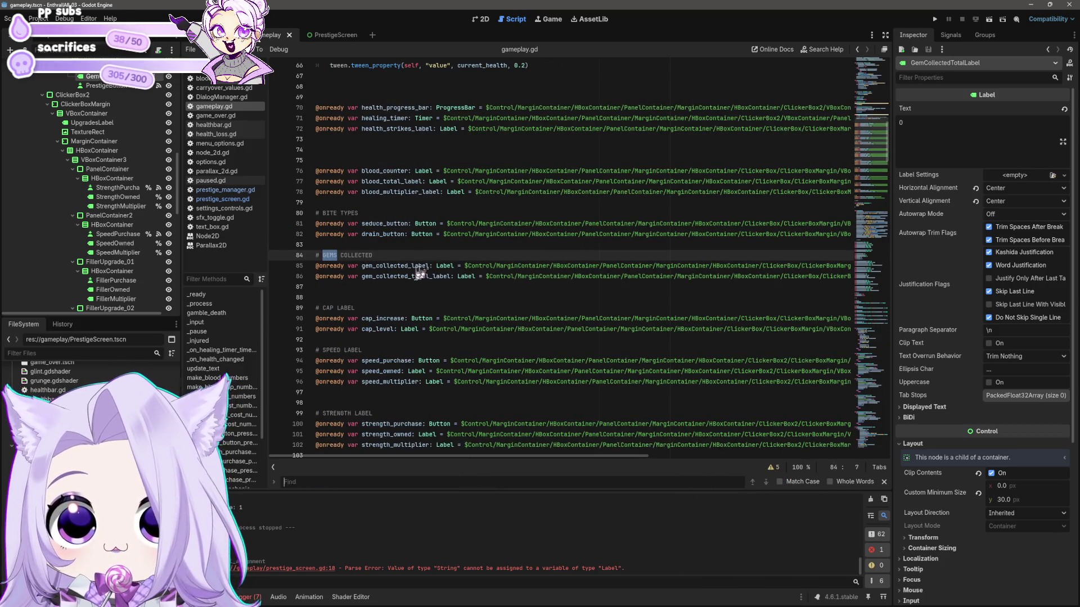
scroll(433, 257, down, 7)
scroll(433, 258, down, 14)
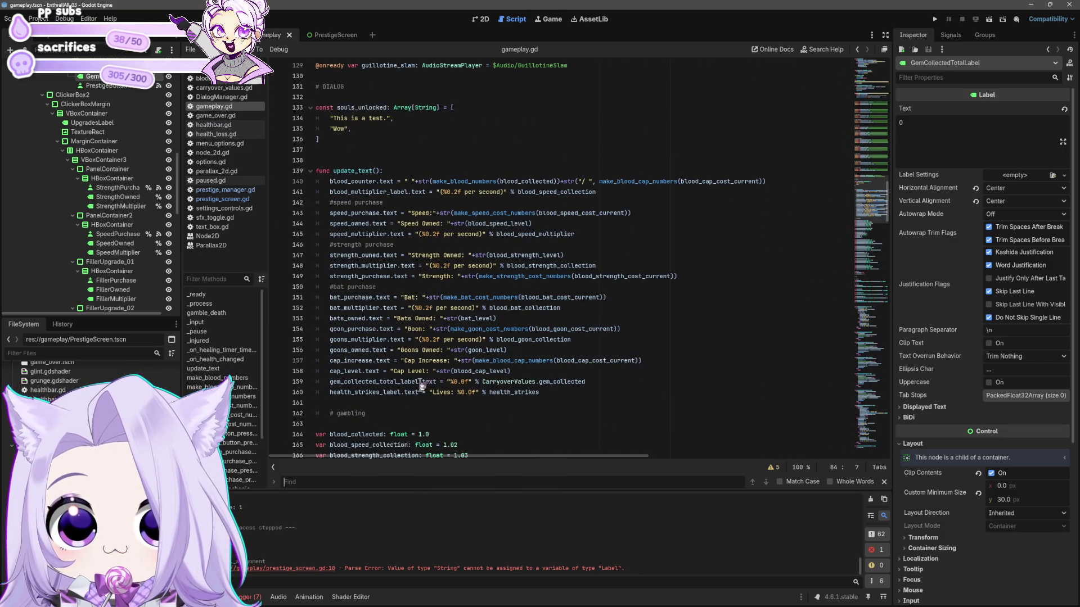
Replace line 159's %.0f gem formatting with str(snapped(PrestigeManager.gems_collected, 0)) and test-run
drag(450, 382, 607, 382)
key(ctrl+v)
key(F5)
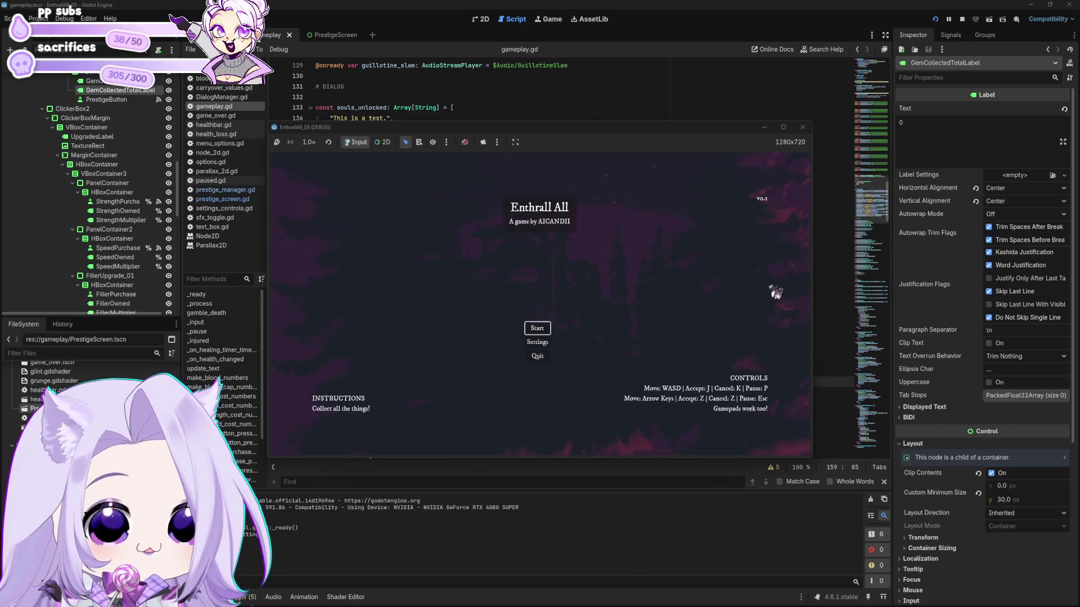
click(546, 331)
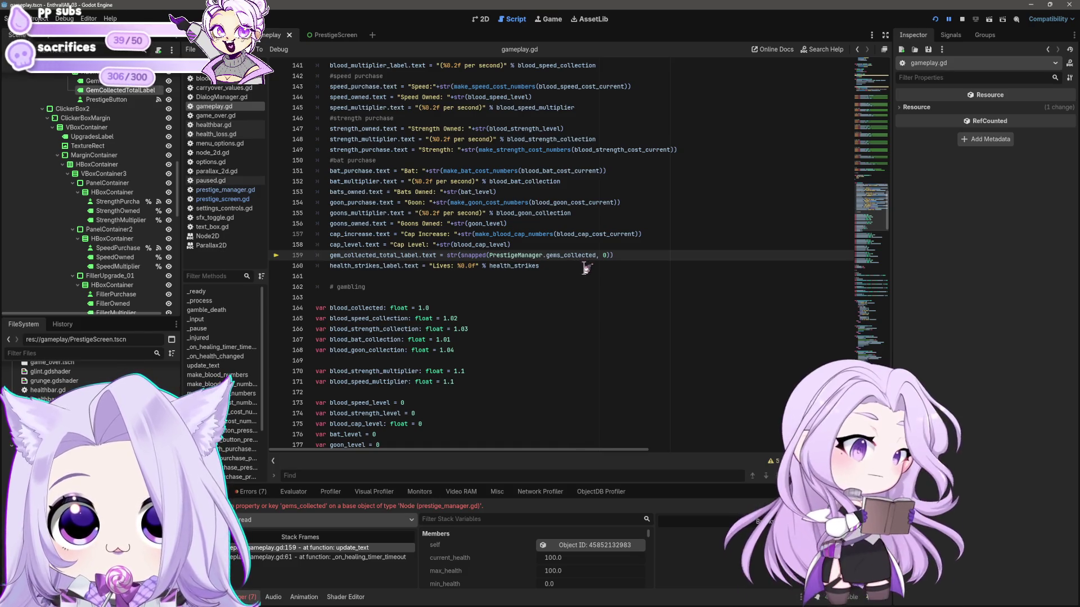
Delete the 'PrestigeManager.' prefix so line 159 reads str(snapped(gems_collected, 0))
click(585, 266)
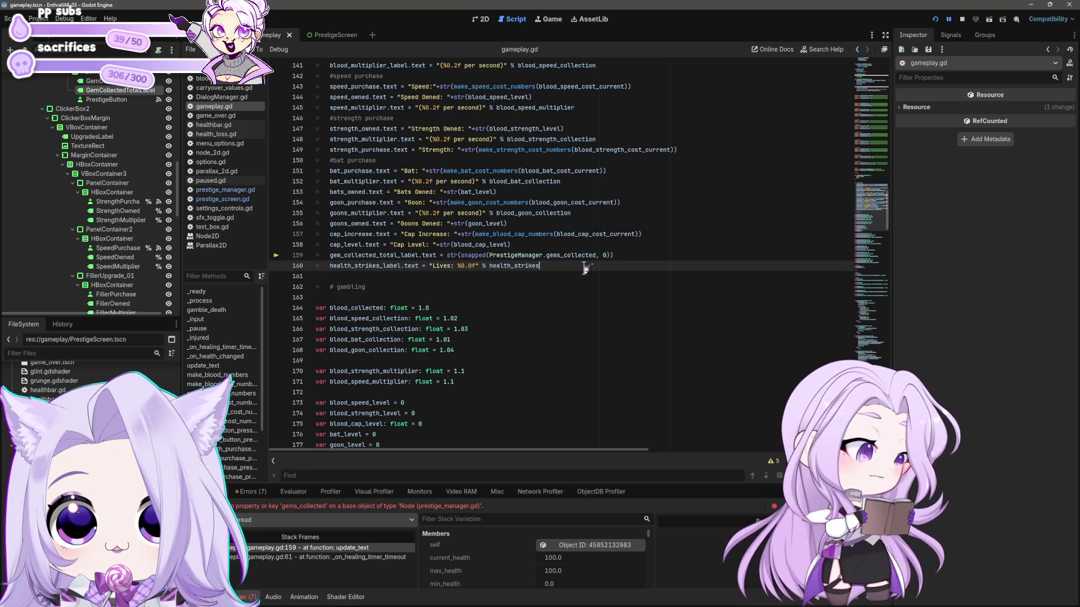
click(619, 255)
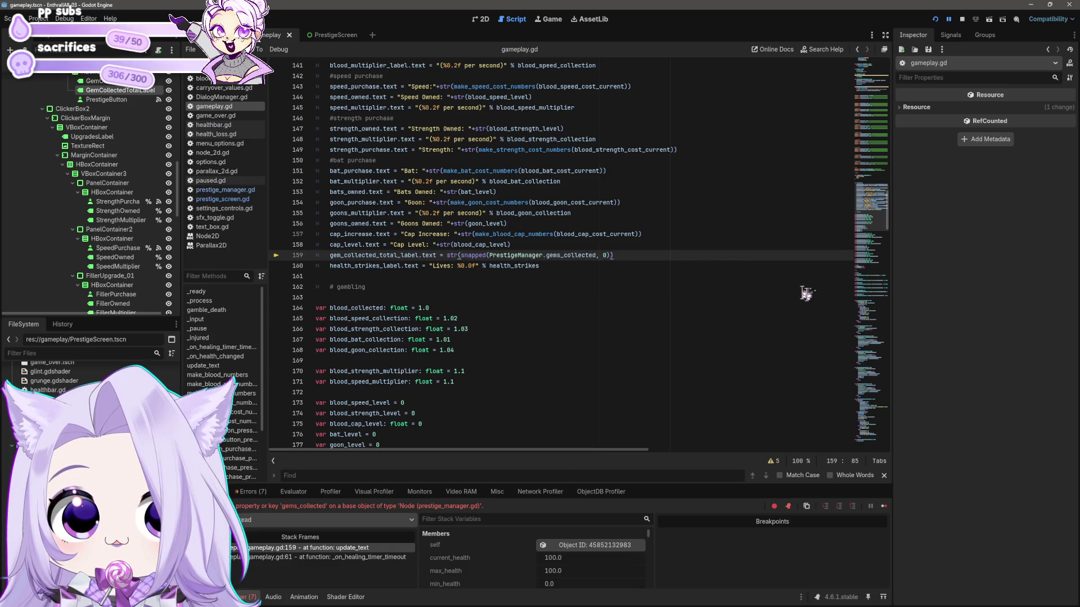
mouse_move(894, 224)
mouse_down()
mouse_move(909, 145)
mouse_move(896, 240)
mouse_move(895, 197)
mouse_move(894, 224)
mouse_up()
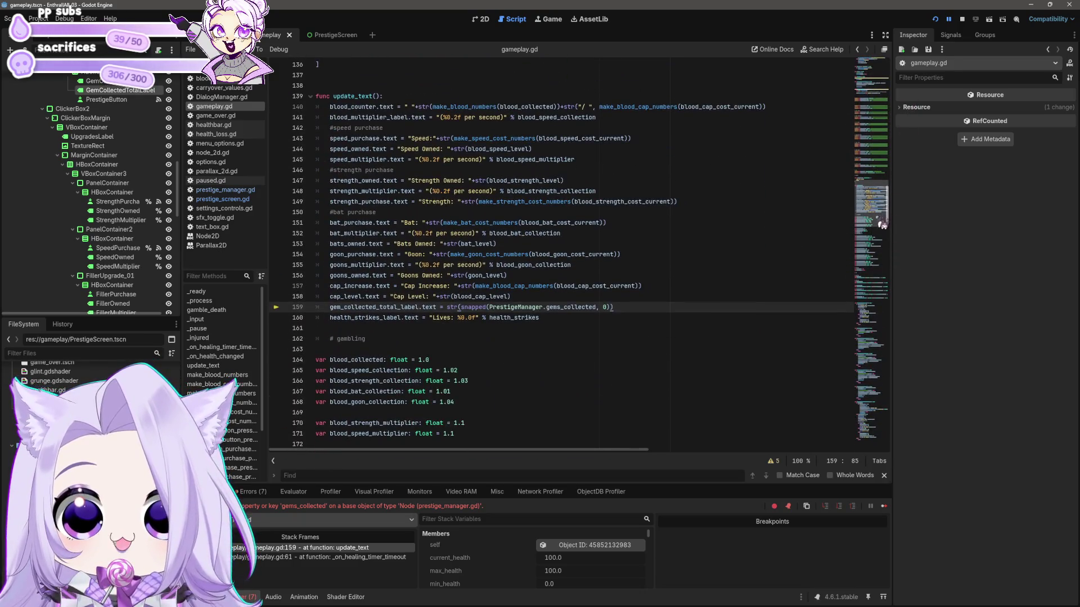
mouse_move(490, 307)
mouse_down()
mouse_move(554, 307)
mouse_move(544, 307)
mouse_up()
key(BackSpace)
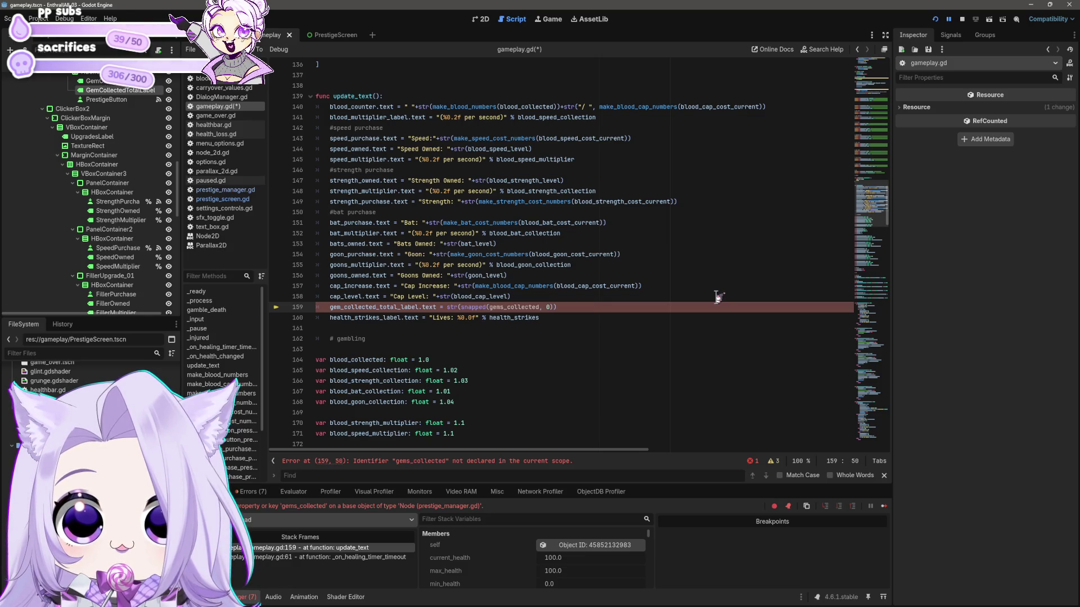
Copy CarryoverValues.gem_collected from line 17 and search gameplay.gd for gems_collected
drag(892, 205, 915, 90)
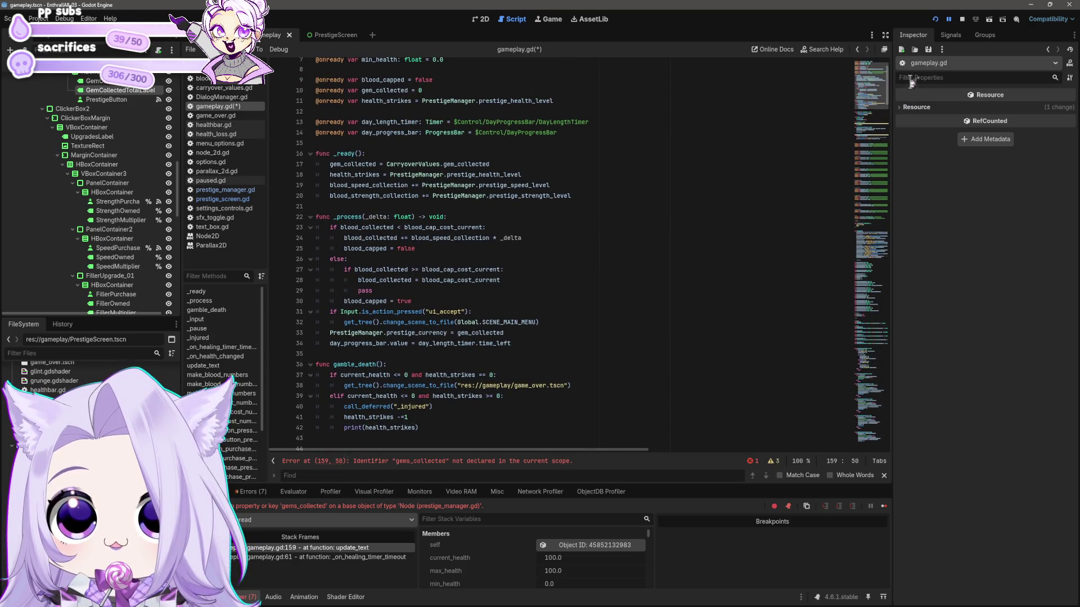
drag(388, 164, 501, 163)
key(ctrl+c)
click(618, 239)
key(ctrl+f)
text(gemsco)
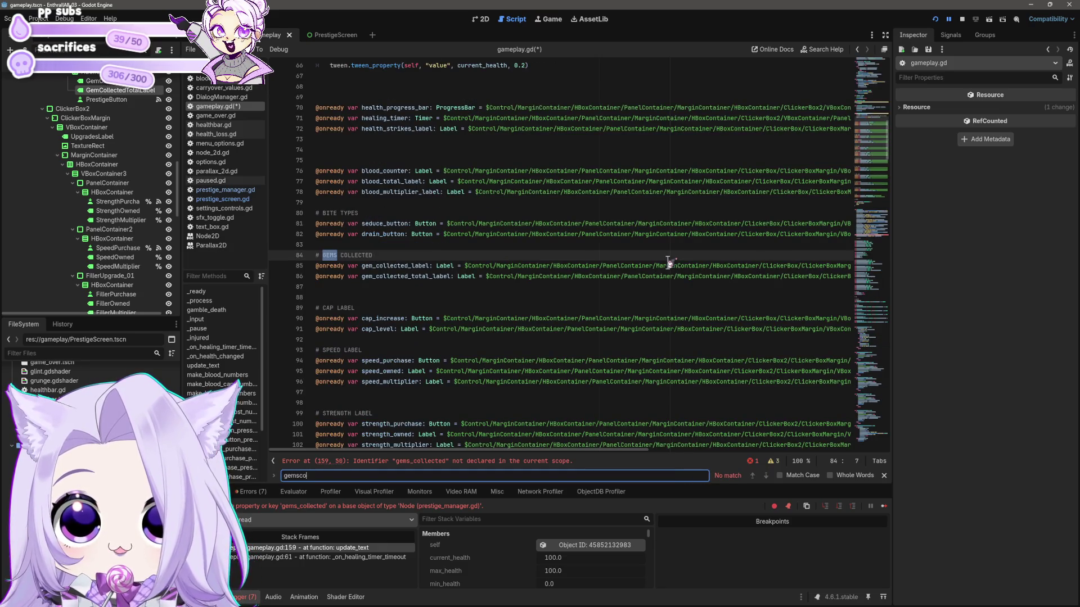
key(BackSpace)
key(BackSpace)
key(BackSpace)
text(_coll)
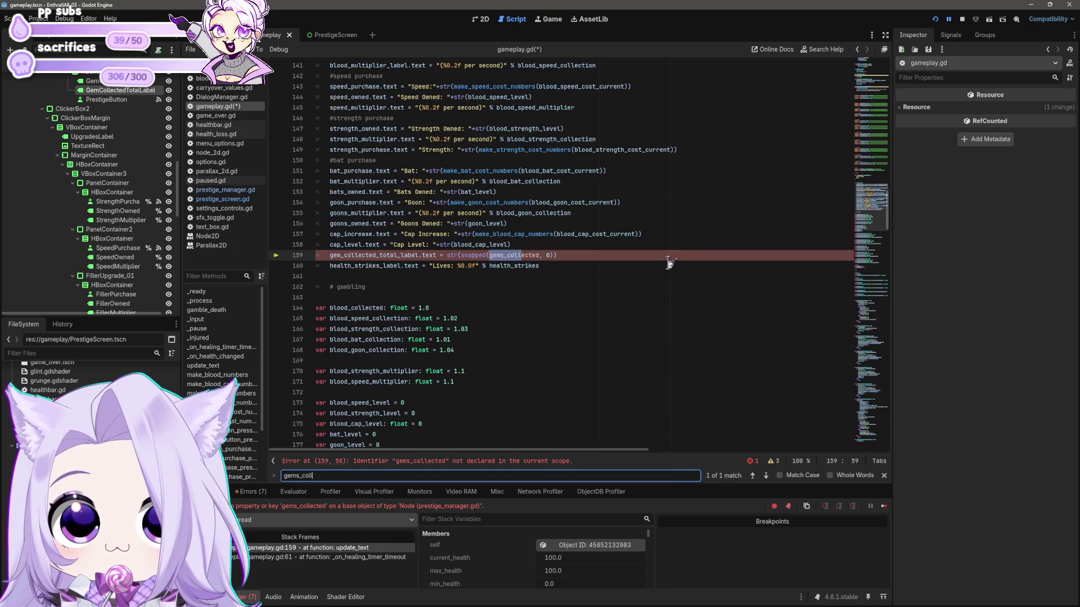
Replace gems_collected on line 159 with CarryoverValues.gem_collected, save gameplay.gd, and return to PrestigeScreen
click(526, 255)
double_click(493, 256)
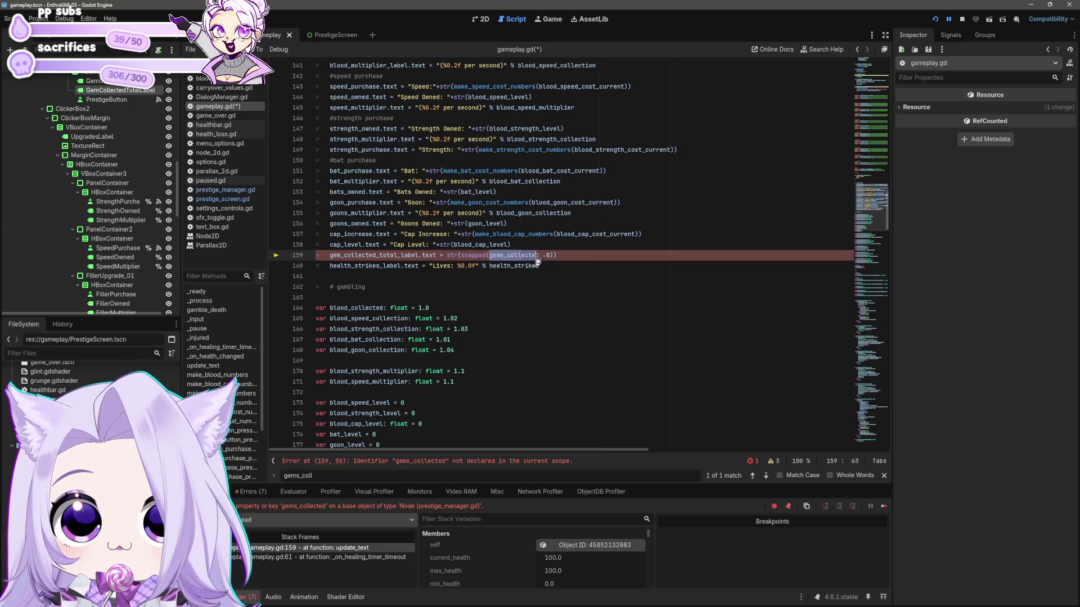
key(ctrl+v)
key(ctrl+s)
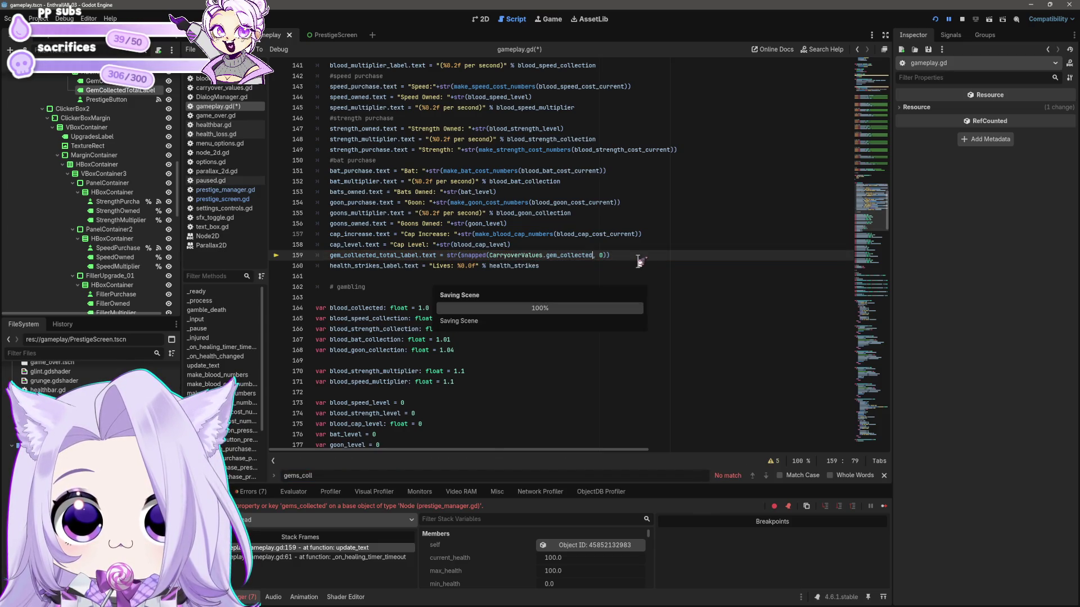
click(333, 35)
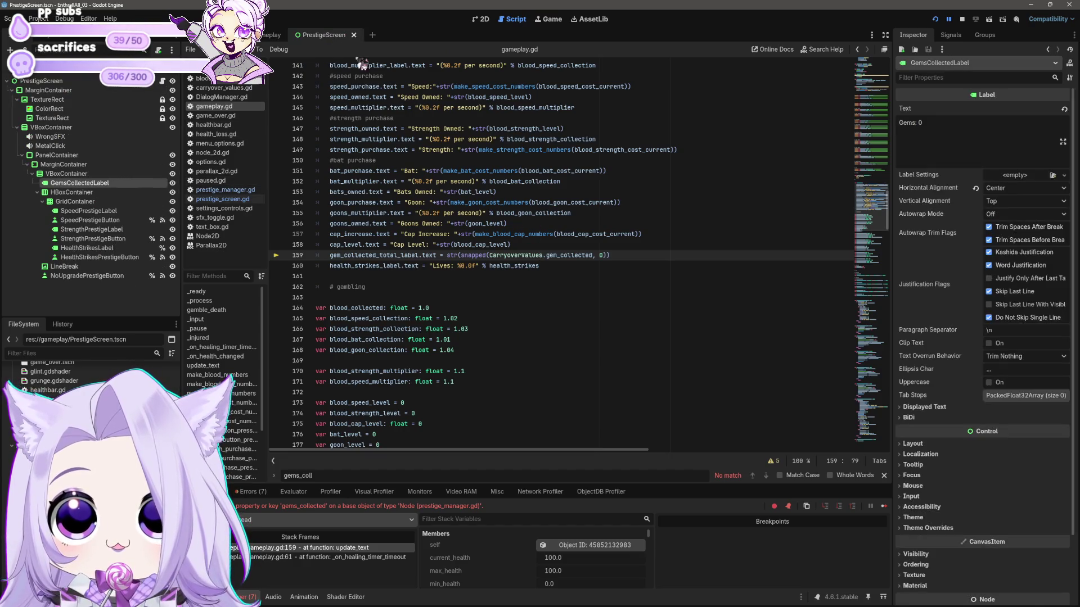
Replace PrestigeManager.gems_collected on line 18 of prestige_screen.gd with CarryoverValues.gem_collected, then run the project
click(220, 199)
click(222, 190)
click(230, 208)
click(223, 199)
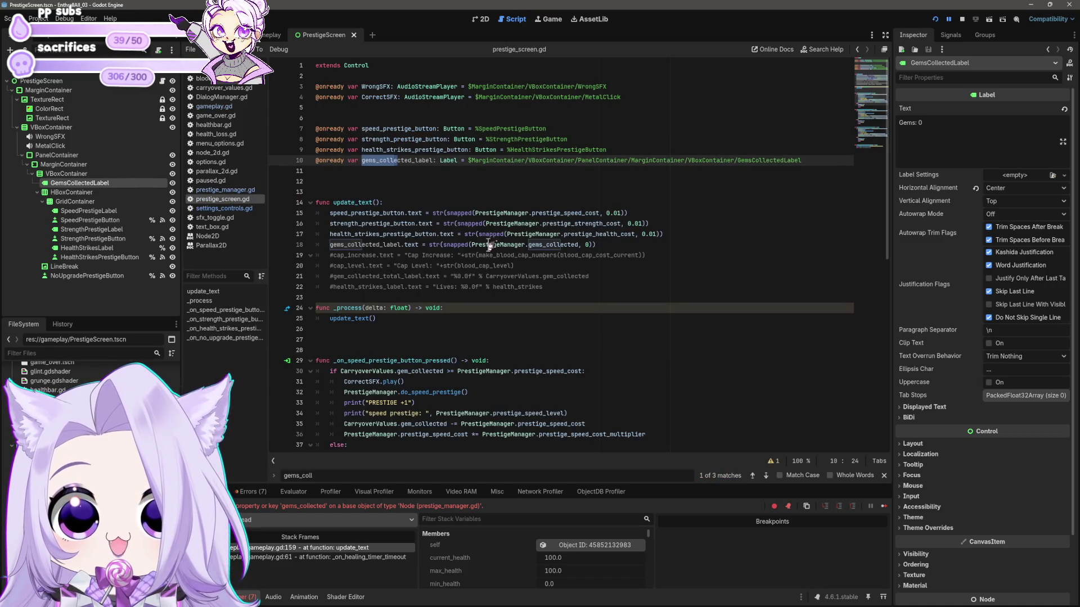
drag(472, 246, 571, 246)
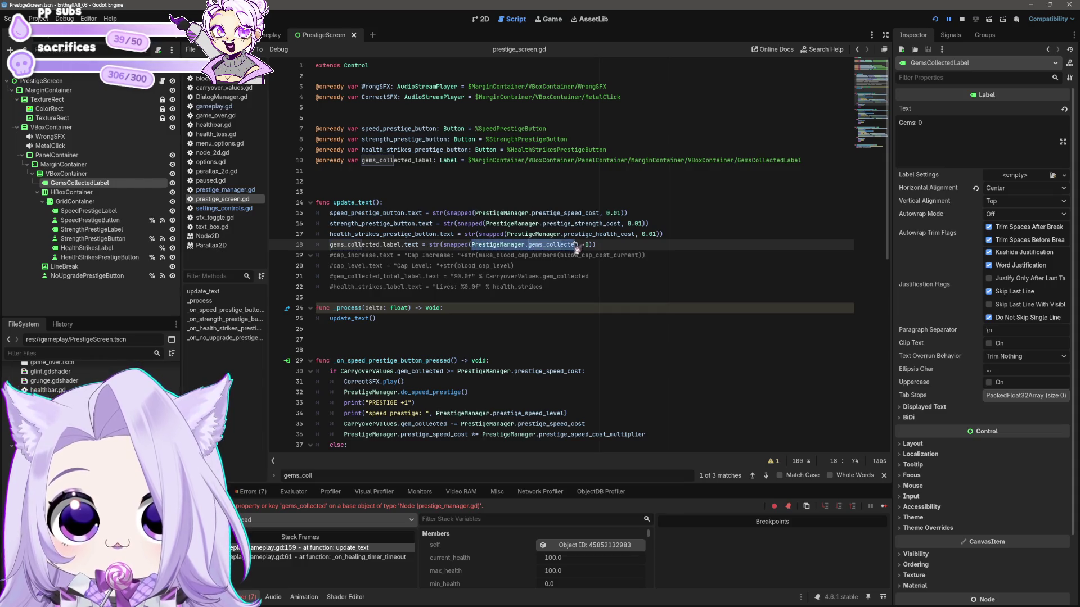
key(ctrl+v)
click(610, 265)
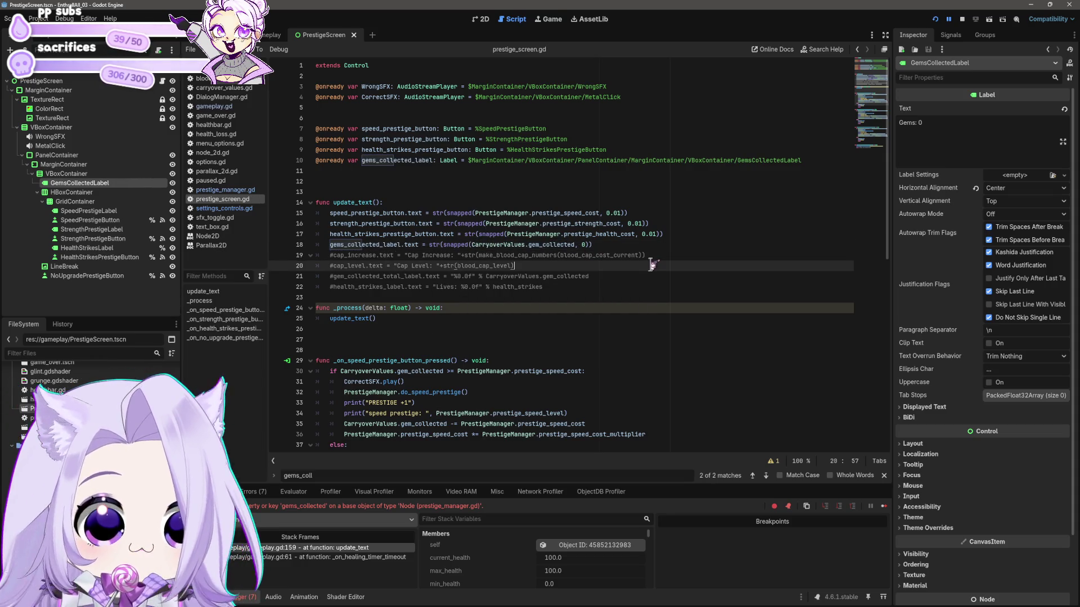
click(938, 20)
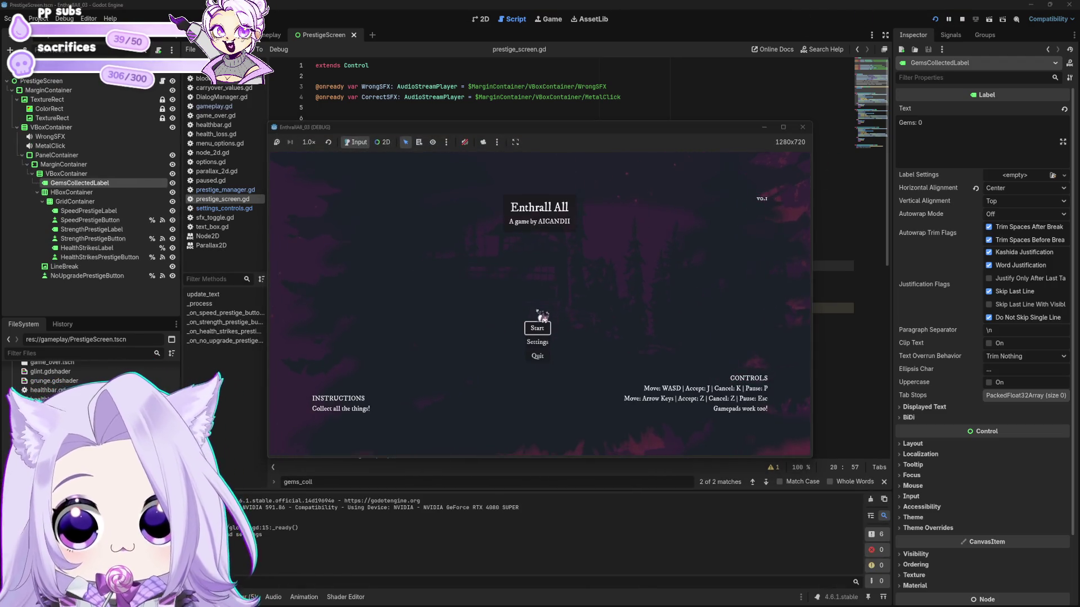
Start the game from the title menu and bite a few times to collect blood
click(542, 329)
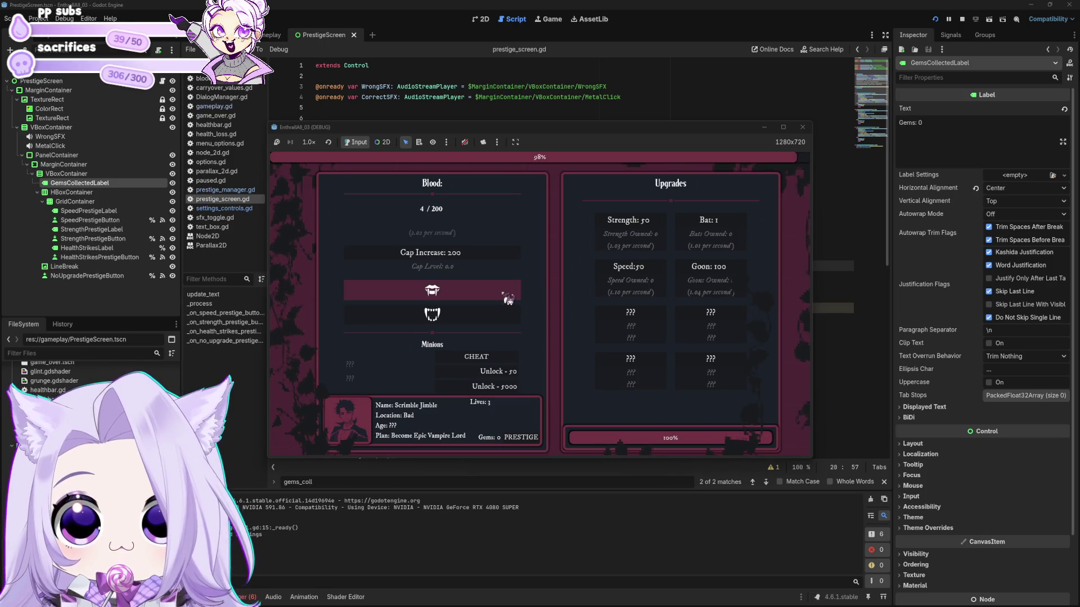
click(468, 298)
click(469, 298)
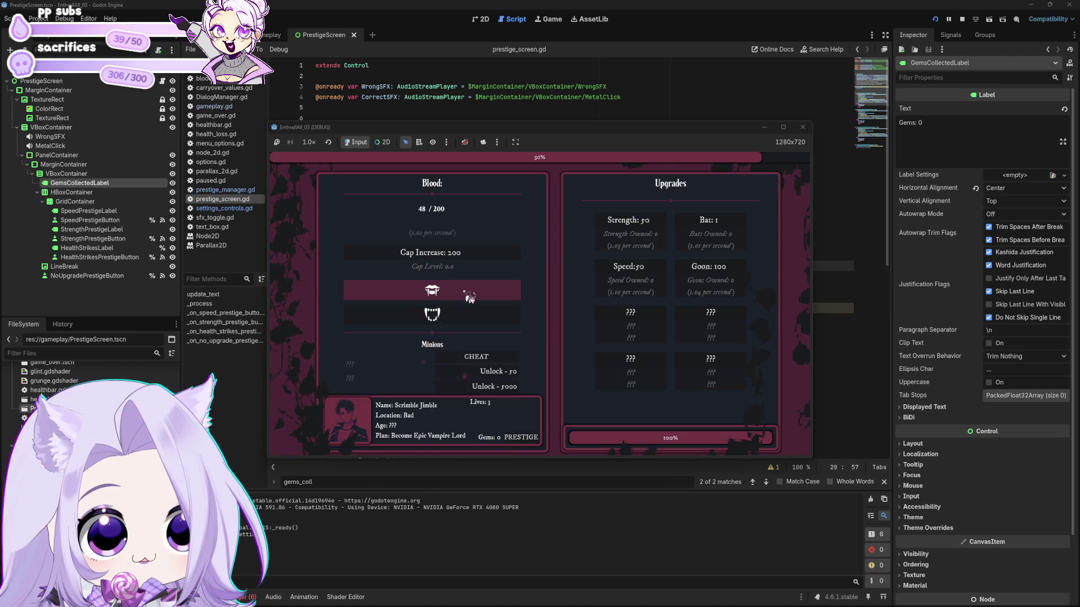
click(469, 297)
mouse_move(640, 133)
mouse_down()
mouse_move(585, 363)
mouse_move(697, 439)
mouse_move(670, 113)
mouse_move(1042, 185)
mouse_move(713, 383)
mouse_move(701, 542)
mouse_move(542, 227)
mouse_move(731, 70)
mouse_up()
drag(727, 336, 776, 371)
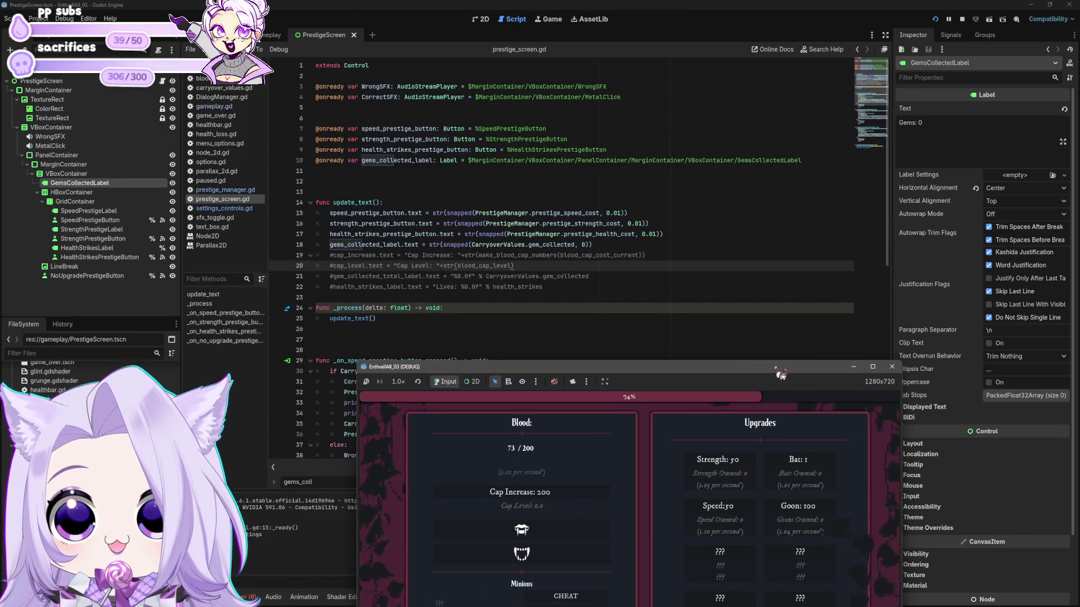
scroll(566, 265, down, 2)
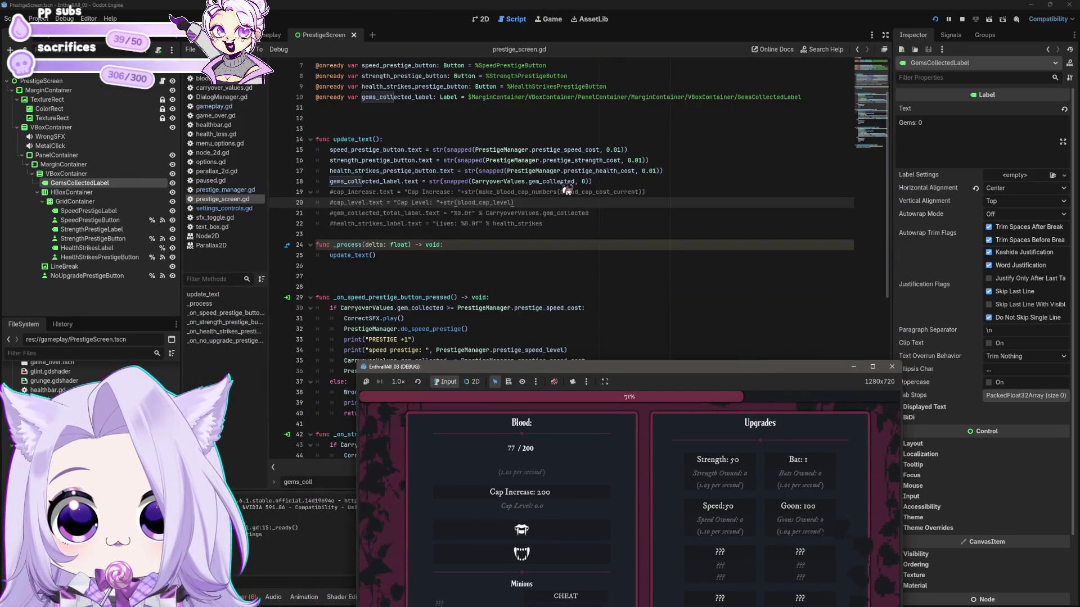
scroll(565, 190, down, 7)
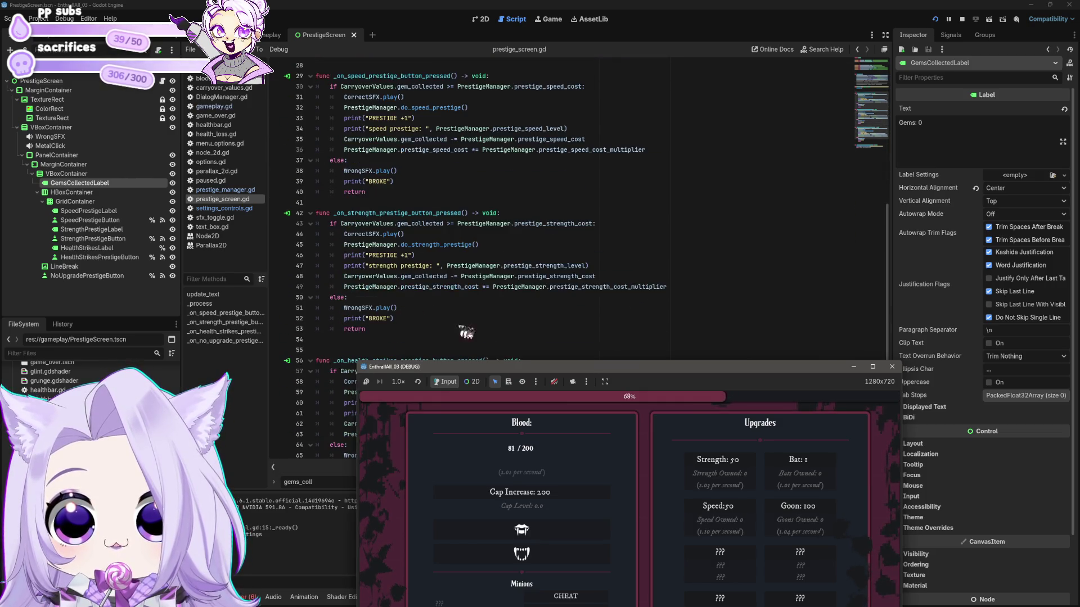
mouse_move(512, 369)
mouse_down()
mouse_move(501, 111)
mouse_move(447, 112)
mouse_up()
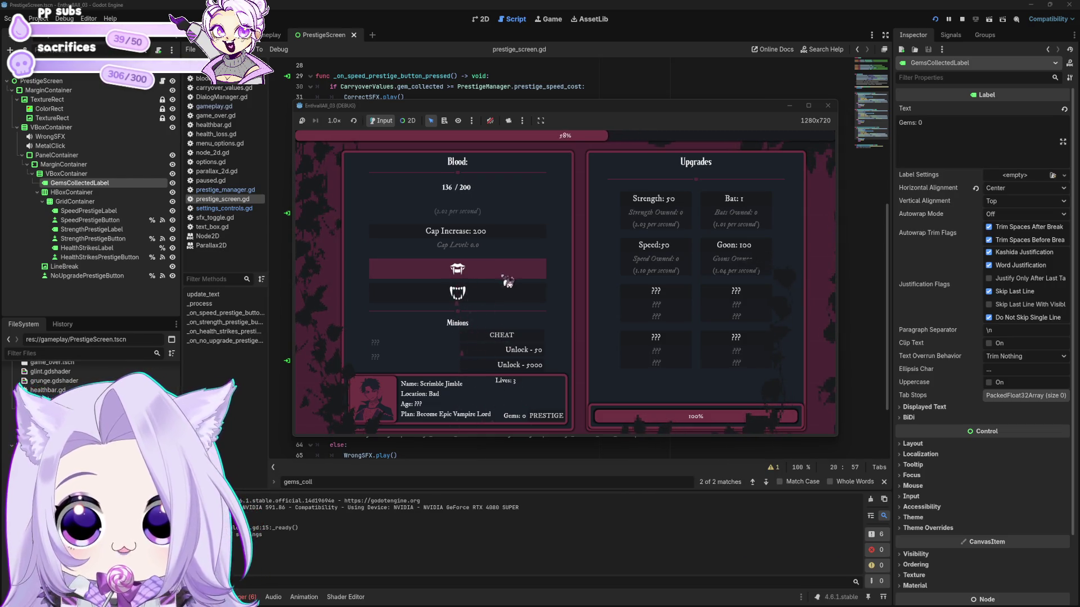
Unlock Wayward Soul and alternate bites with purchases until 1 gem is earned and night falls
click(541, 353)
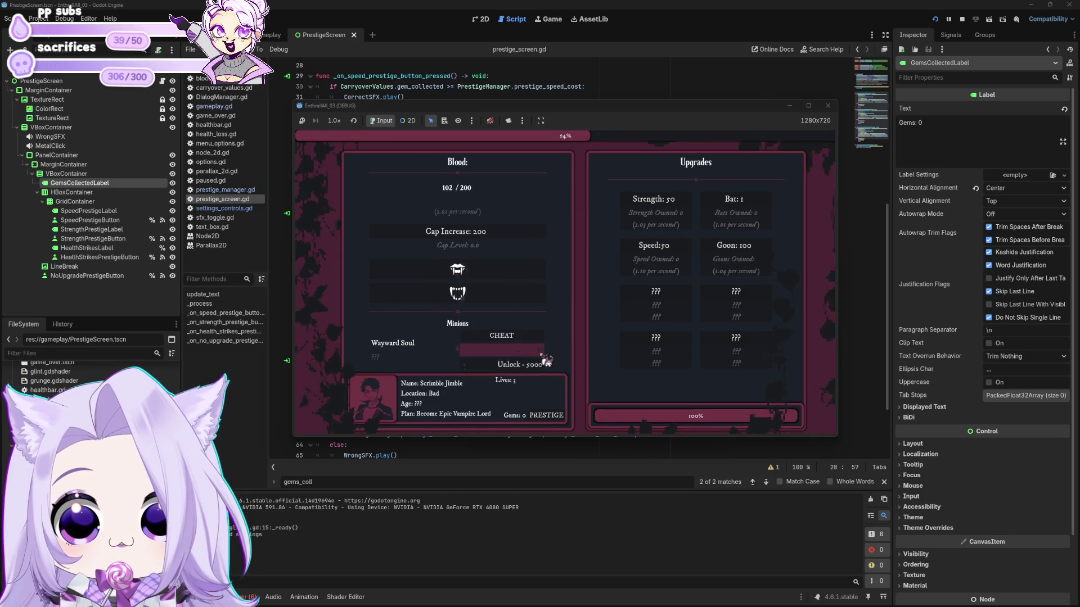
click(542, 355)
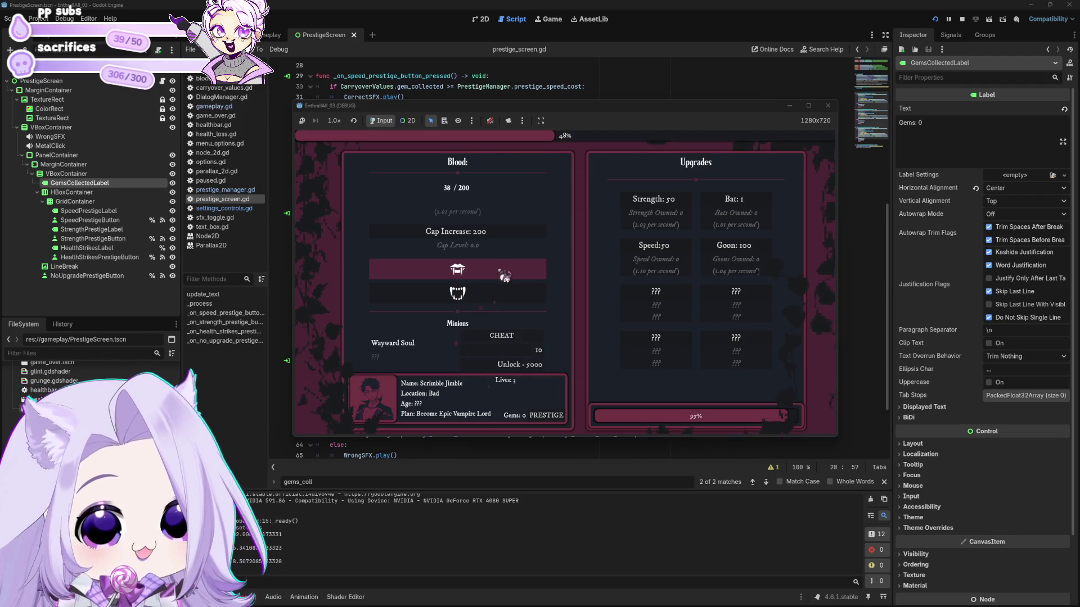
click(523, 361)
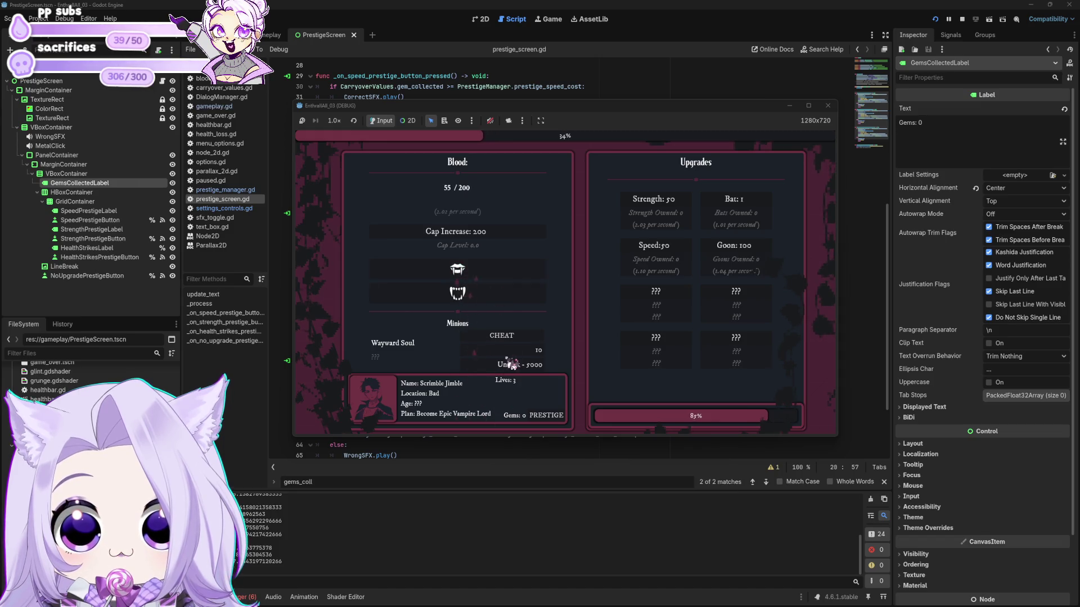
click(517, 358)
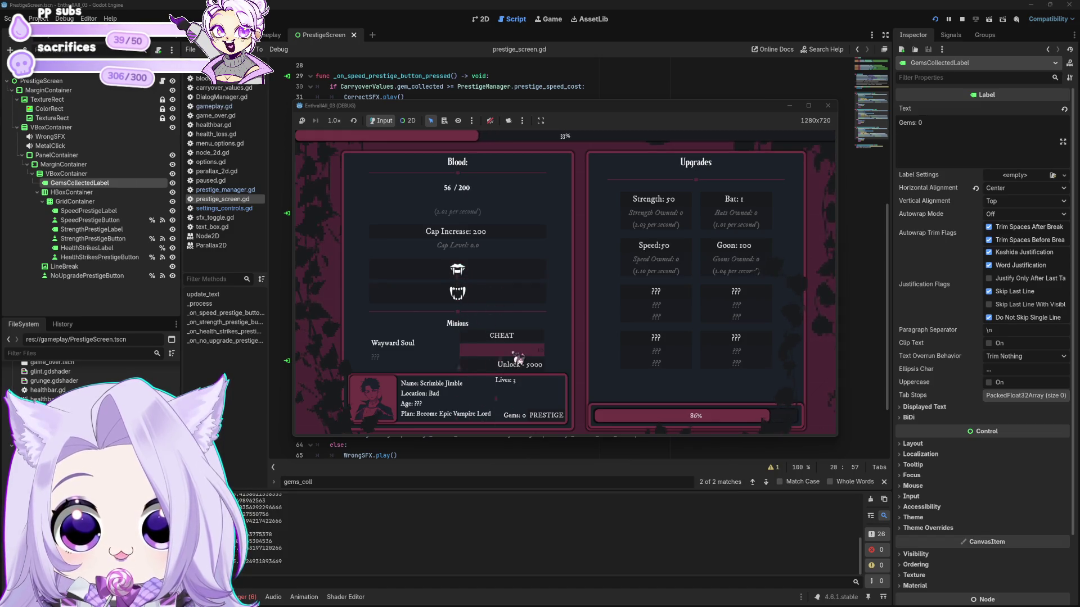
click(524, 278)
click(544, 352)
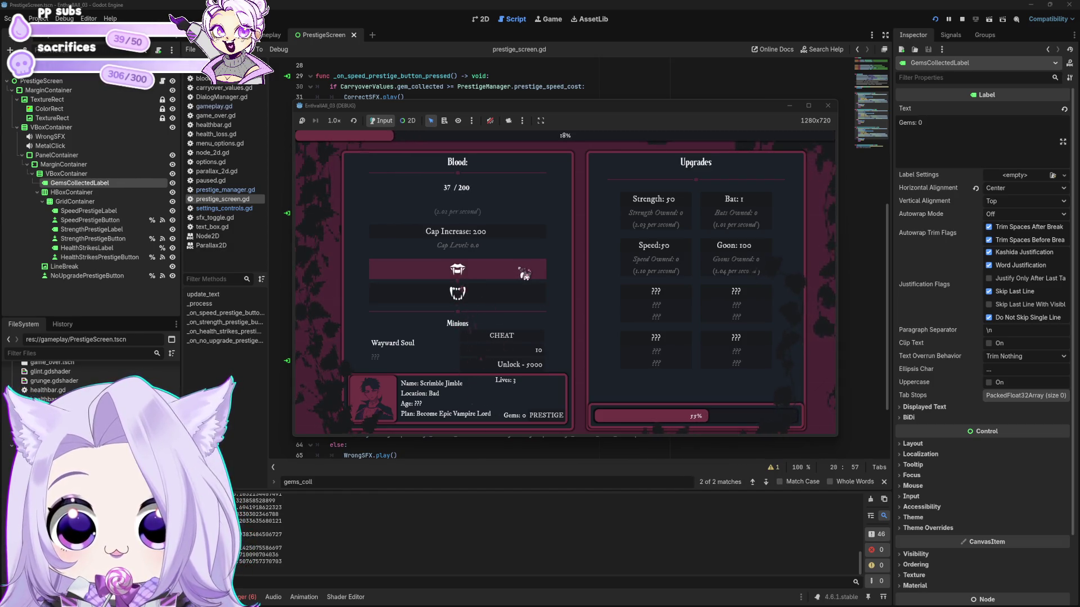
click(525, 274)
click(526, 353)
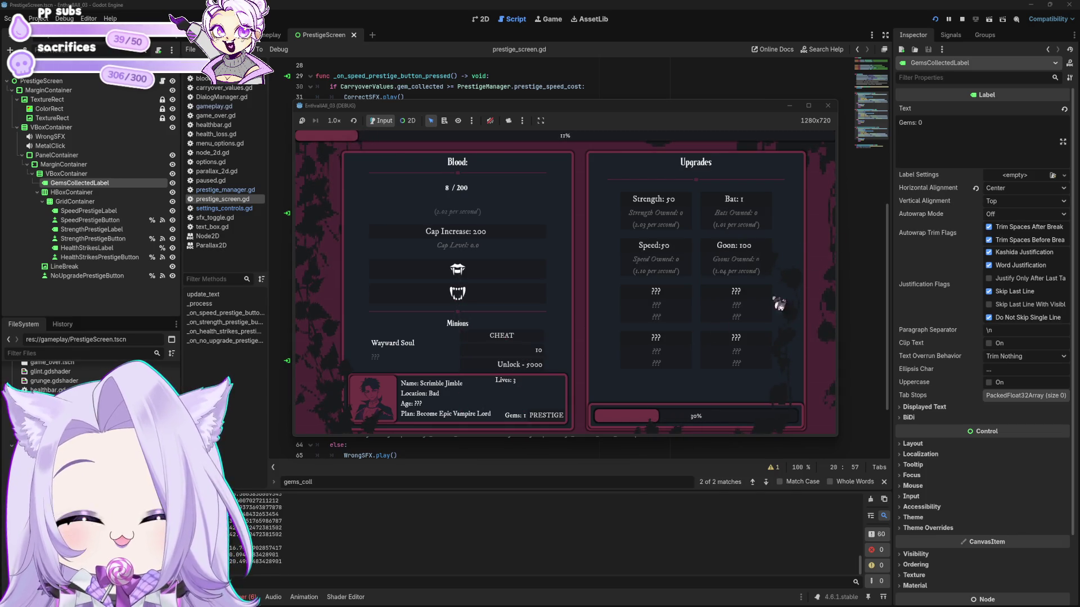
click(512, 275)
click(509, 277)
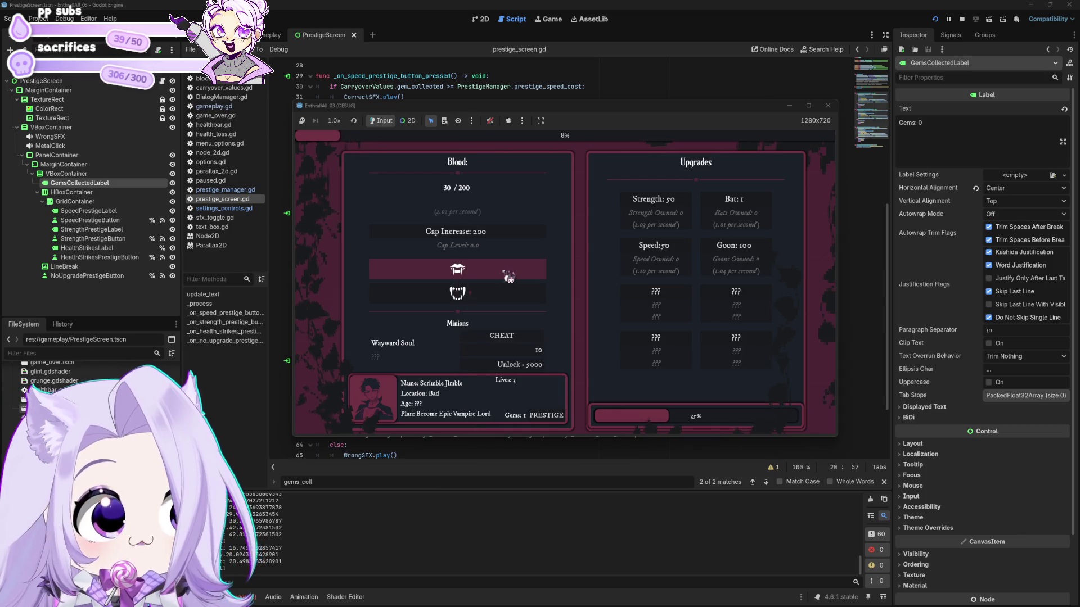
click(526, 352)
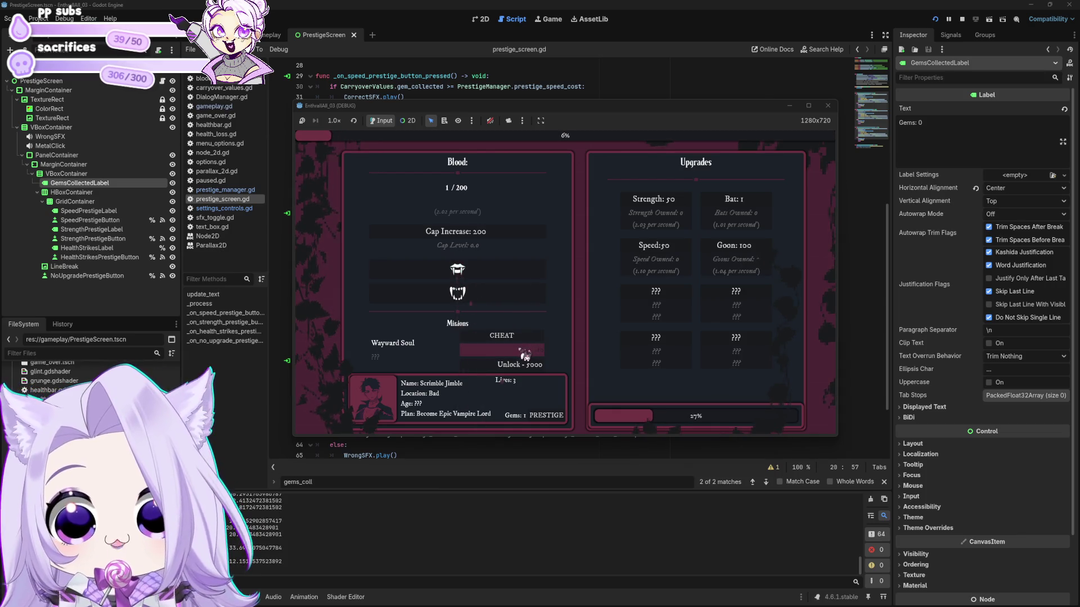
click(510, 274)
click(512, 276)
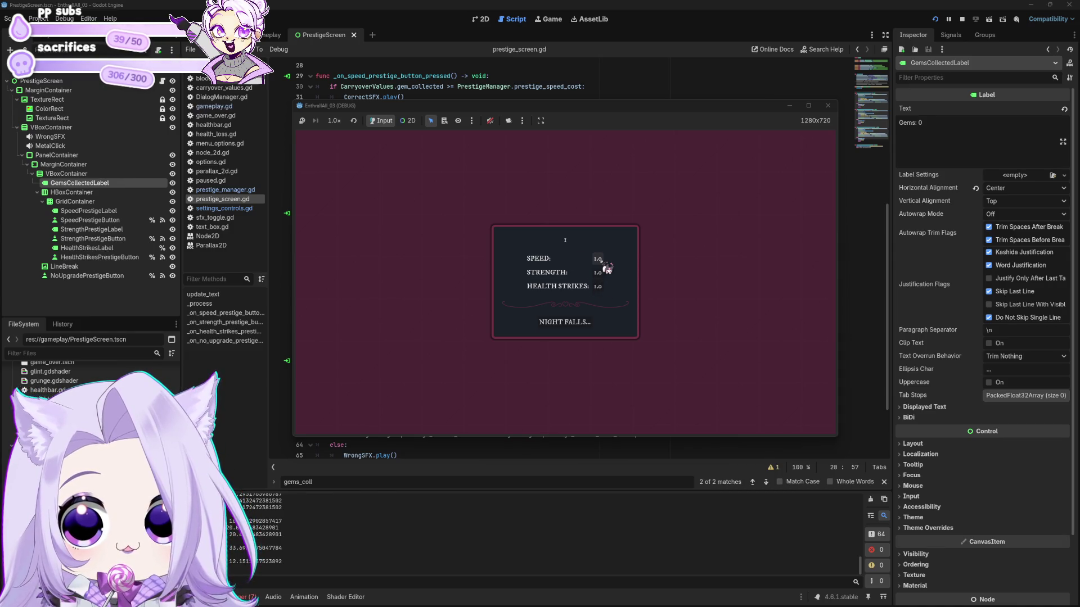
Continue past NIGHT FALLS... into a new day with blood at 107 / 200
click(581, 324)
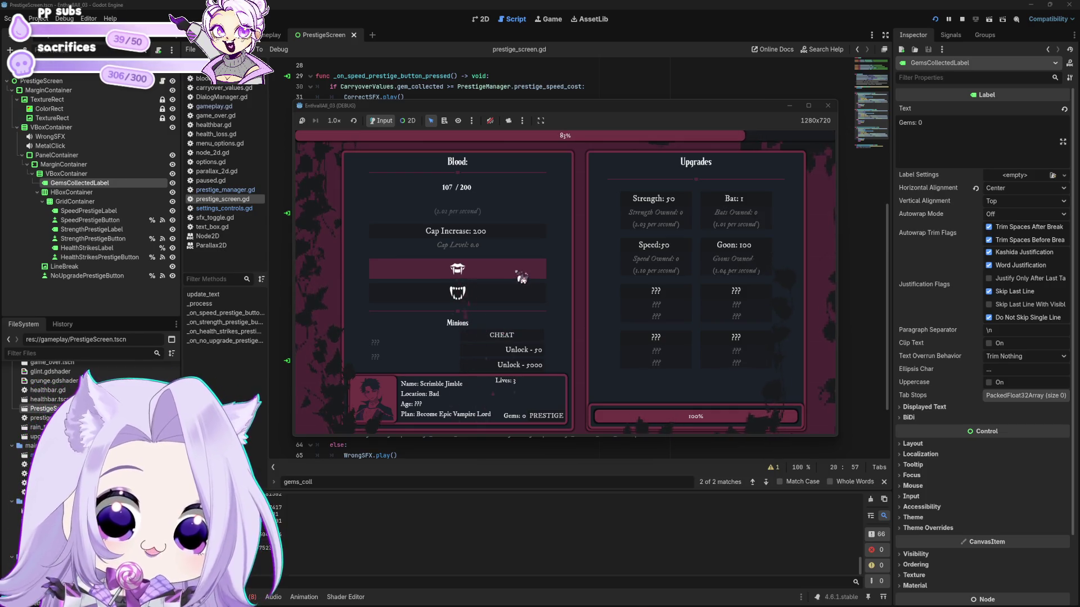
Buy a Speed upgrade and several Bats, and unlock the Wayward Soul minion
click(652, 259)
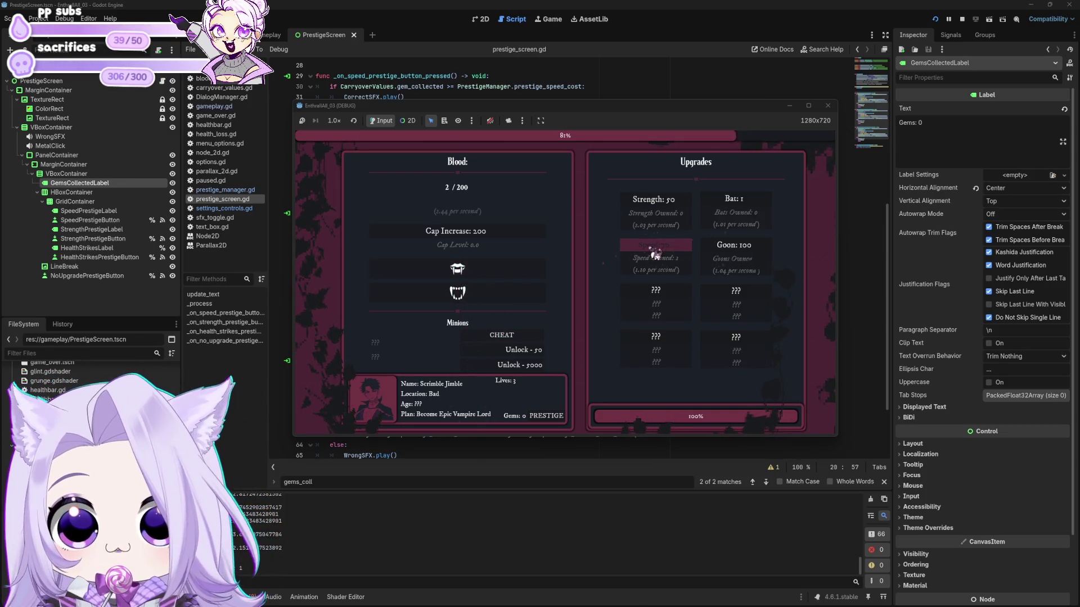
click(745, 205)
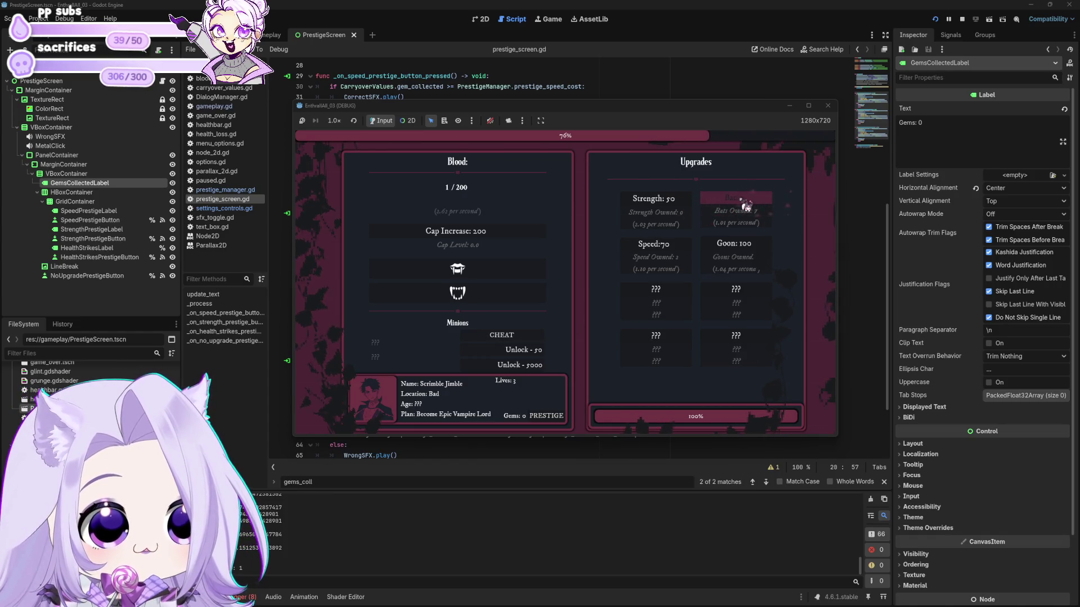
click(745, 205)
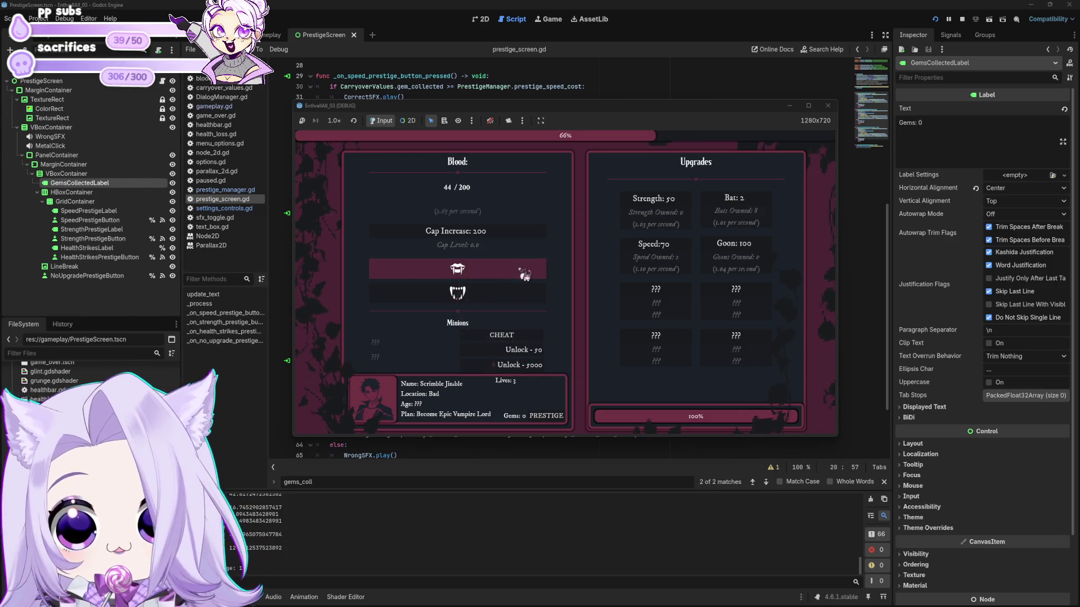
click(531, 353)
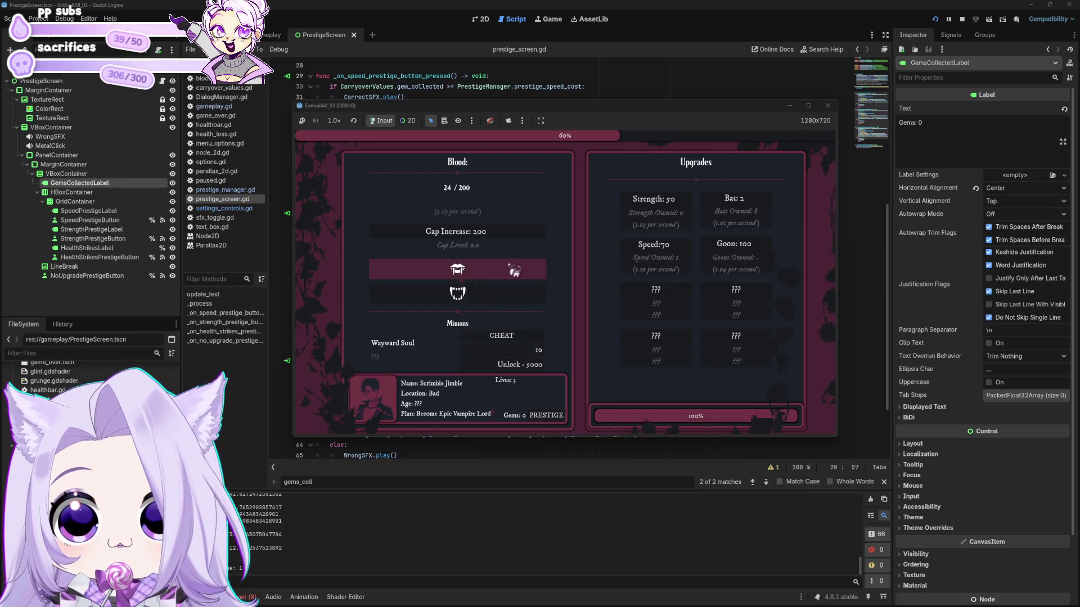
click(758, 206)
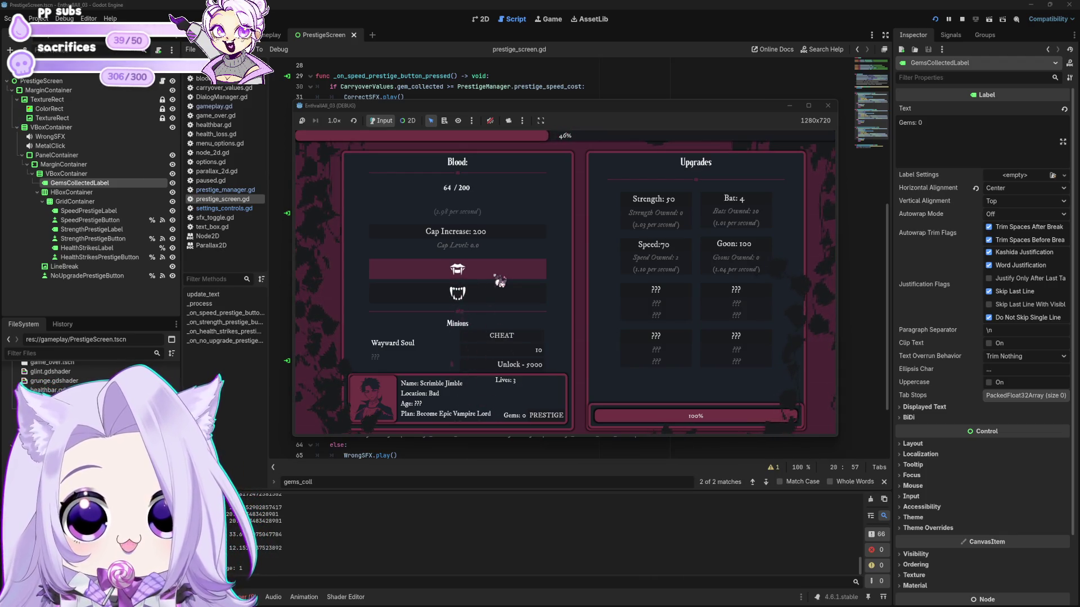
Gather blood, buy another Bat and Strength upgrades, and spend on Wayward Soul to earn a gem
click(499, 280)
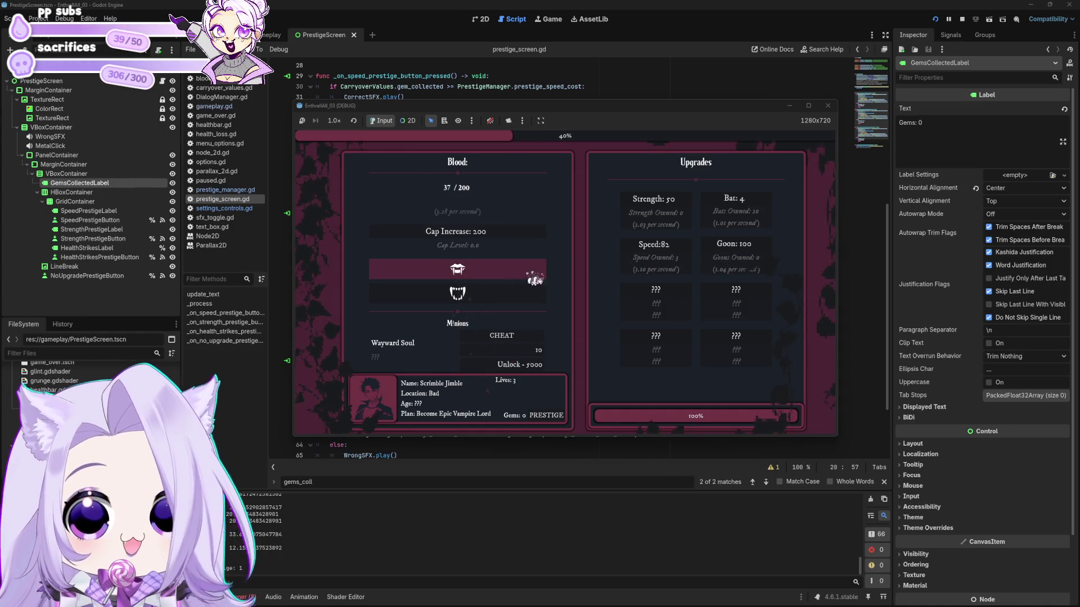
click(758, 217)
click(481, 268)
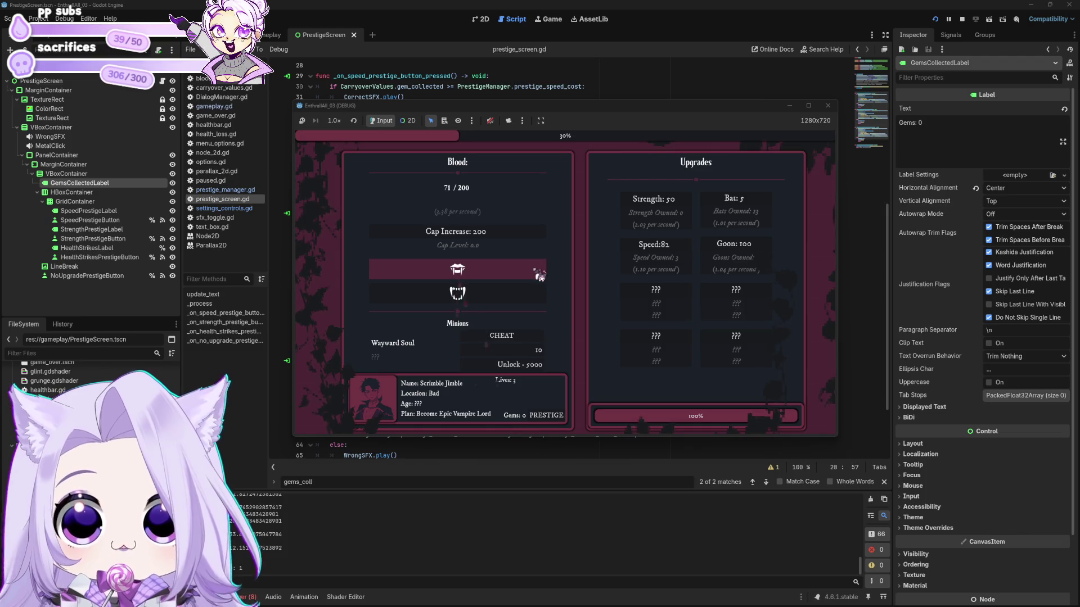
click(678, 209)
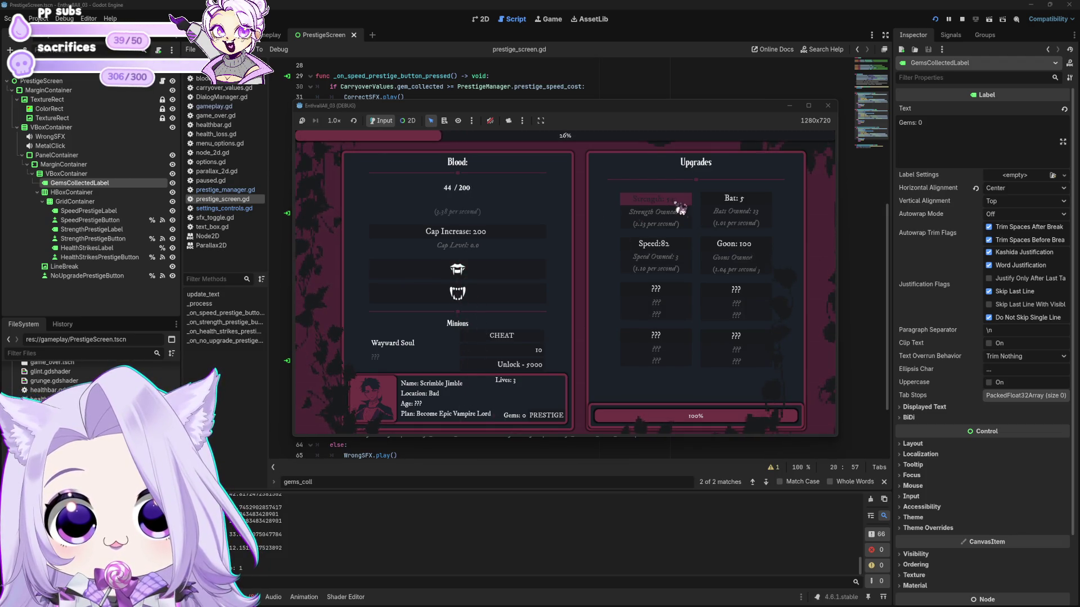
click(529, 271)
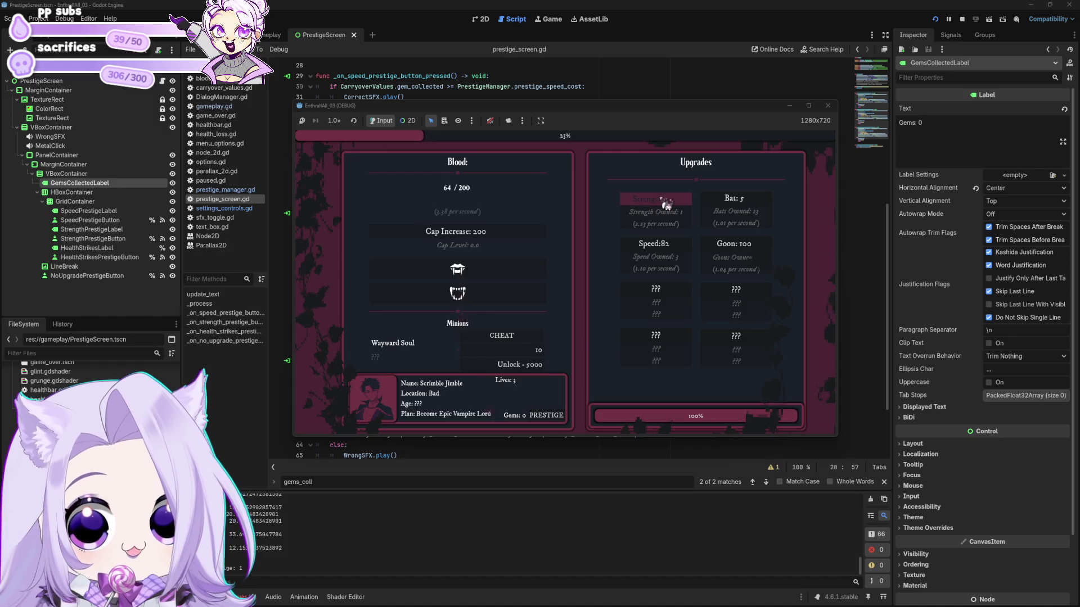
click(678, 204)
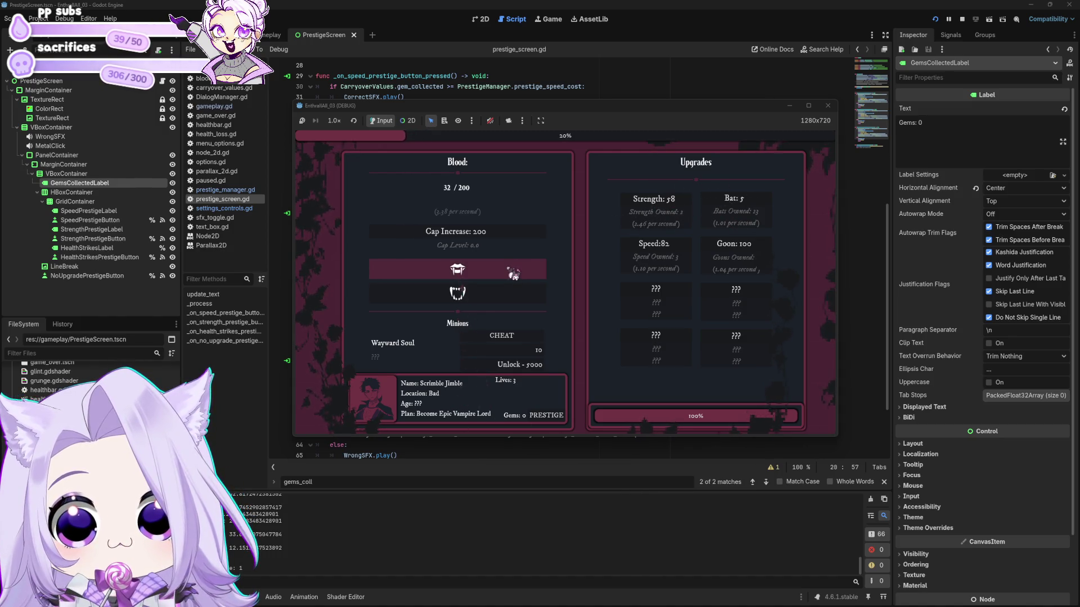
click(529, 349)
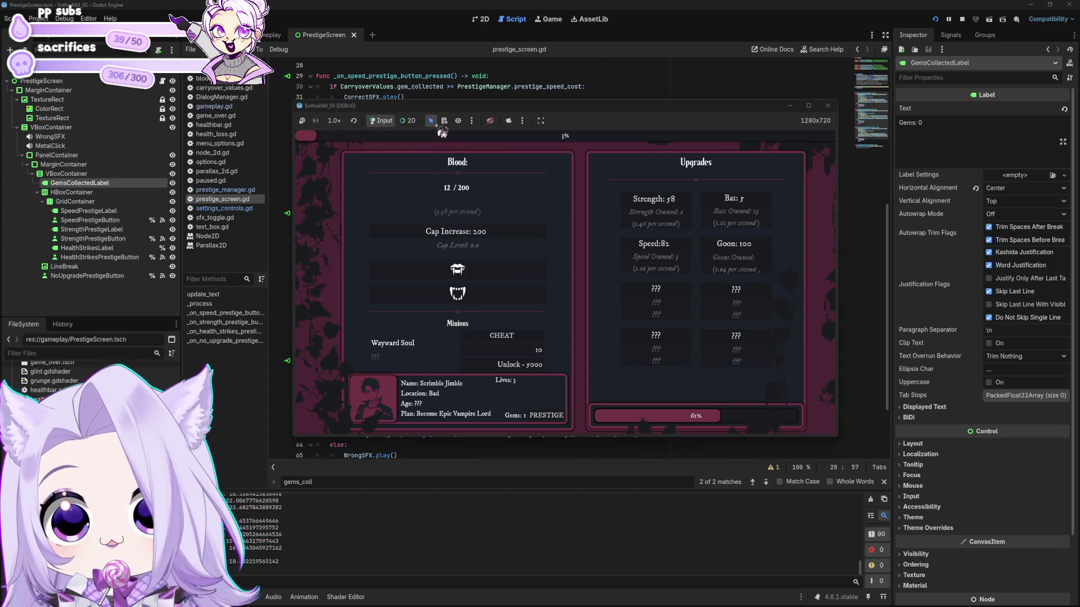
click(334, 120)
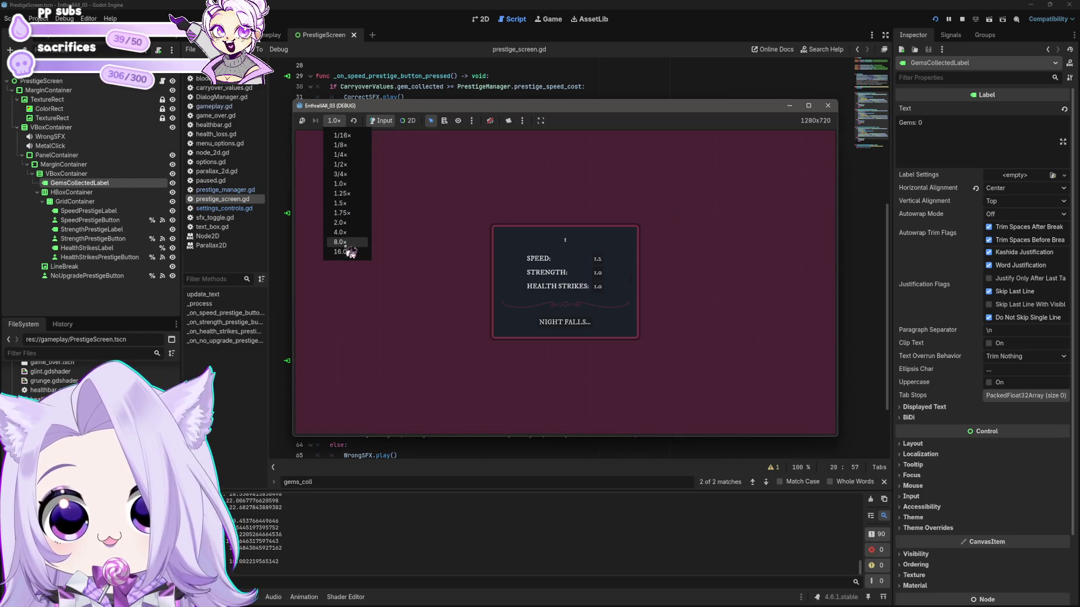
Set the game to 8× speed, spend a gem on Strength, start the next night, and buy Strength and Speed upgrades
click(346, 246)
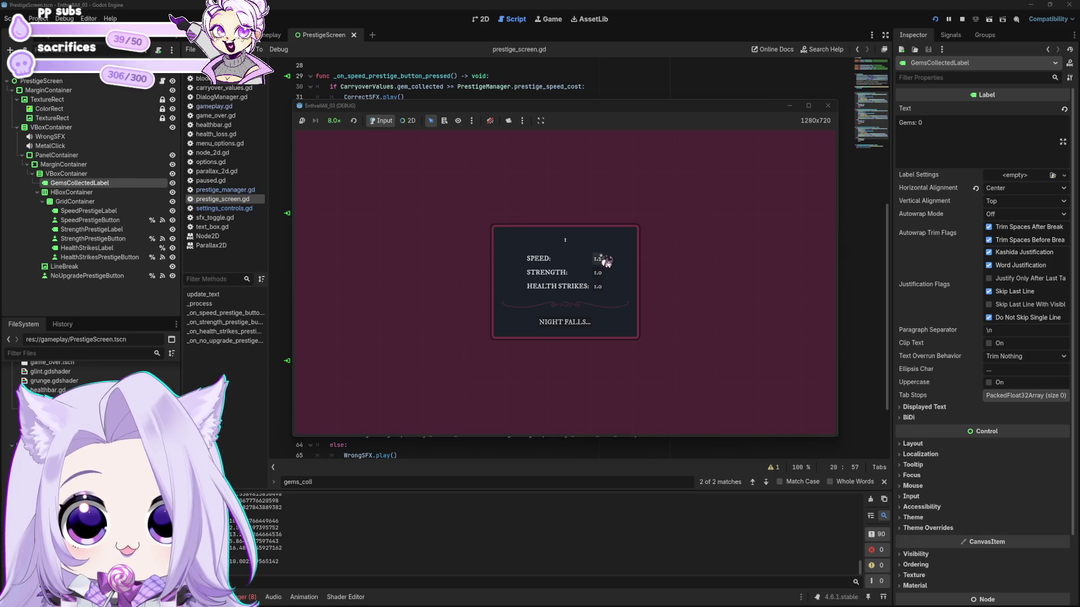
click(600, 273)
click(588, 327)
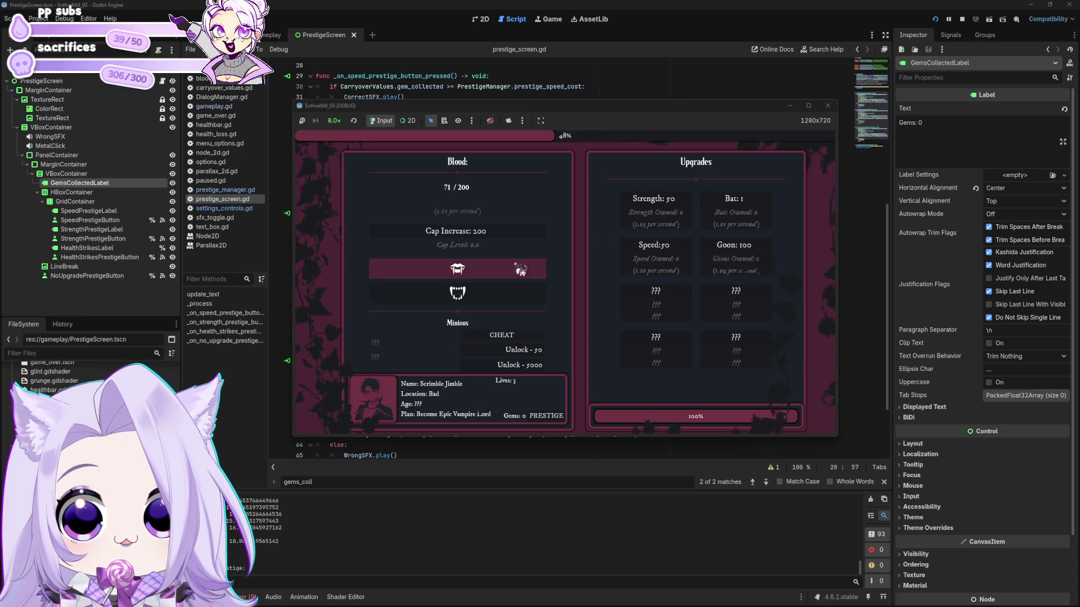
click(672, 203)
click(662, 247)
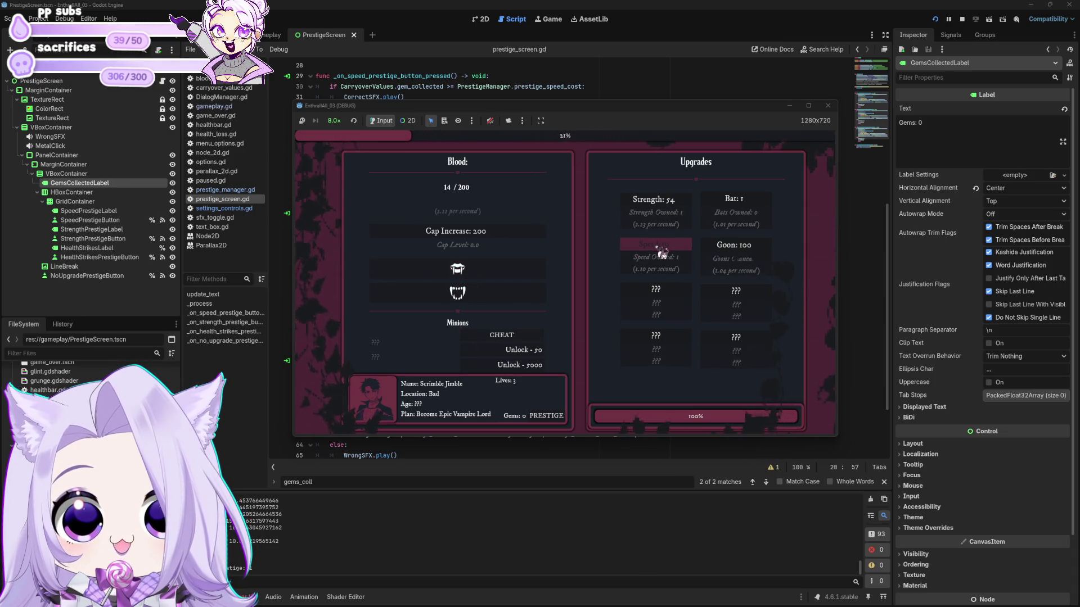
click(518, 269)
click(515, 352)
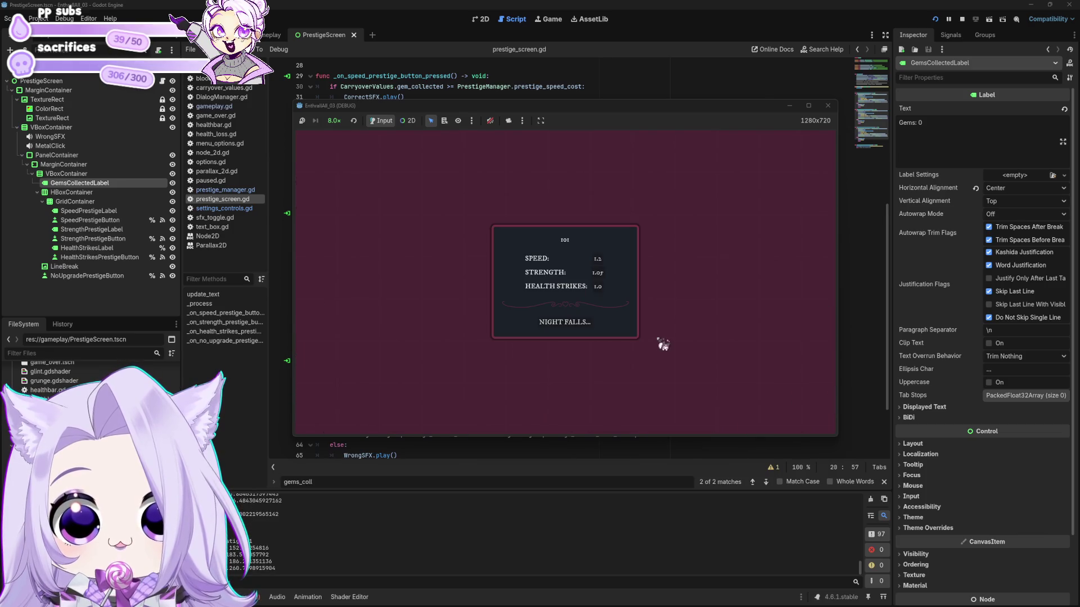
Spend gems on Speed, Strength and Health Strikes prestige boosts, start the next night, then stop the game
click(604, 274)
click(601, 287)
click(601, 258)
click(602, 259)
click(601, 273)
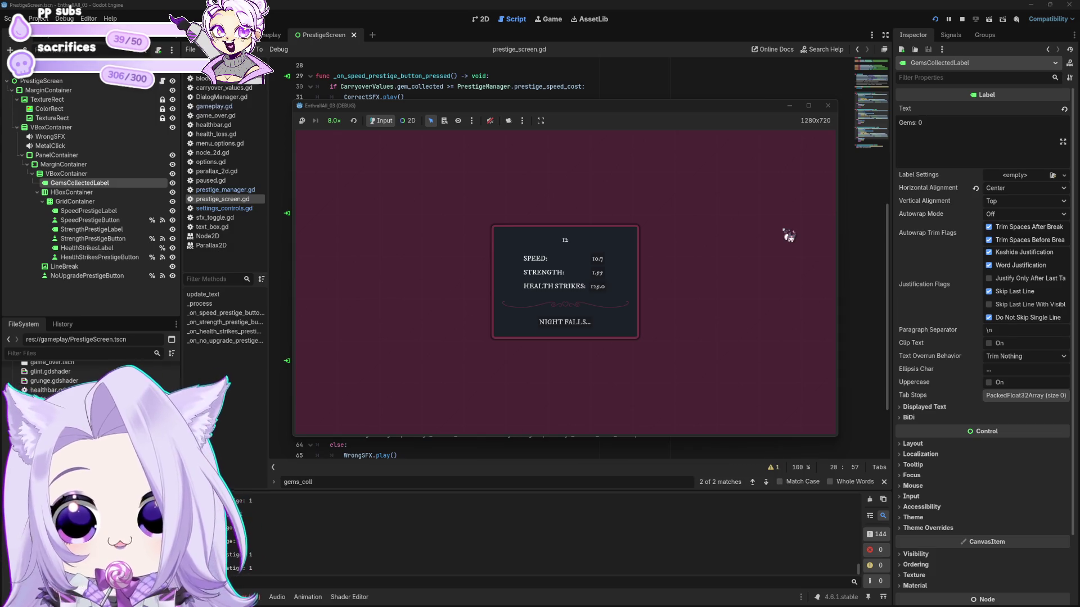
click(569, 325)
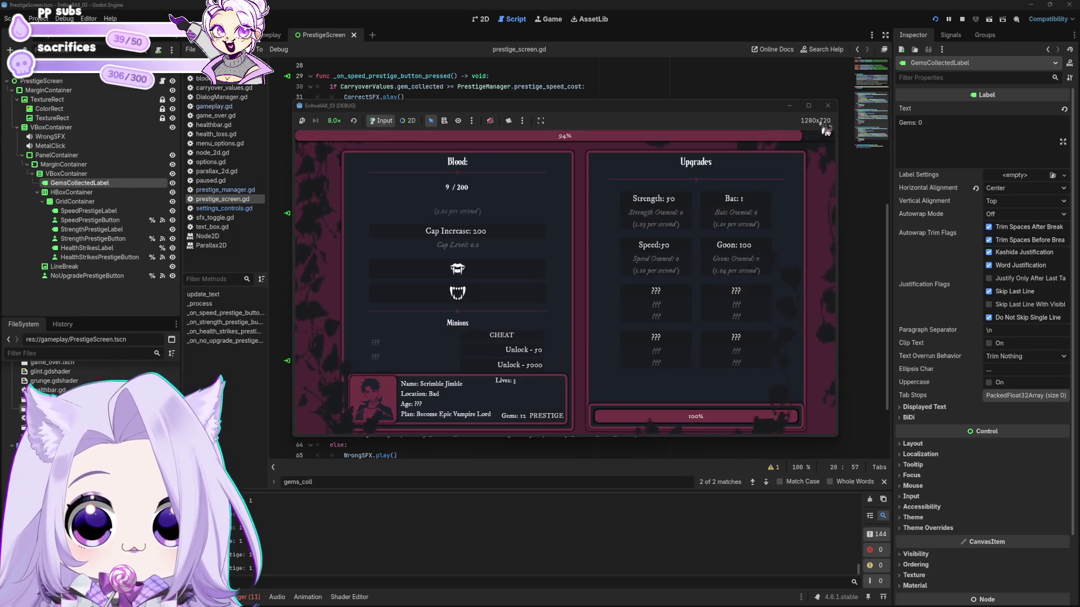
click(828, 105)
click(618, 307)
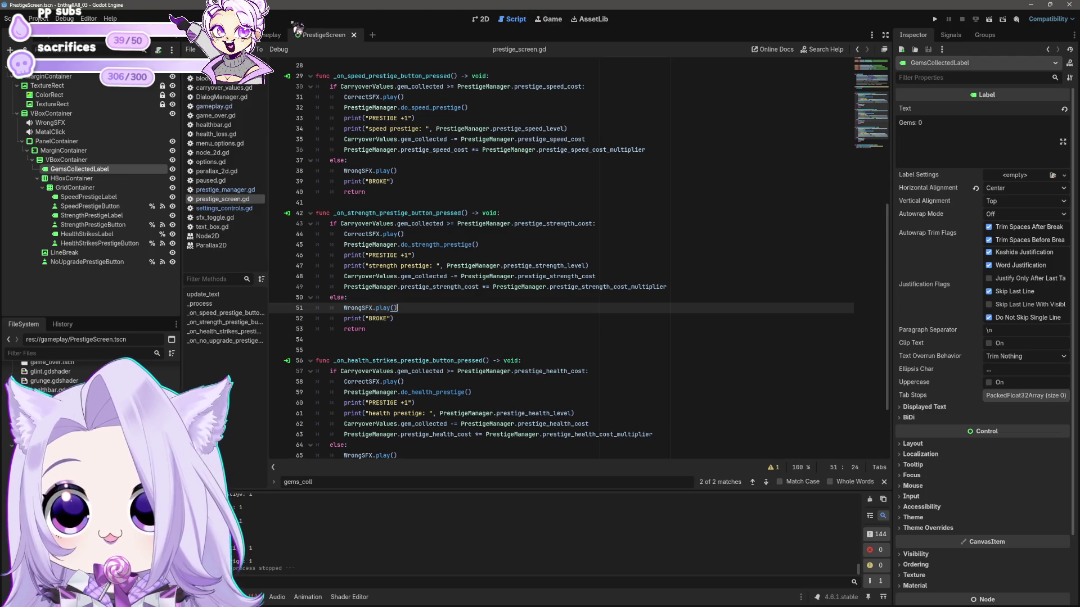
Review the gameplay scene layout, then go back to prestige_screen.gd's gems label code and the PrestigeScreen scene
click(272, 35)
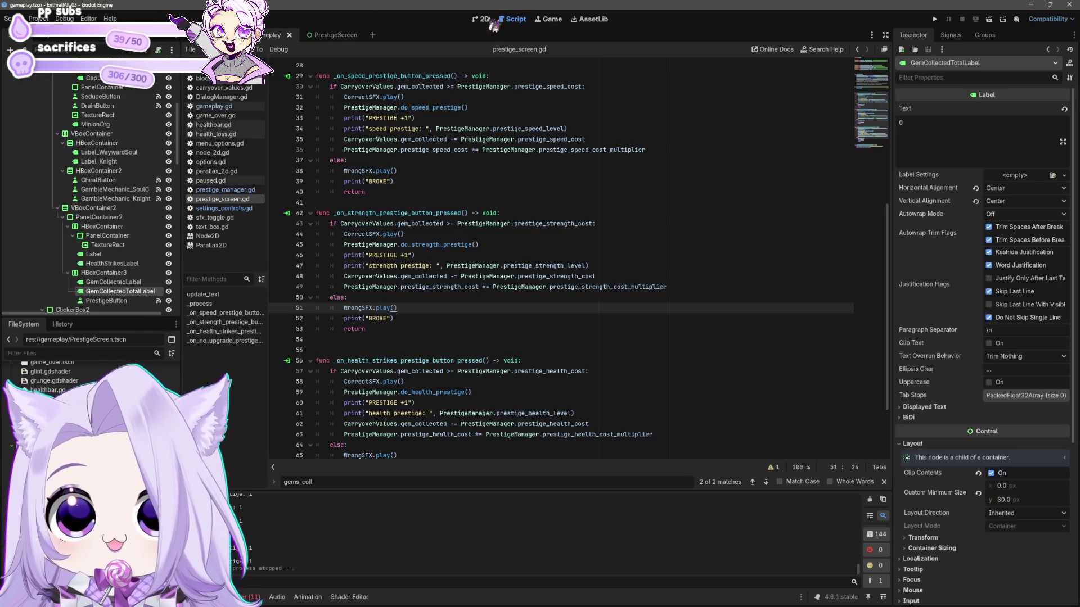
click(487, 21)
click(496, 347)
click(498, 312)
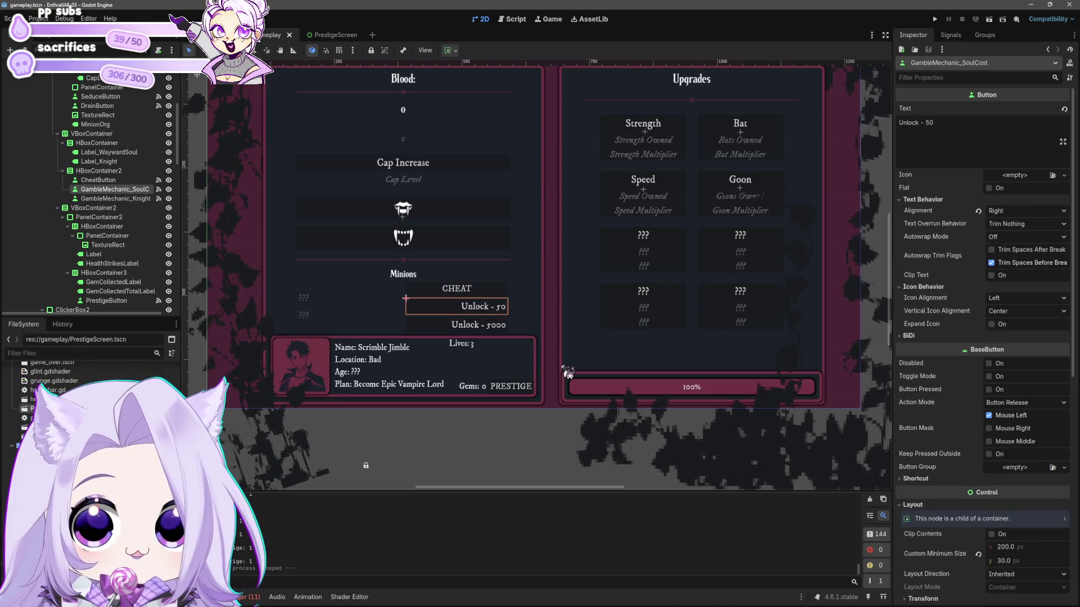
click(515, 18)
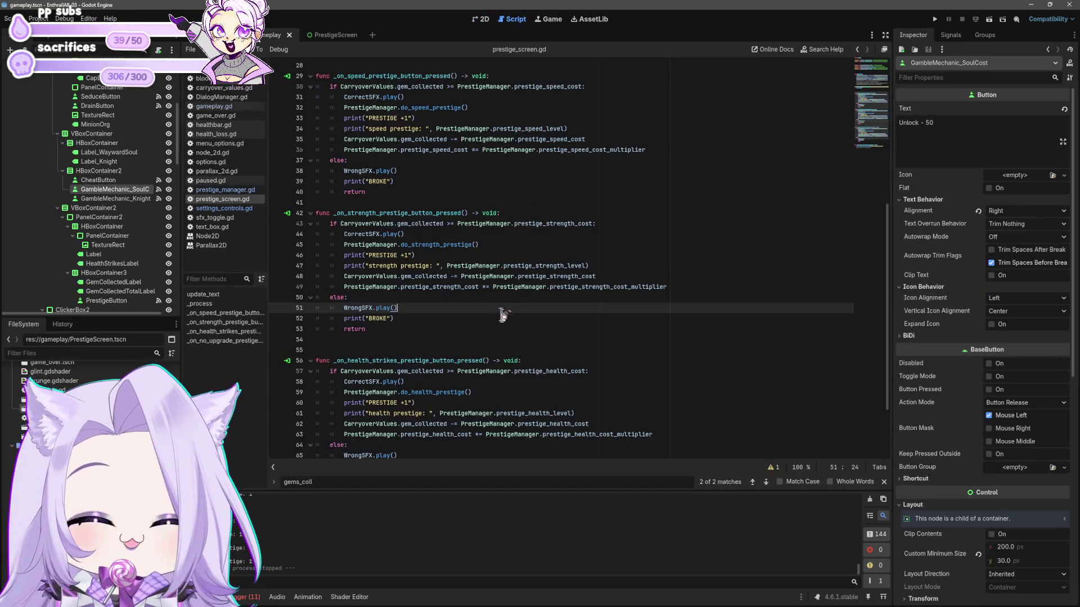
click(524, 350)
scroll(525, 350, up, 9)
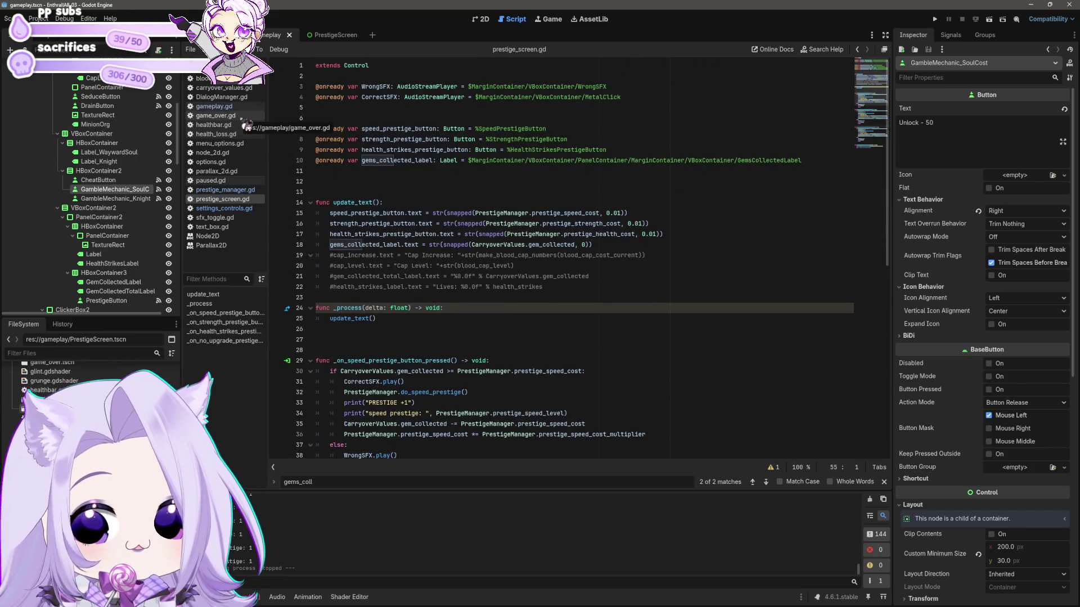
click(481, 19)
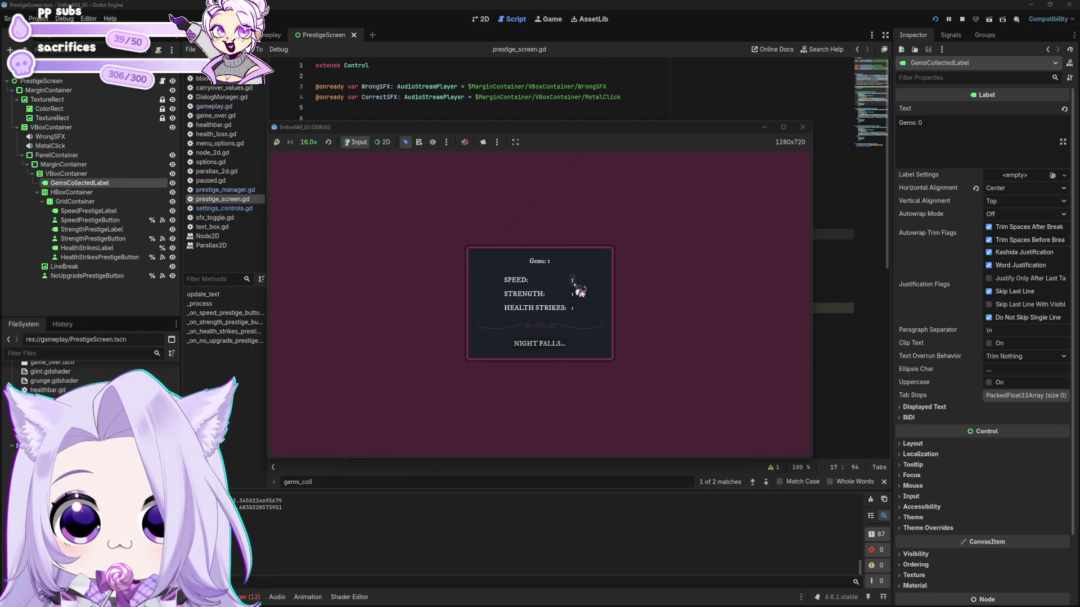
Start the next night, unlock Wayward Soul, spend gems twice on Speed (101 down to 42), then stop the game
click(563, 348)
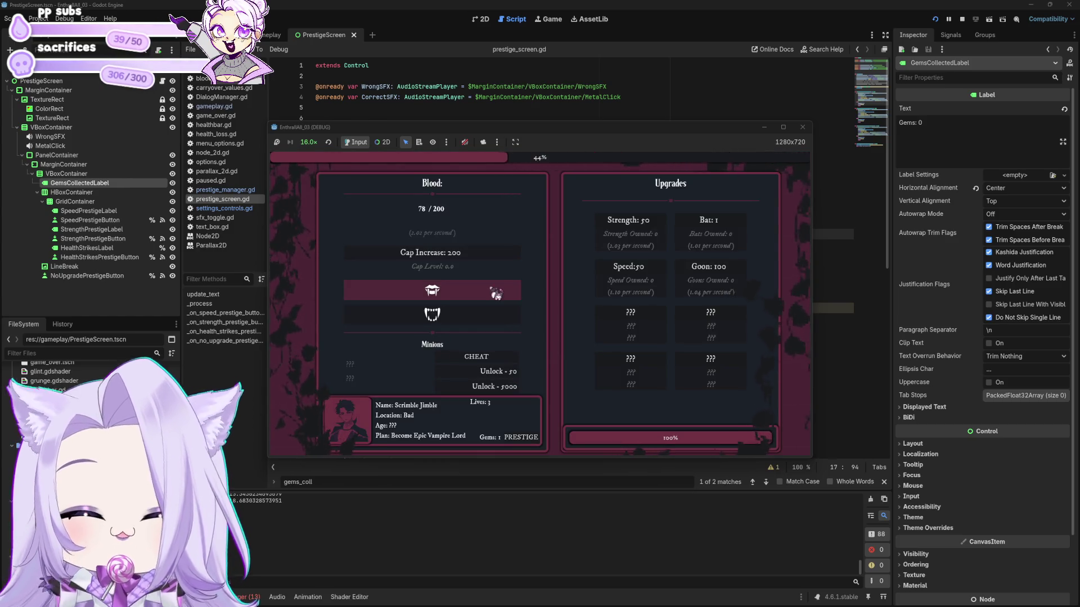
click(476, 357)
click(503, 371)
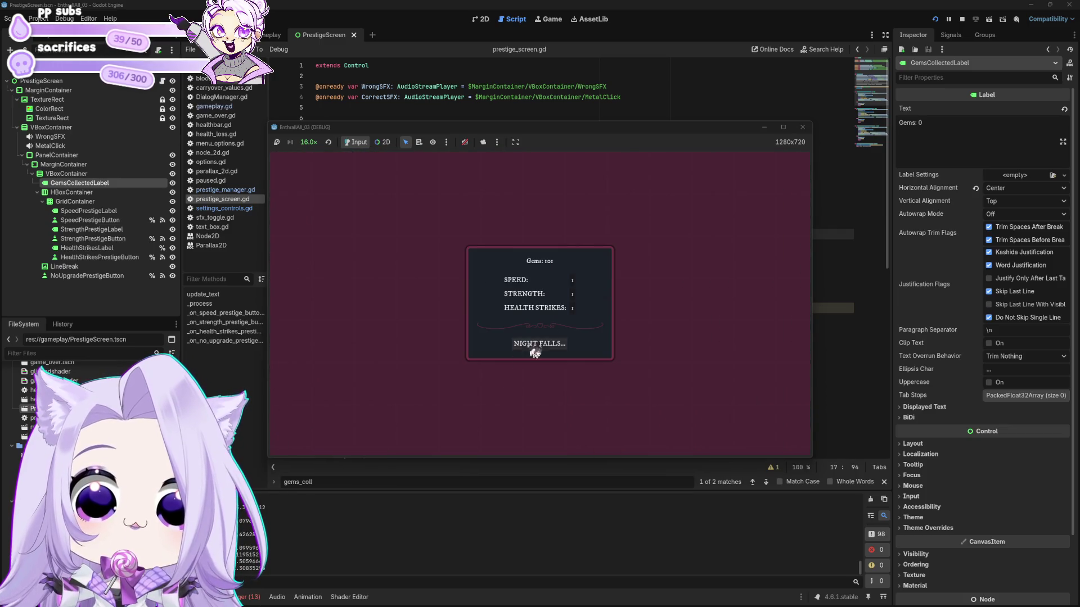
click(573, 282)
click(573, 282)
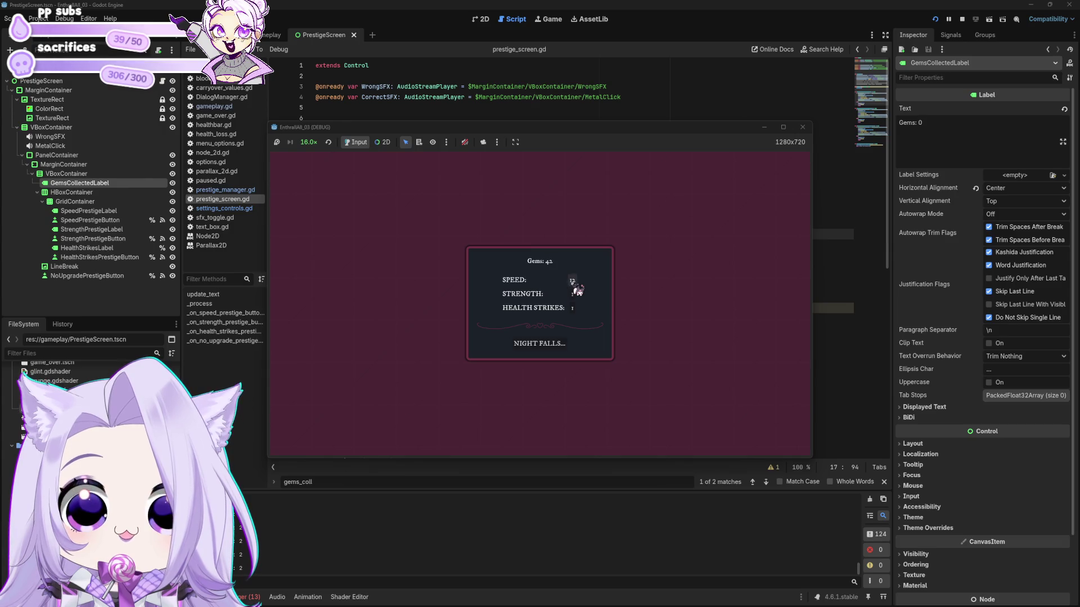
click(802, 127)
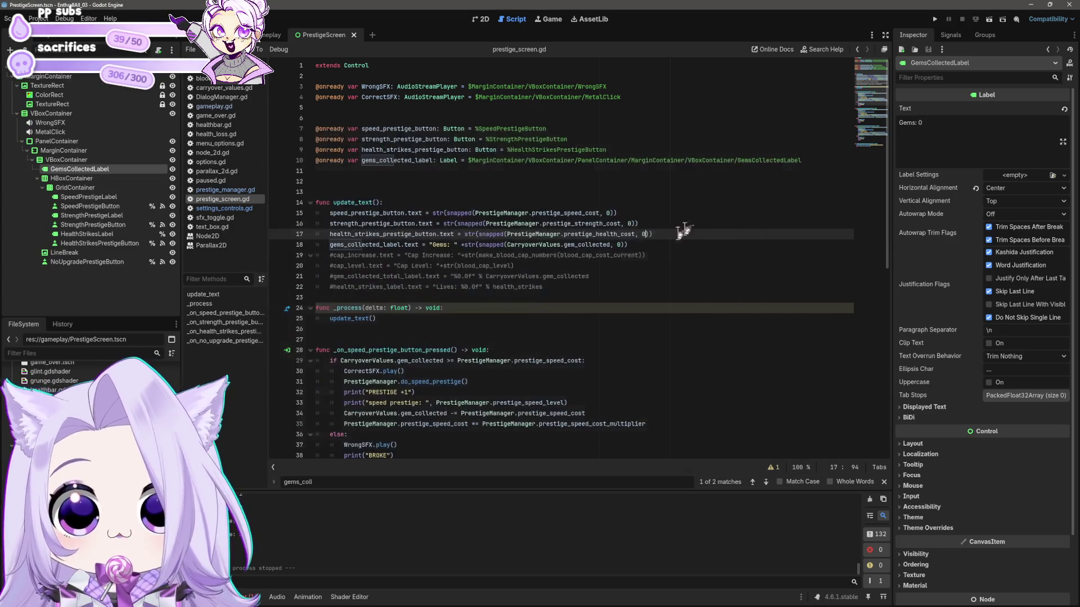
Change the snapped() step to 0.01 for the prestige costs and gems label in prestige_screen.gd, and save
click(649, 235)
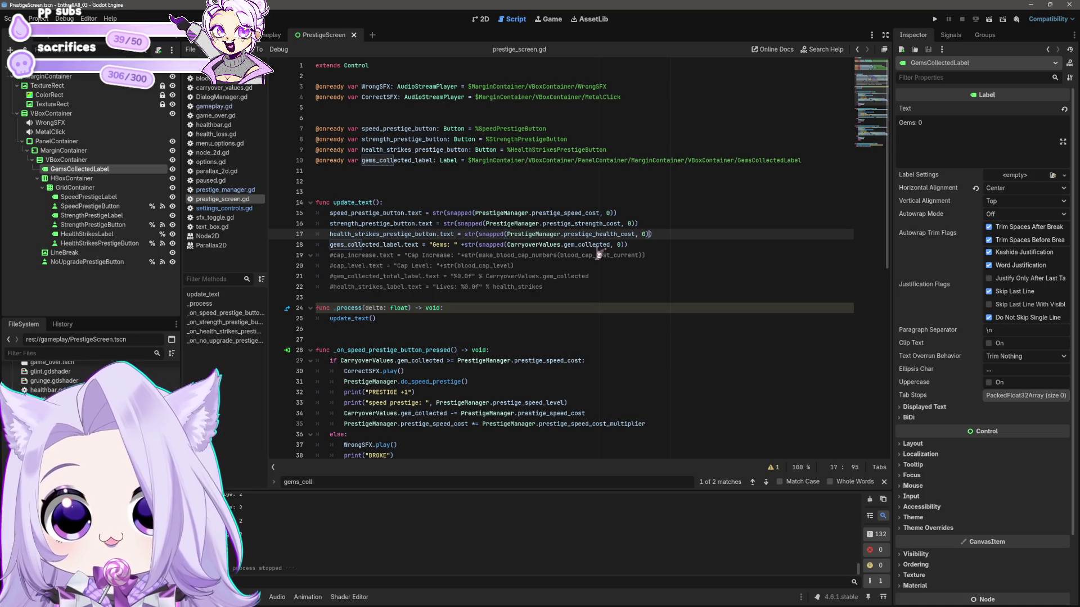
scroll(598, 261, down, 3)
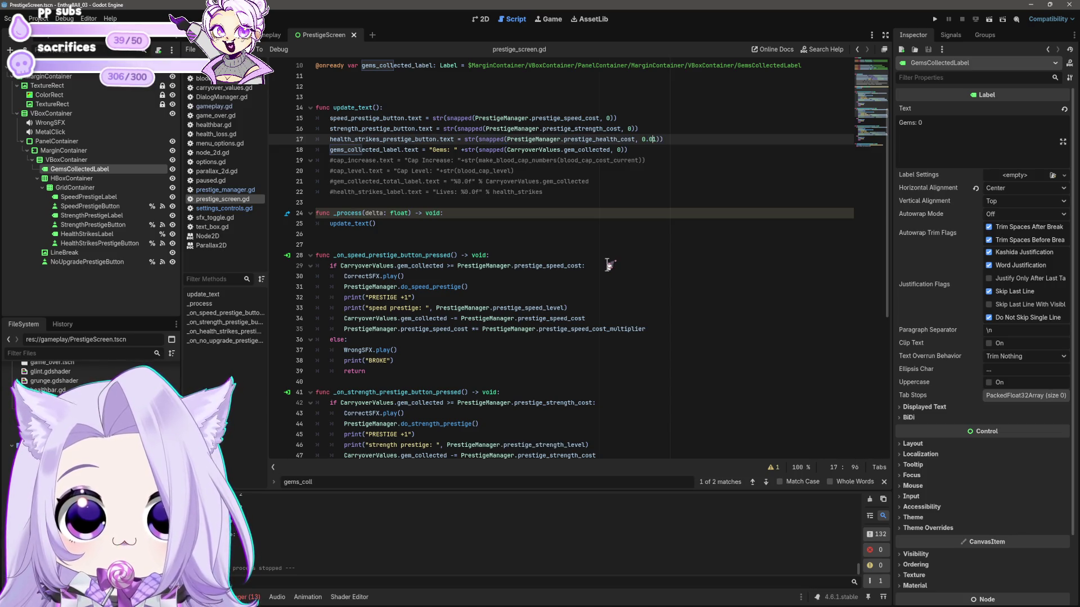
key(Up)
text(.01)
key(Up)
text(.01)
key(Down)
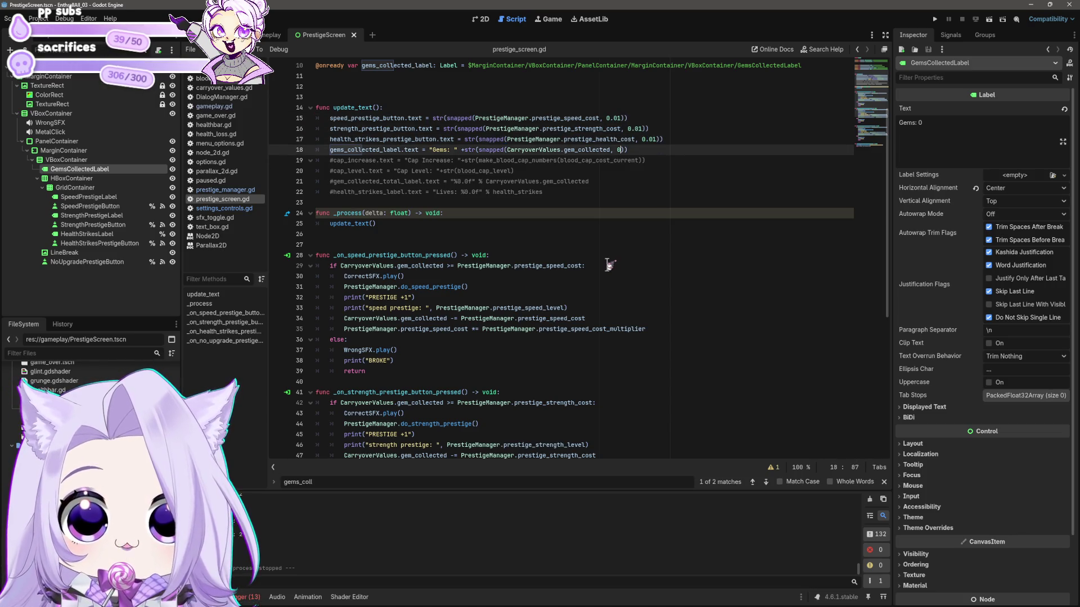
key(Down)
key(Down)
text(1)
key(ctrl+s)
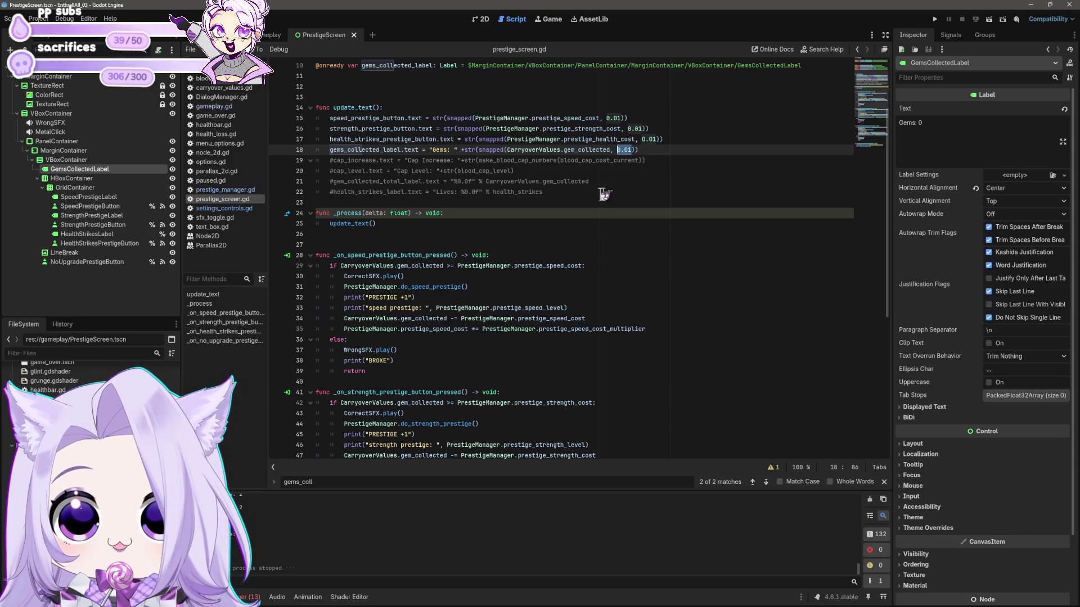
Set the gem total's snap on gameplay.gd line 159 to 0.01, then run and start the game
click(526, 192)
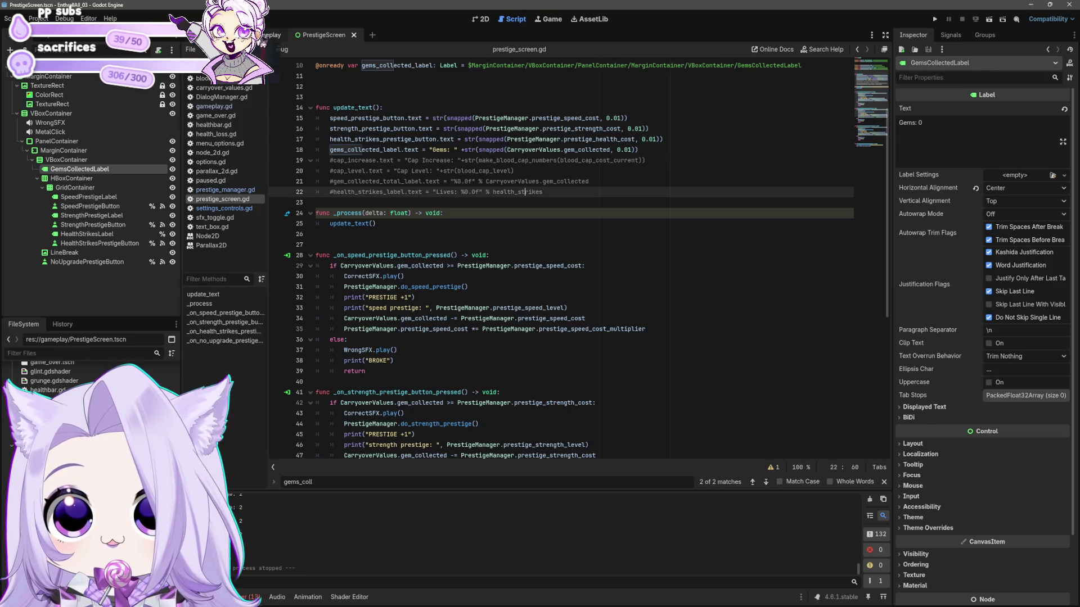
click(261, 36)
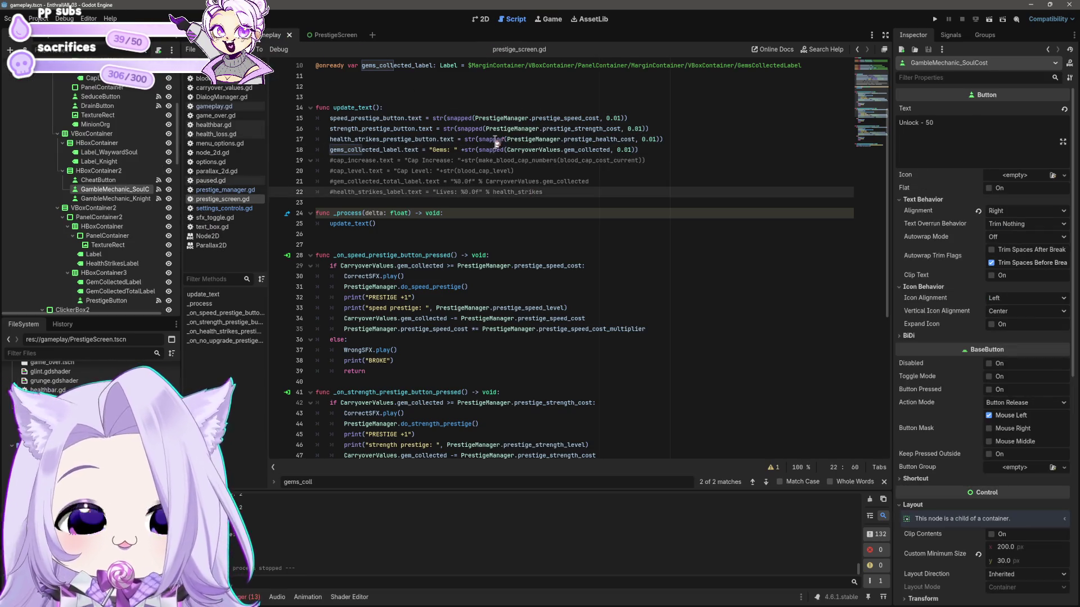
mouse_move(497, 140)
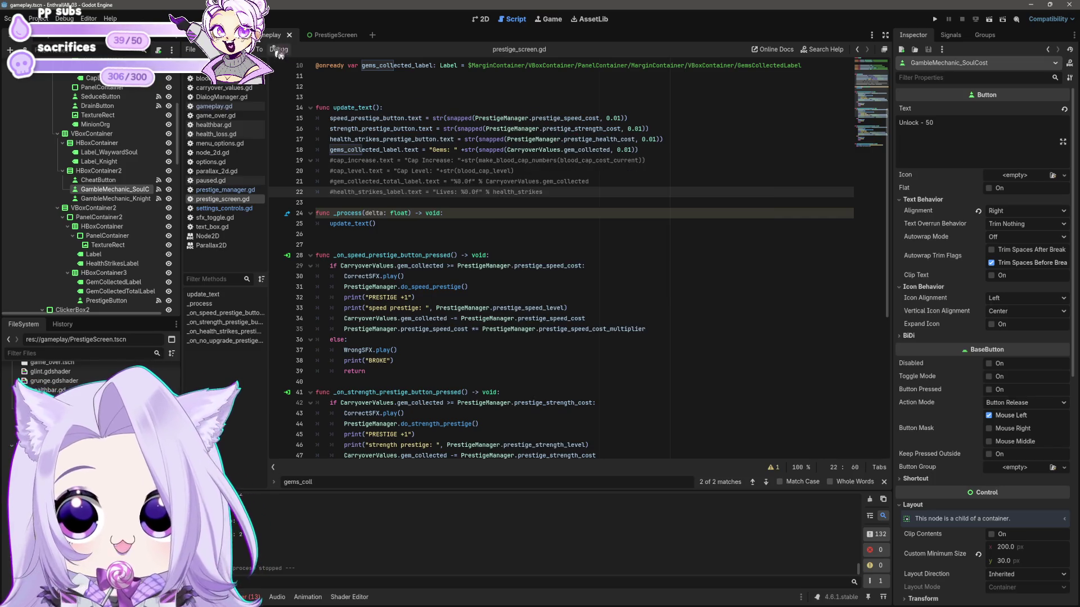
click(214, 107)
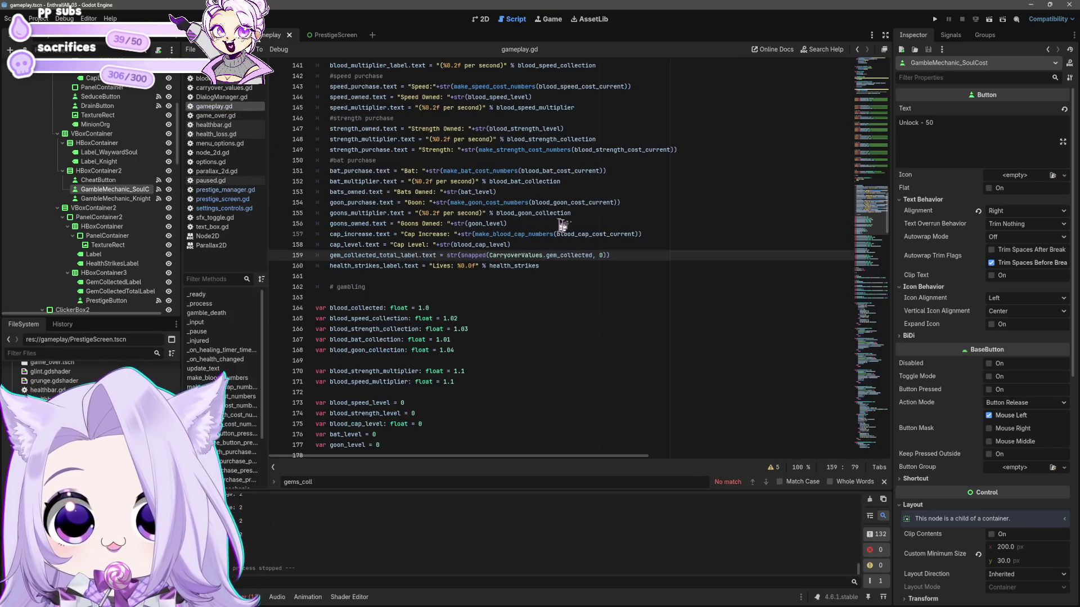
double_click(602, 256)
text(0.01)
key(F5)
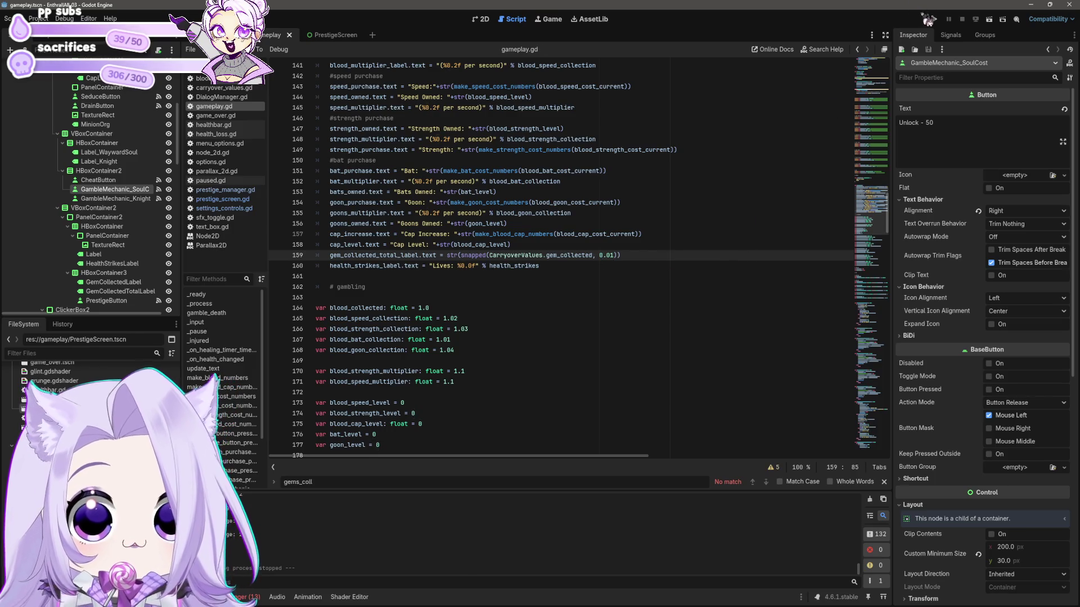
click(534, 335)
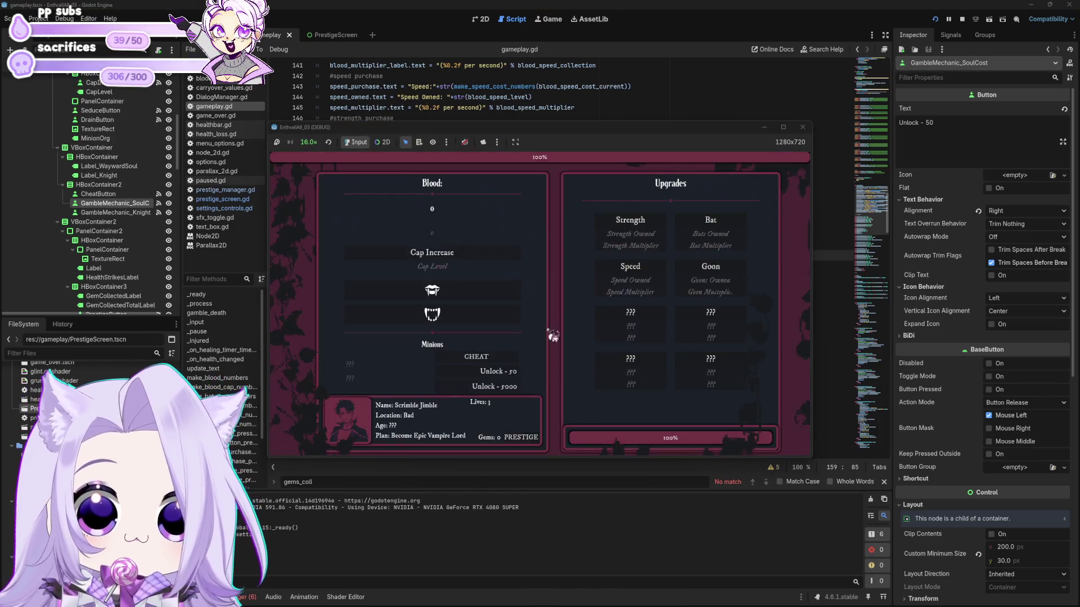
Bite the fang for blood, buy a Goon, and keep gathering blood
click(482, 292)
click(475, 302)
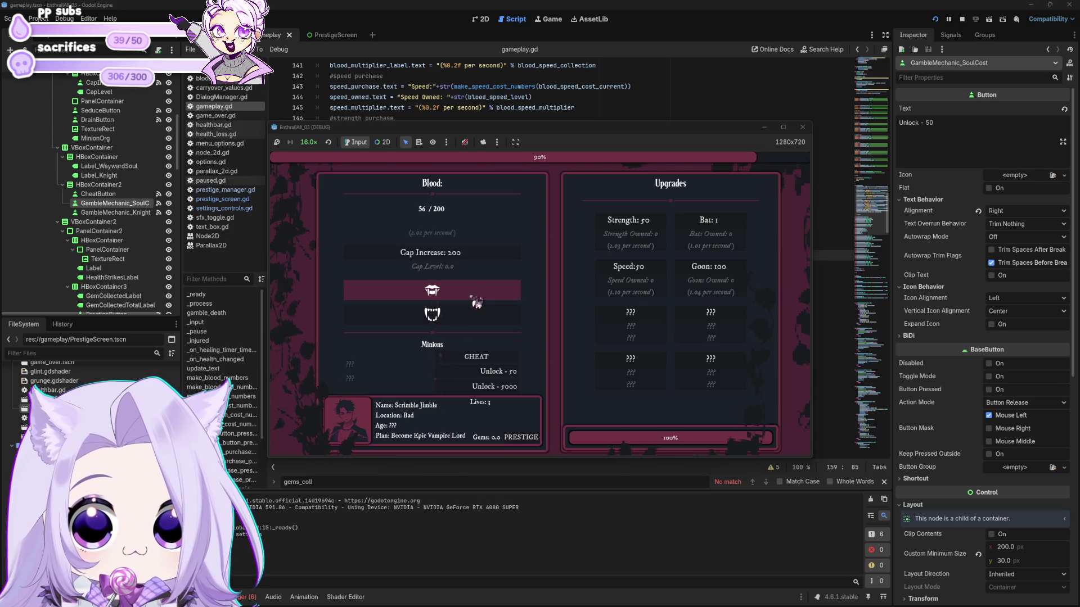
click(476, 303)
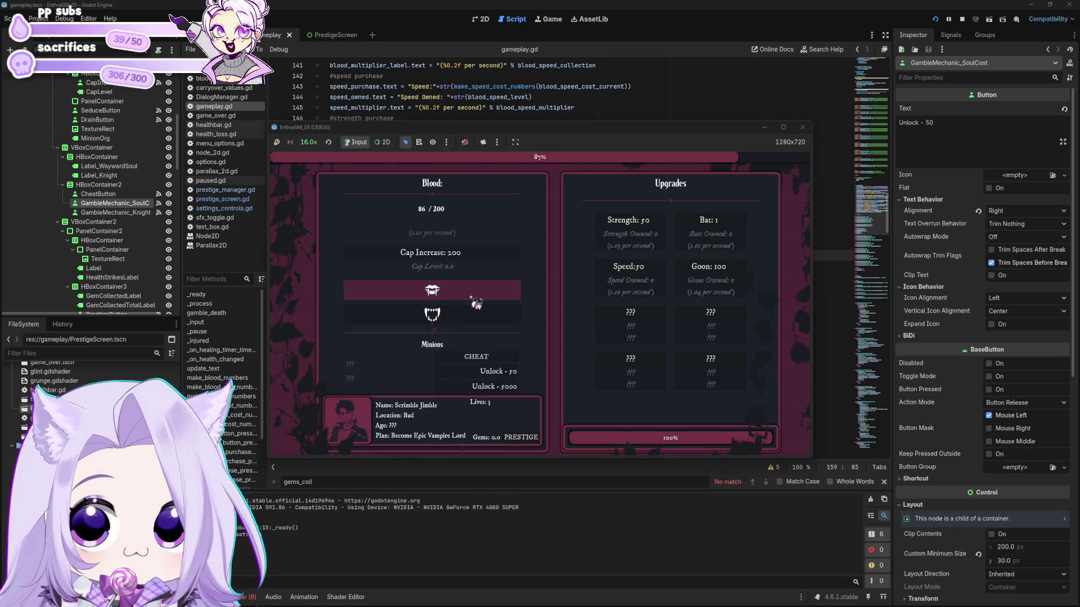
click(512, 293)
click(711, 278)
click(489, 293)
click(489, 293)
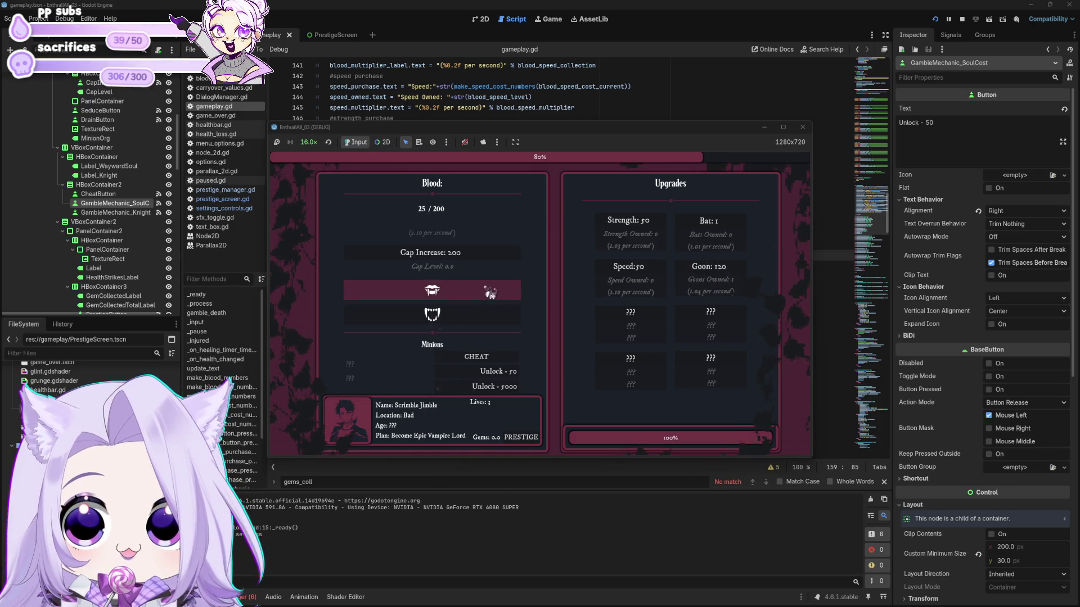
click(489, 292)
click(490, 293)
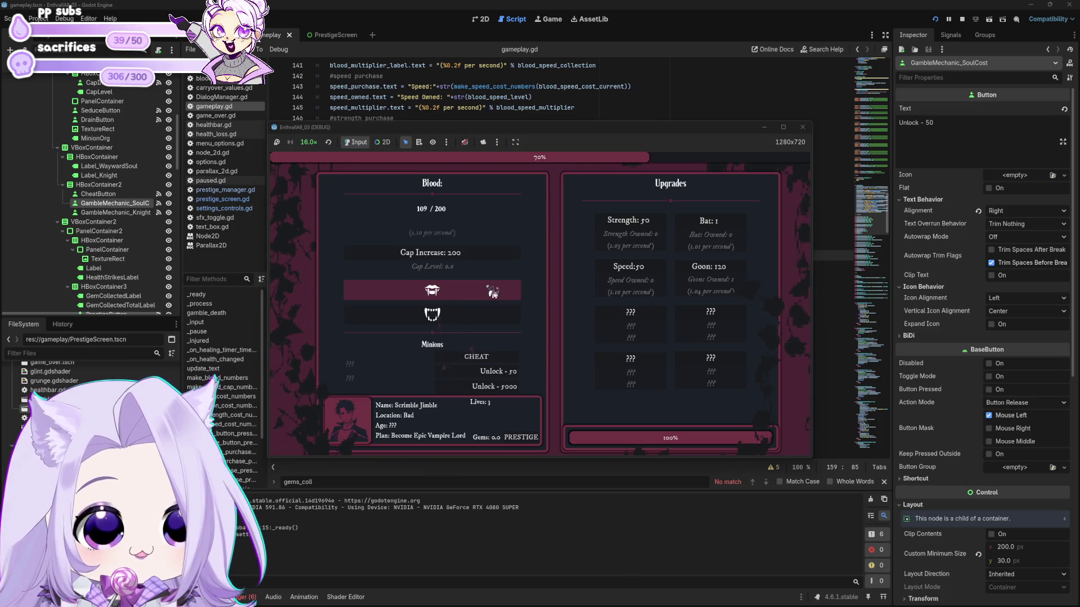
Buy a second Goon, gather more blood, and buy several Bats
click(501, 292)
click(695, 276)
click(478, 297)
click(478, 296)
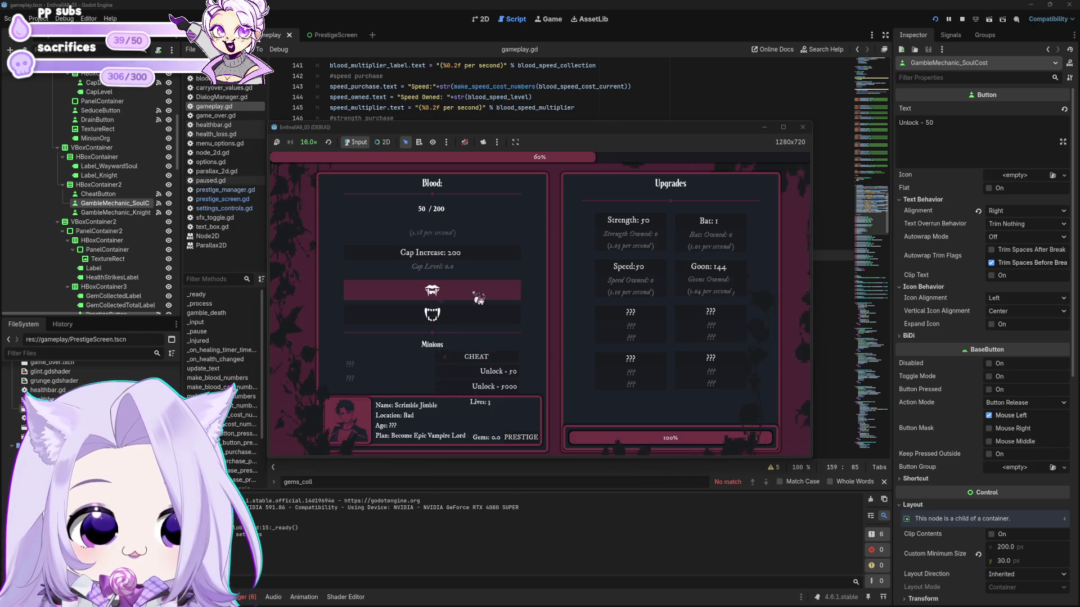
click(478, 297)
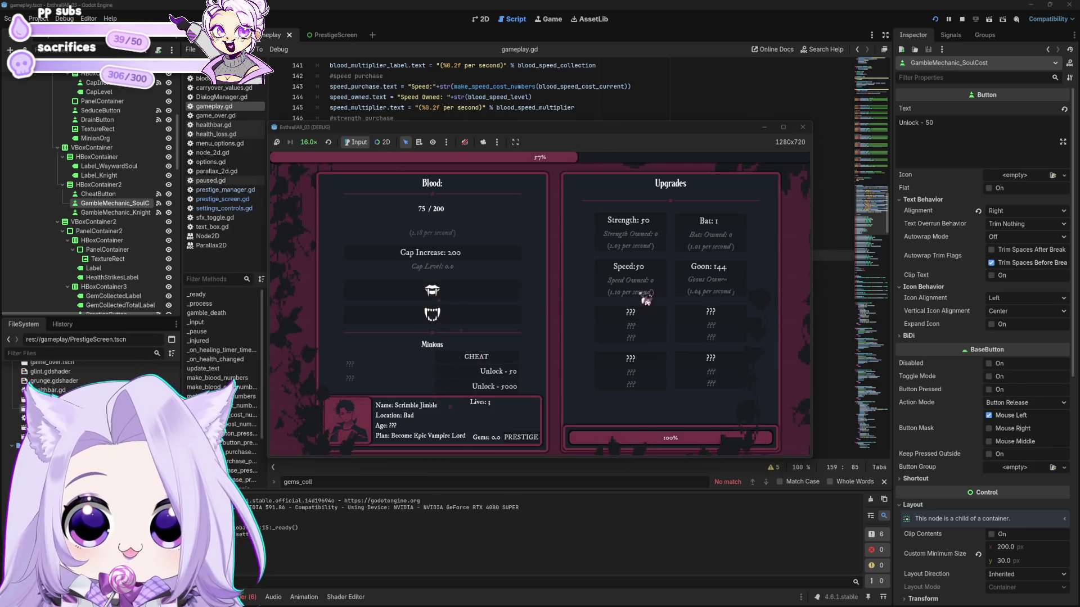
click(718, 229)
click(718, 229)
click(718, 229)
click(717, 228)
click(717, 228)
click(717, 225)
click(717, 225)
click(716, 222)
click(715, 220)
click(719, 224)
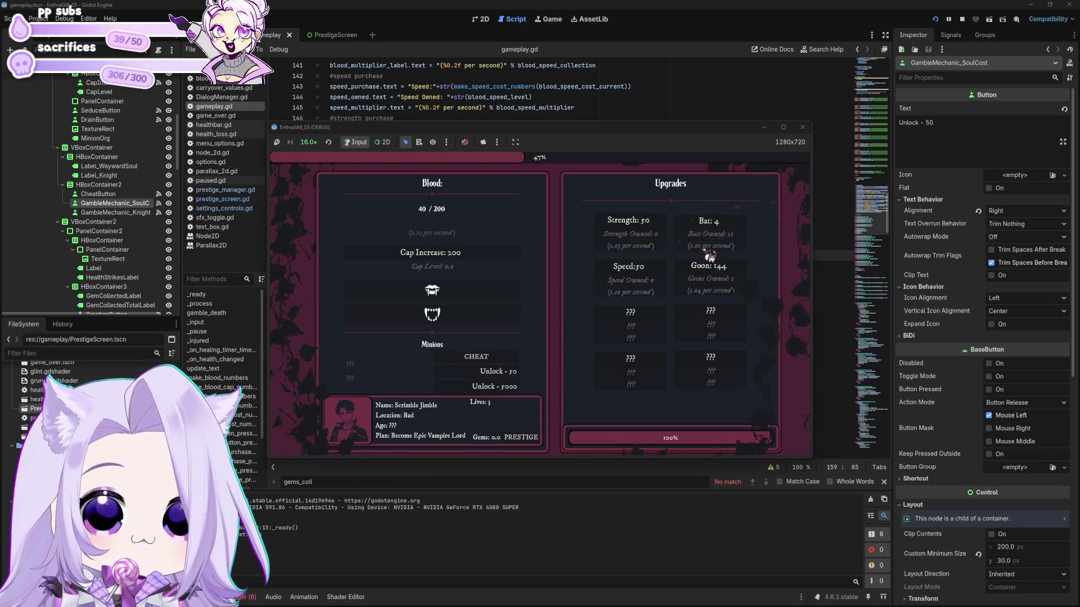
Stop the test run showing Gems: 0.0 and return to gameplay.gd's update_text function
click(803, 127)
click(515, 202)
scroll(515, 208, up, 6)
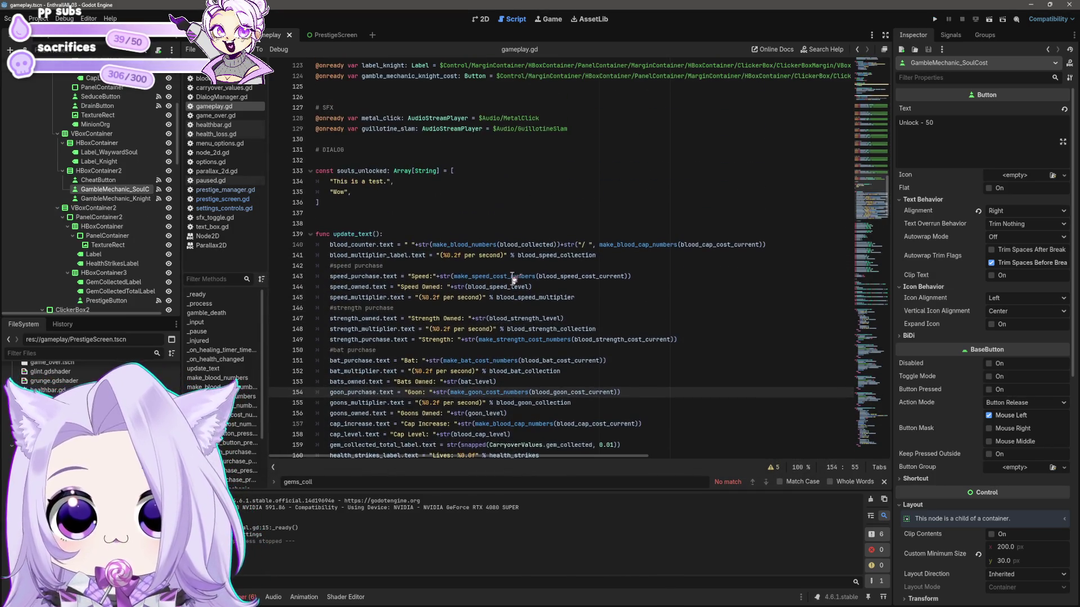
key(ctrl+f)
text(update)
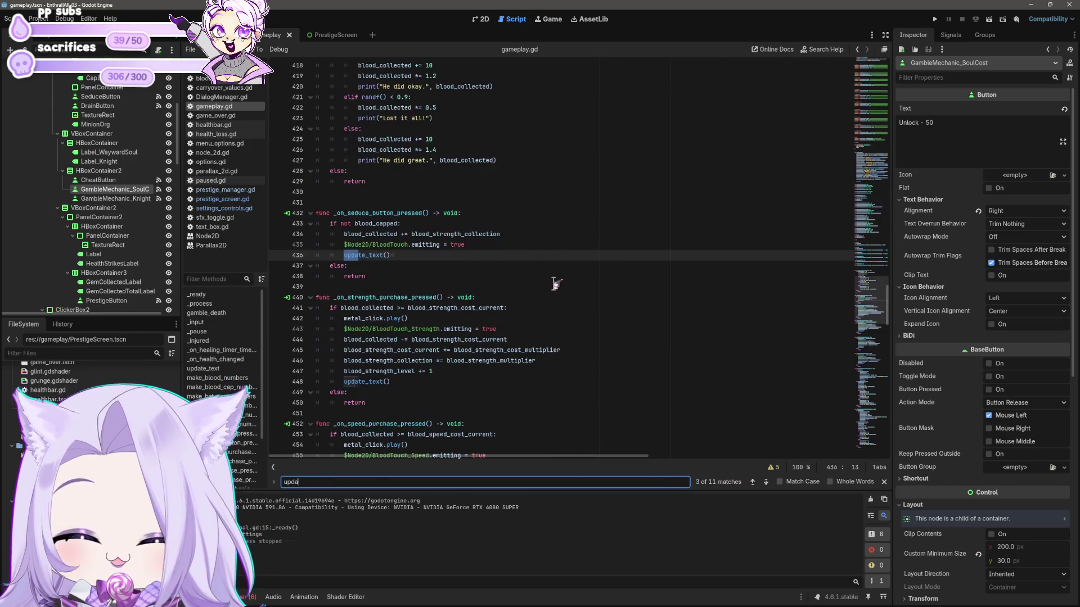
click(400, 382)
key(shift+Home)
key(shift+Home)
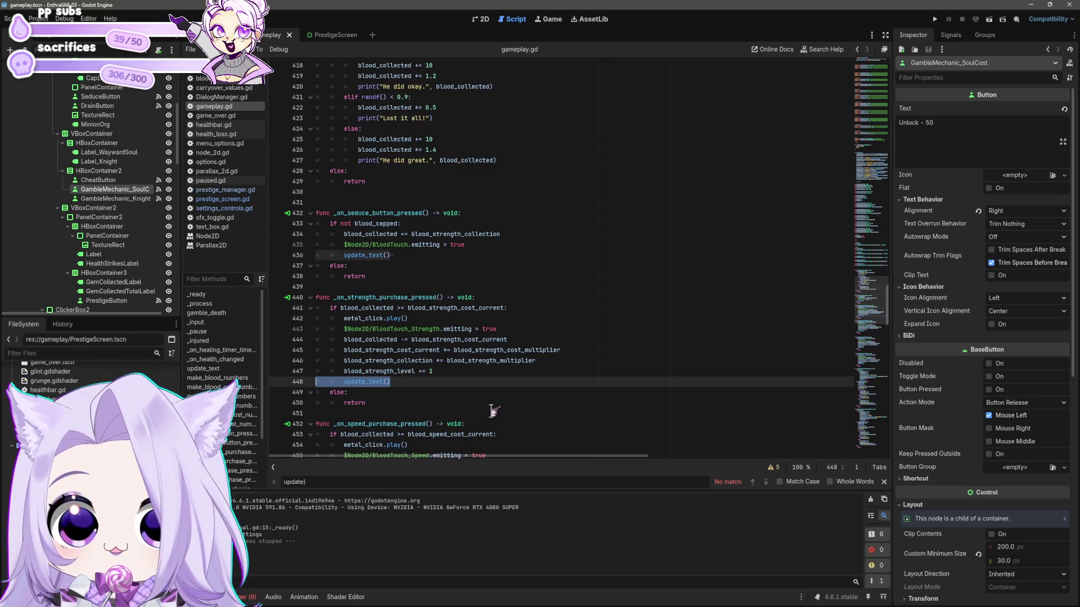
key(Escape)
click(506, 298)
click(447, 350)
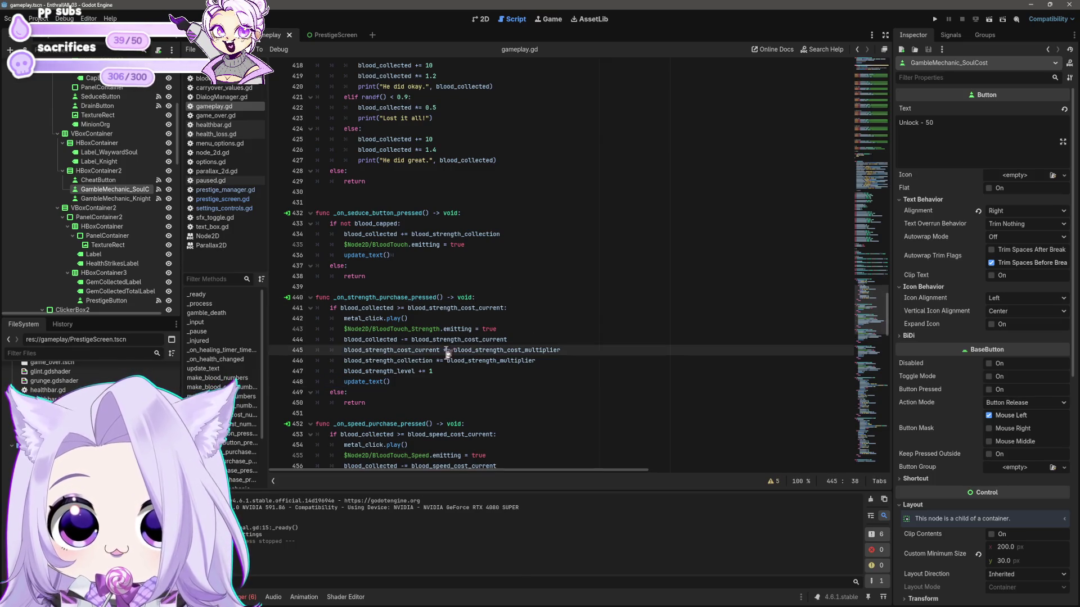
click(419, 383)
key(shift+Home)
key(shift+Home)
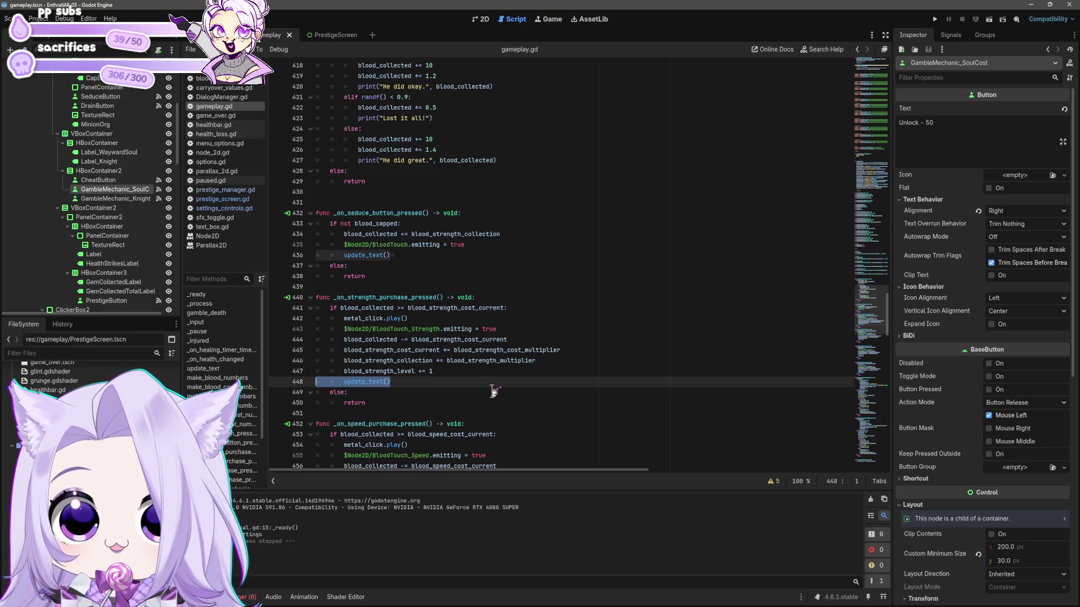
scroll(500, 365, down, 4)
click(495, 297)
scroll(486, 304, down, 12)
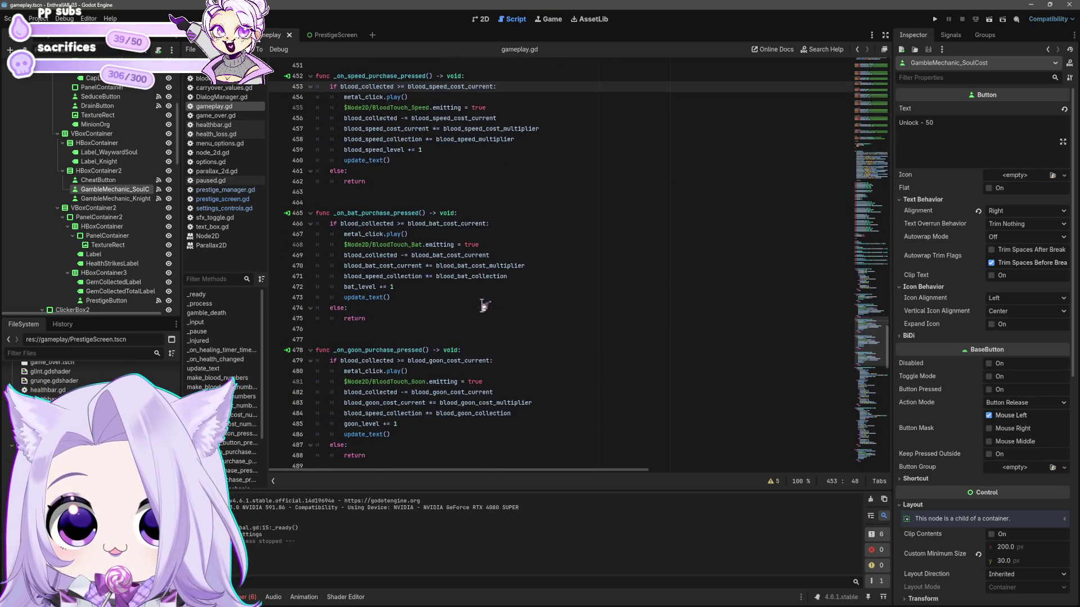
scroll(483, 306, down, 8)
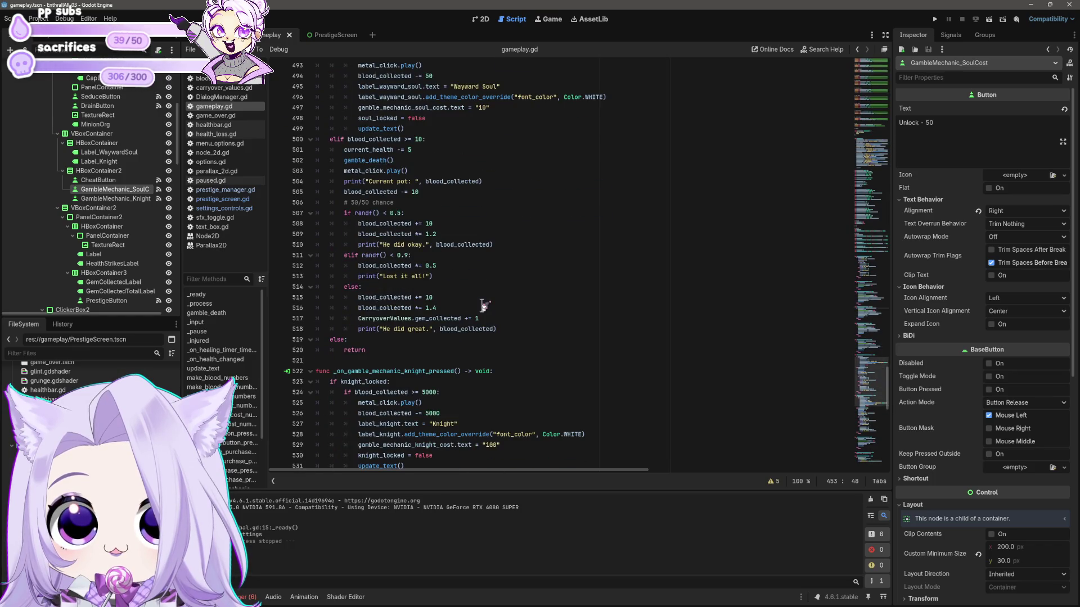
scroll(483, 306, down, 14)
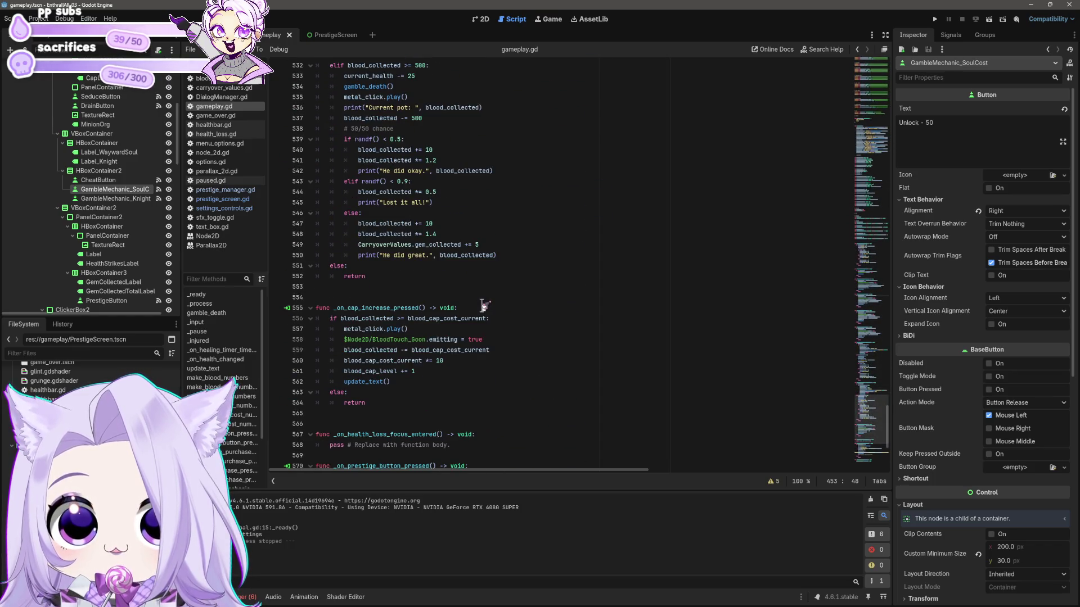
scroll(484, 305, down, 6)
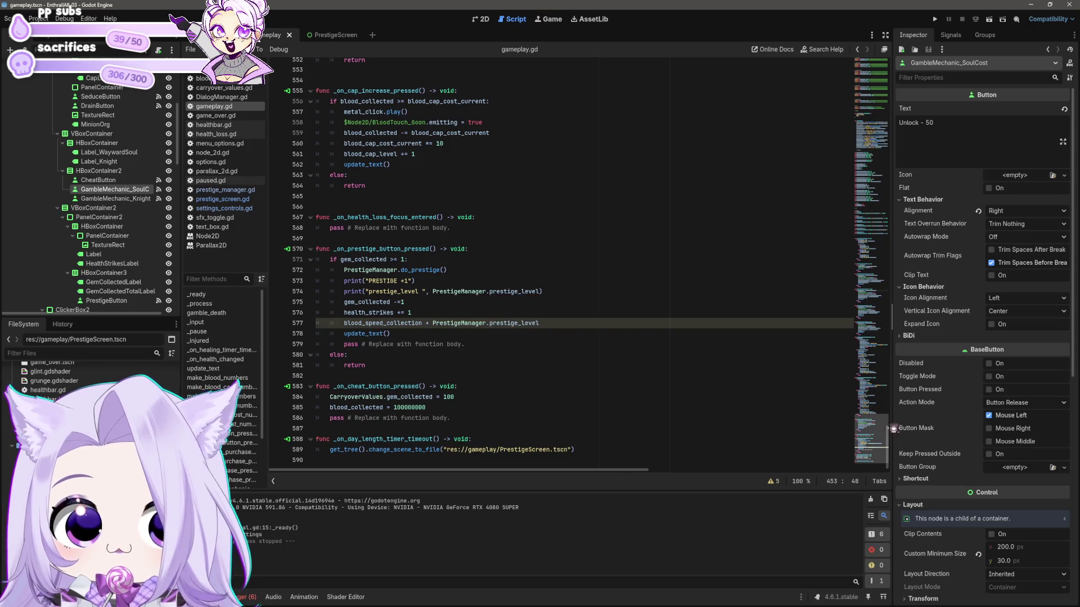
drag(893, 446, 907, 211)
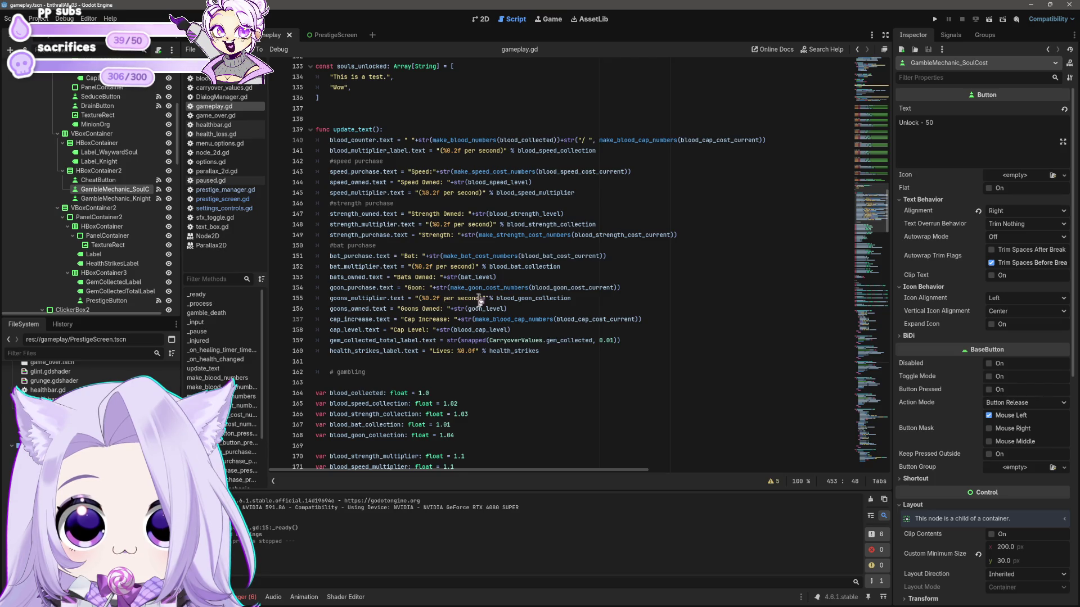
click(514, 298)
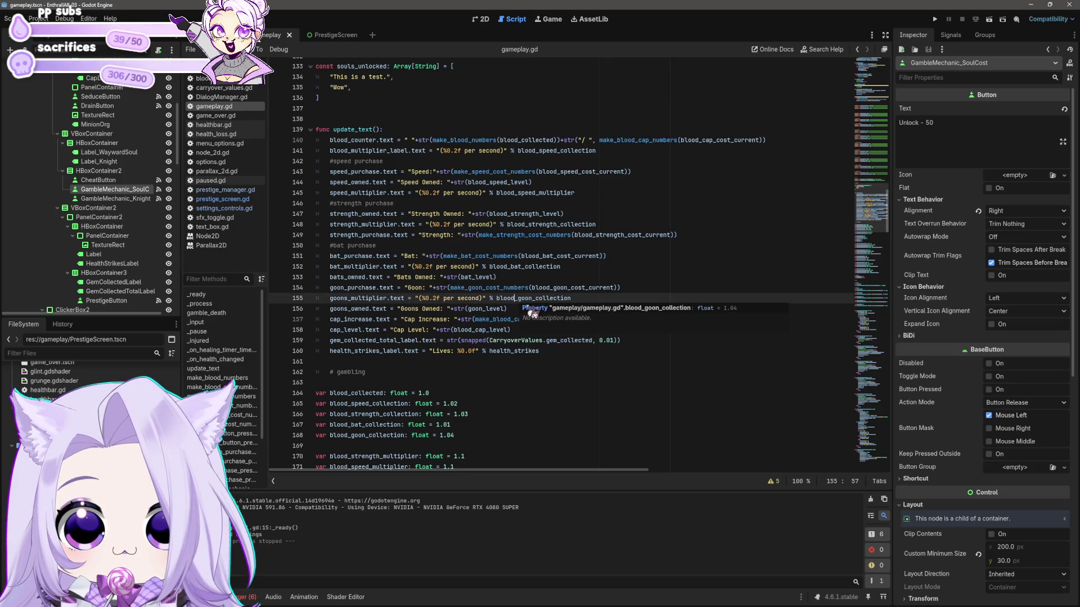
drag(496, 298, 603, 301)
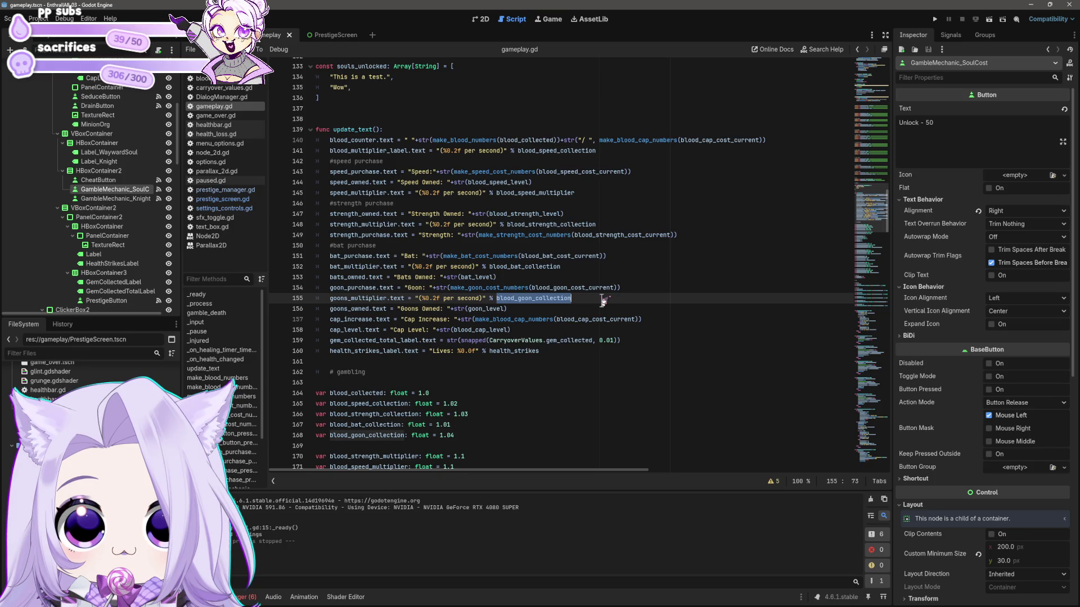